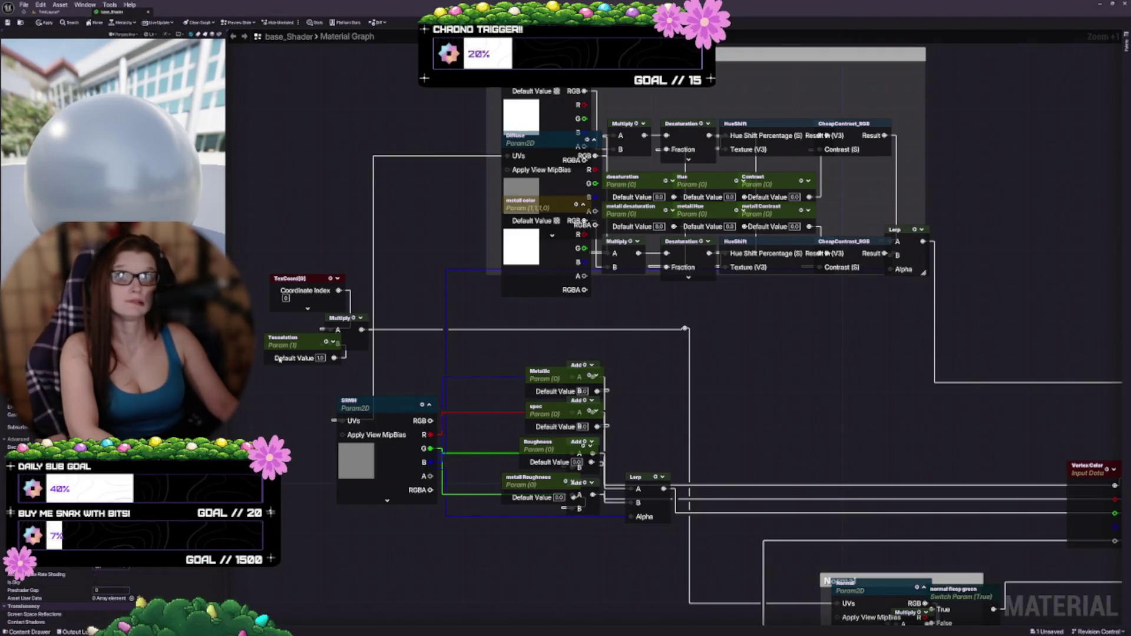
Pan over to the SRMH Param2D node and nudge it a little to the right
mouse_move(279, 360)
left_mouse_down()
mouse_move(381, 264)
mouse_move(347, 248)
mouse_move(384, 259)
mouse_move(371, 258)
left_mouse_up()
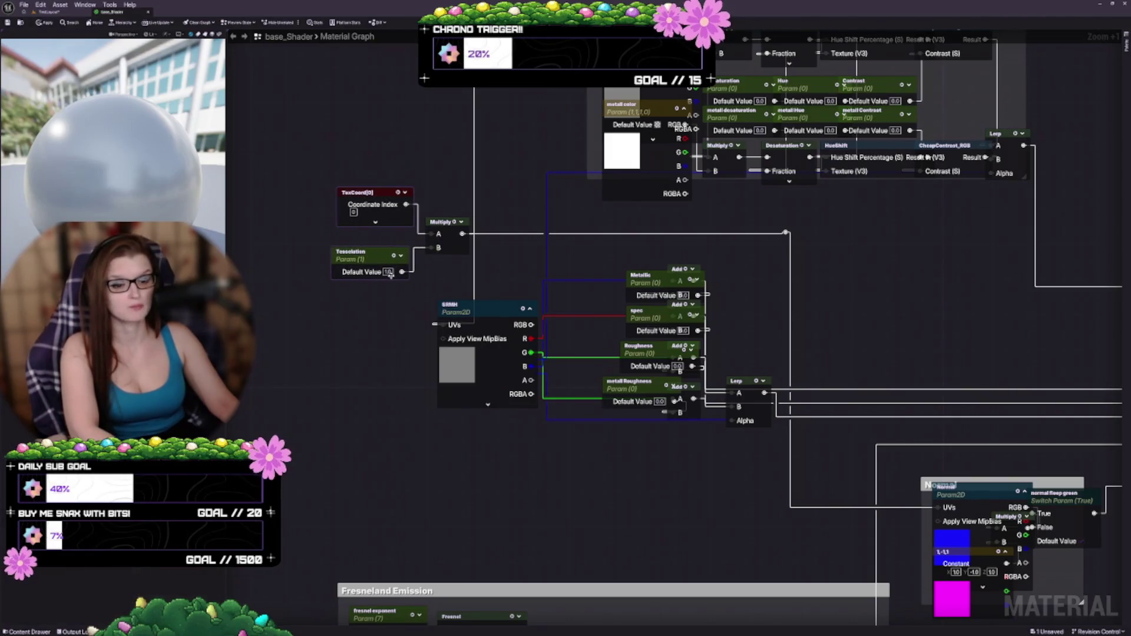
right_click(440, 235)
left_click_drag(381, 206, 388, 168)
left_click_drag(394, 212, 378, 253)
mouse_move(456, 285)
left_mouse_down()
mouse_move(447, 320)
mouse_move(471, 232)
left_mouse_up()
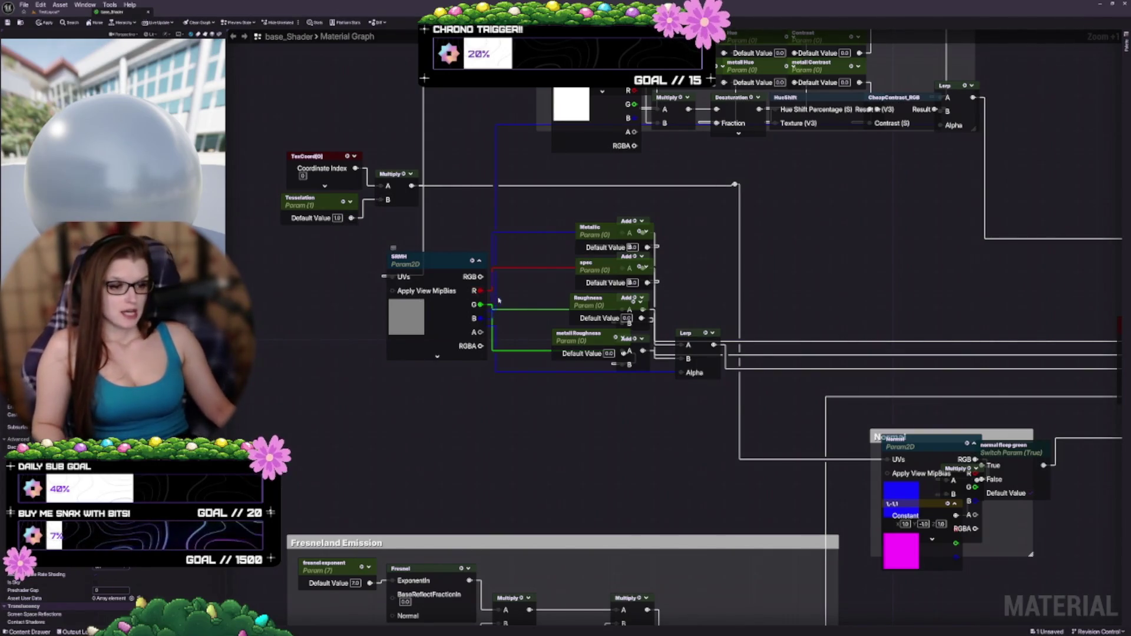
scroll(536, 427, "down", 4)
scroll(536, 427, "up", 3)
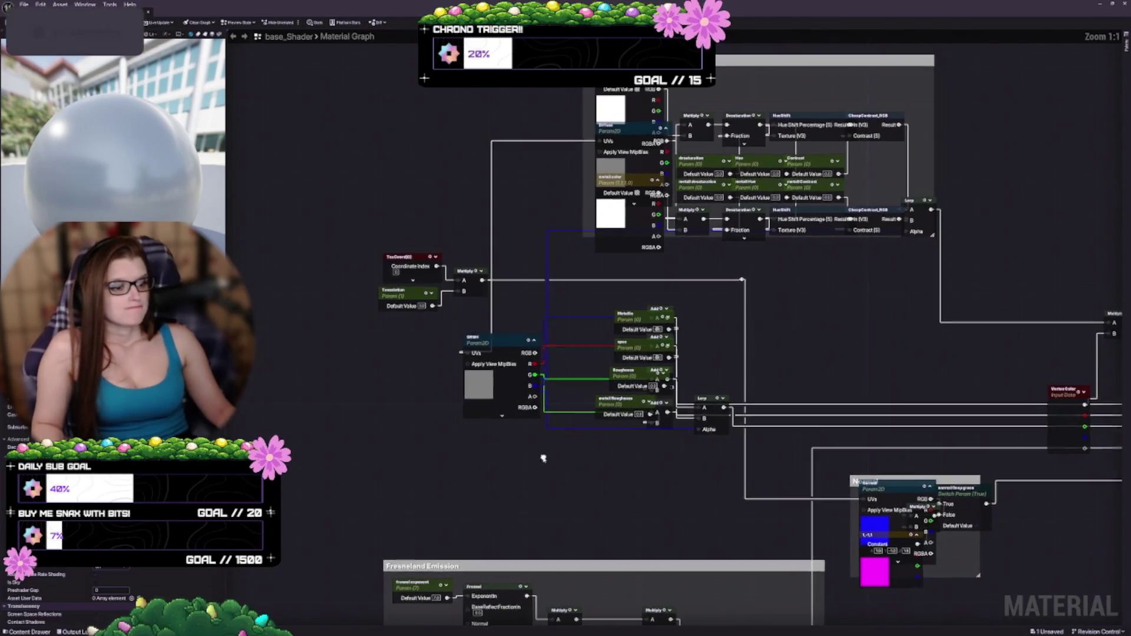
mouse_move(492, 396)
left_mouse_down()
mouse_move(440, 400)
mouse_move(559, 453)
mouse_move(530, 395)
mouse_move(481, 358)
mouse_move(459, 298)
mouse_move(413, 298)
mouse_move(531, 432)
left_mouse_up()
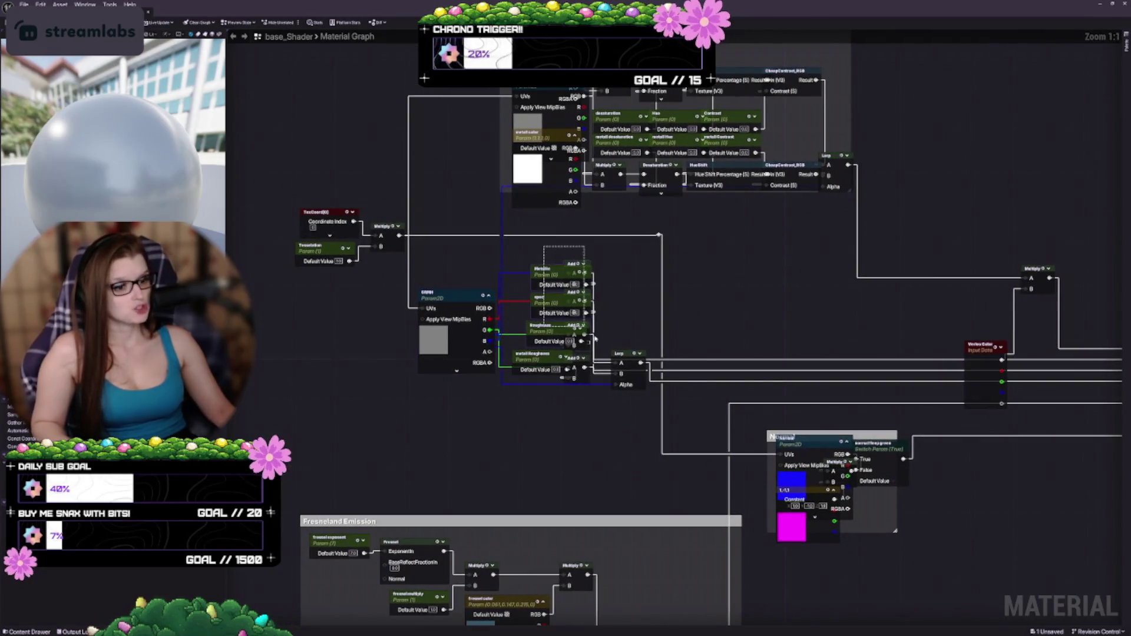
scroll(595, 338, "up", 2)
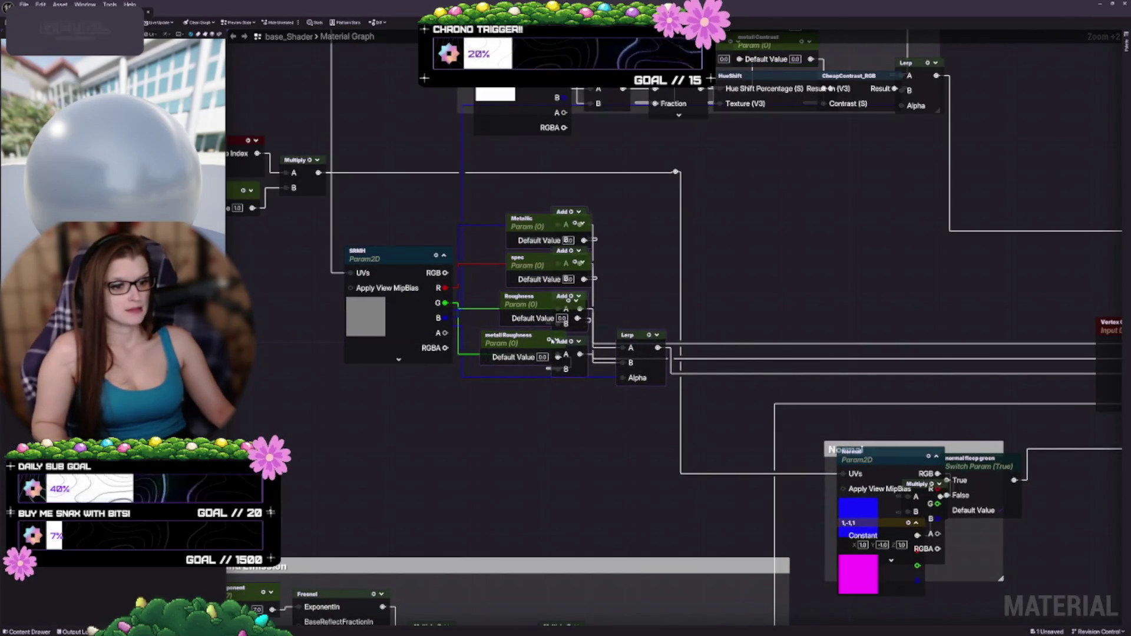
Pull metallRoughness and Roughness out from behind their Add nodes, placing each Add beside its parameter
mouse_move(552, 341)
left_mouse_down()
mouse_move(650, 353)
mouse_move(619, 354)
mouse_move(571, 388)
left_mouse_up()
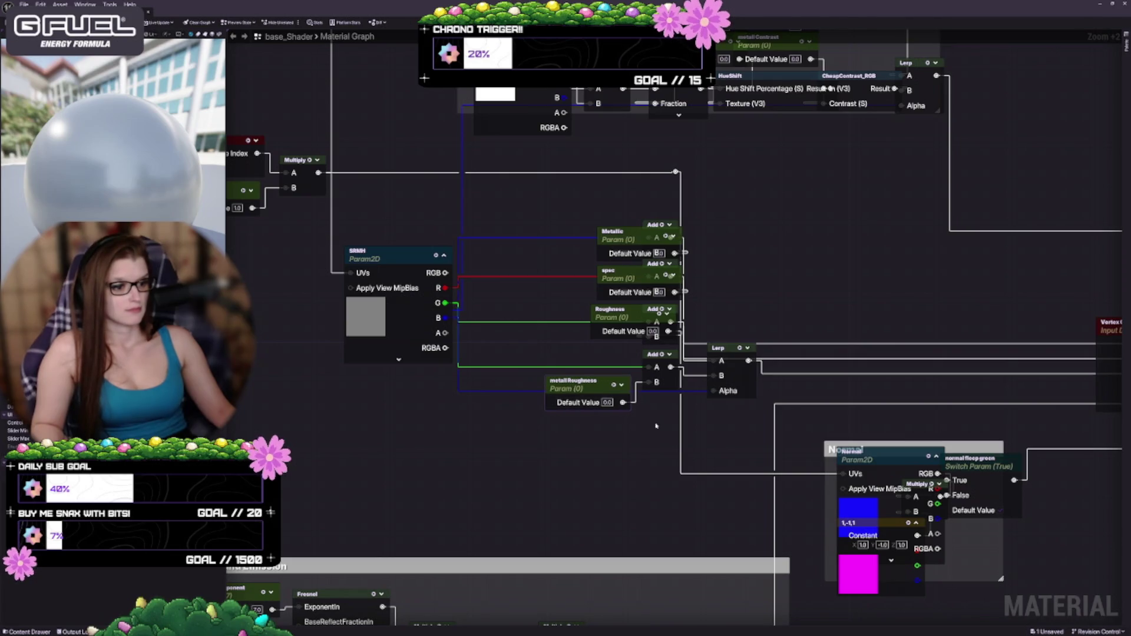
left_click_drag(668, 447, 545, 353)
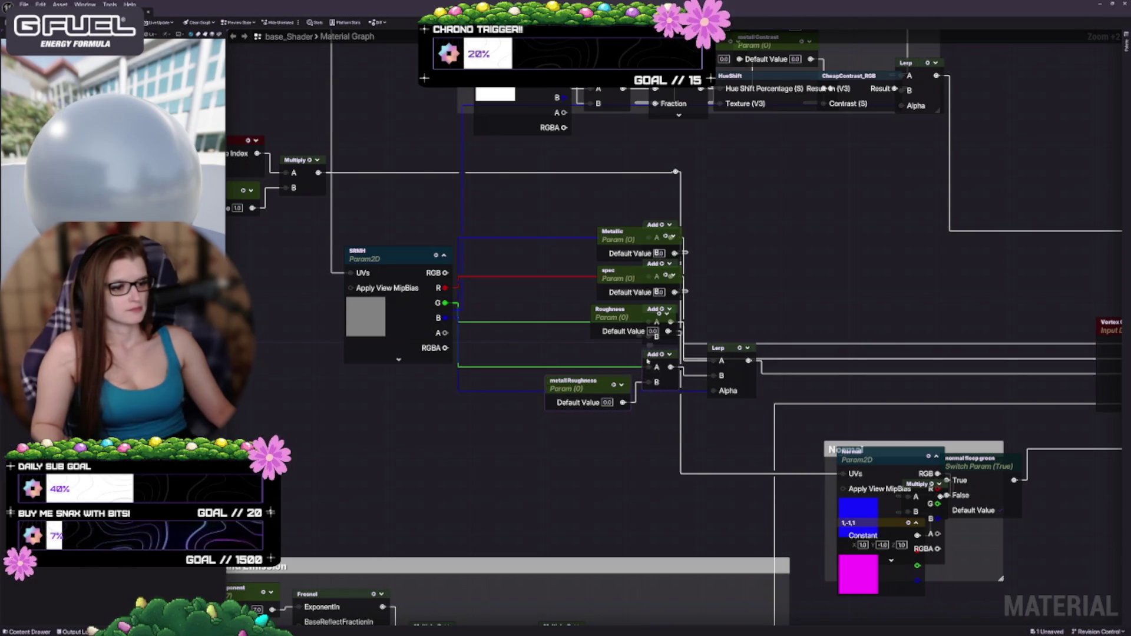
mouse_move(651, 354)
left_mouse_down()
mouse_move(548, 353)
mouse_move(584, 298)
mouse_move(571, 413)
left_mouse_up()
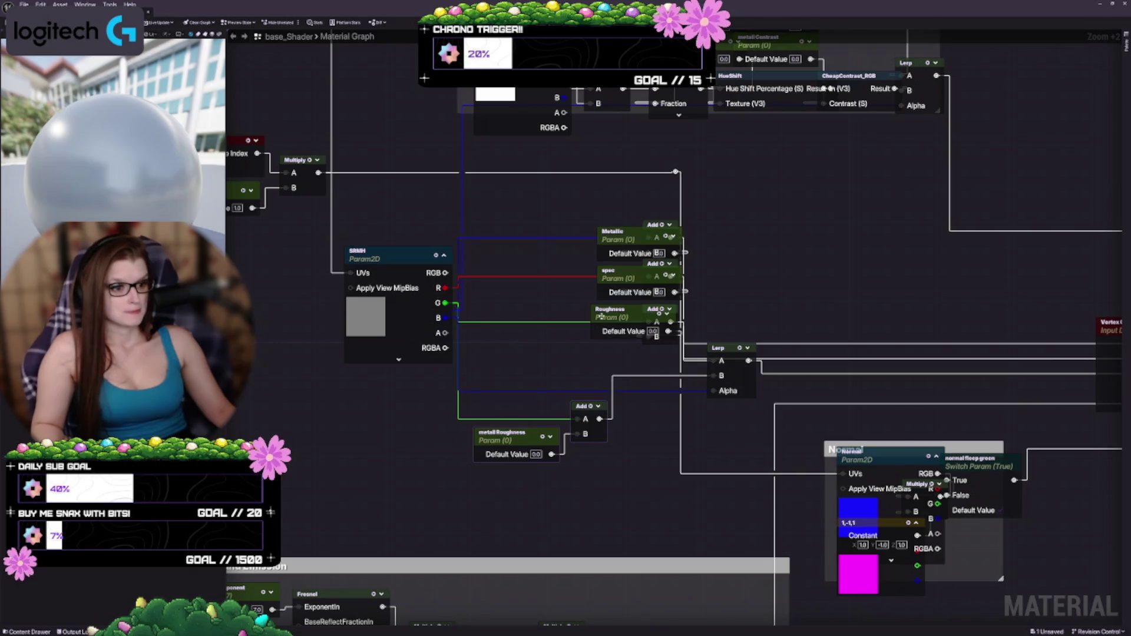
mouse_move(599, 316)
left_mouse_down()
mouse_move(530, 336)
mouse_move(492, 376)
left_mouse_up()
mouse_move(643, 316)
left_mouse_down()
mouse_move(586, 330)
mouse_move(582, 344)
left_mouse_up()
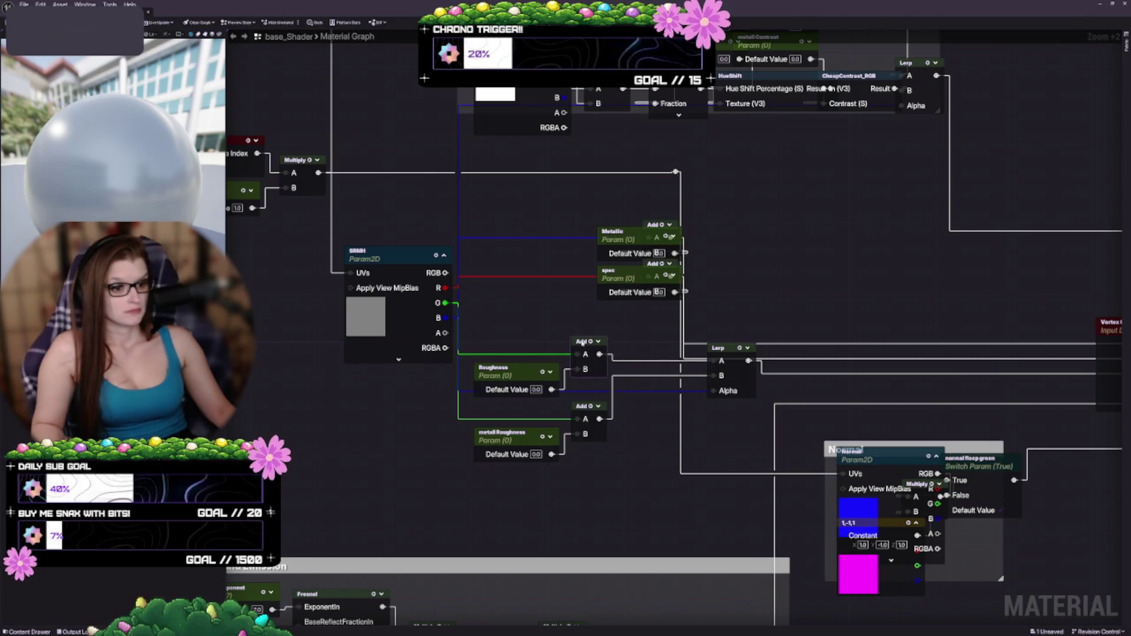
Separate the spec parameter from its Add node and line the pair up
mouse_move(620, 280)
left_mouse_down()
mouse_move(510, 290)
mouse_move(499, 304)
left_mouse_up()
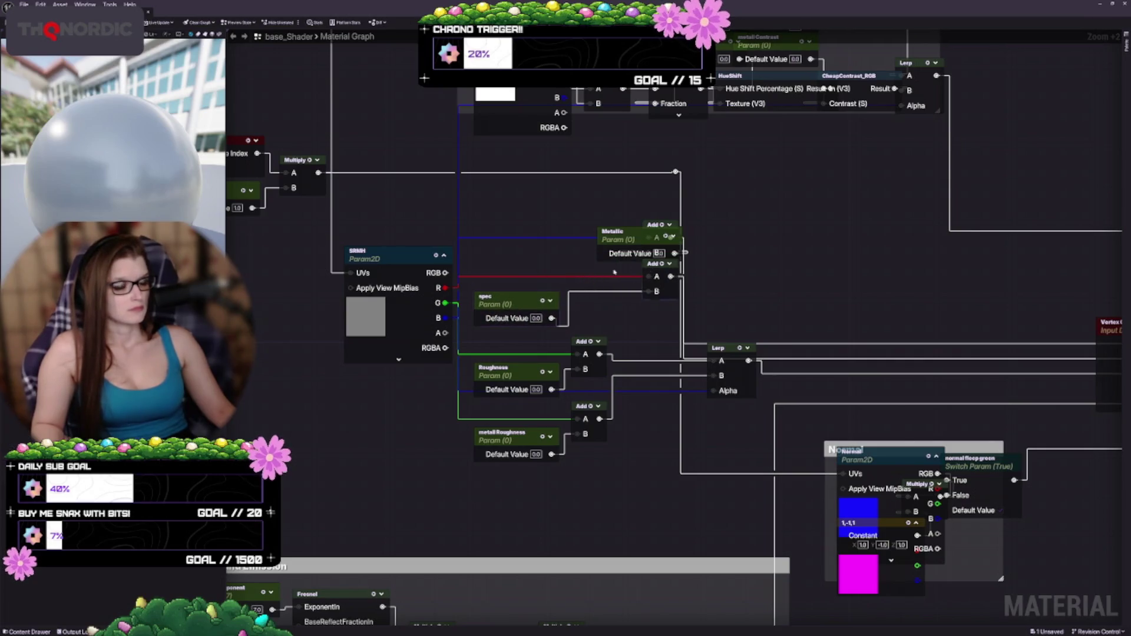
left_click_drag(654, 265, 586, 277)
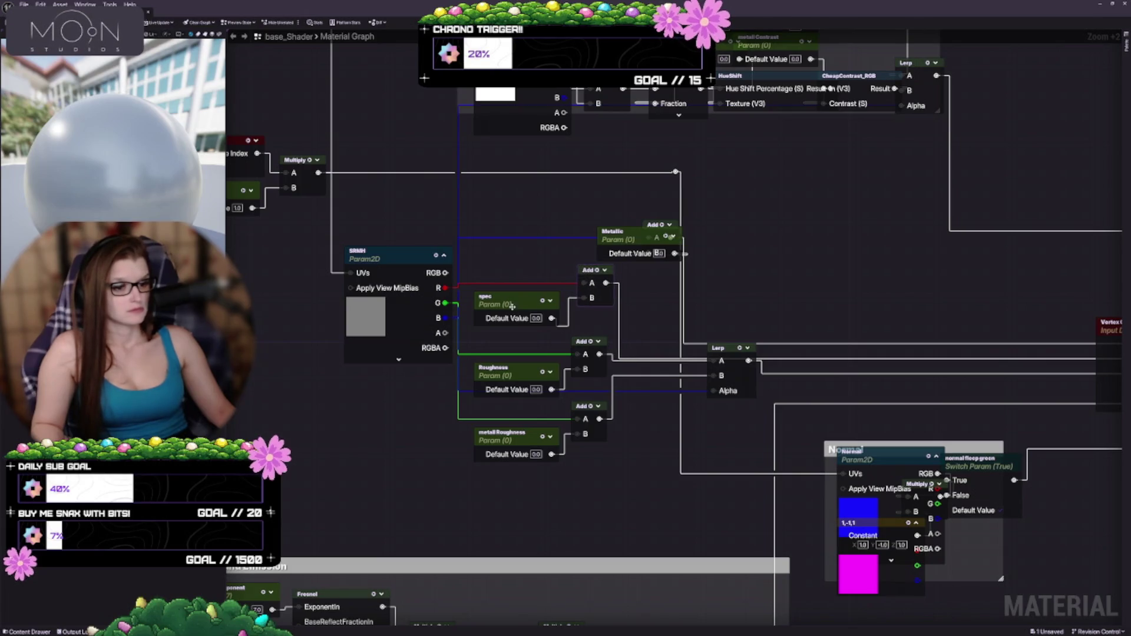
left_click_drag(511, 306, 512, 298)
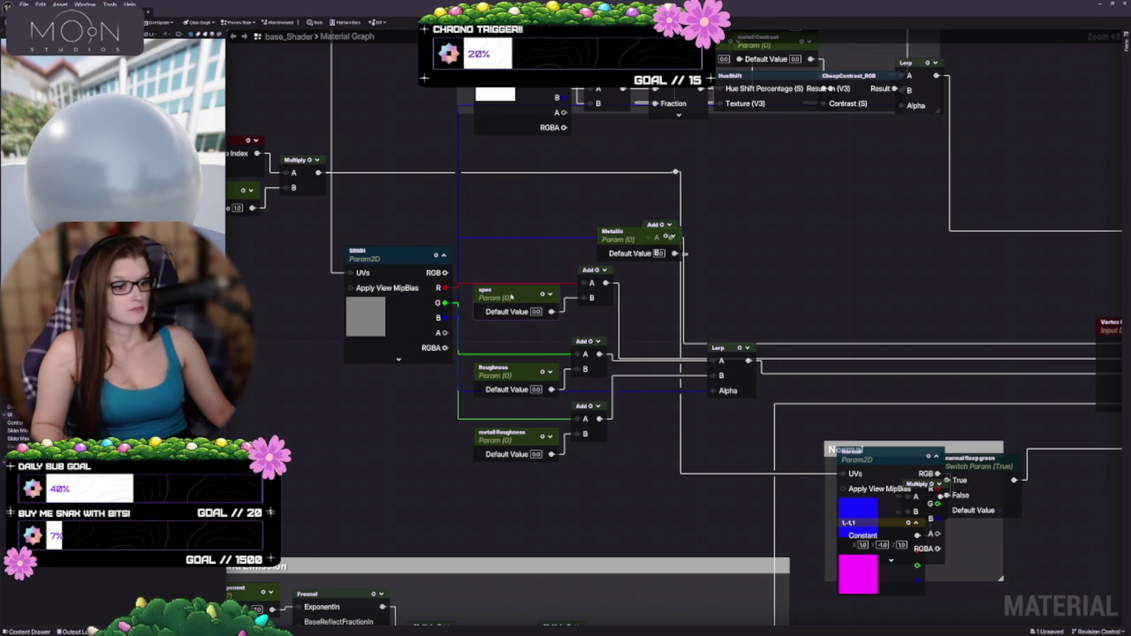
mouse_move(588, 271)
left_mouse_down()
mouse_move(473, 246)
mouse_move(511, 267)
mouse_move(505, 281)
left_mouse_up()
scroll(604, 285, "up", 2)
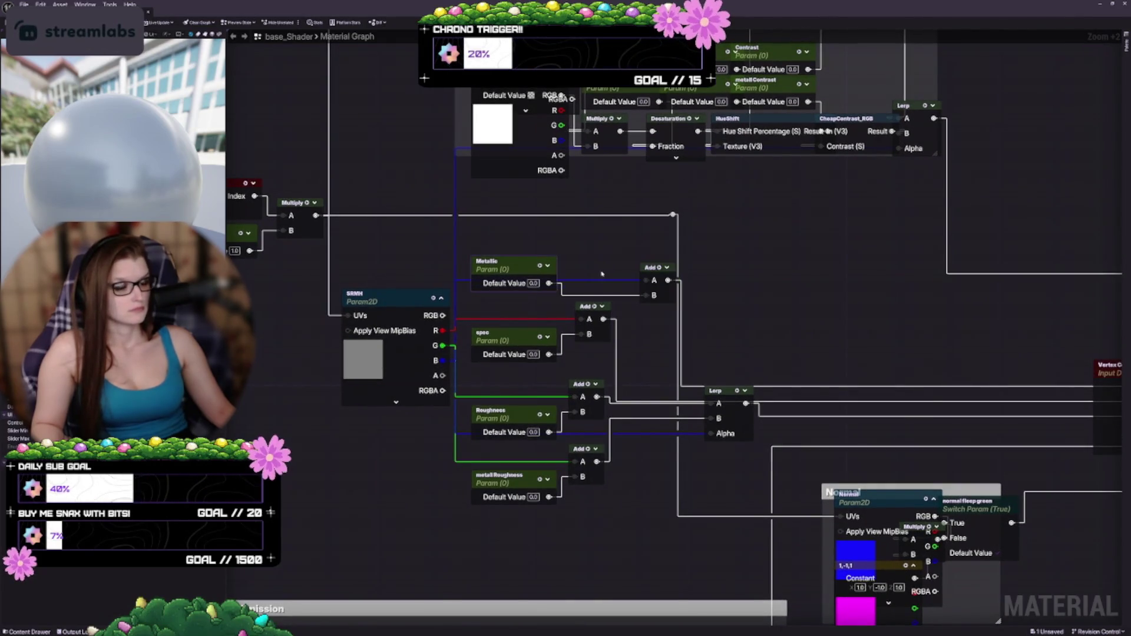
Place the Metallic Add node beside its parameter and nudge the spec Add slightly right
mouse_move(643, 267)
left_mouse_down()
mouse_move(584, 248)
mouse_move(532, 270)
left_mouse_up()
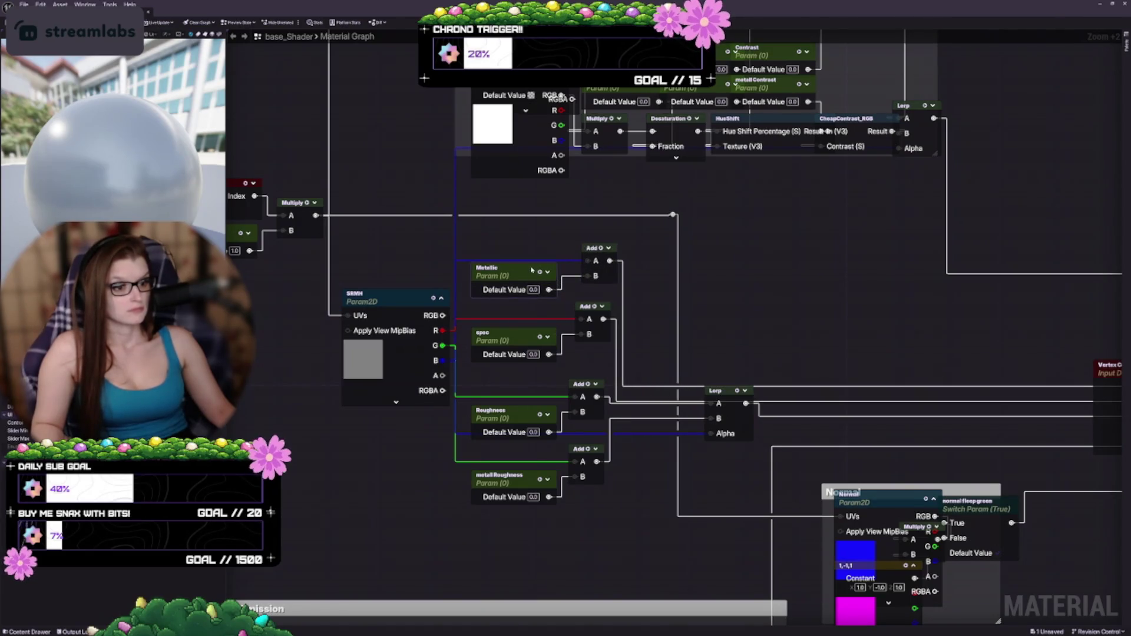
mouse_move(594, 252)
left_mouse_down()
mouse_move(538, 271)
mouse_move(585, 247)
mouse_move(593, 258)
left_mouse_up()
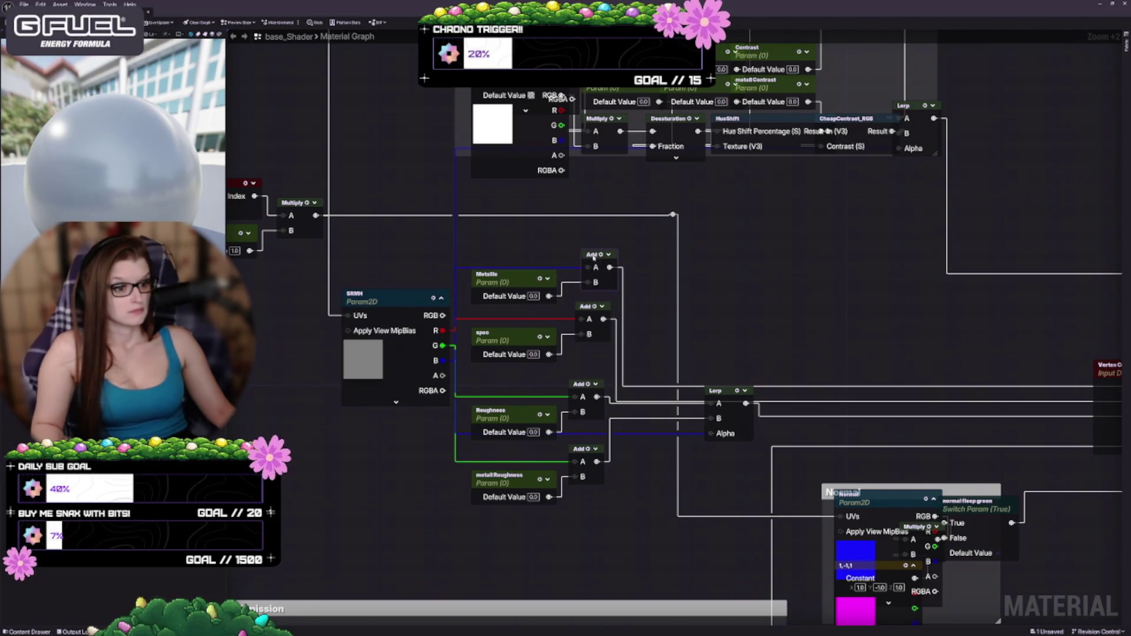
left_click_drag(589, 305, 596, 305)
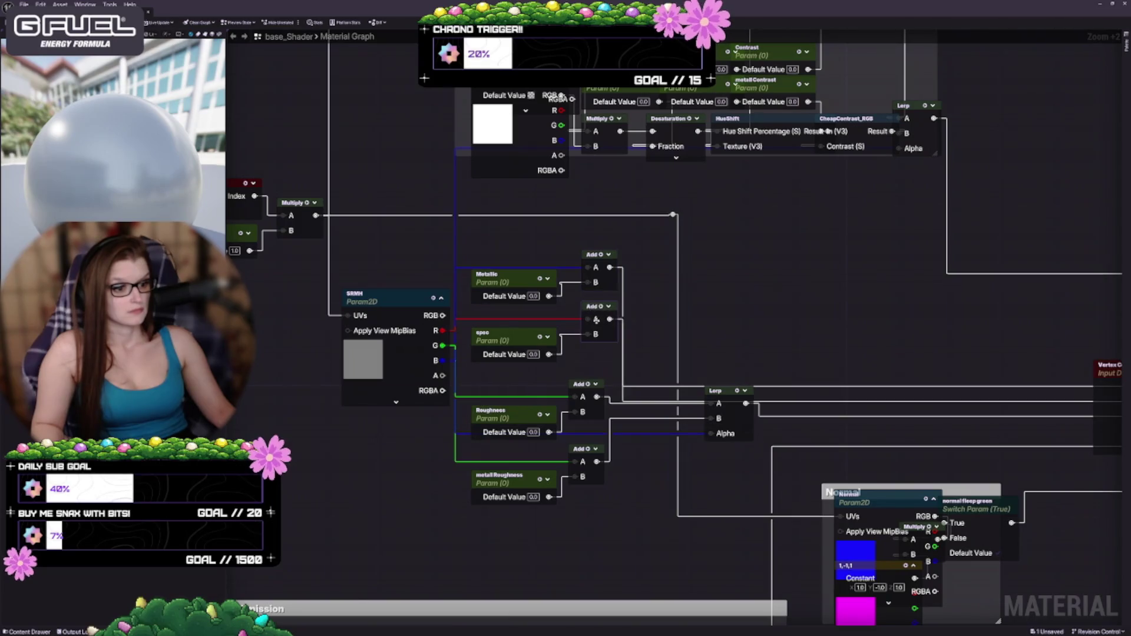
Undo the stray spec Add nudge and shift the SRMH node slightly down
key("ctrl+z")
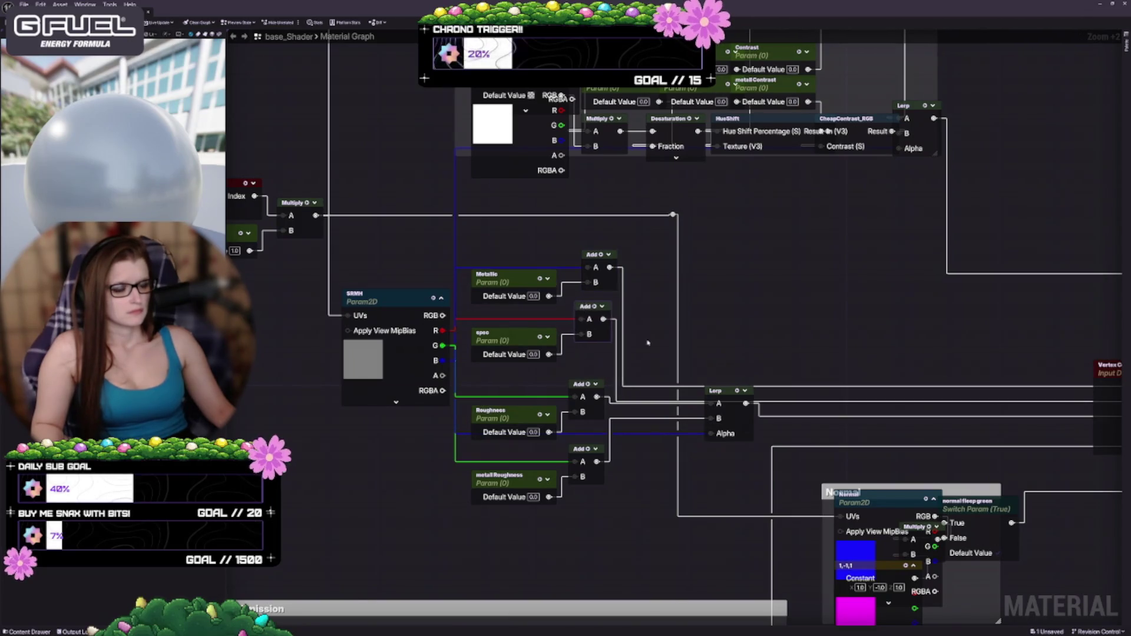
scroll(654, 344, "up", 1)
scroll(661, 349, "down", 5)
scroll(663, 414, "up", 3)
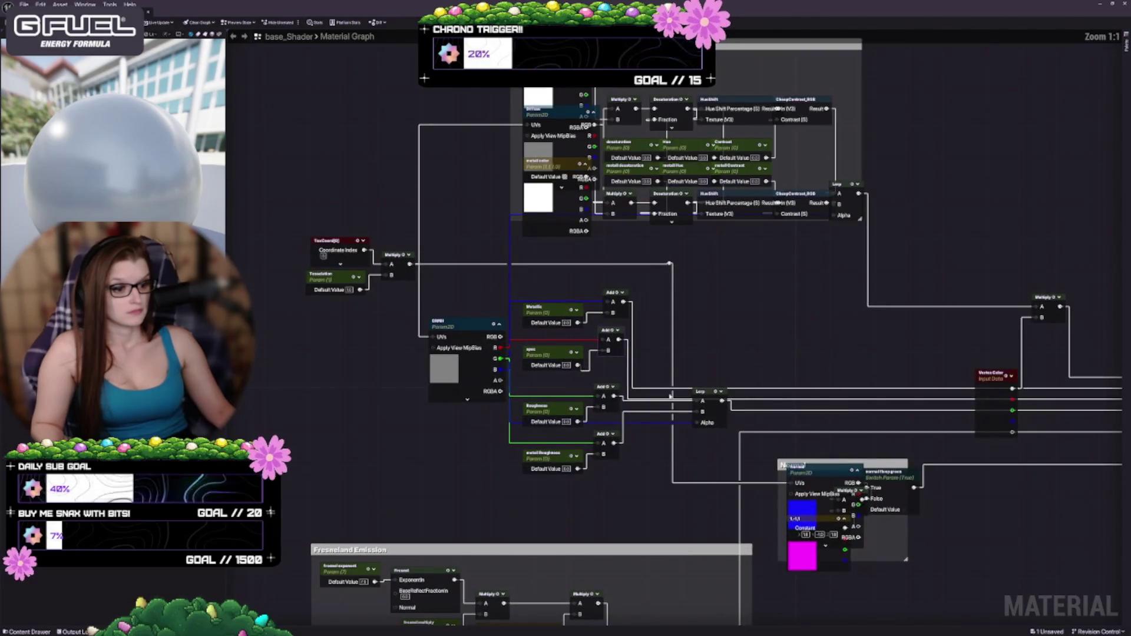
scroll(664, 415, "up", 1)
scroll(663, 414, "up", 3)
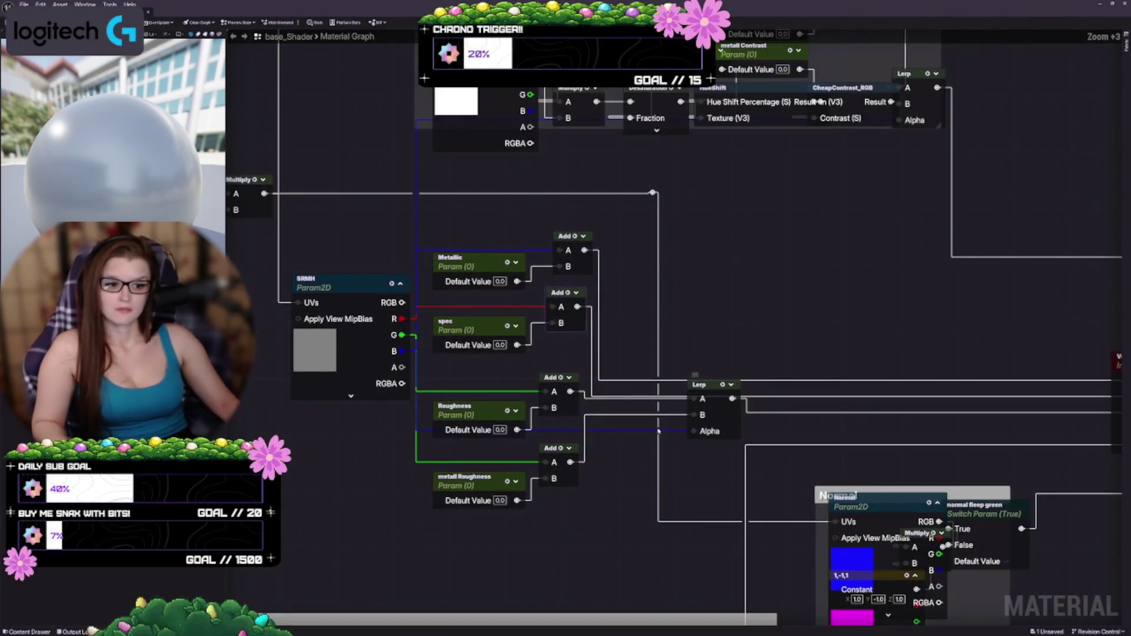
mouse_move(474, 310)
left_mouse_down()
mouse_move(453, 317)
mouse_move(477, 317)
left_mouse_up()
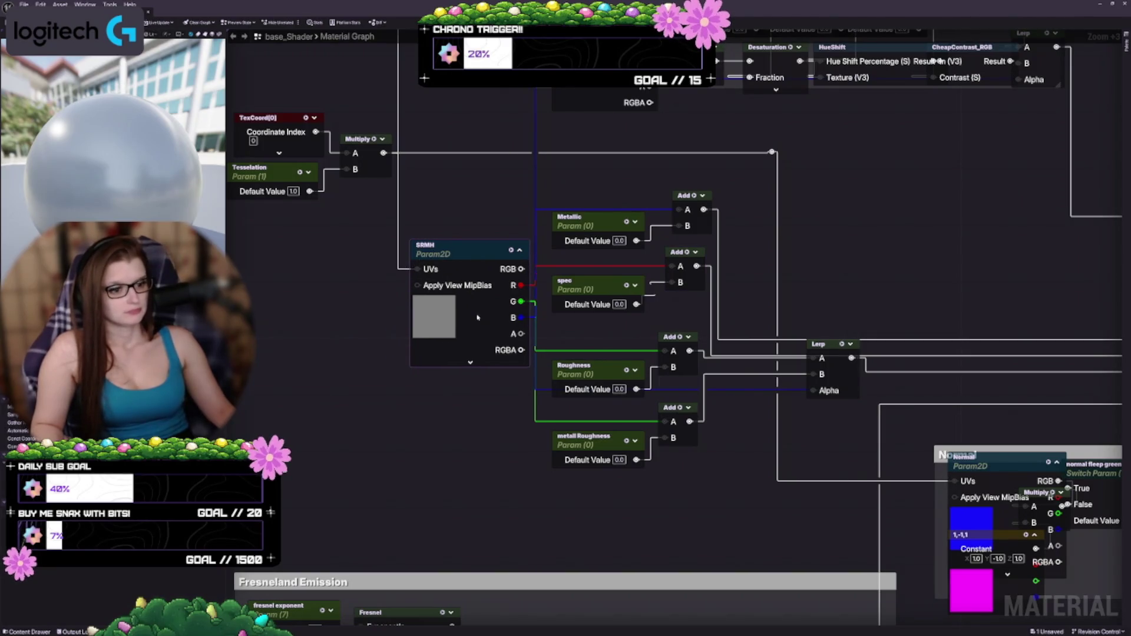
Move the Lerp node up next to the column of Add nodes
left_click_drag(859, 590, 760, 578)
mouse_move(720, 333)
left_mouse_down()
mouse_move(760, 368)
mouse_move(783, 277)
mouse_move(777, 284)
left_mouse_up()
mouse_move(804, 325)
left_mouse_down()
mouse_move(757, 420)
mouse_move(746, 402)
mouse_move(664, 399)
left_mouse_up()
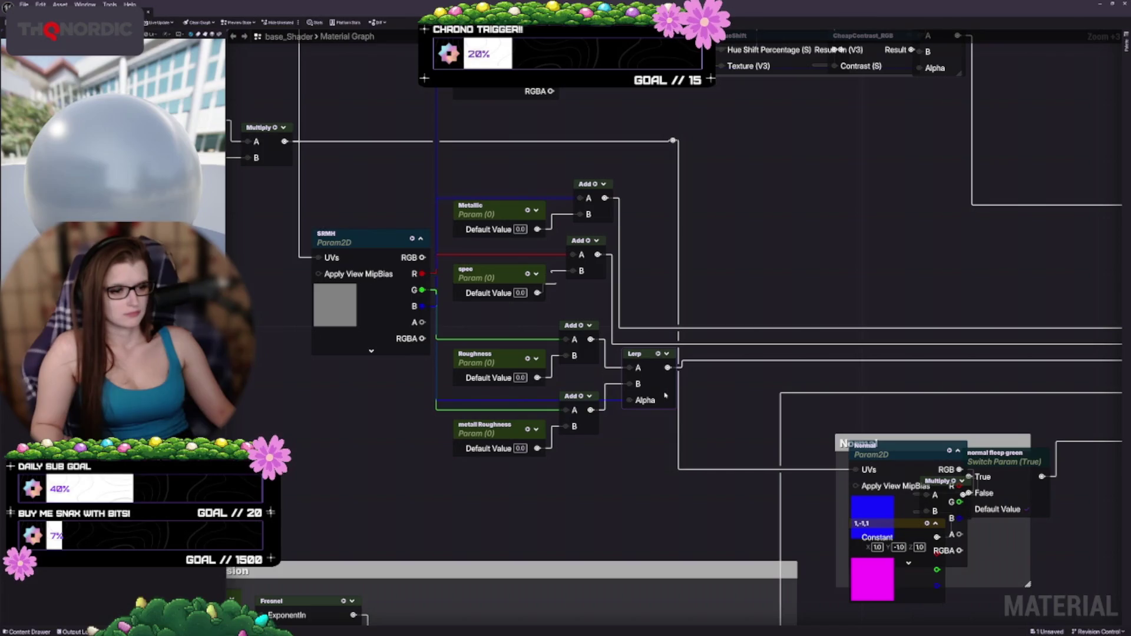
scroll(653, 475, "down", 1)
left_click_drag(653, 475, 726, 462)
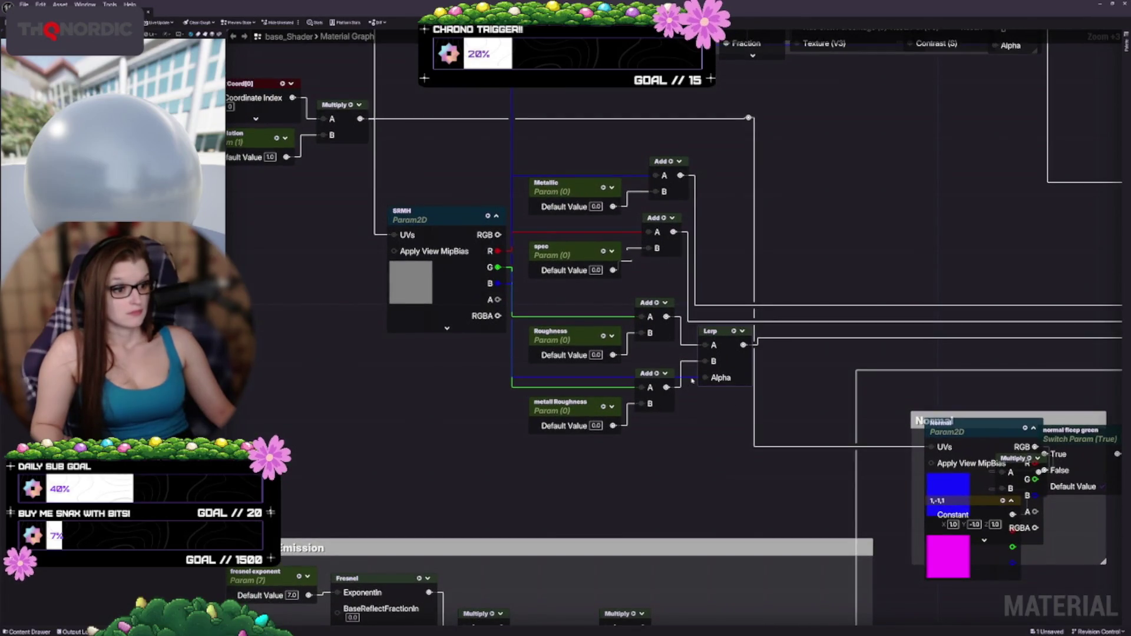
Run the SRMH blue wire below the nodes into Lerp's Alpha, adding reroute points
left_click_drag(692, 380, 688, 381)
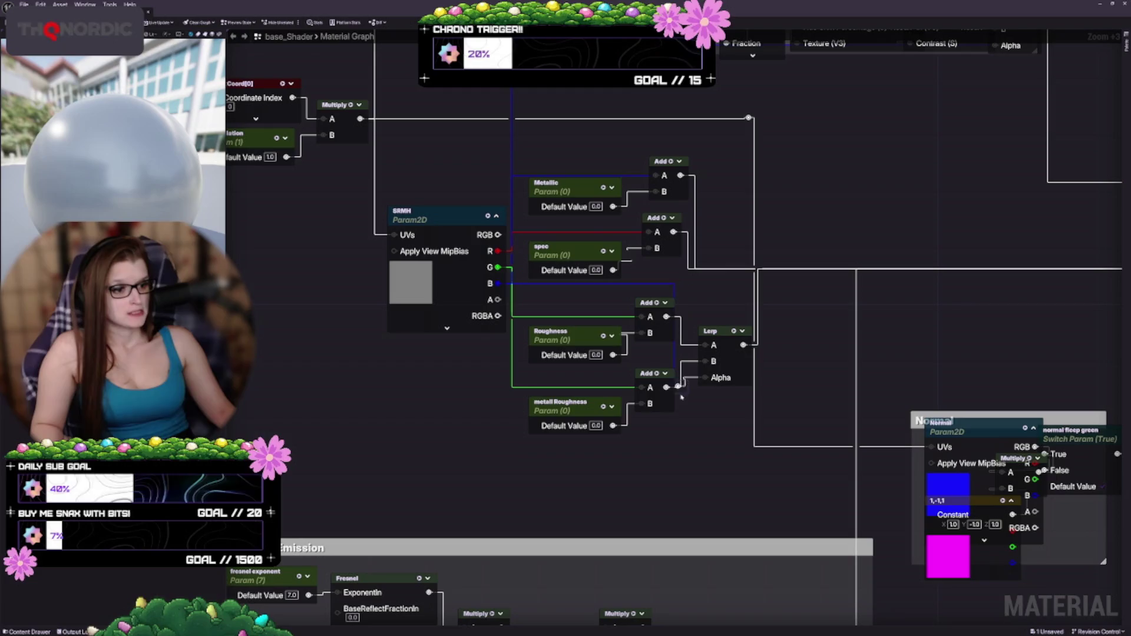
mouse_move(687, 372)
left_mouse_down()
mouse_move(480, 463)
mouse_move(685, 457)
left_mouse_up()
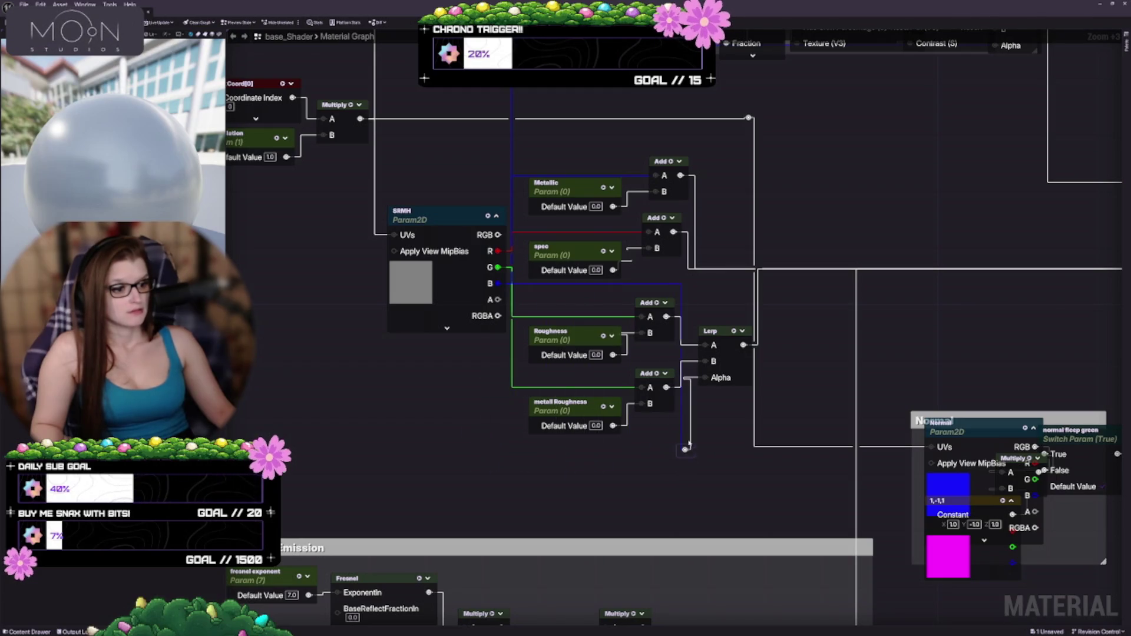
left_click_drag(736, 351, 751, 361)
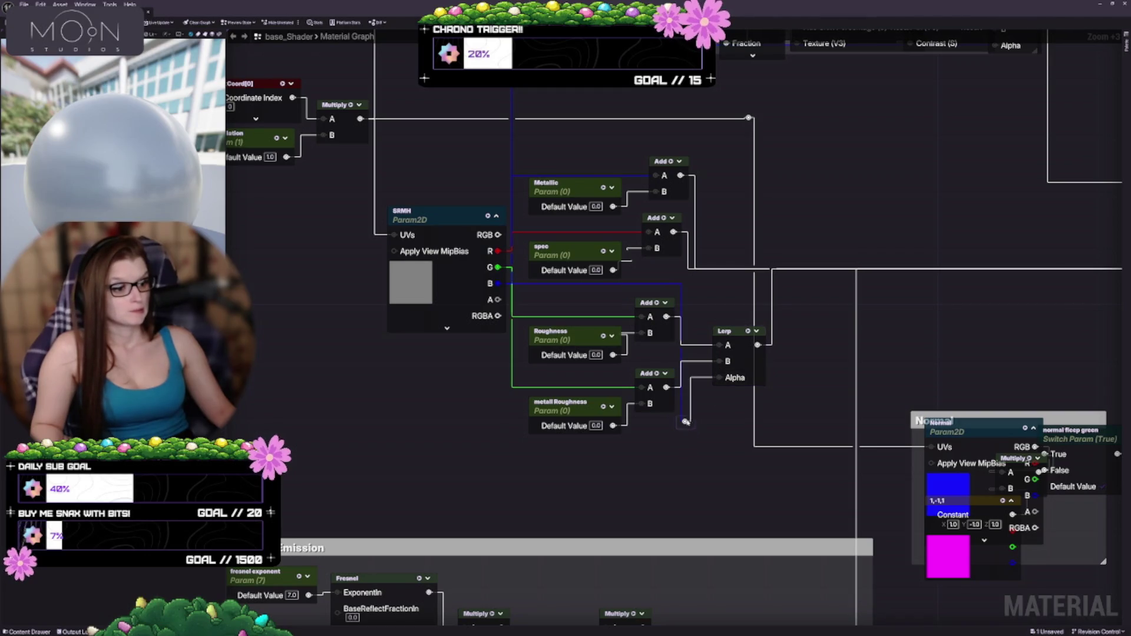
left_click_drag(683, 457, 683, 463)
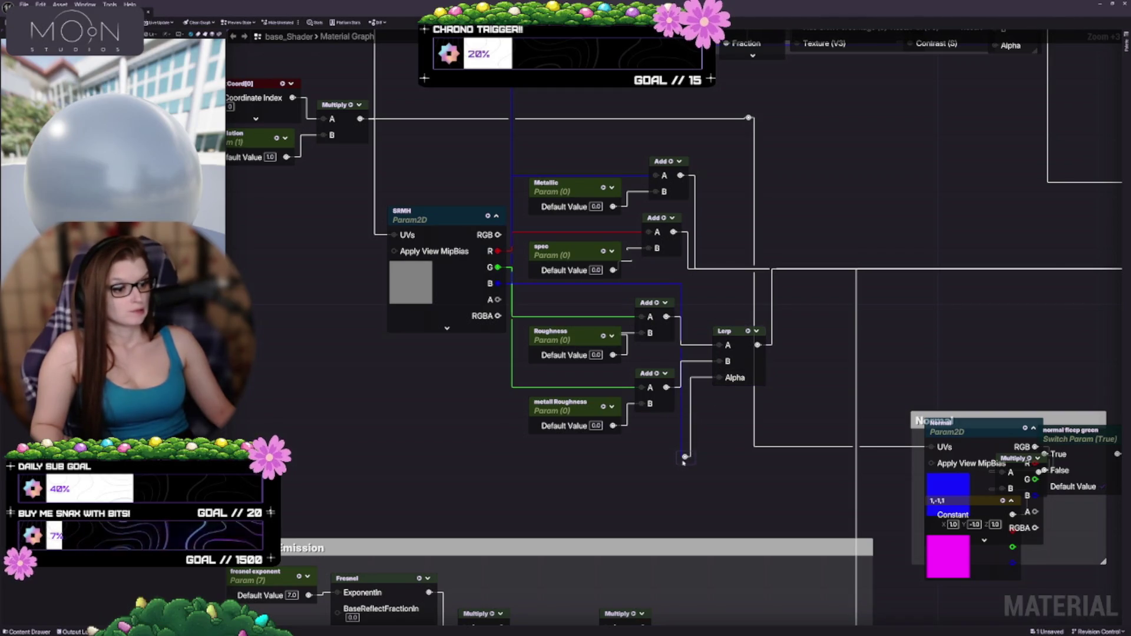
double_click(601, 283)
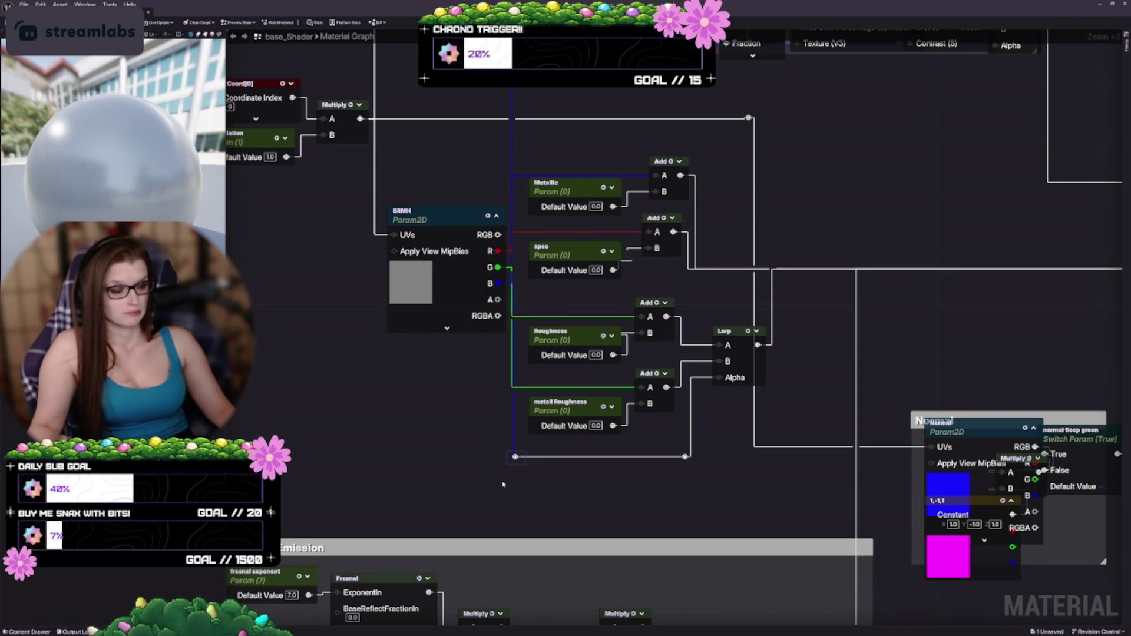
scroll(502, 484, "up", 3)
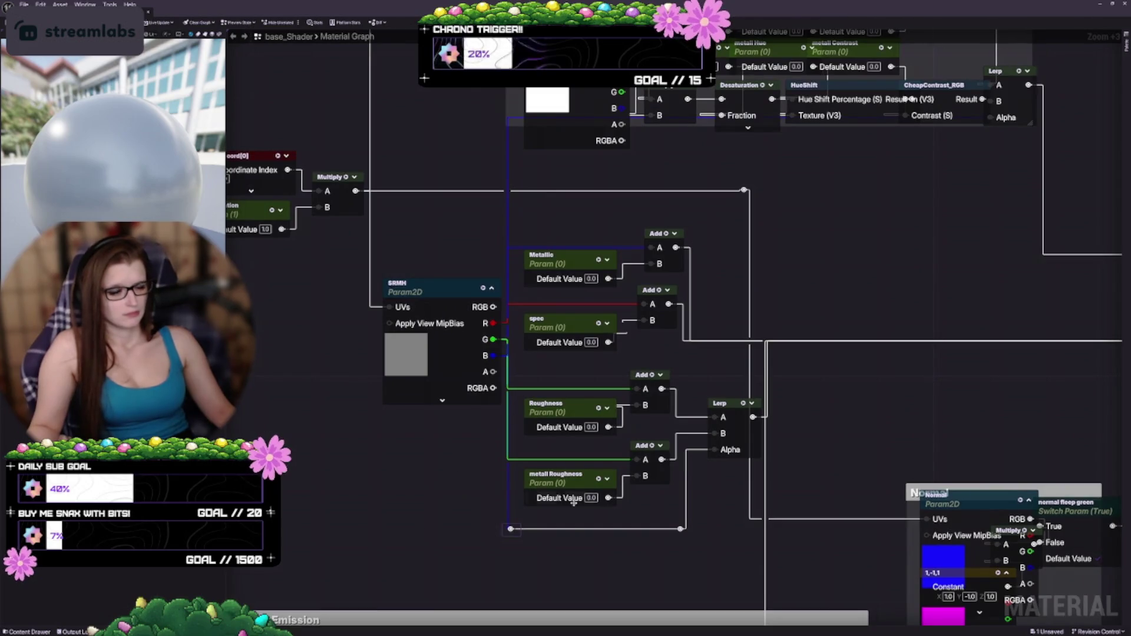
scroll(456, 446, "down", 2)
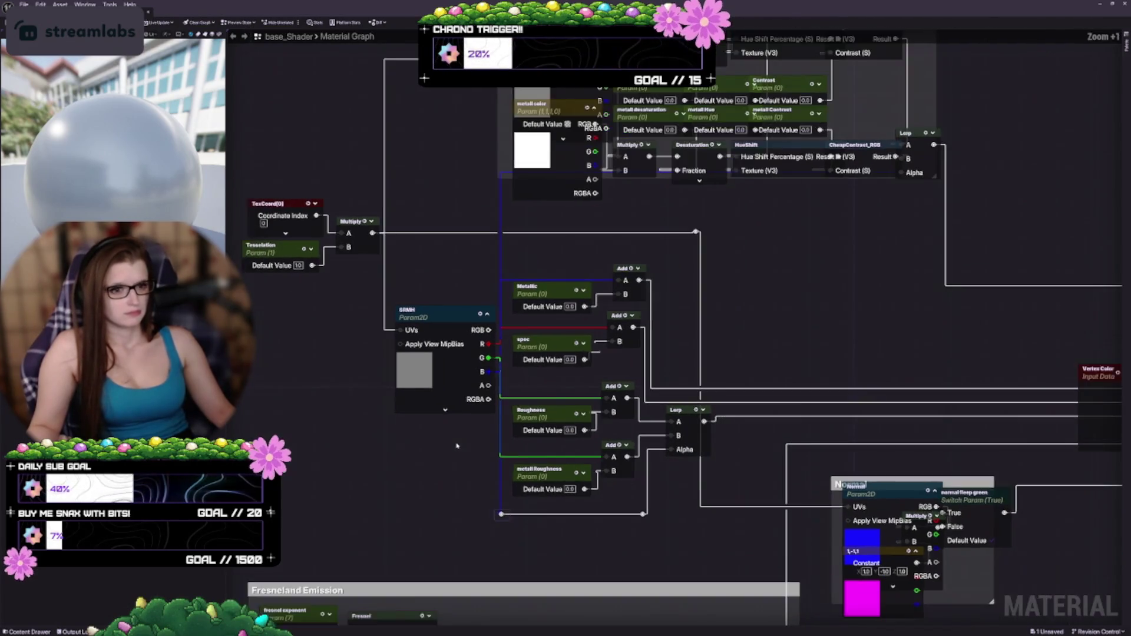
scroll(456, 446, "down", 3)
Nudge the Fresnel and emission comment group slightly lower
scroll(687, 345, "up", 2)
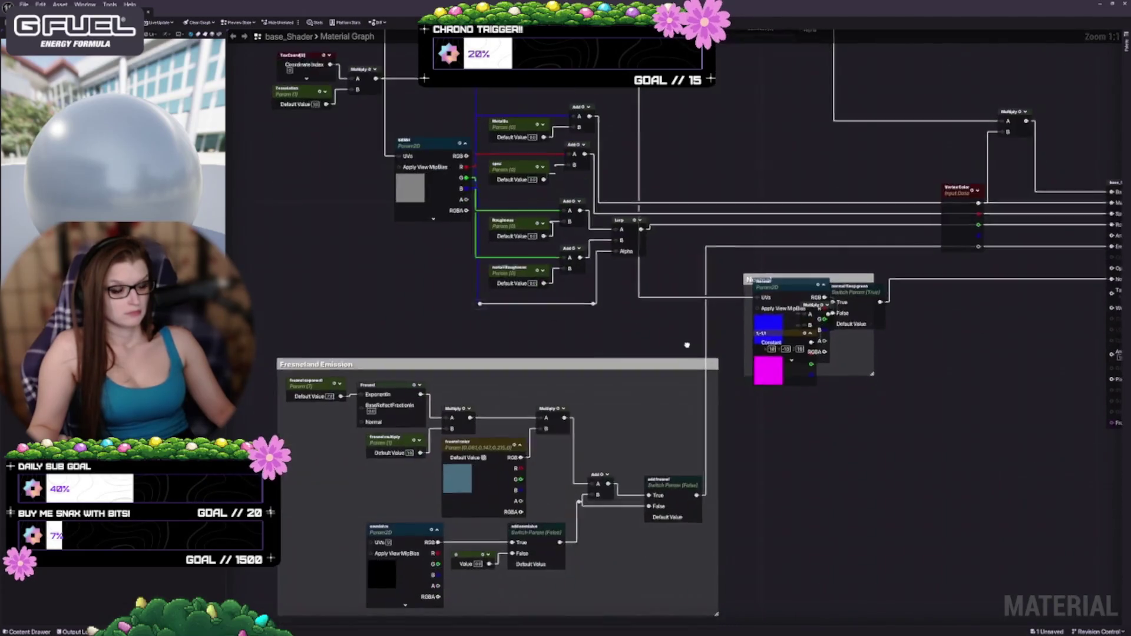
scroll(687, 345, "down", 1)
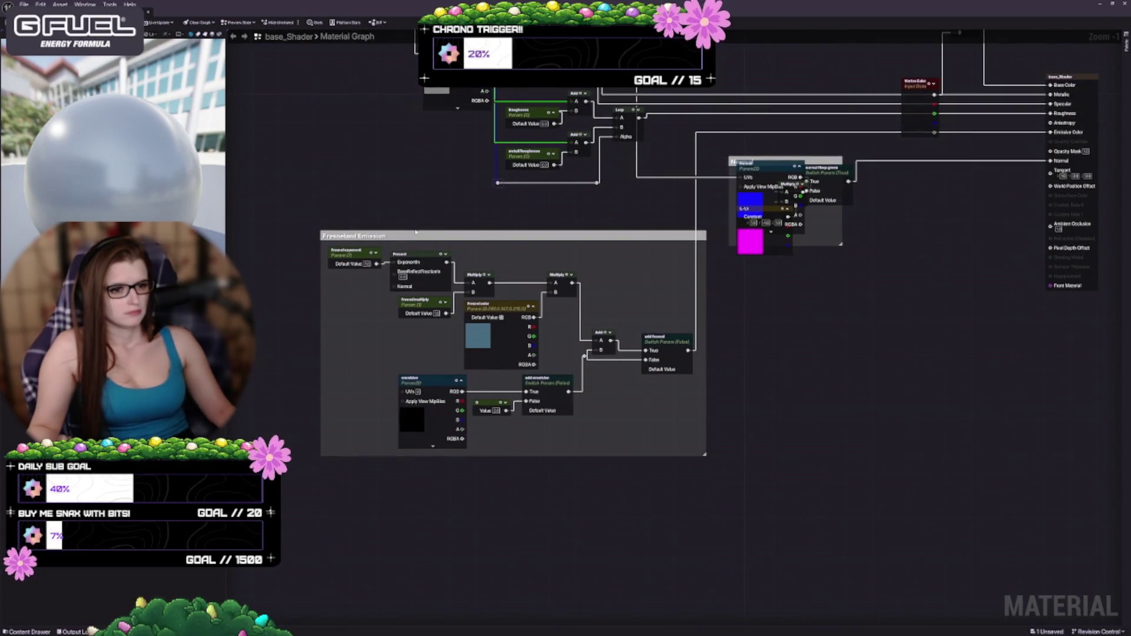
mouse_move(414, 236)
left_mouse_down()
mouse_move(409, 328)
mouse_move(465, 259)
mouse_move(545, 197)
mouse_move(580, 394)
mouse_move(424, 365)
left_mouse_up()
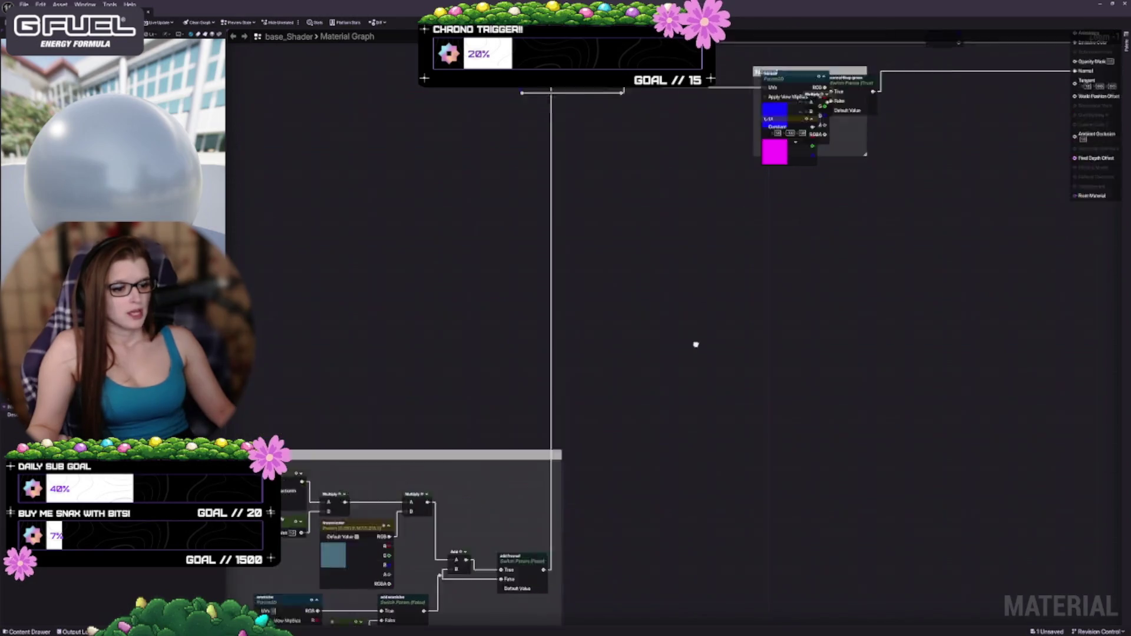
Enlarge the Normal comment box up-left and down-right around its normal-map nodes
scroll(718, 369, "up", 1)
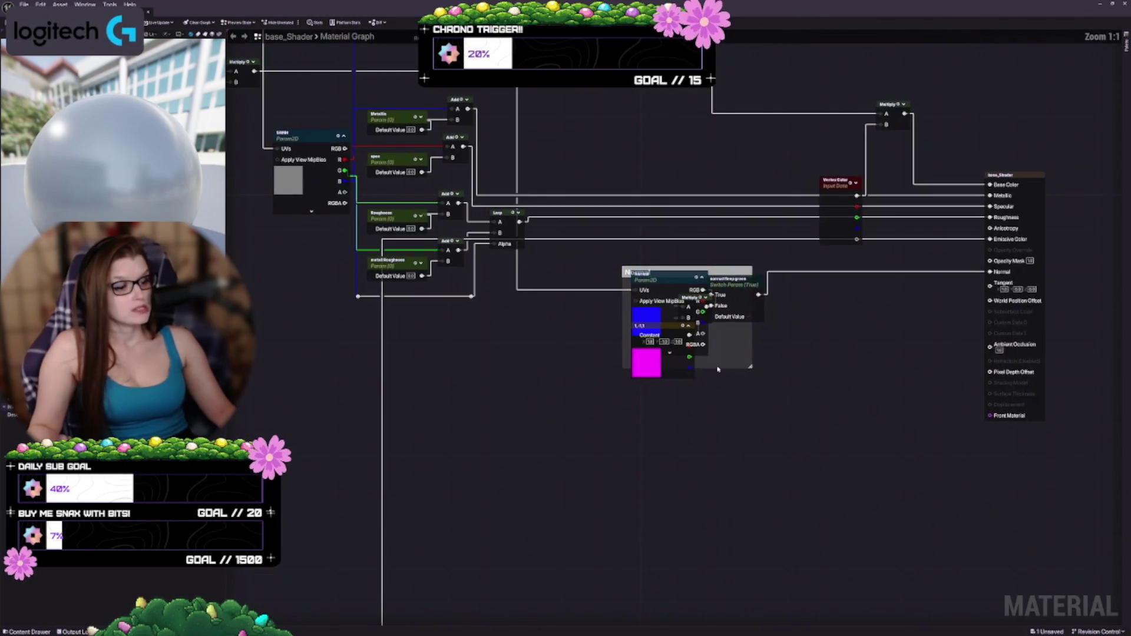
left_click_drag(623, 270, 615, 250)
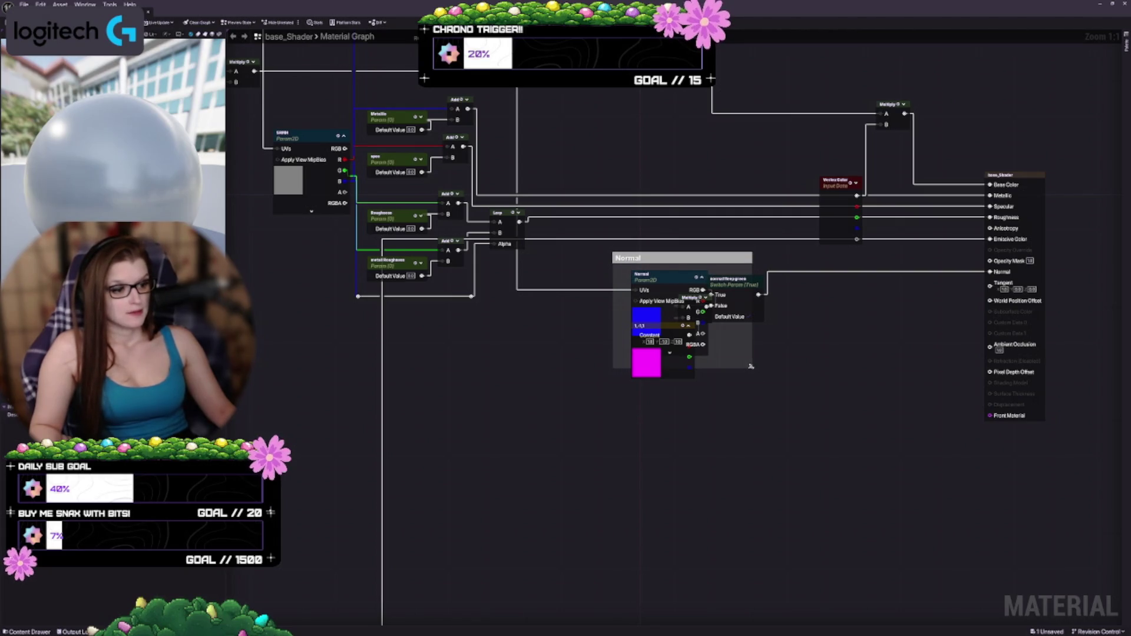
left_click_drag(751, 366, 781, 390)
scroll(802, 407, "up", 3)
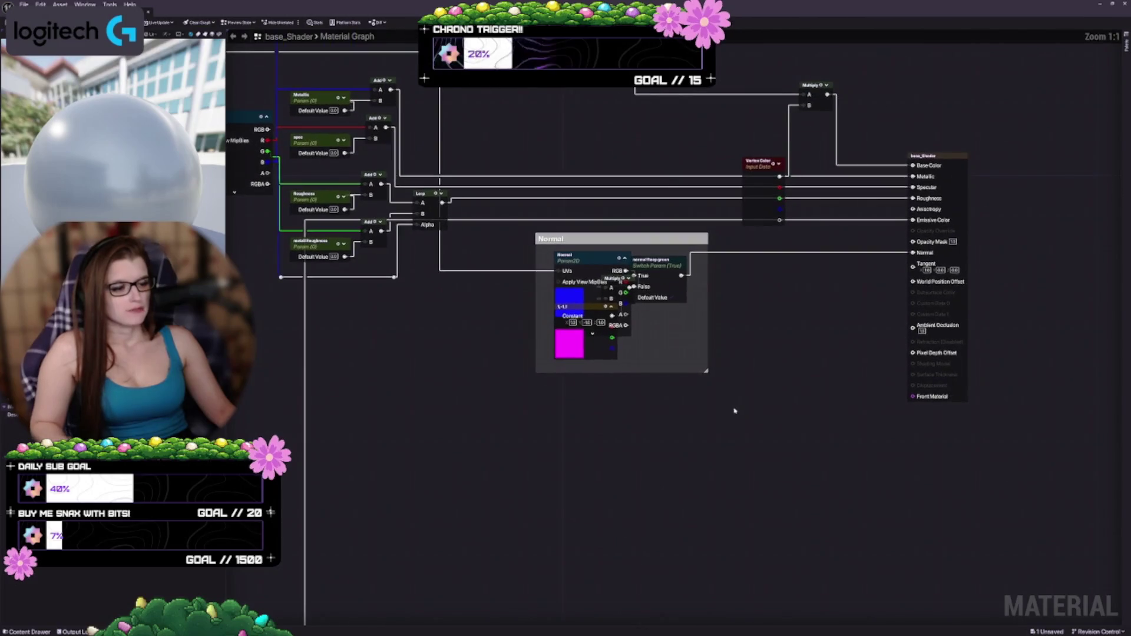
Spread the Normal texture, 1,-1,1 Constant, Multiply and switch nodes apart, enlarging the comment
left_click_drag(608, 216, 594, 216)
left_click_drag(608, 330, 616, 387)
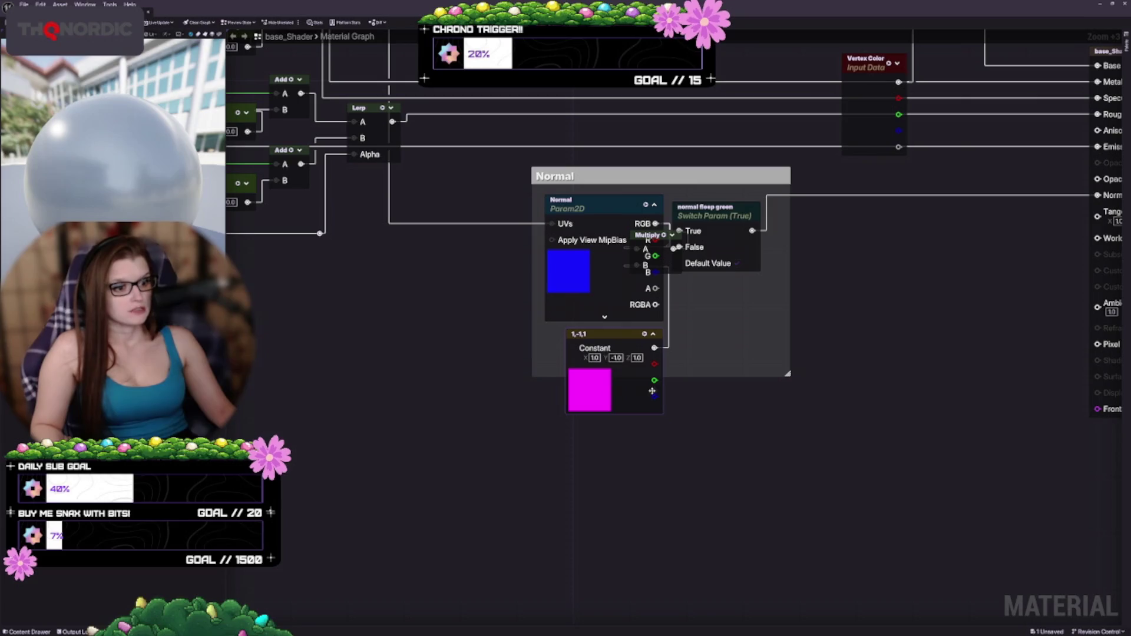
mouse_move(696, 375)
left_mouse_down()
mouse_move(695, 439)
mouse_move(696, 409)
left_mouse_up()
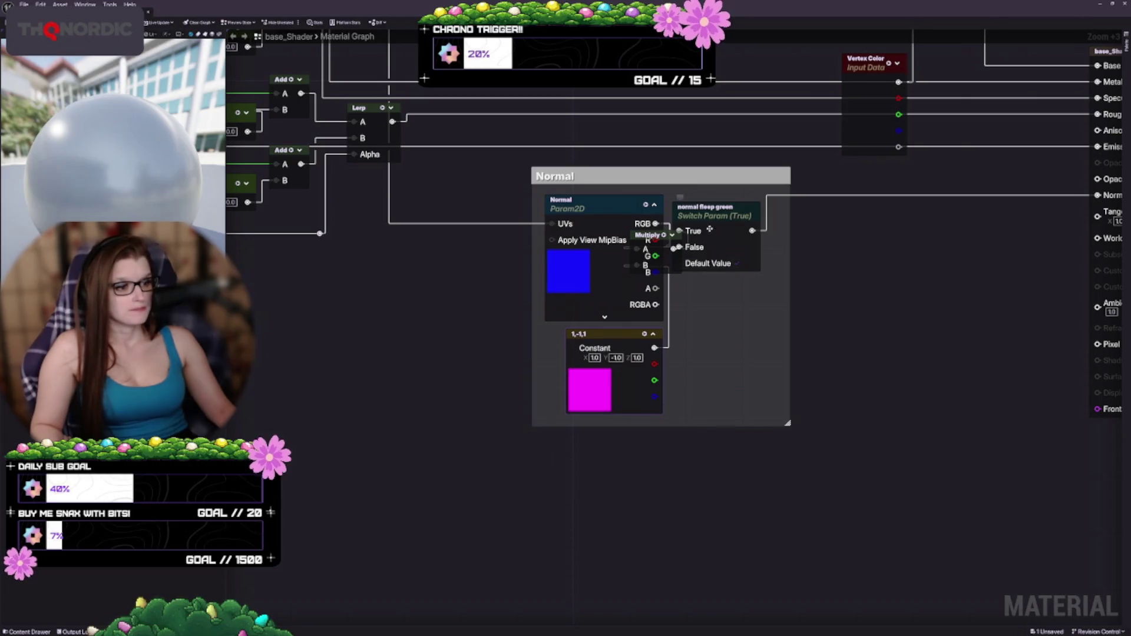
left_click_drag(709, 229, 819, 331)
mouse_move(672, 248)
left_mouse_down()
mouse_move(715, 250)
mouse_move(745, 274)
mouse_move(733, 357)
mouse_move(729, 313)
left_mouse_up()
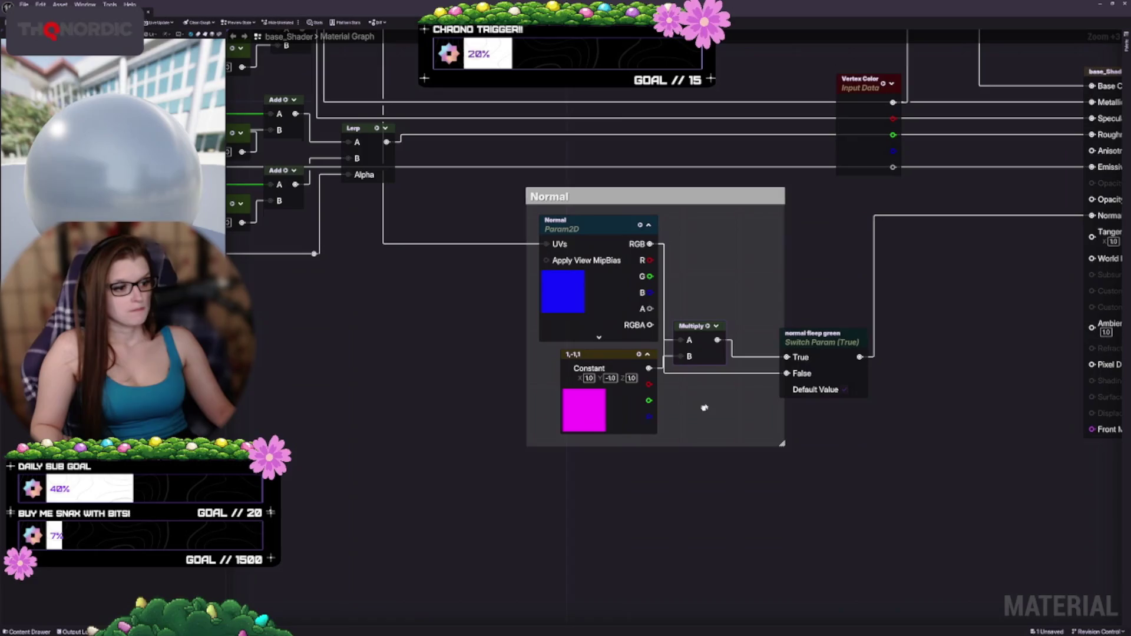
mouse_move(838, 351)
left_mouse_down()
mouse_move(823, 267)
mouse_move(804, 274)
left_mouse_up()
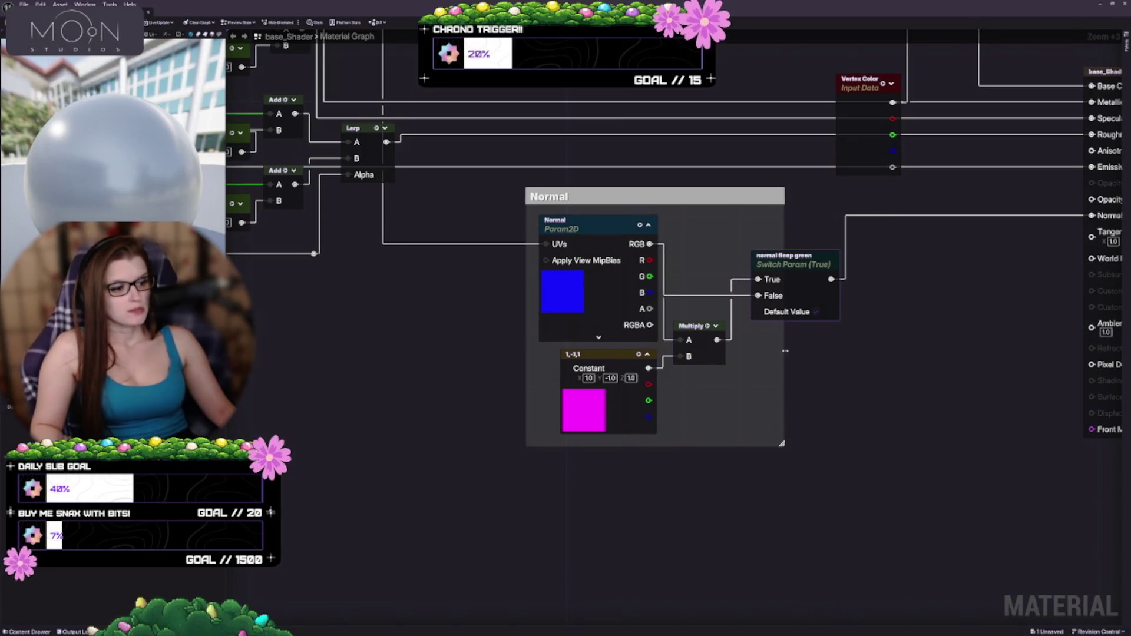
left_click_drag(785, 351, 853, 342)
left_click_drag(828, 390, 771, 325)
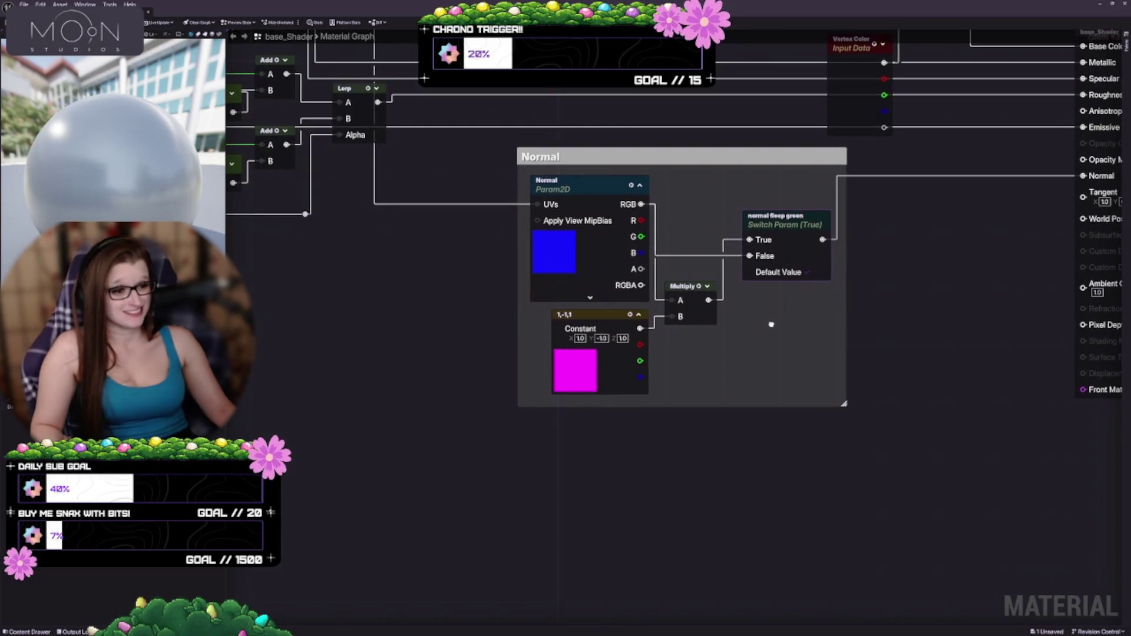
Route the switch's False input through a reroute point and shift Multiply and switch right
left_click_drag(713, 357, 715, 439)
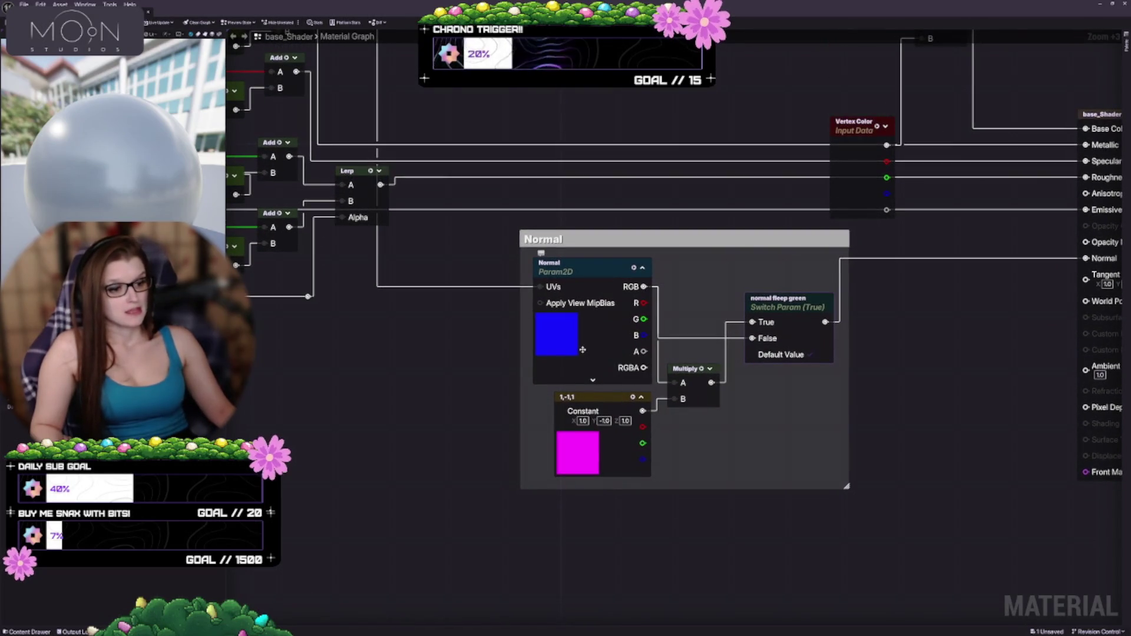
left_click_drag(583, 352, 584, 353)
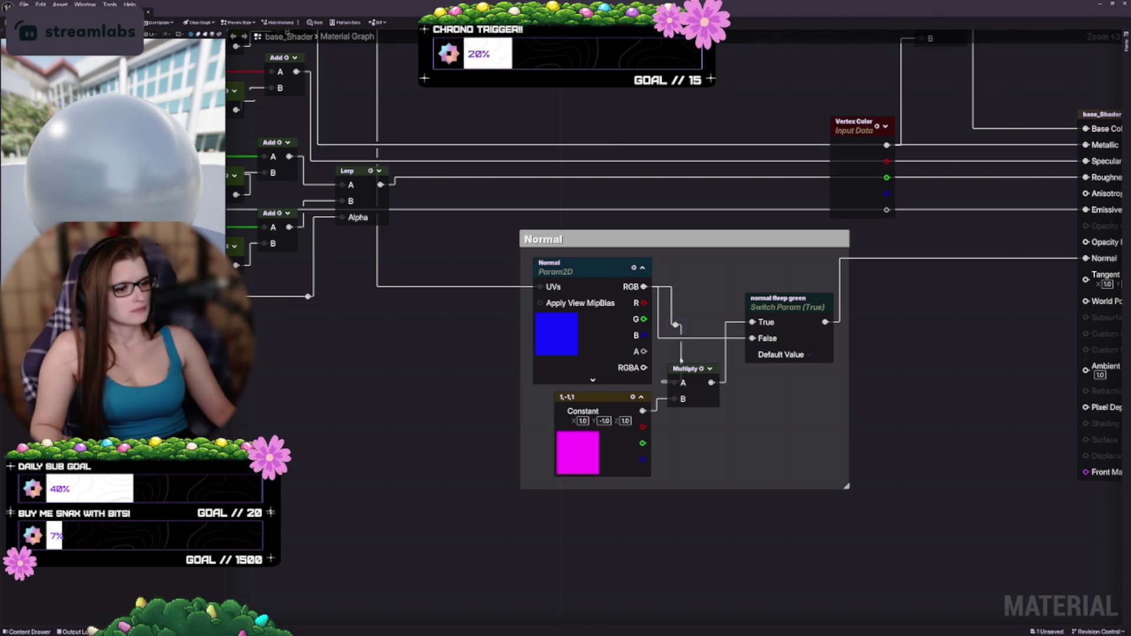
left_click_drag(681, 326, 753, 338)
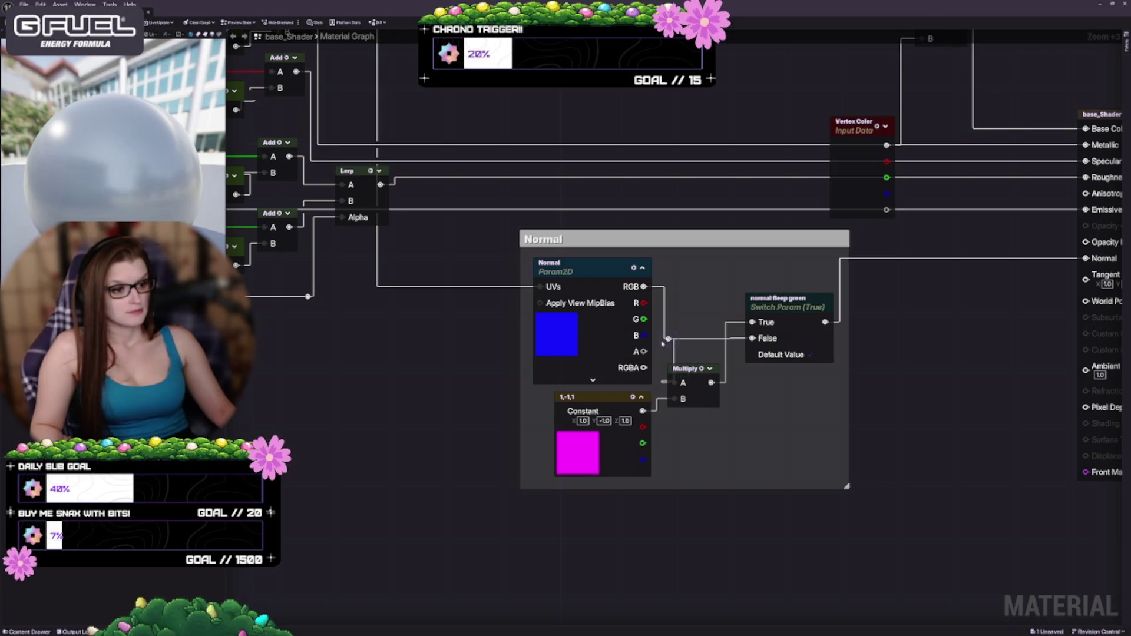
mouse_move(666, 343)
left_mouse_down()
mouse_move(642, 320)
mouse_move(587, 319)
left_mouse_up()
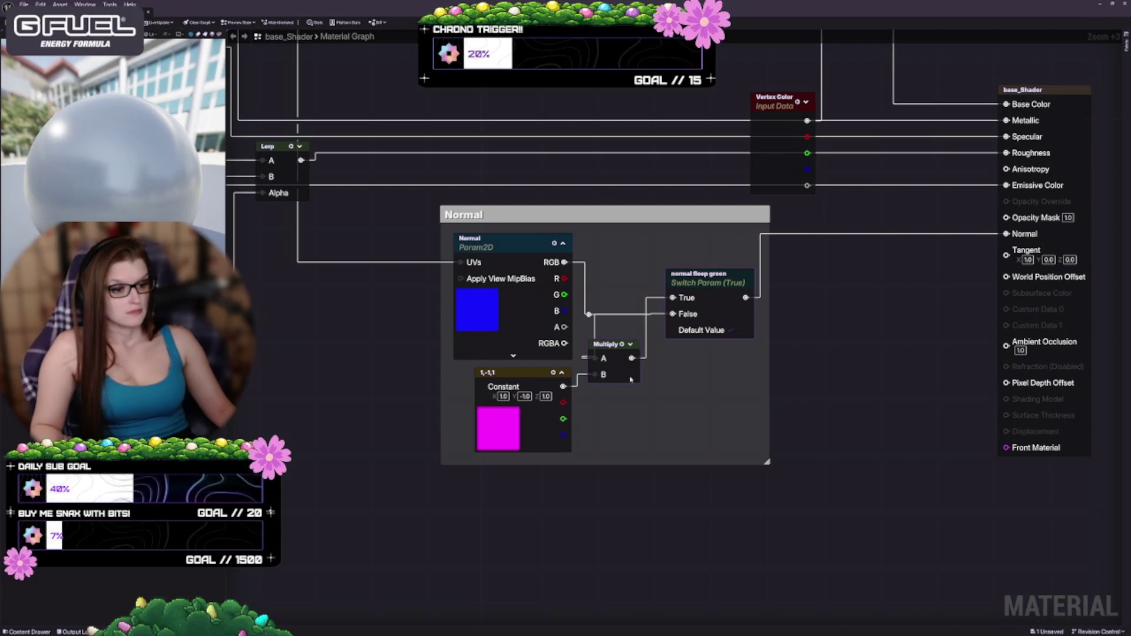
left_click_drag(630, 378, 639, 376)
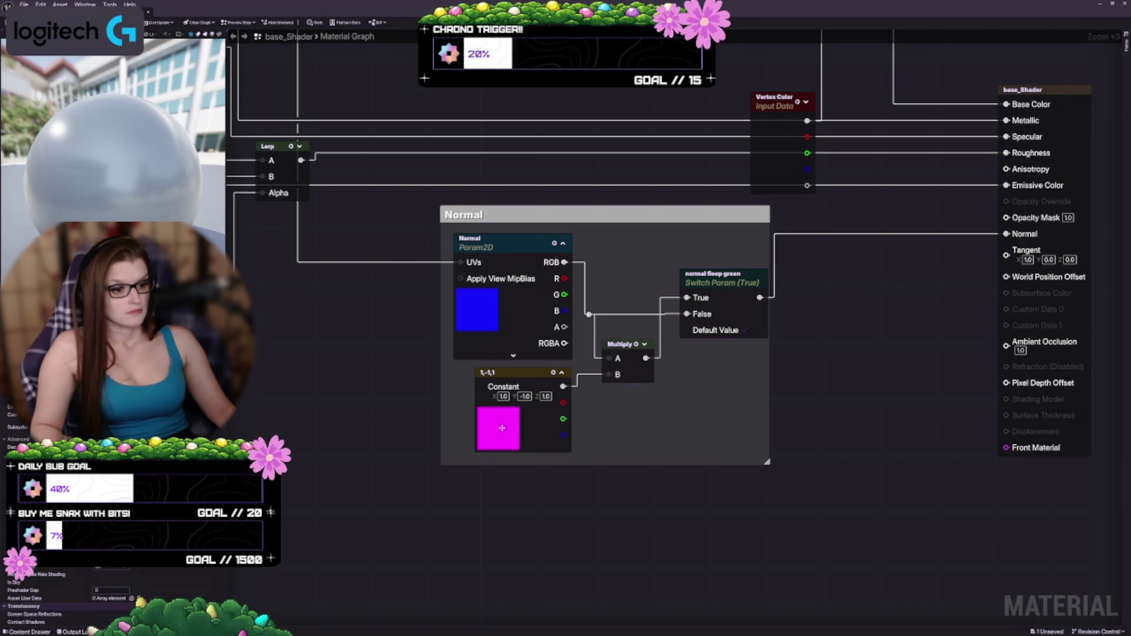
Align the Normal texture and Constant nodes on the left and tuck Multiply up beside them
mouse_move(519, 428)
left_mouse_down()
mouse_move(538, 428)
mouse_move(519, 428)
mouse_move(524, 443)
left_mouse_up()
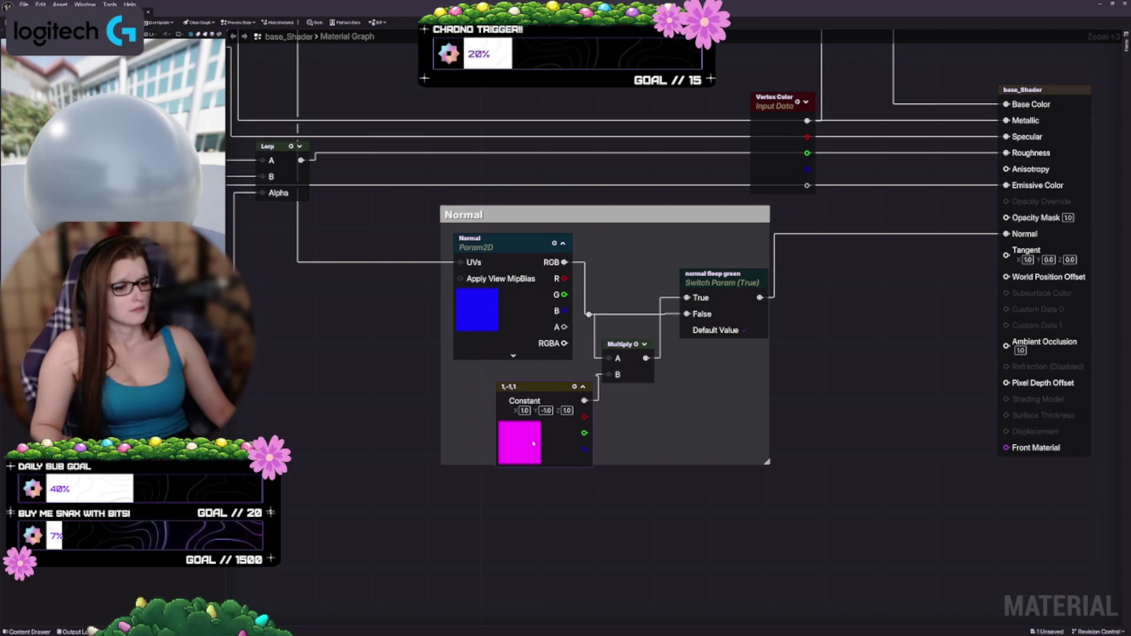
left_click_drag(537, 443, 531, 443)
left_click_drag(601, 461, 600, 477)
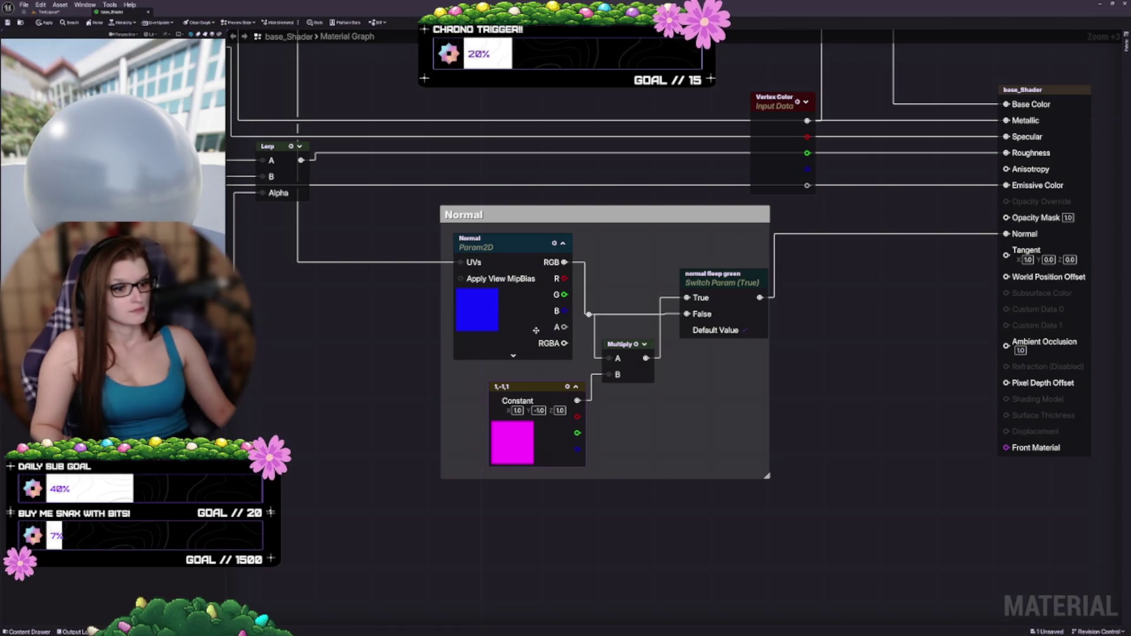
left_click_drag(518, 347, 517, 349)
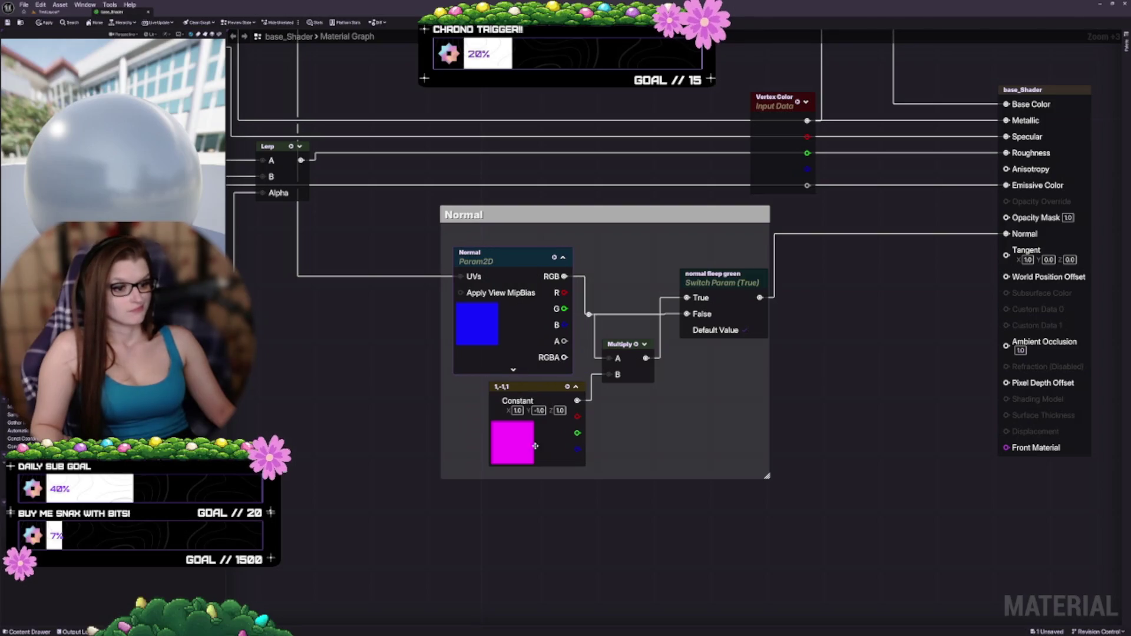
left_click_drag(538, 445, 525, 443)
left_click_drag(640, 439, 638, 482)
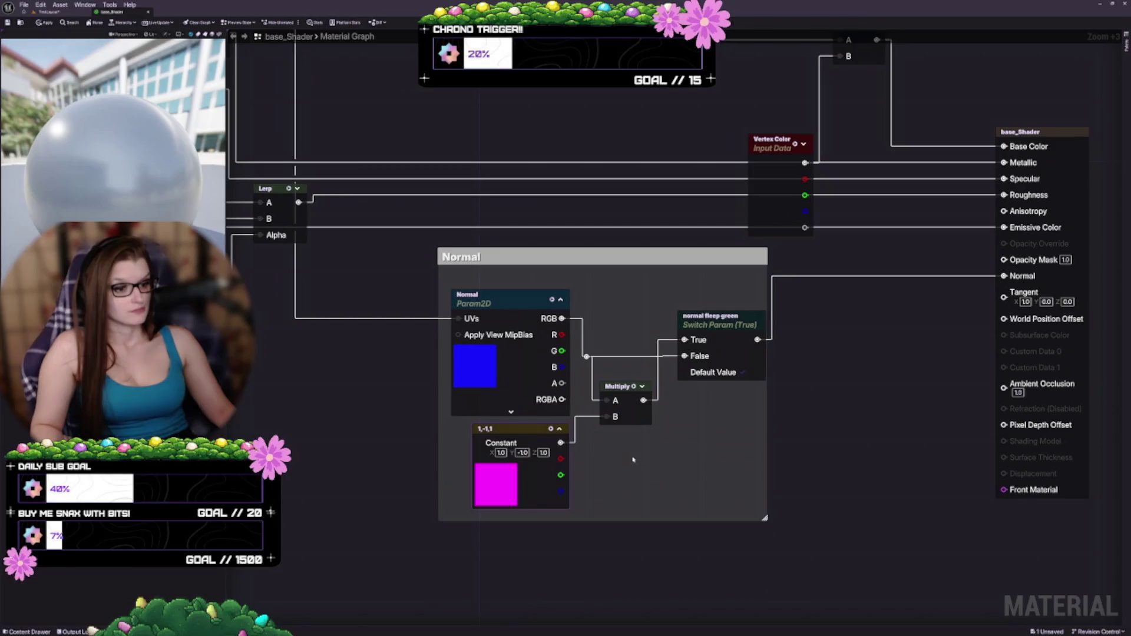
mouse_move(631, 409)
left_mouse_down()
mouse_move(617, 402)
mouse_move(632, 409)
left_mouse_up()
Lower the switch node slightly to straighten its wires and trim the Normal comment's top
left_click_drag(699, 447, 697, 475)
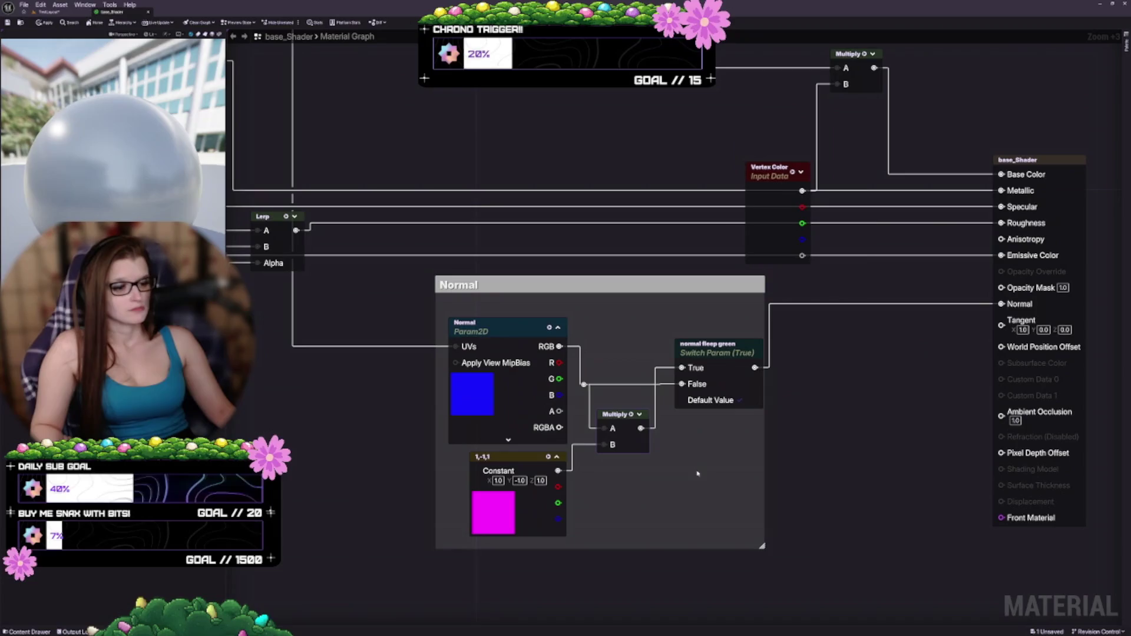
left_click_drag(709, 352, 710, 359)
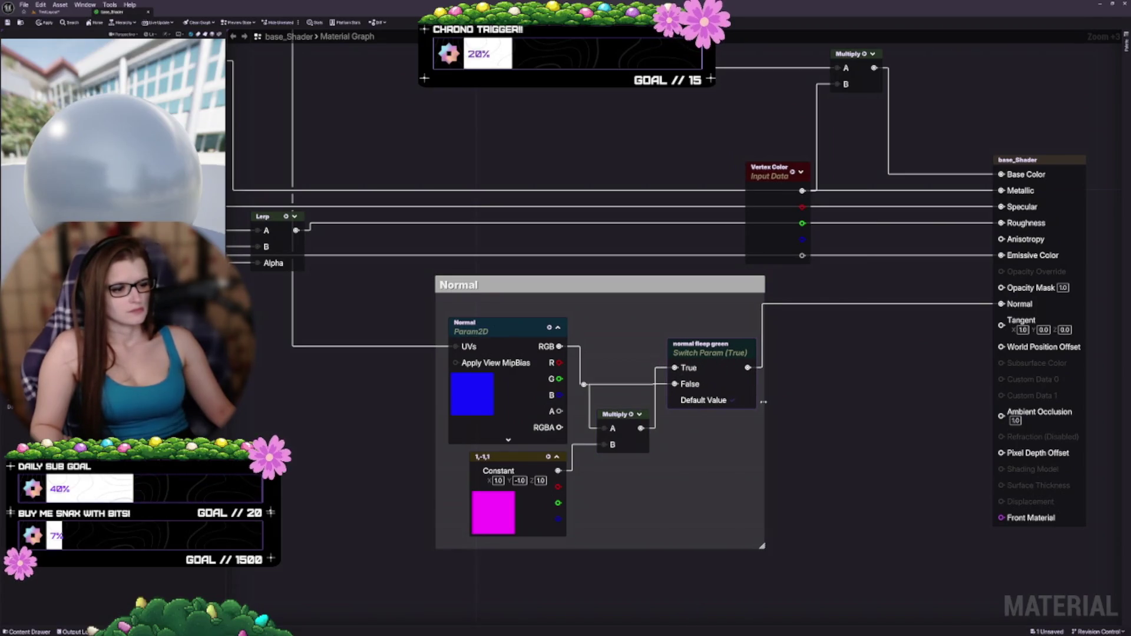
left_click_drag(814, 460, 842, 384)
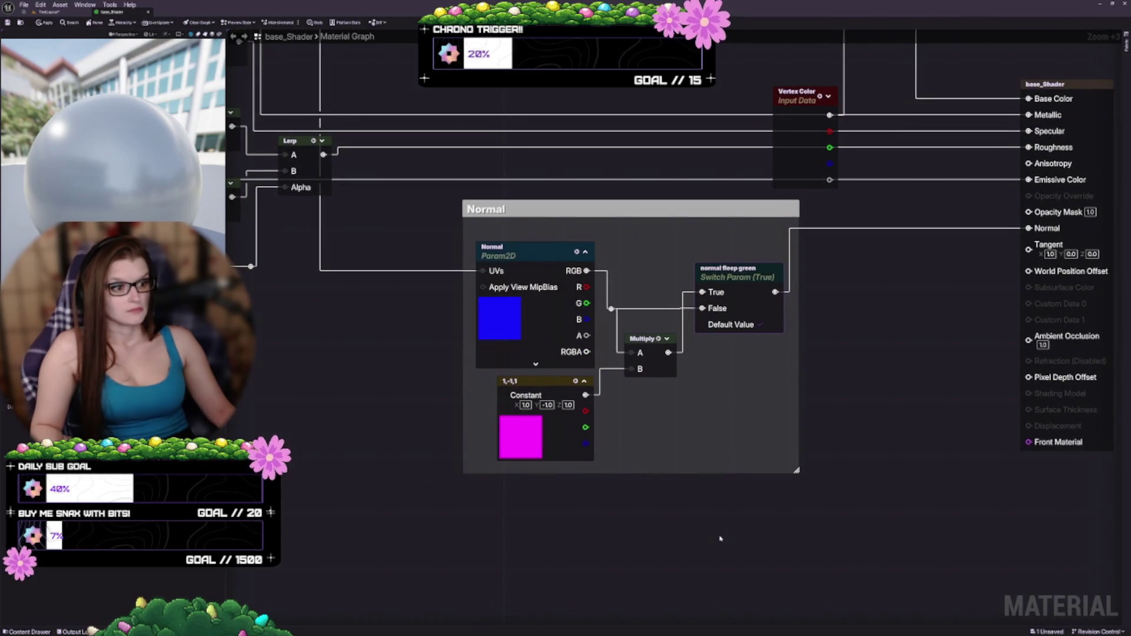
left_click_drag(571, 201, 571, 215)
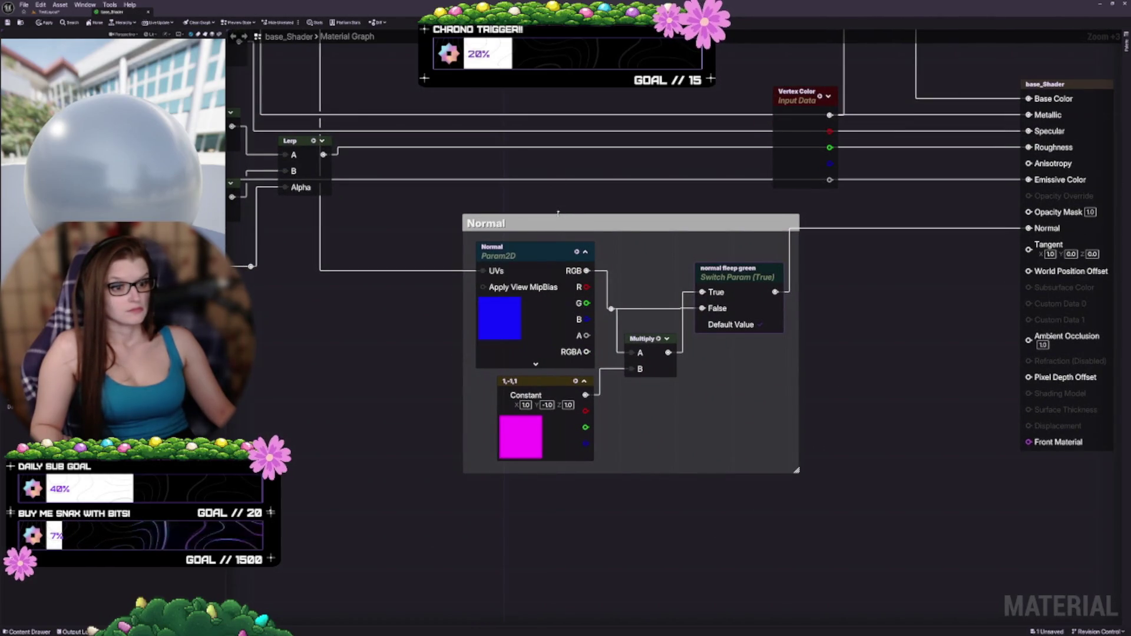
Move the whole Normal group down and to the left, then deselect
scroll(722, 424, "down", 4)
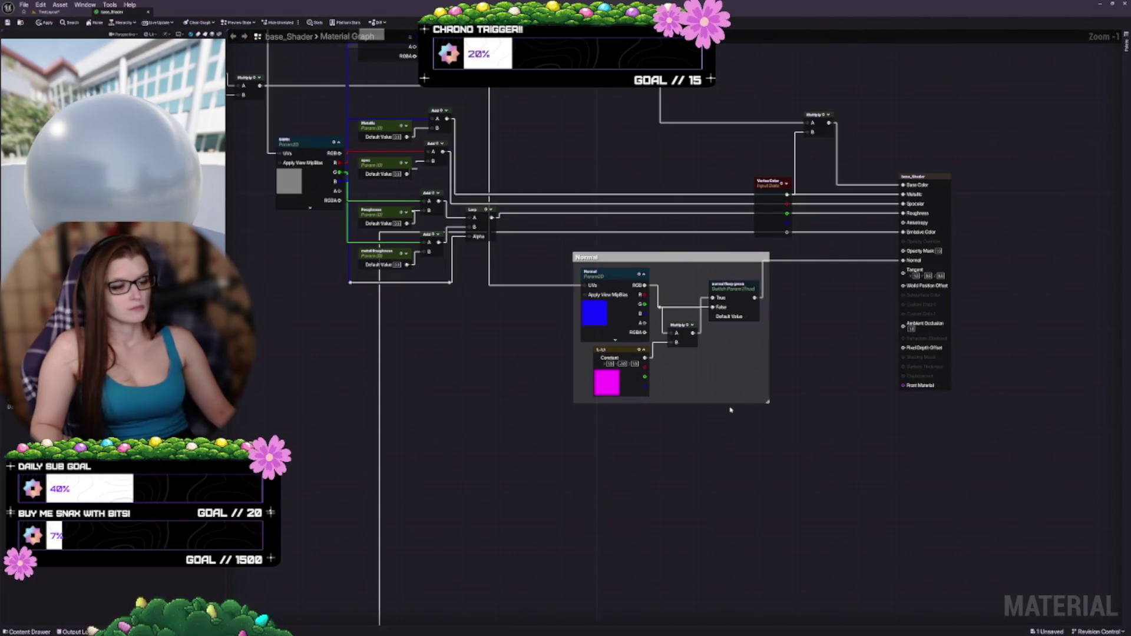
scroll(679, 399, "up", 3)
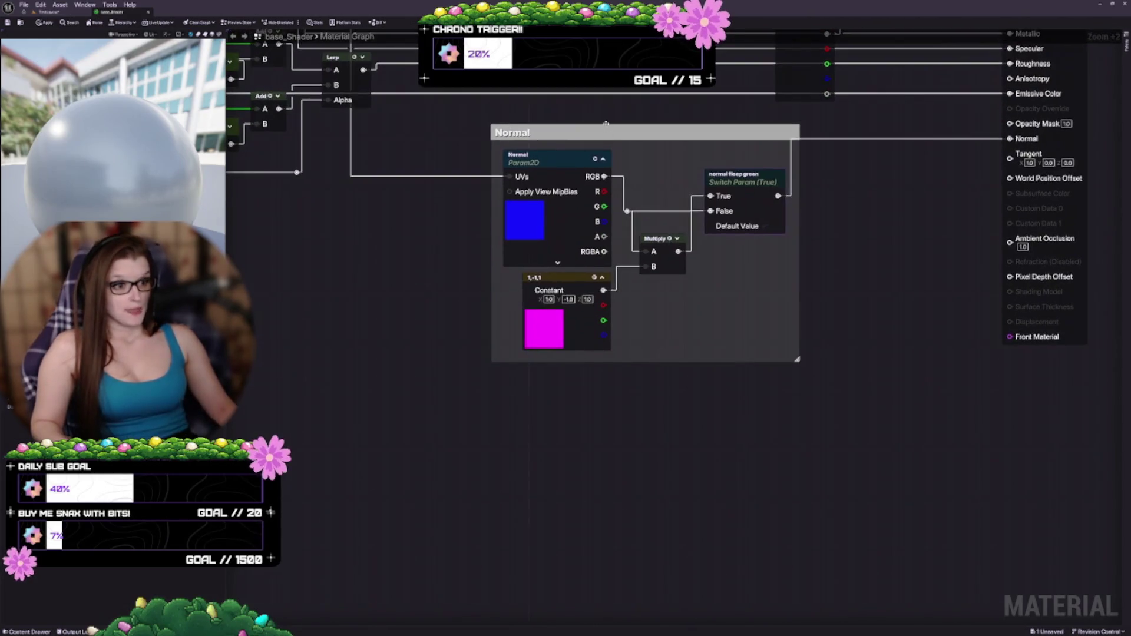
mouse_move(610, 134)
left_mouse_down()
mouse_move(545, 287)
mouse_move(557, 296)
left_mouse_up()
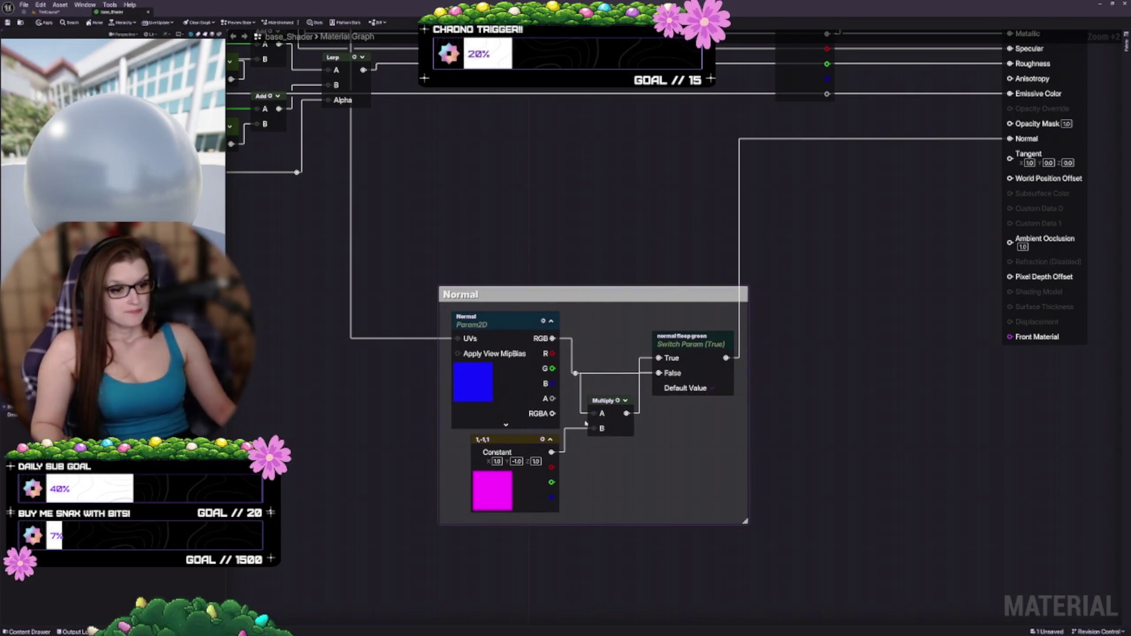
left_click_drag(628, 461, 622, 370)
left_click(623, 386)
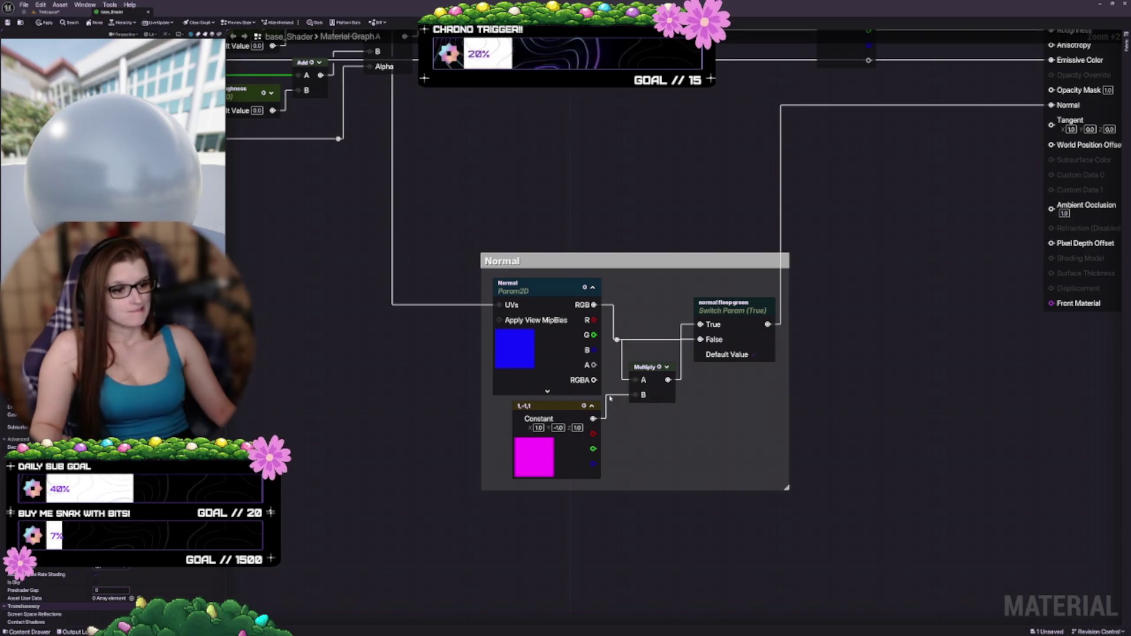
Stack the 1,-1,1 Constant above the texture, wire it to Multiply A, and delete the stray reroute
mouse_move(635, 395)
left_mouse_down("ctrl")
mouse_move(604, 392)
mouse_move(656, 385)
mouse_move(656, 251)
mouse_move(657, 267)
left_mouse_up("ctrl")
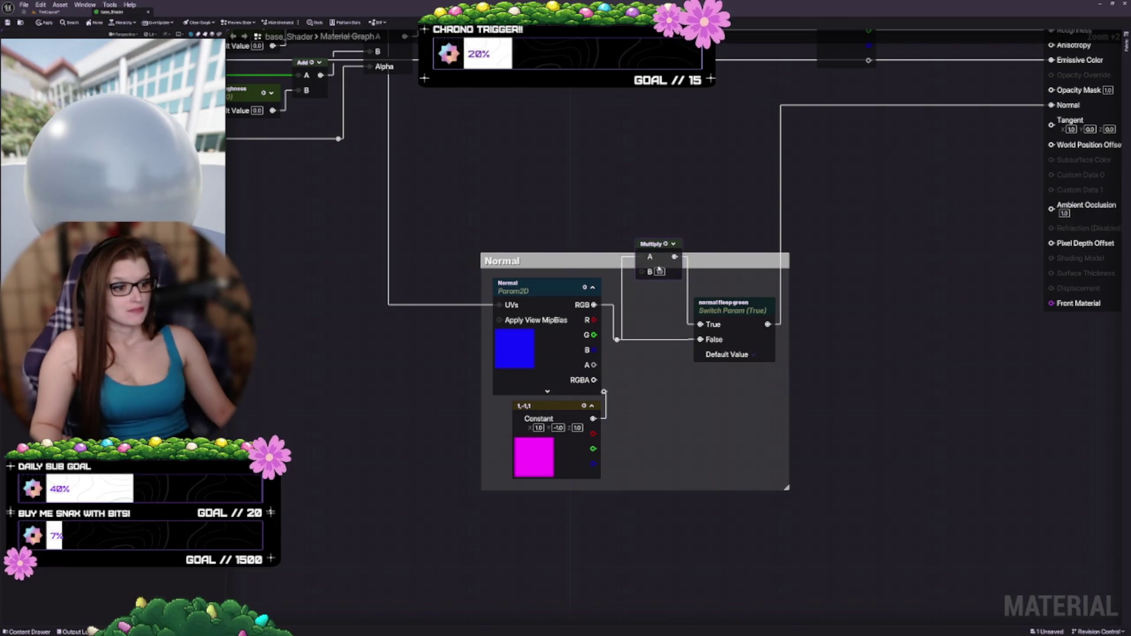
mouse_move(554, 449)
left_mouse_down()
mouse_move(532, 262)
mouse_move(554, 242)
left_mouse_up()
left_click_drag(611, 384, 611, 384)
key("Delete")
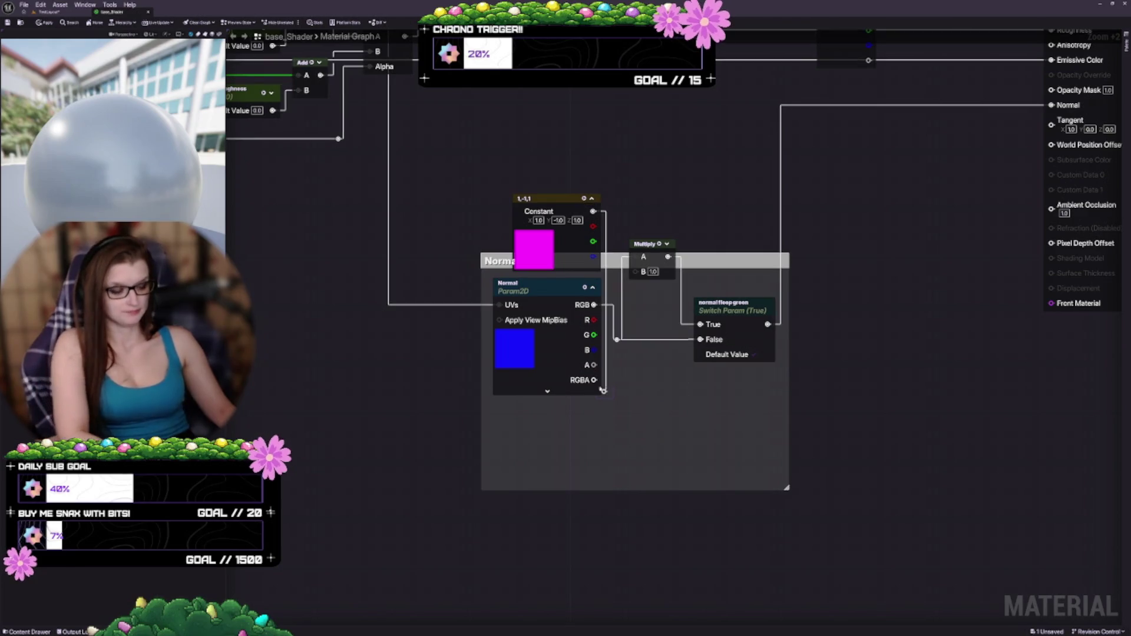
mouse_move(594, 211)
left_mouse_down()
mouse_move(648, 235)
mouse_move(633, 257)
left_mouse_up()
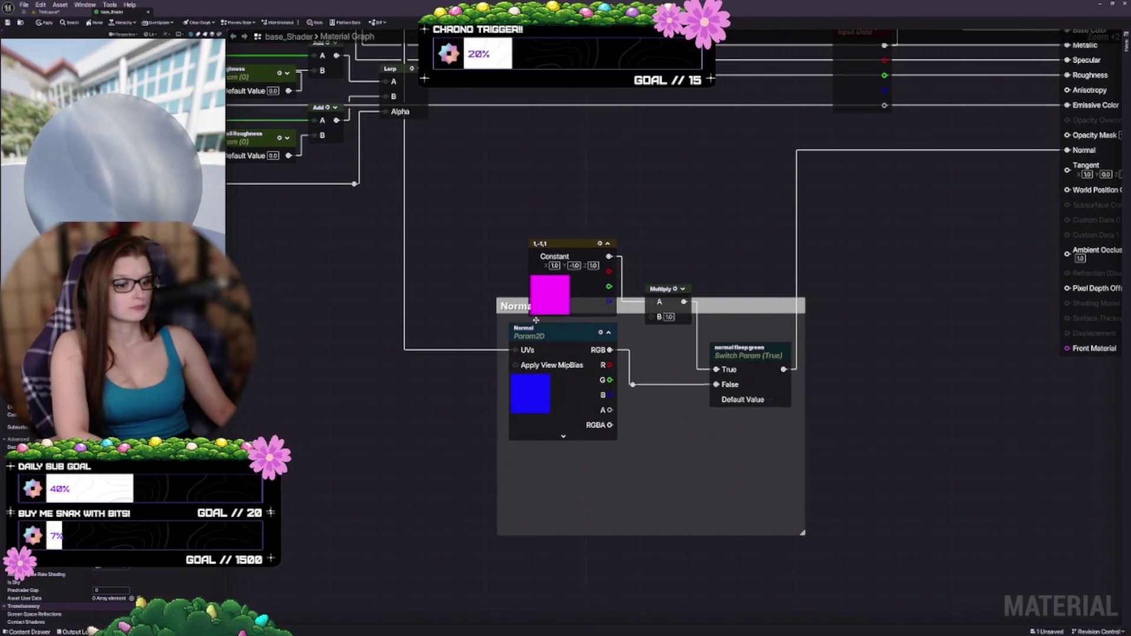
left_click_drag(507, 297, 499, 211)
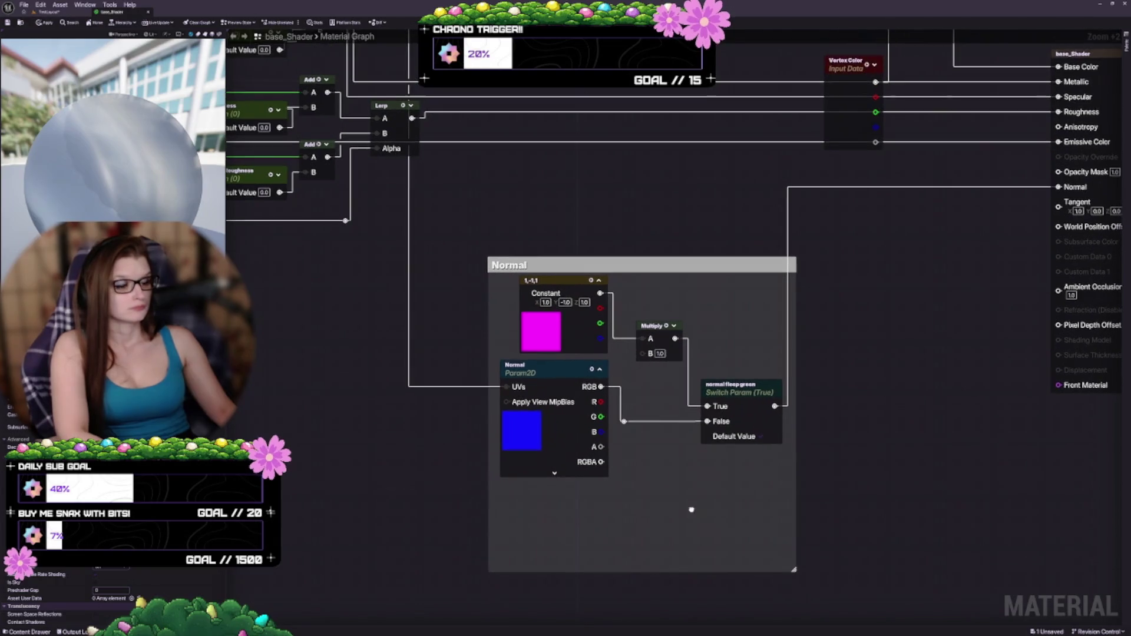
Nudge Multiply and wire the Normal texture's RGB into its B input
left_click_drag(656, 339, 669, 345)
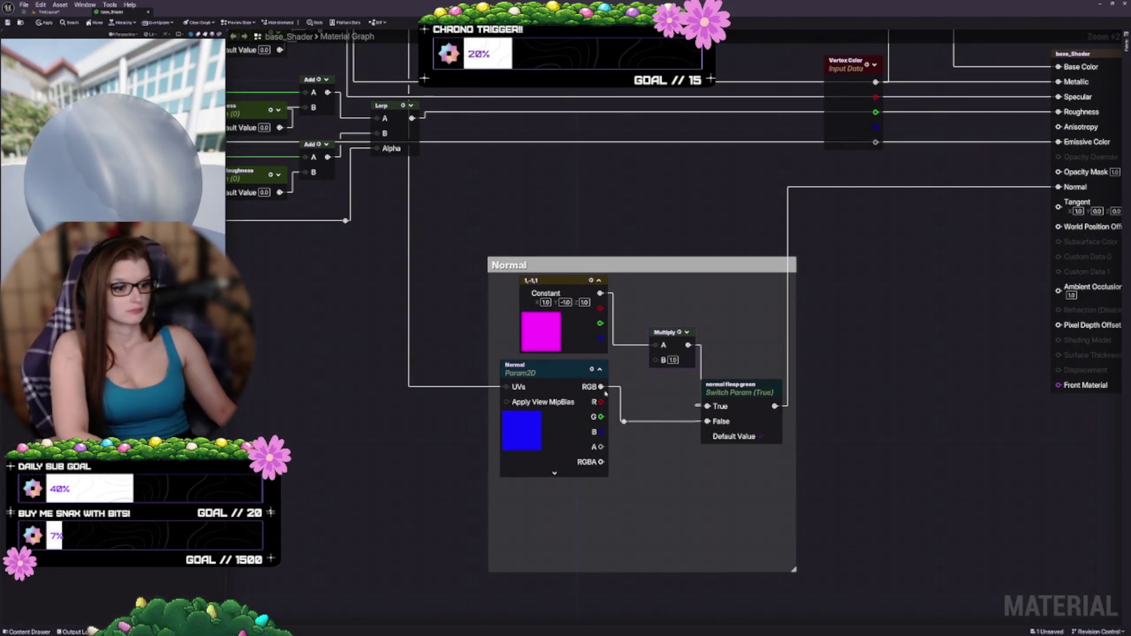
mouse_move(600, 387)
left_mouse_down()
mouse_move(664, 359)
mouse_move(651, 357)
left_mouse_up()
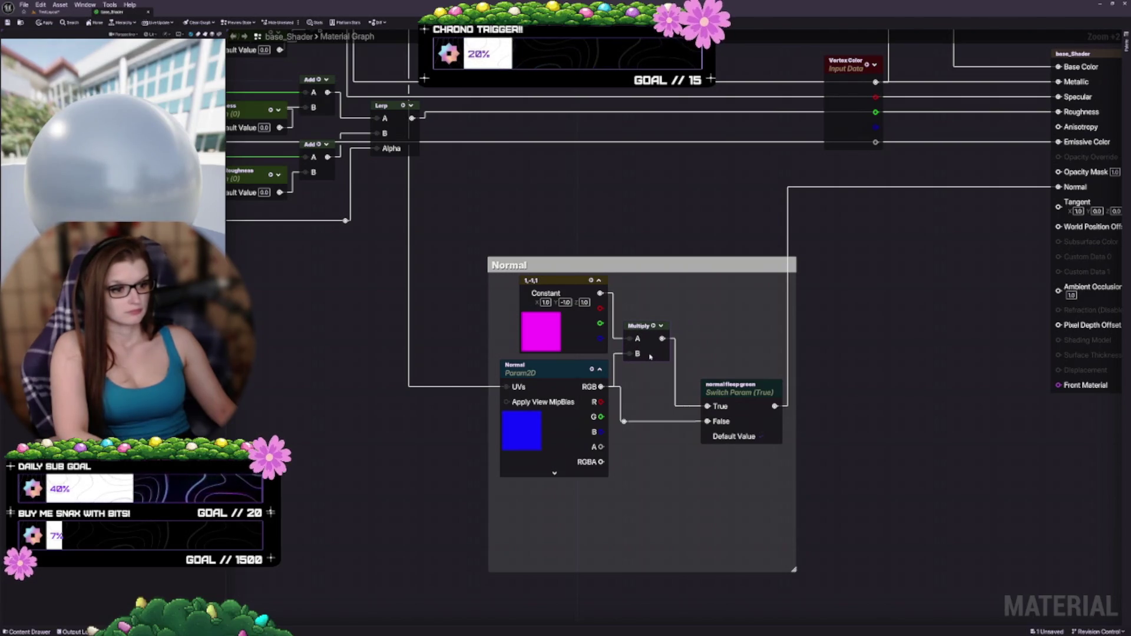
scroll(643, 355, "down", 3)
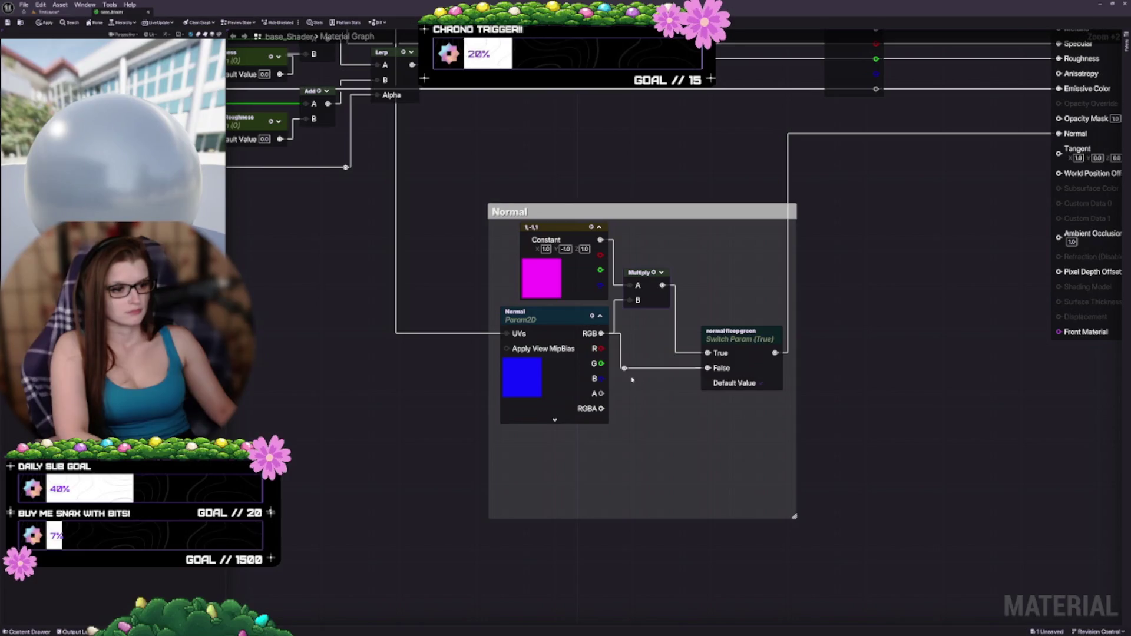
Wire the Normal texture's RGB into the switch's False input and shrink the comment's bottom
mouse_move(601, 334)
left_mouse_down()
mouse_move(682, 396)
mouse_move(750, 349)
mouse_move(741, 333)
left_mouse_up()
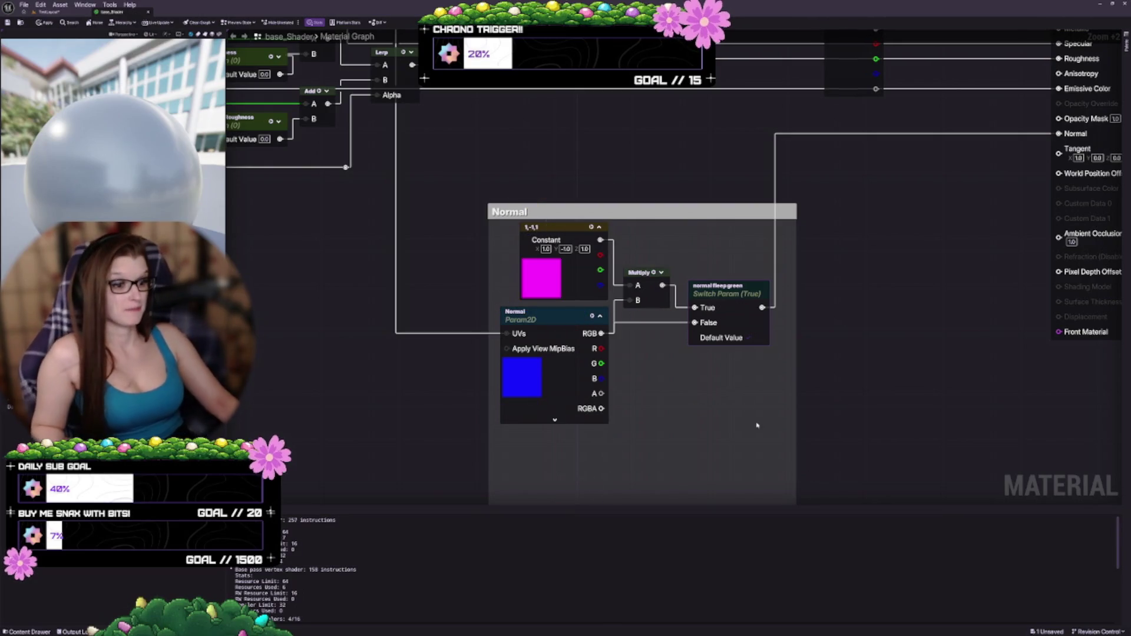
left_click_drag(633, 501, 618, 317)
left_click_drag(676, 254, 680, 361)
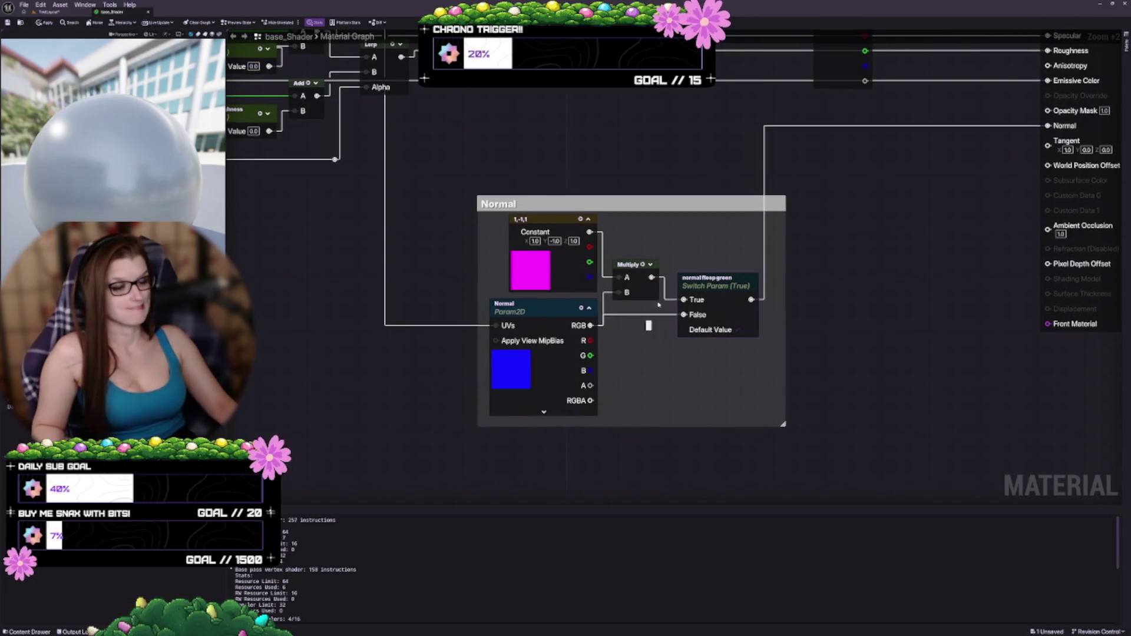
mouse_move(727, 315)
left_mouse_down()
mouse_move(718, 329)
mouse_move(729, 311)
left_mouse_up()
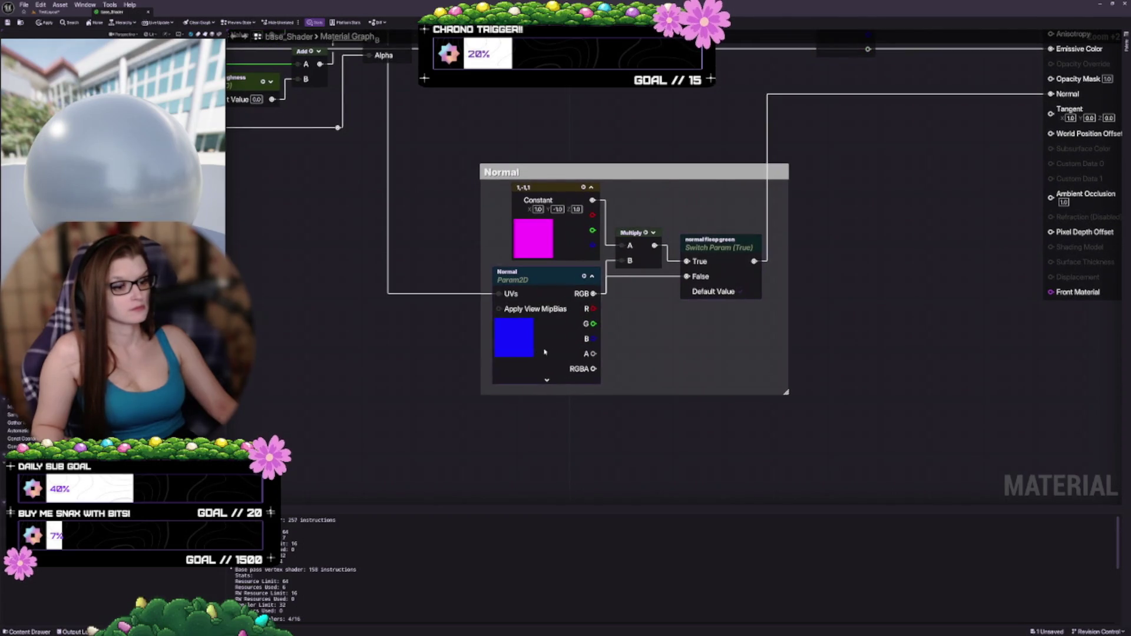
Fine-tune the Normal comment edges, close the Stats panel, and apply with Ctrl+S
mouse_move(544, 351)
left_mouse_down()
mouse_move(533, 350)
mouse_move(552, 343)
mouse_move(550, 352)
left_mouse_up()
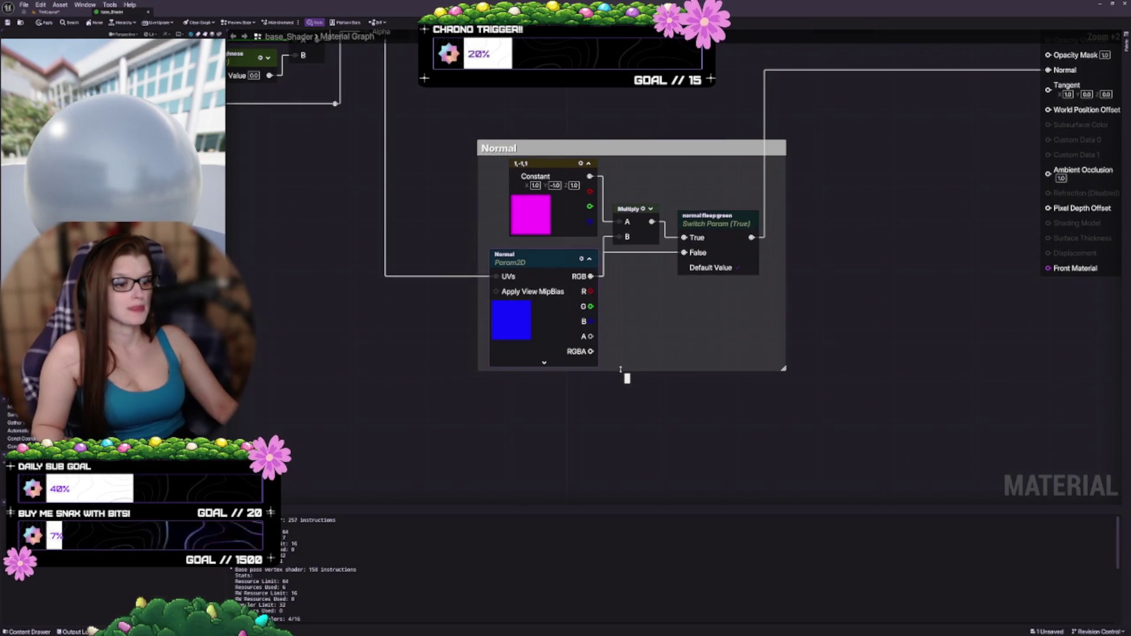
left_click_drag(620, 370, 621, 377)
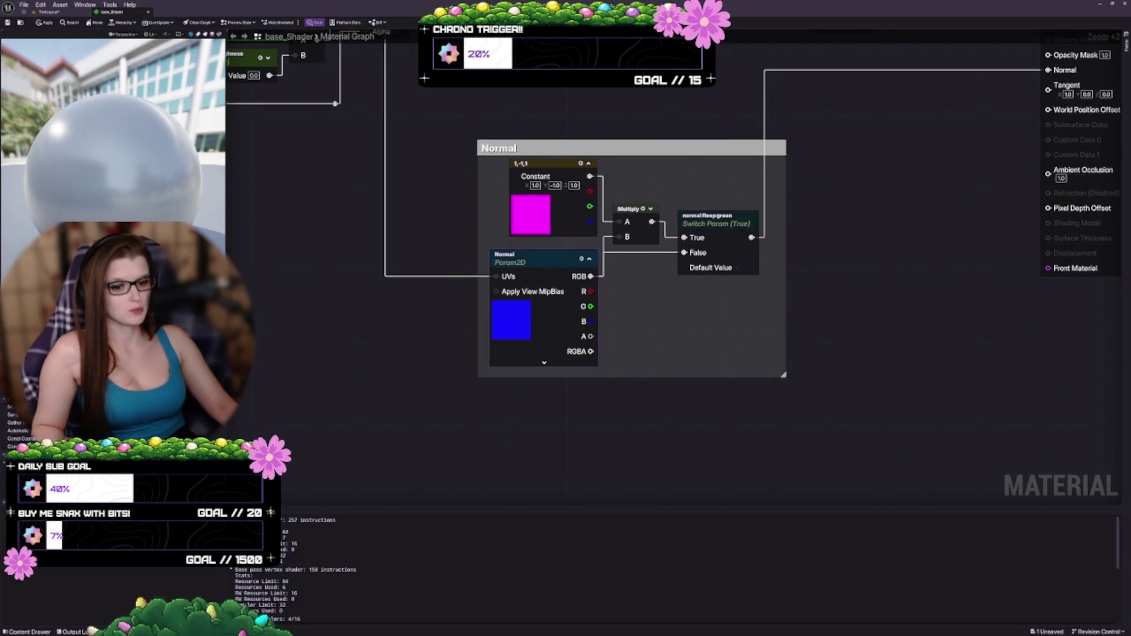
left_click(314, 22)
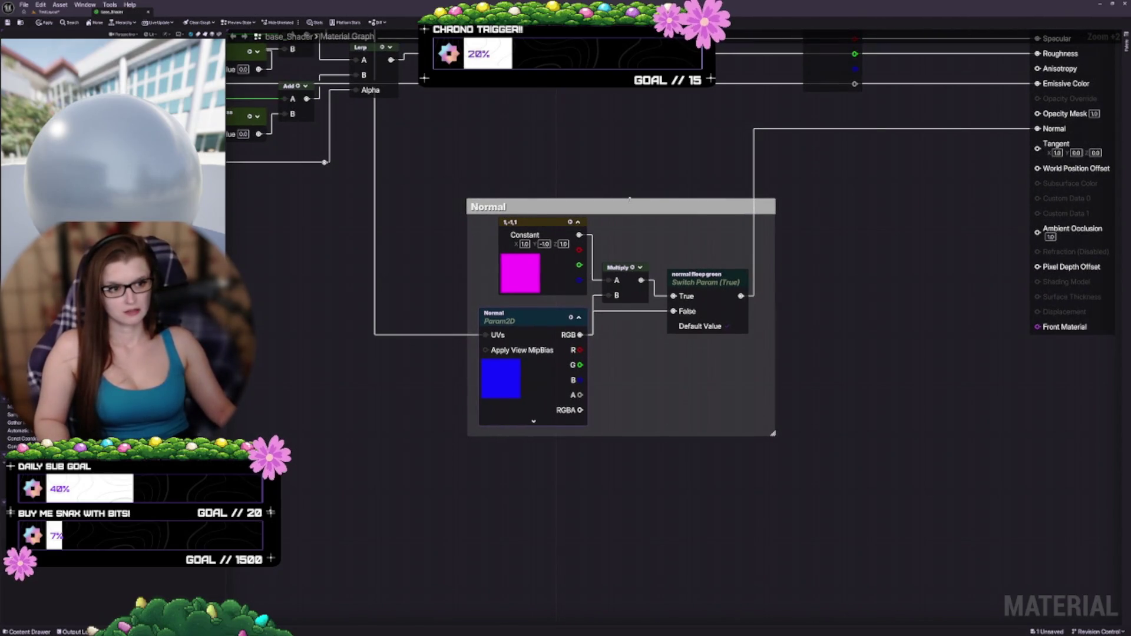
left_click_drag(630, 198, 629, 195)
key("ctrl+s")
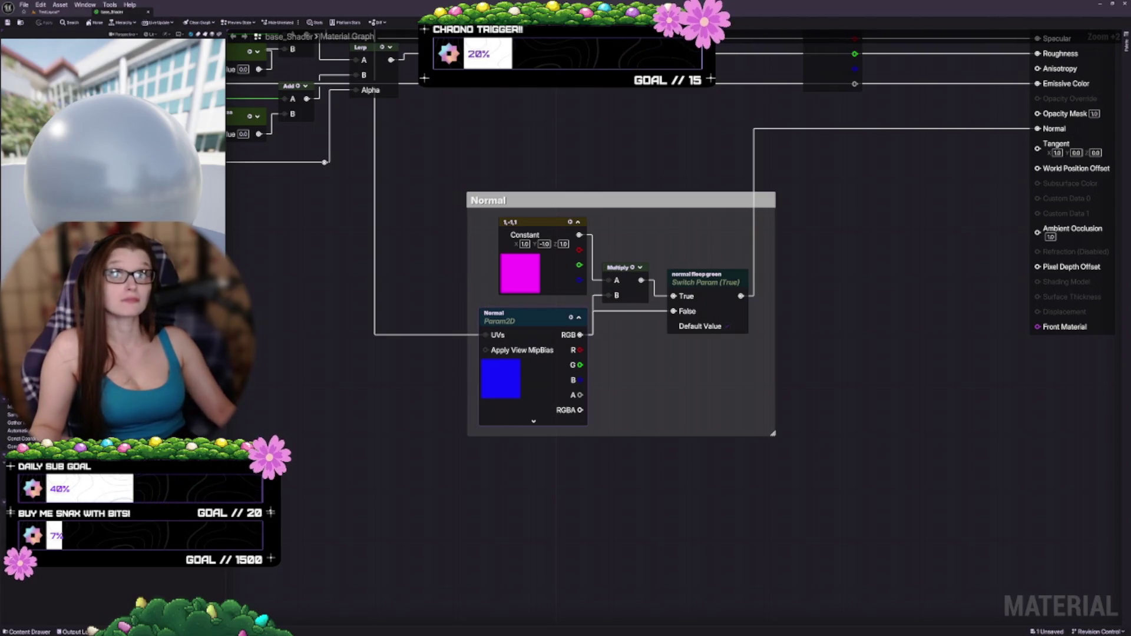
left_click(40, 5)
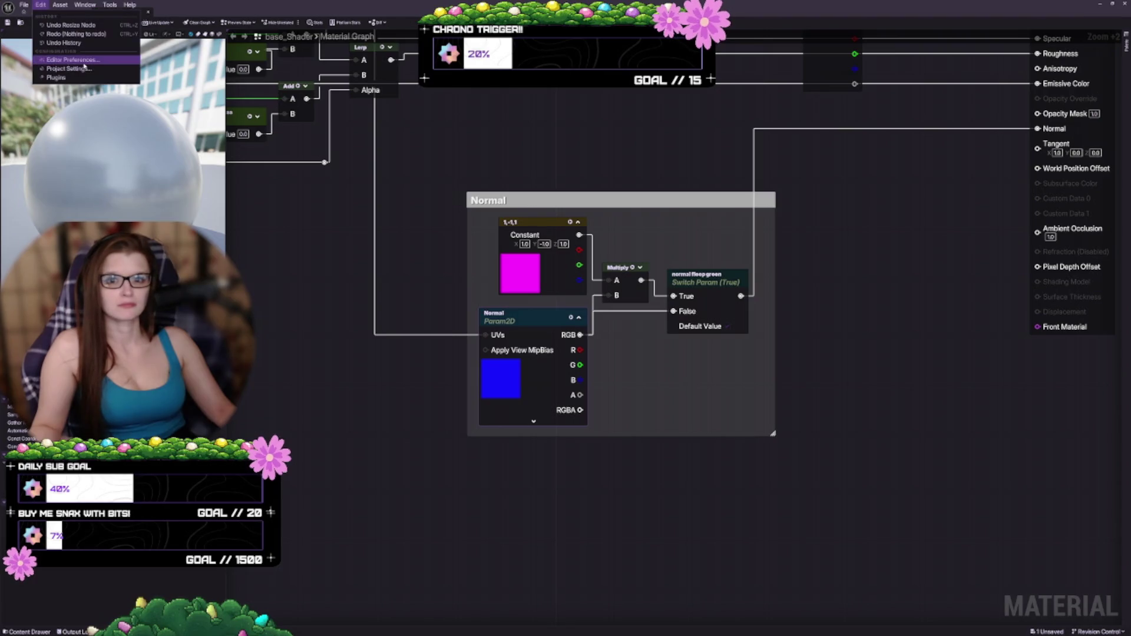
left_click(462, 394)
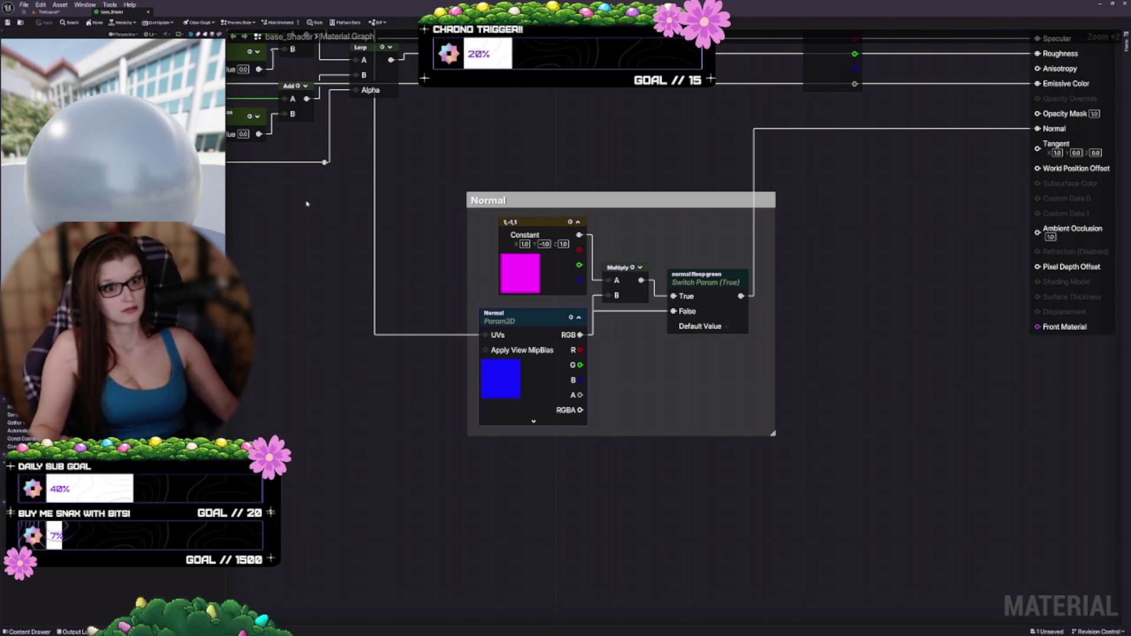
left_click_drag(785, 425, 969, 570)
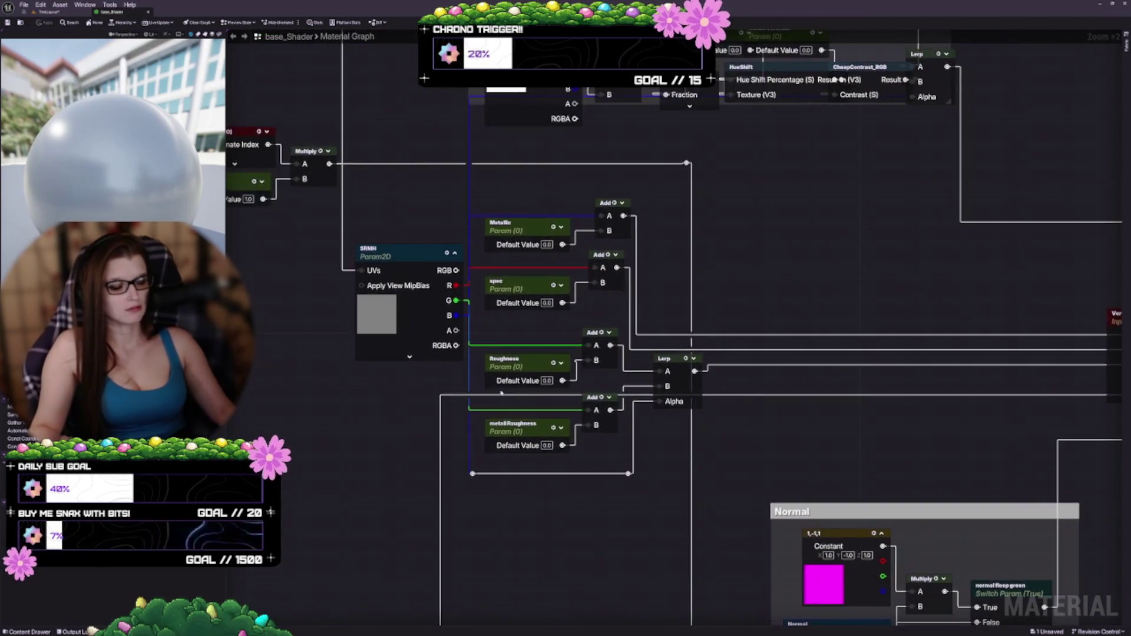
scroll(397, 377, "up", 3)
scroll(436, 315, "down", 5)
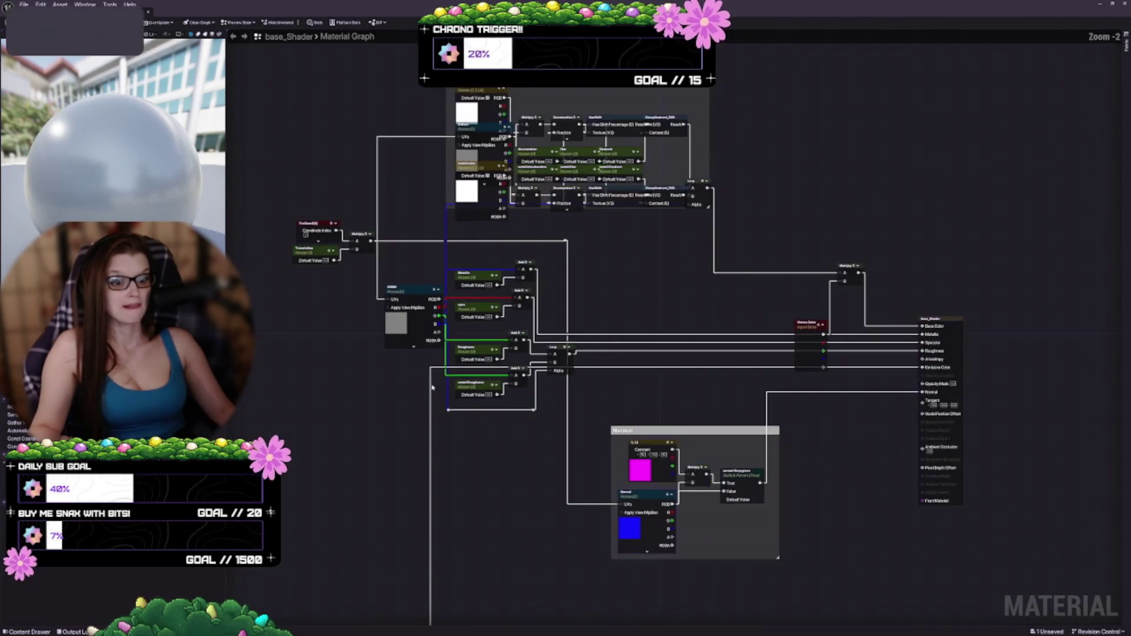
scroll(405, 391, "up", 2)
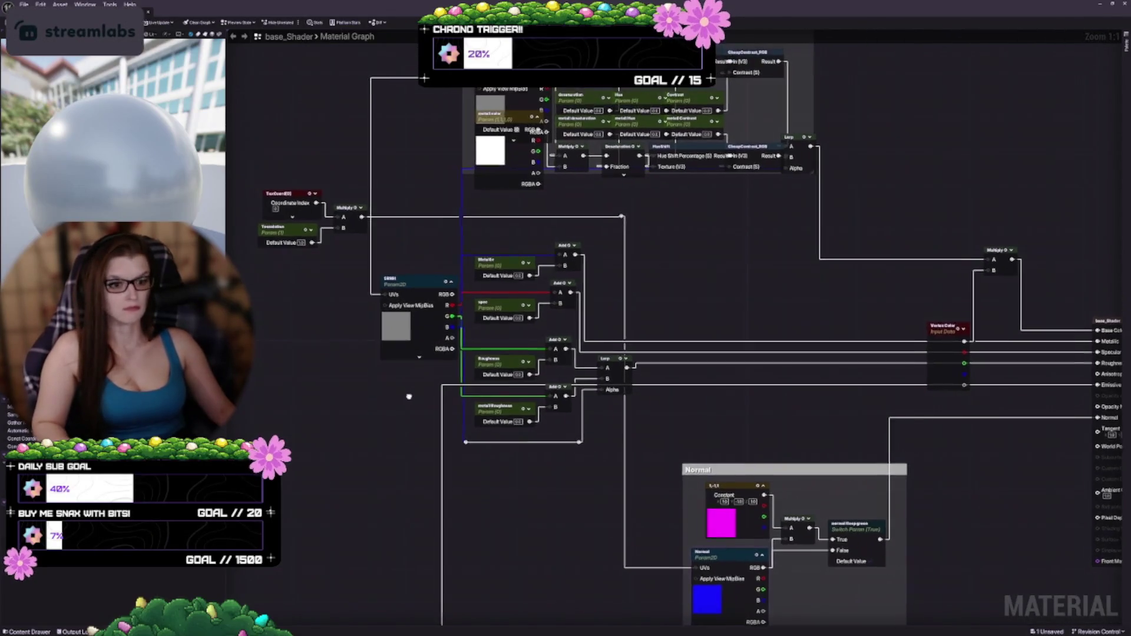
scroll(406, 391, "down", 2)
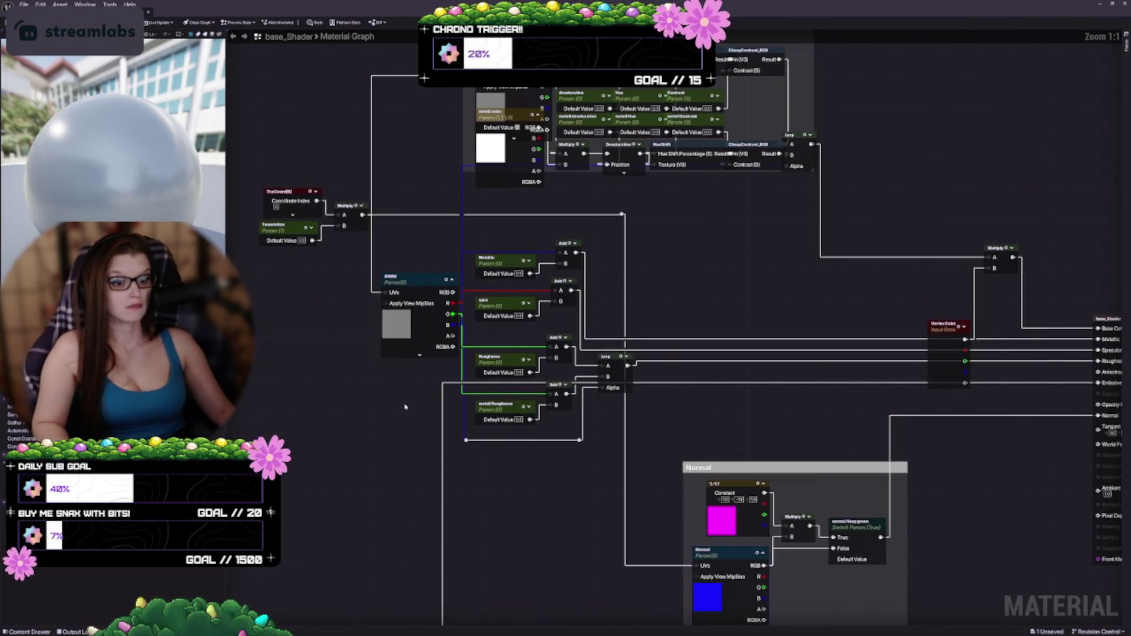
scroll(405, 412, "up", 3)
scroll(406, 416, "down", 1)
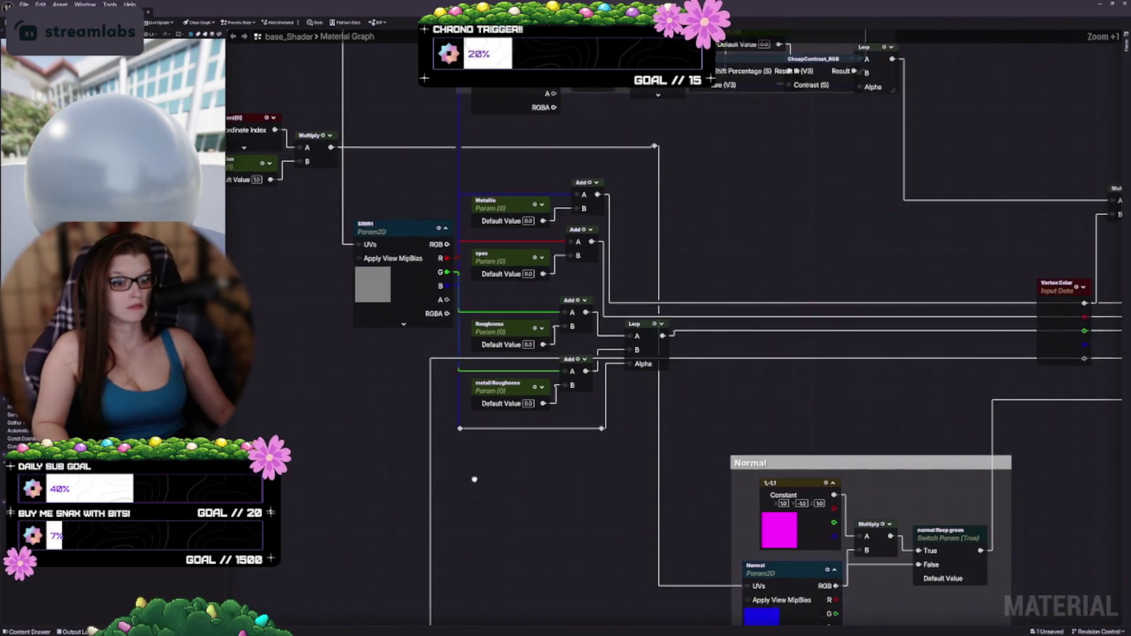
scroll(346, 421, "up", 3)
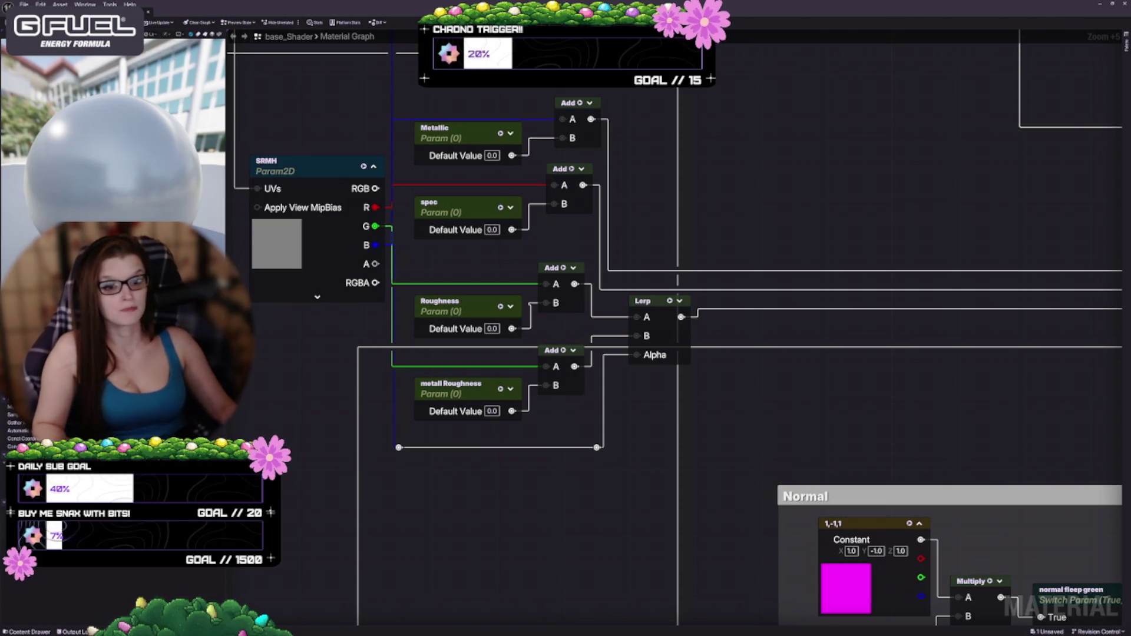
scroll(564, 482, "down", 5)
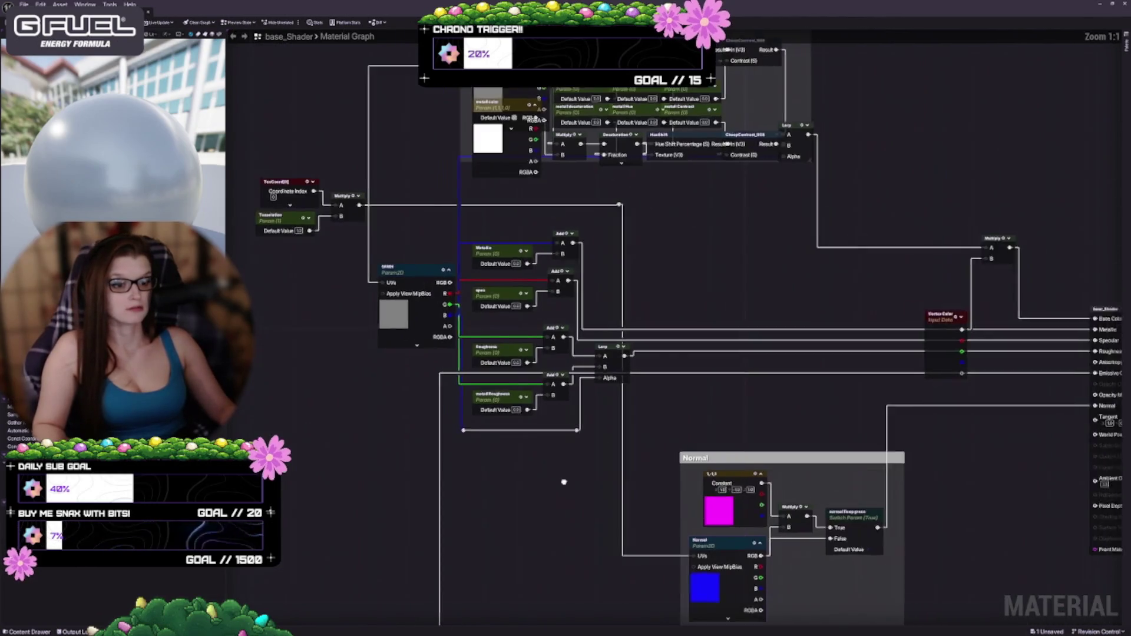
left_click_drag(564, 482, 489, 463)
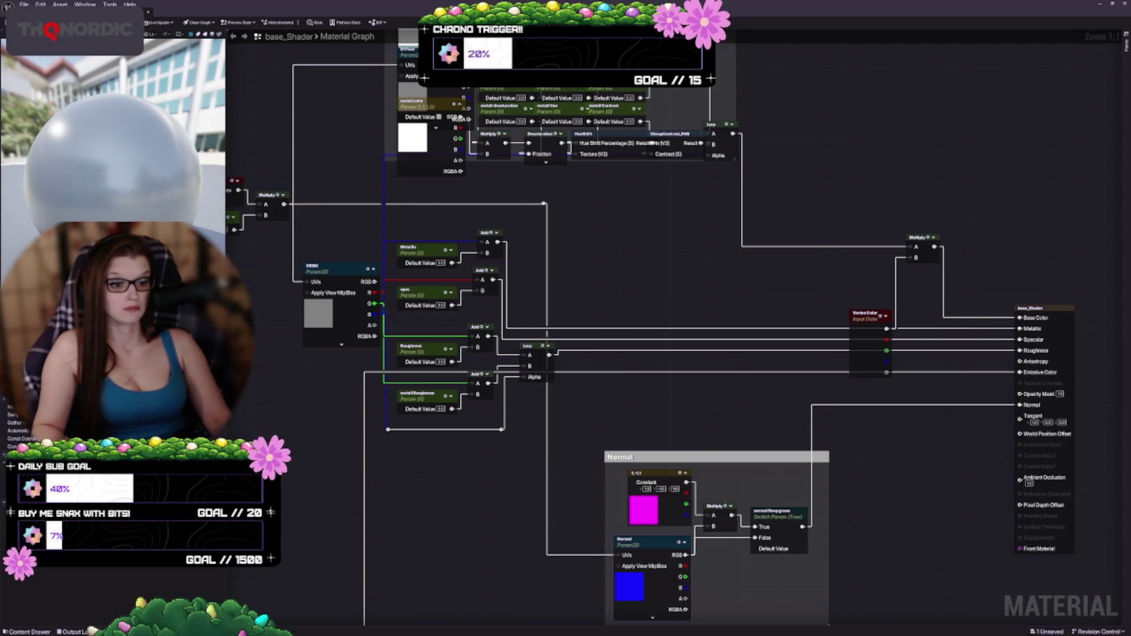
left_click_drag(507, 561, 457, 391)
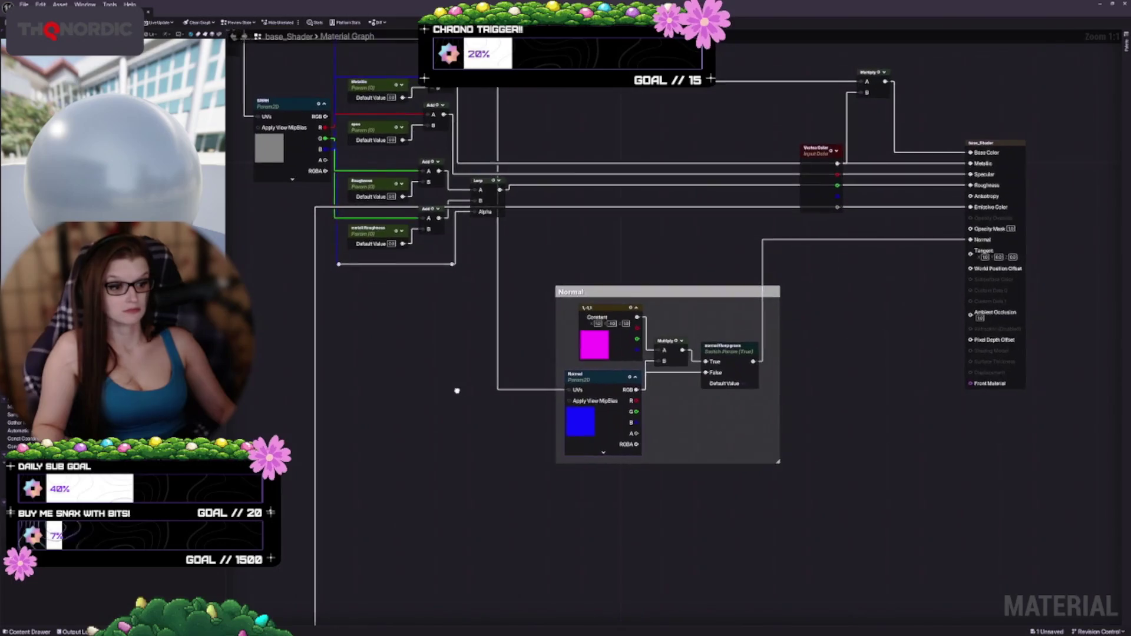
left_click_drag(687, 426, 641, 373)
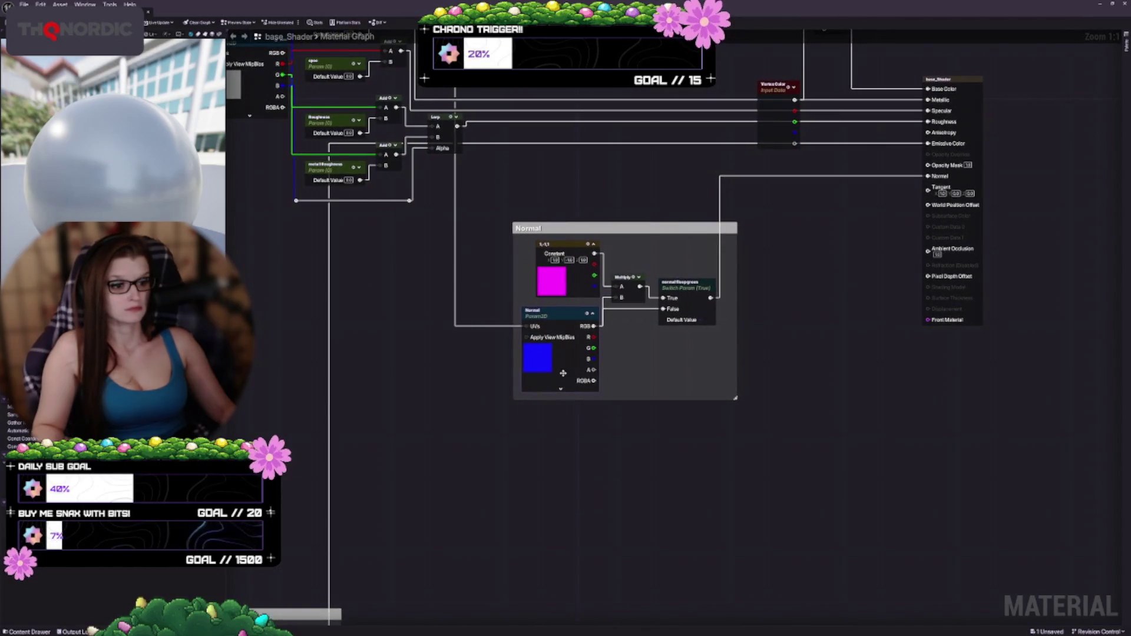
mouse_move(560, 409)
left_mouse_down()
mouse_move(564, 447)
mouse_move(583, 448)
mouse_move(486, 446)
mouse_move(557, 446)
mouse_move(563, 365)
mouse_move(575, 371)
mouse_move(564, 372)
left_mouse_up()
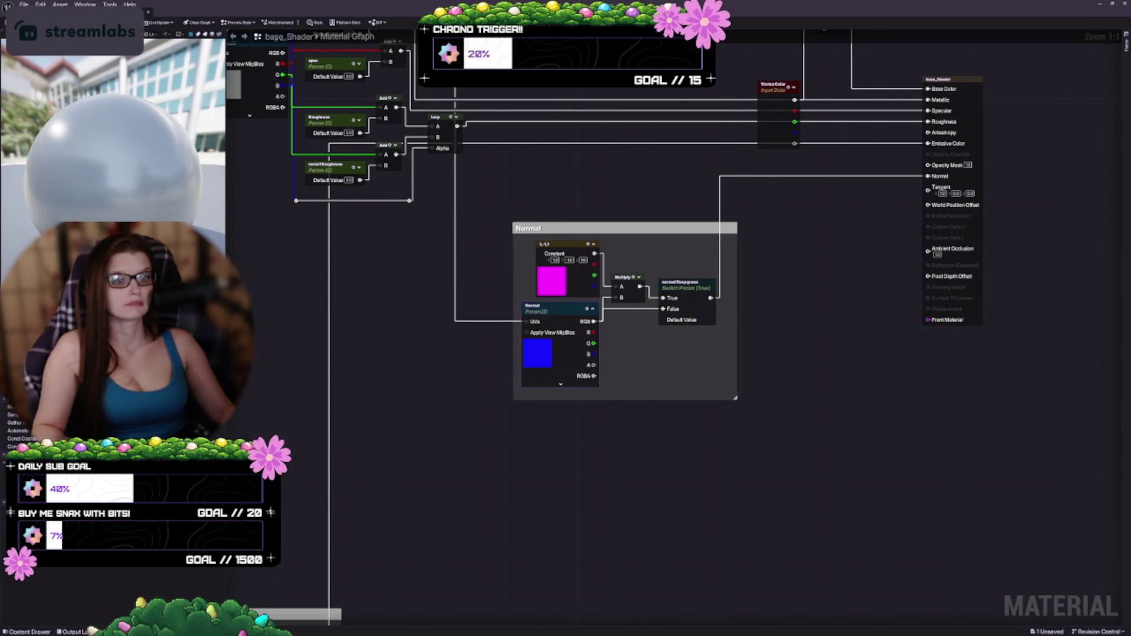
mouse_move(310, 314)
left_mouse_down()
mouse_move(422, 438)
mouse_move(434, 471)
mouse_move(513, 498)
mouse_move(520, 483)
left_mouse_up()
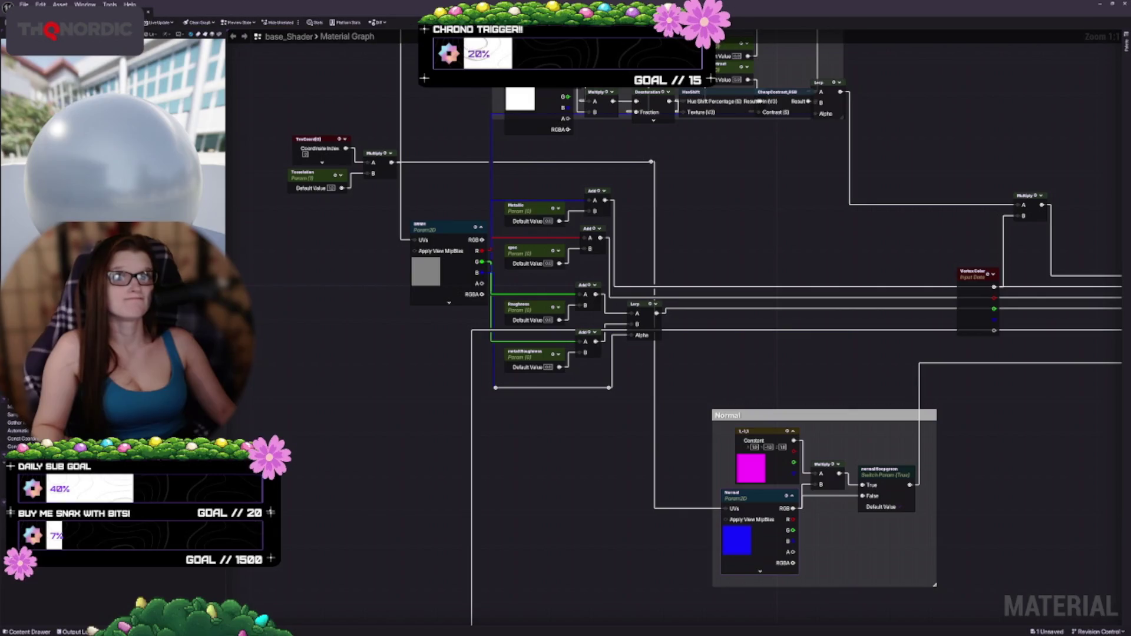
Zoom out to find the Diffuse comment box, then zoom in close on it
scroll(672, 313, "down", 3)
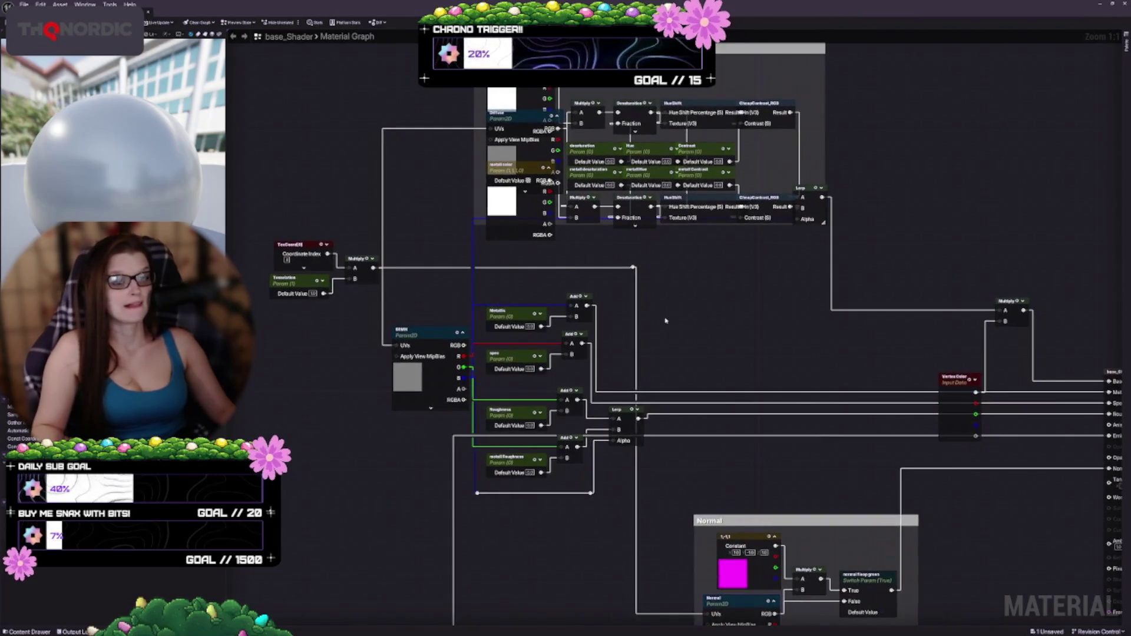
scroll(677, 348, "up", 3)
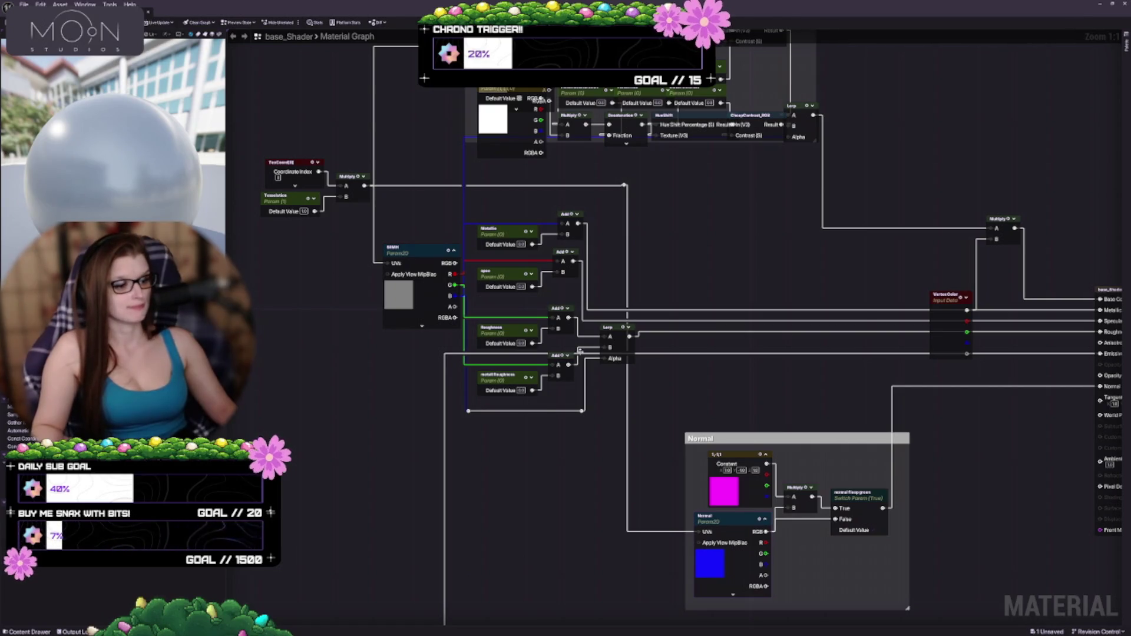
scroll(648, 328, "down", 2)
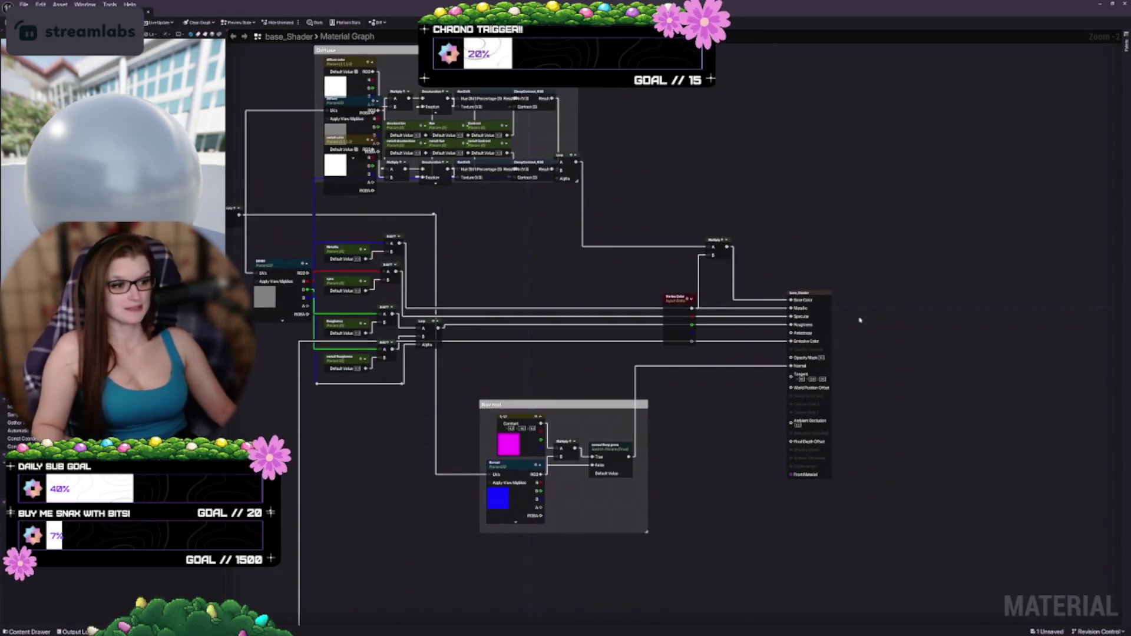
scroll(617, 269, "up", 2)
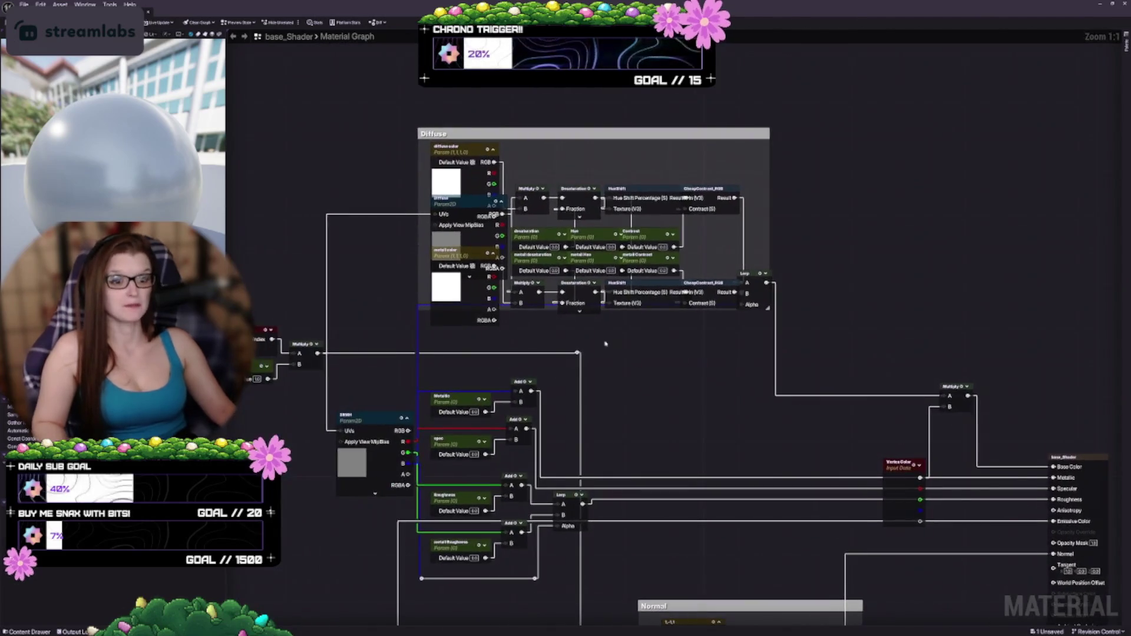
scroll(639, 370, "up", 3)
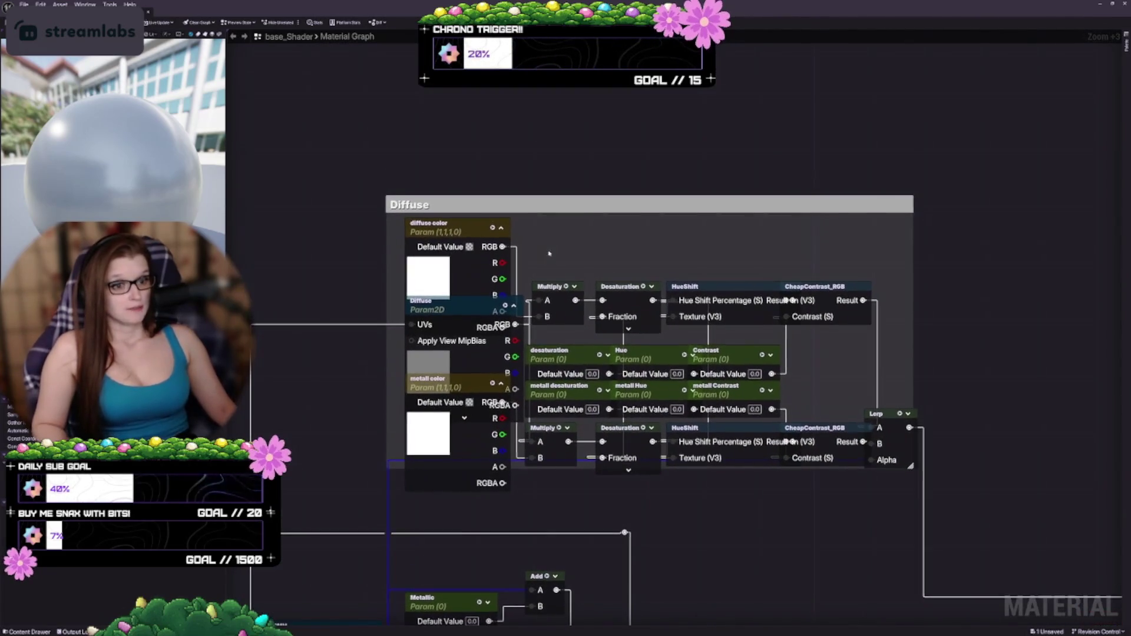
Enlarge the Diffuse comment and reposition the diffuse color, Diffuse texture and metall color parameters
left_click_drag(386, 195, 279, 54)
mouse_move(439, 247)
left_mouse_down()
mouse_move(332, 120)
mouse_move(409, 78)
left_mouse_up()
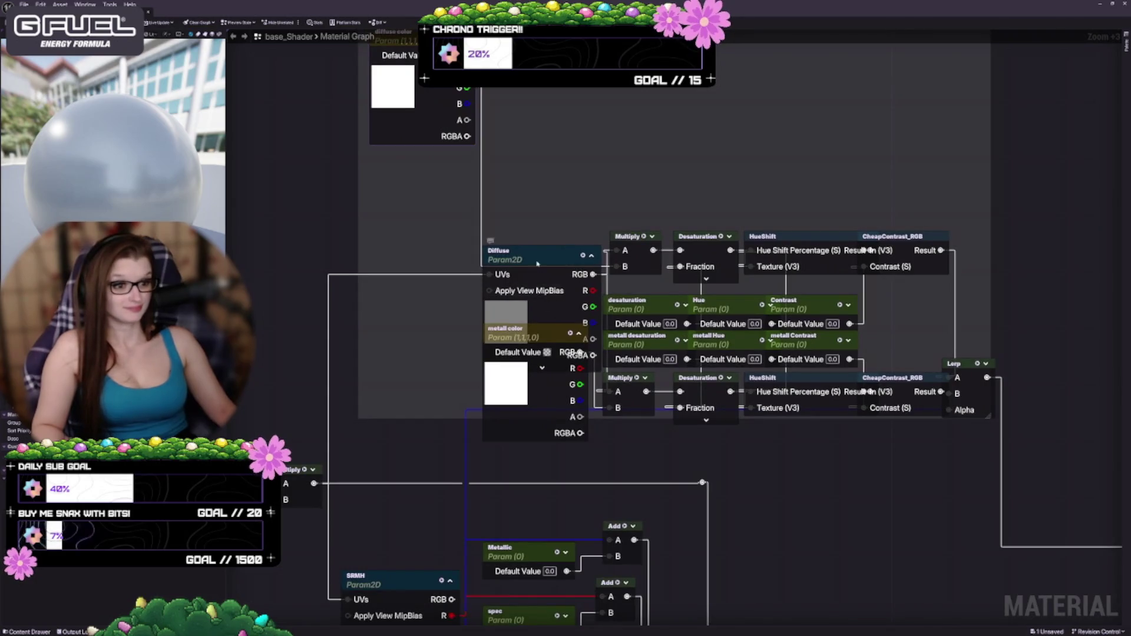
mouse_move(548, 327)
left_mouse_down()
mouse_move(562, 192)
mouse_move(419, 215)
left_mouse_up()
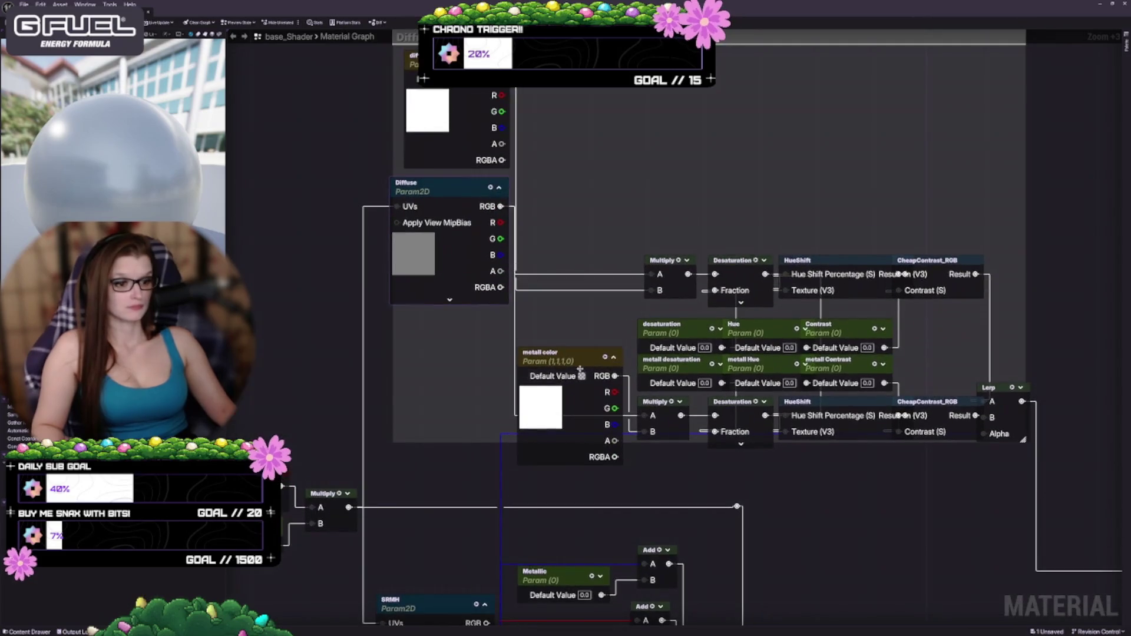
mouse_move(564, 400)
left_mouse_down()
mouse_move(628, 189)
mouse_move(578, 286)
mouse_move(450, 364)
mouse_move(378, 362)
left_mouse_up()
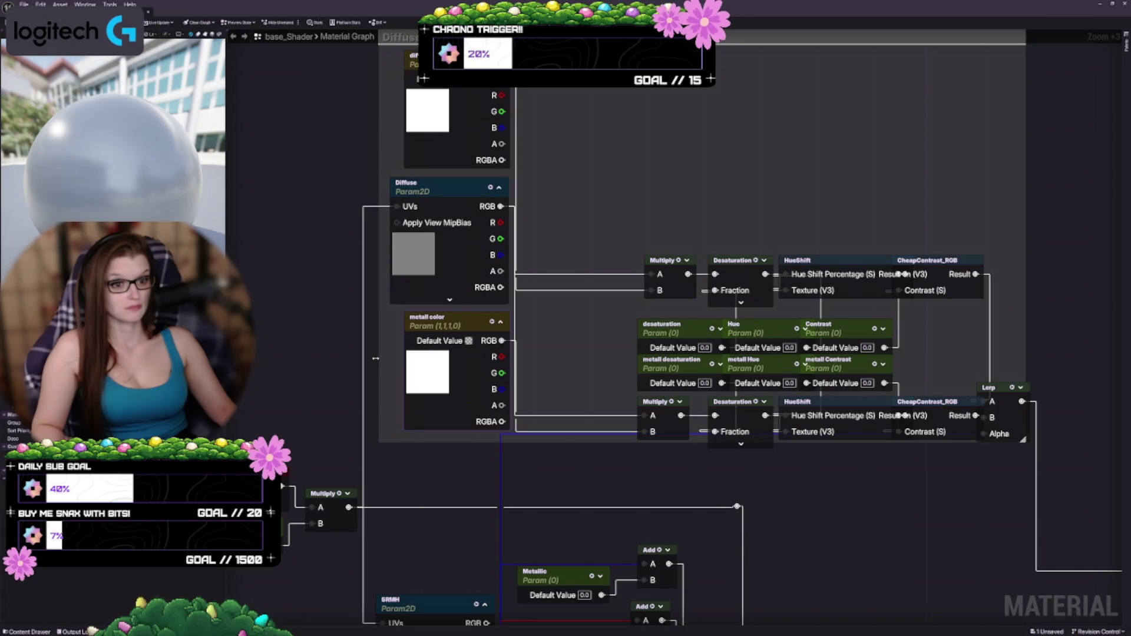
mouse_move(640, 472)
left_mouse_down()
mouse_move(676, 250)
mouse_move(676, 144)
mouse_move(625, 321)
mouse_move(586, 337)
left_mouse_up()
Lift the upper Multiply beside the parameters and move the Desaturation/HueShift rows up-right
mouse_move(628, 391)
left_mouse_down()
mouse_move(669, 258)
mouse_move(684, 222)
mouse_move(691, 229)
left_mouse_up()
mouse_move(617, 344)
left_mouse_down()
mouse_move(561, 292)
mouse_move(801, 516)
left_mouse_up()
left_click(723, 482)
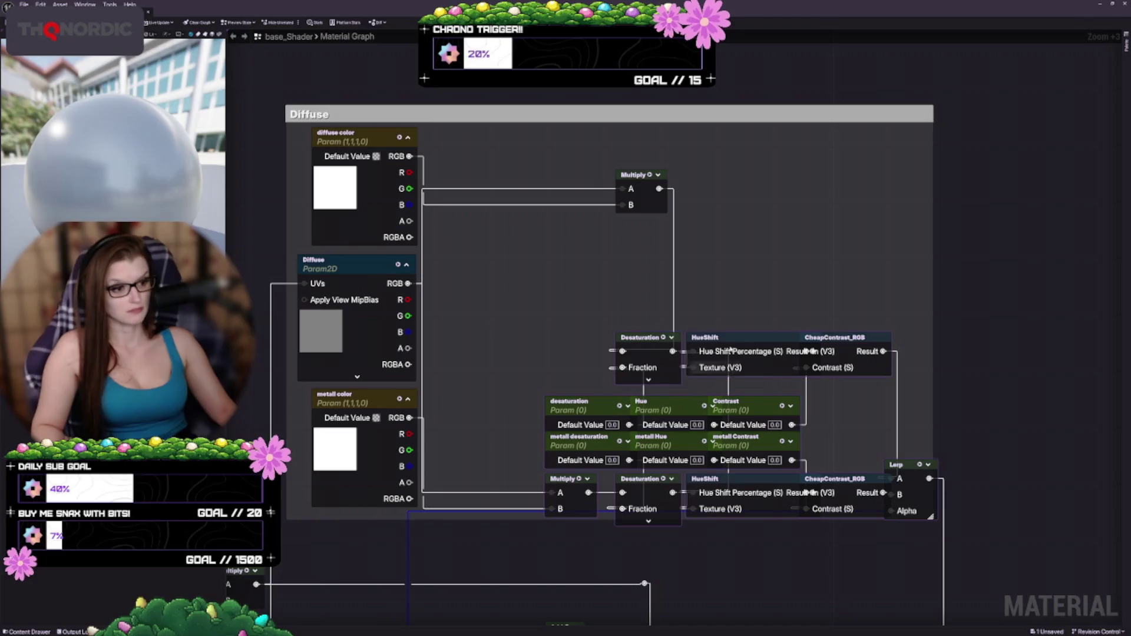
mouse_move(730, 352)
left_mouse_down()
mouse_move(820, 340)
mouse_move(909, 299)
mouse_move(923, 203)
left_mouse_up()
left_click_drag(675, 382, 720, 349)
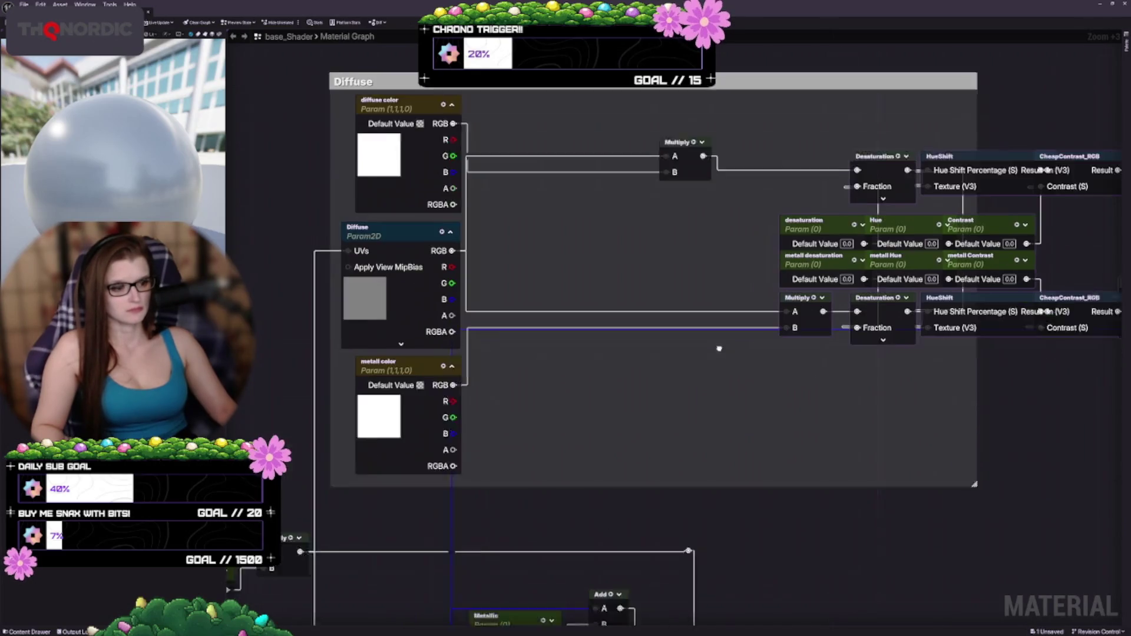
mouse_move(816, 287)
left_mouse_down()
mouse_move(823, 266)
mouse_move(789, 318)
mouse_move(632, 341)
mouse_move(568, 326)
mouse_move(672, 342)
left_mouse_up()
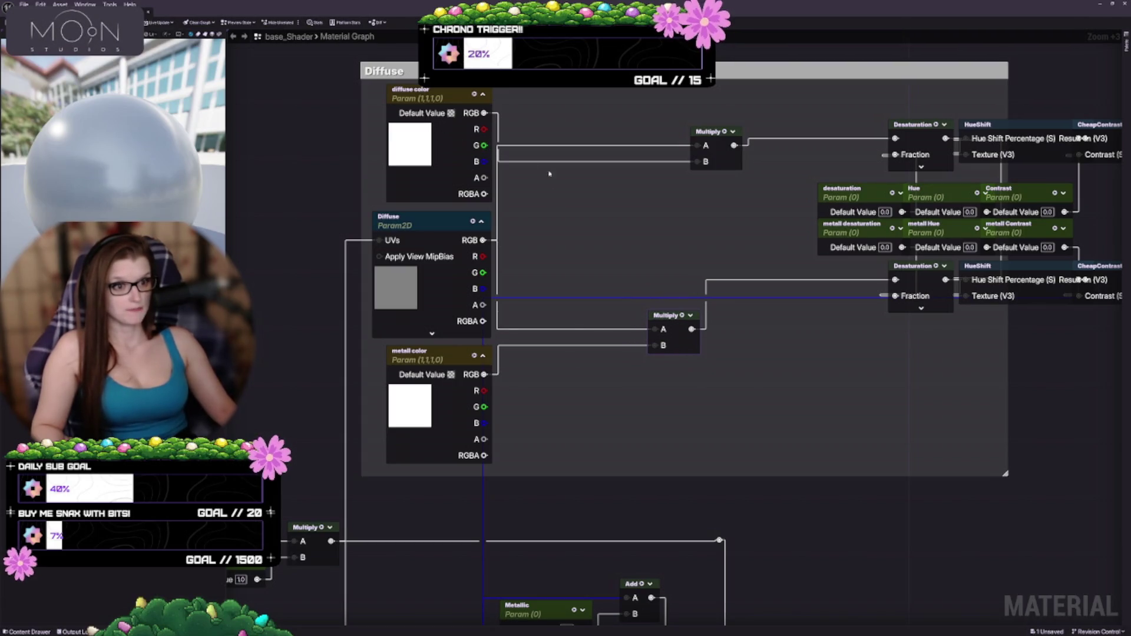
left_click_drag(582, 232, 532, 268)
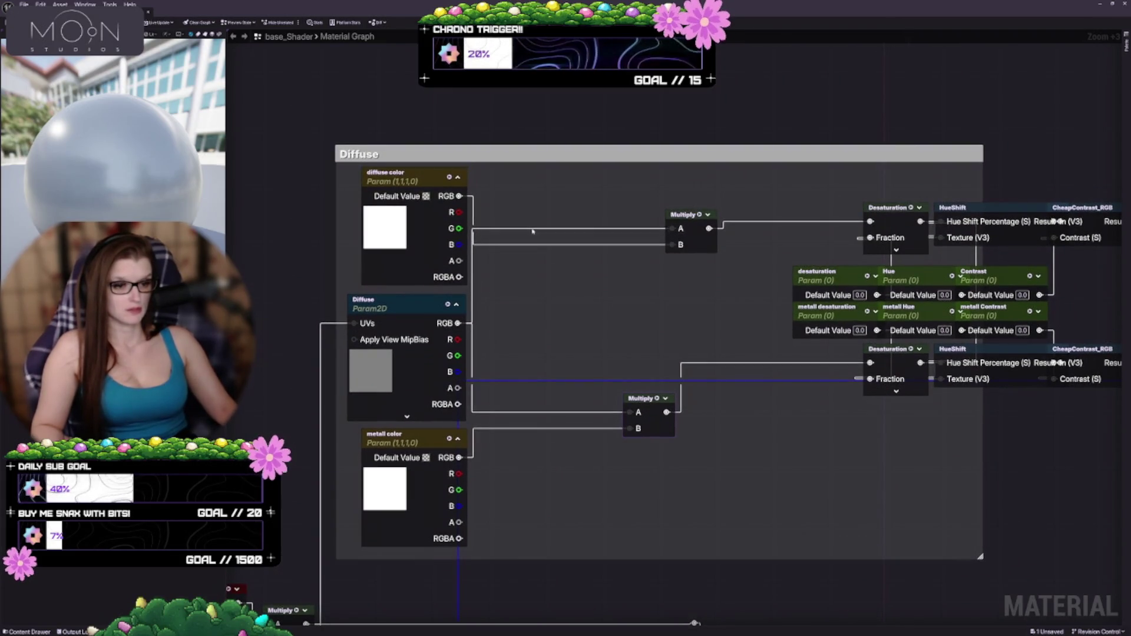
Stack the Diffuse texture above diffuse color and raise the comment box's top edge
left_click_drag(532, 230, 613, 185)
mouse_move(465, 235)
left_mouse_down()
mouse_move(495, 315)
mouse_move(488, 260)
mouse_move(504, 158)
left_mouse_up()
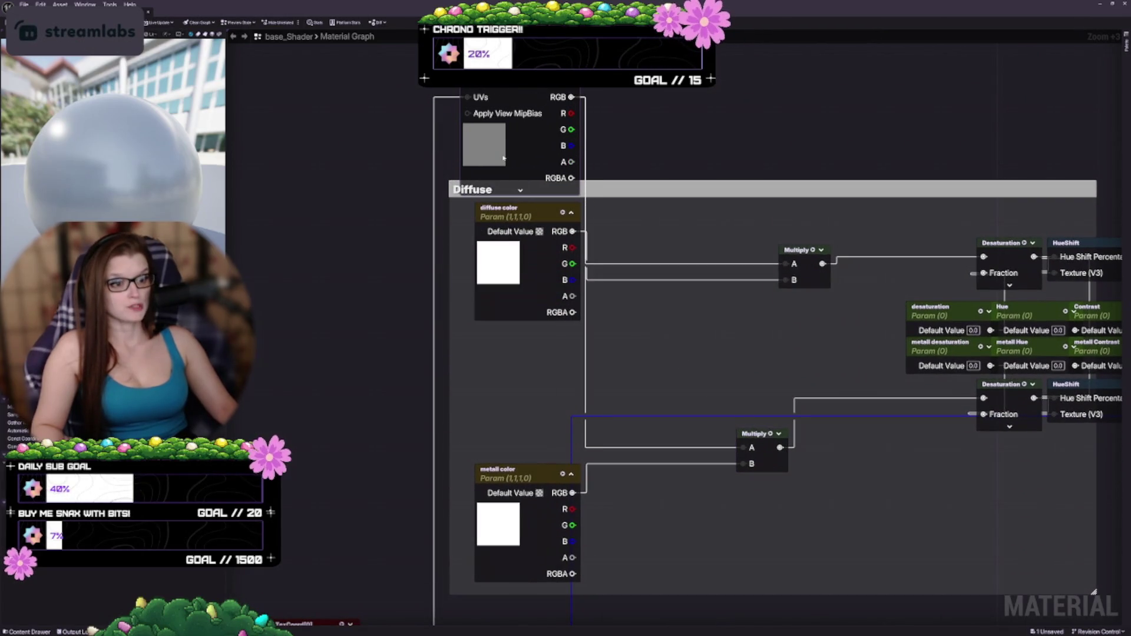
left_click_drag(388, 121, 521, 334)
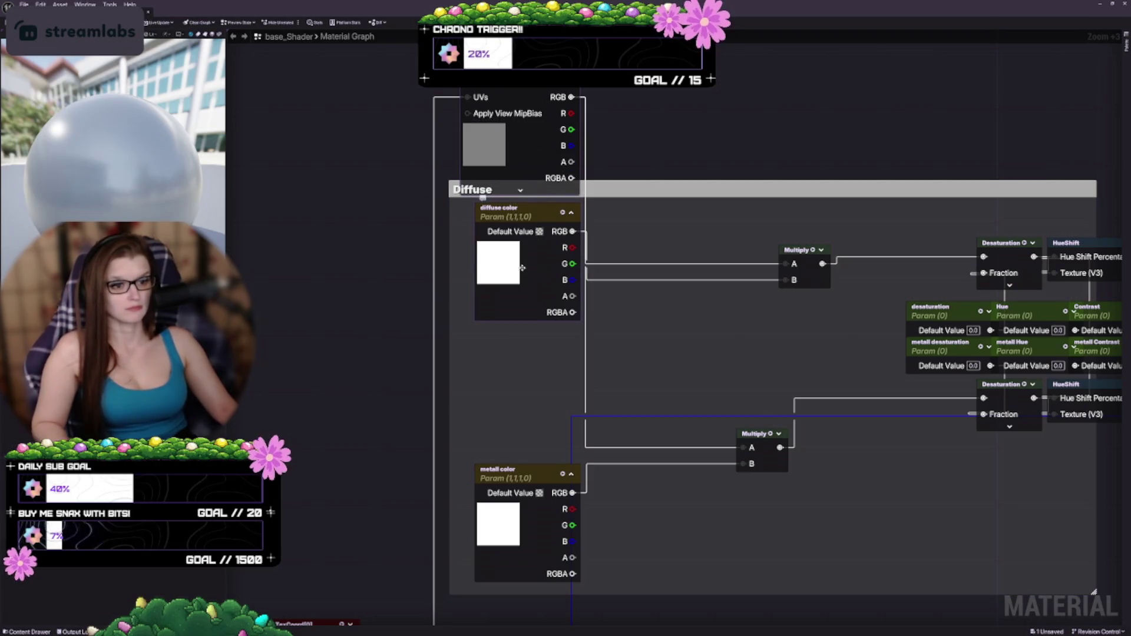
left_click_drag(533, 221, 542, 349)
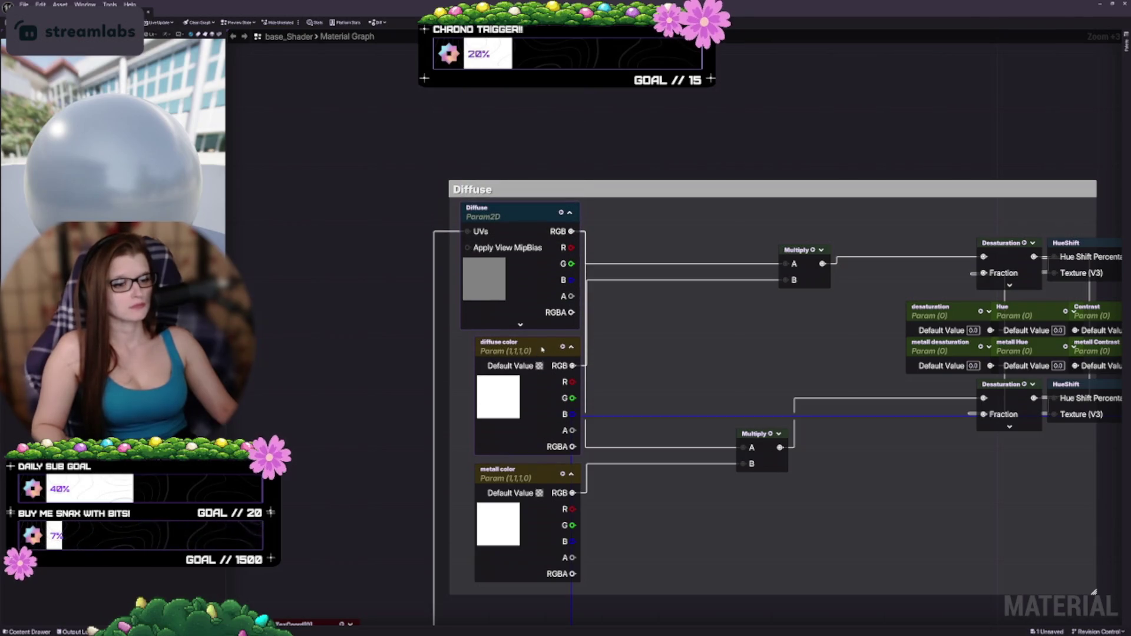
left_click(667, 224)
left_click_drag(643, 179, 643, 173)
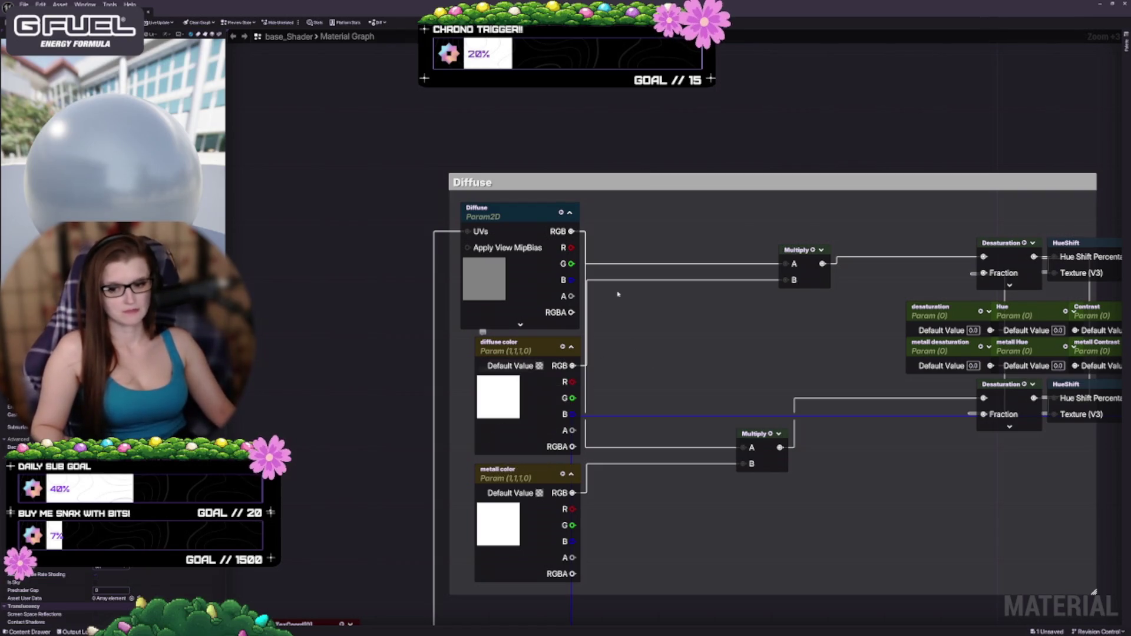
Slide the upper Multiply left and move the lower Multiply up beneath it
left_click_drag(757, 327, 774, 263)
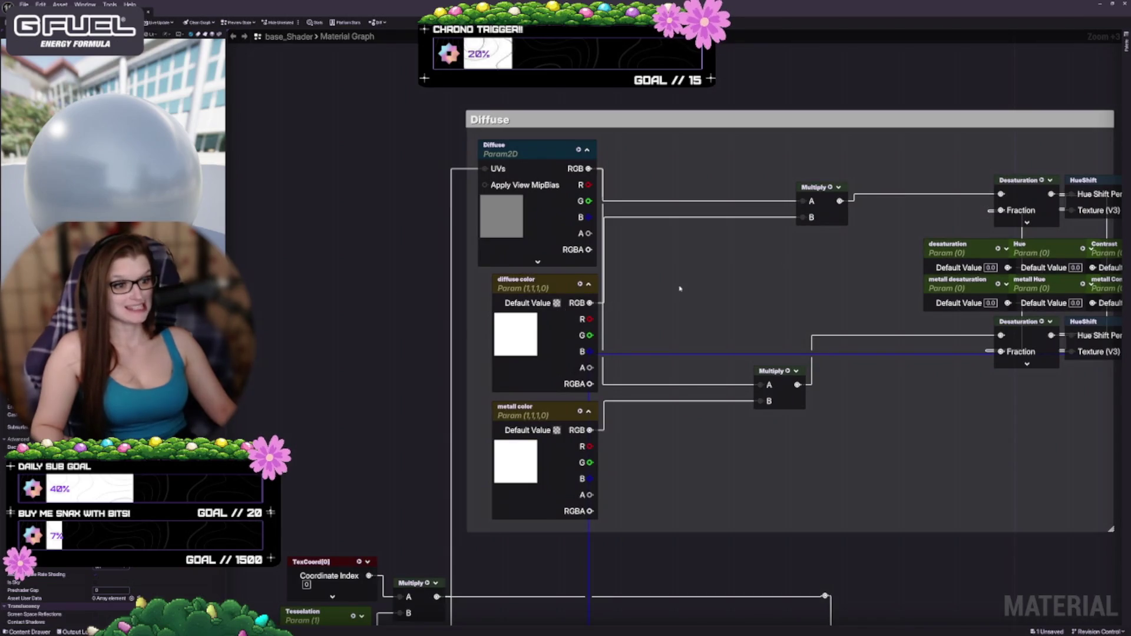
left_click_drag(681, 288, 638, 277)
mouse_move(773, 200)
left_mouse_down()
mouse_move(606, 200)
mouse_move(703, 217)
left_mouse_up()
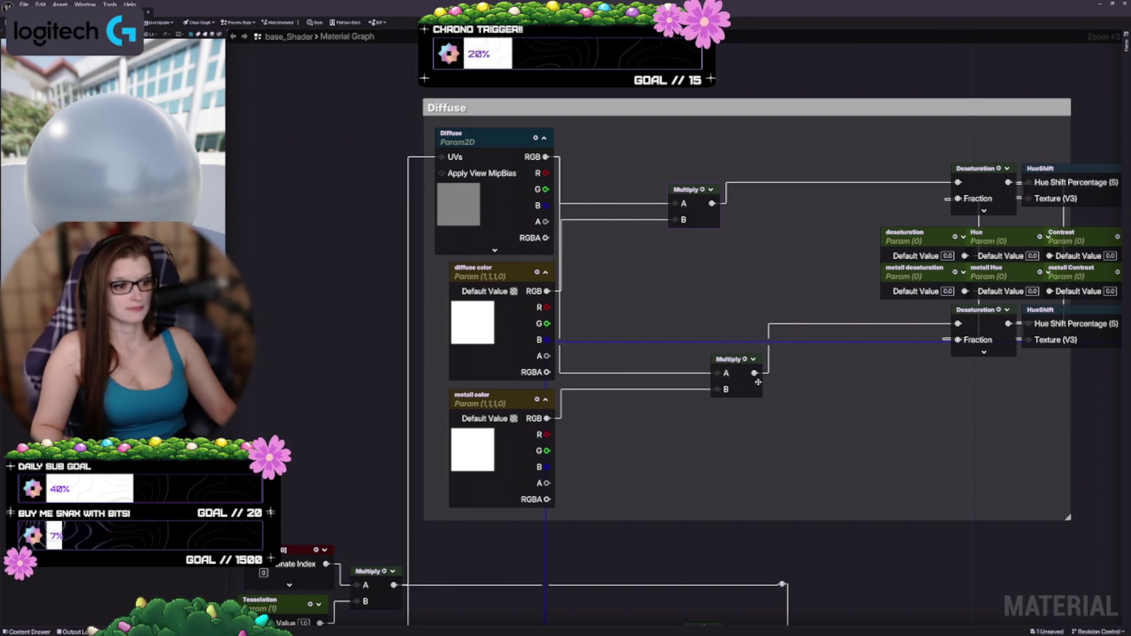
left_click_drag(728, 393, 686, 295)
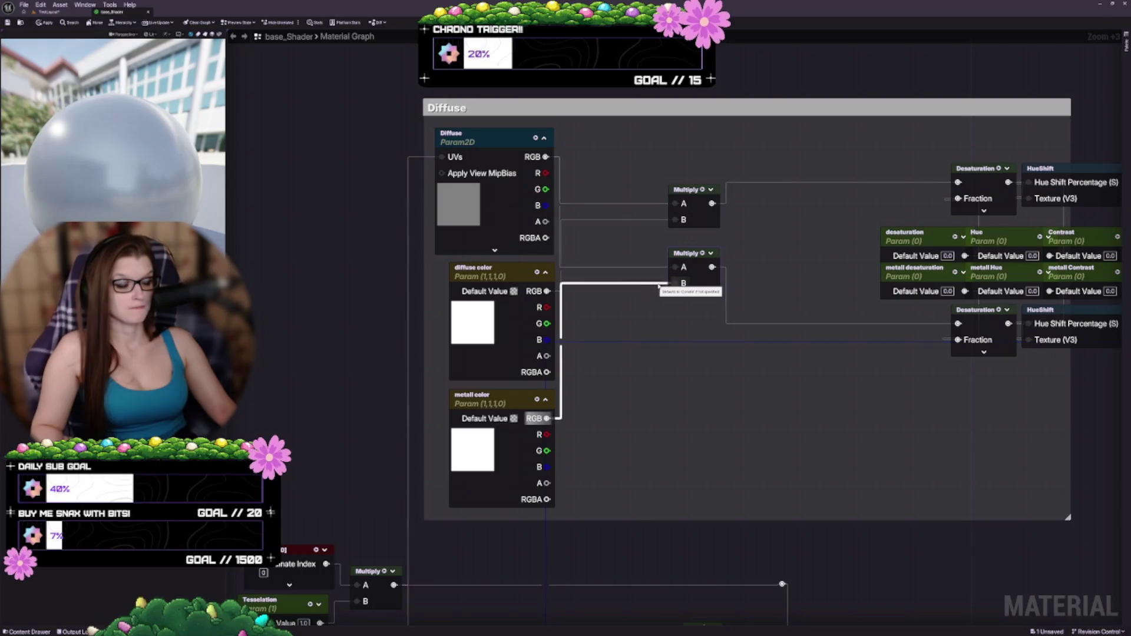
Nudge the lower Multiply right and wire the Diffuse RGB reroute knot into its A pin
left_click_drag(702, 285, 716, 288)
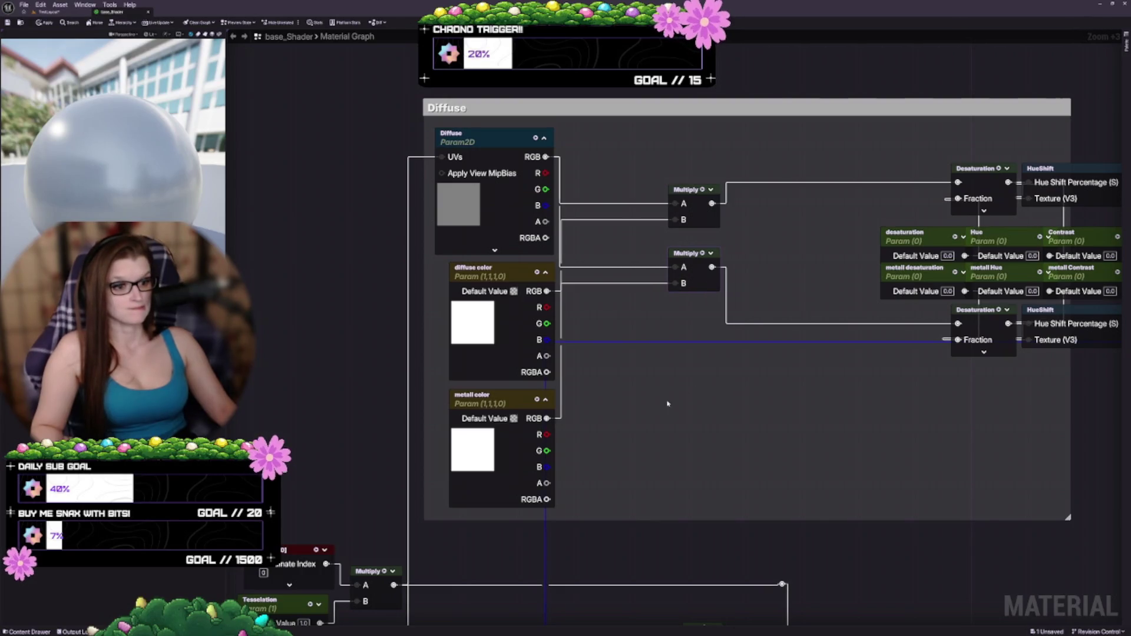
left_click_drag(670, 405, 655, 258)
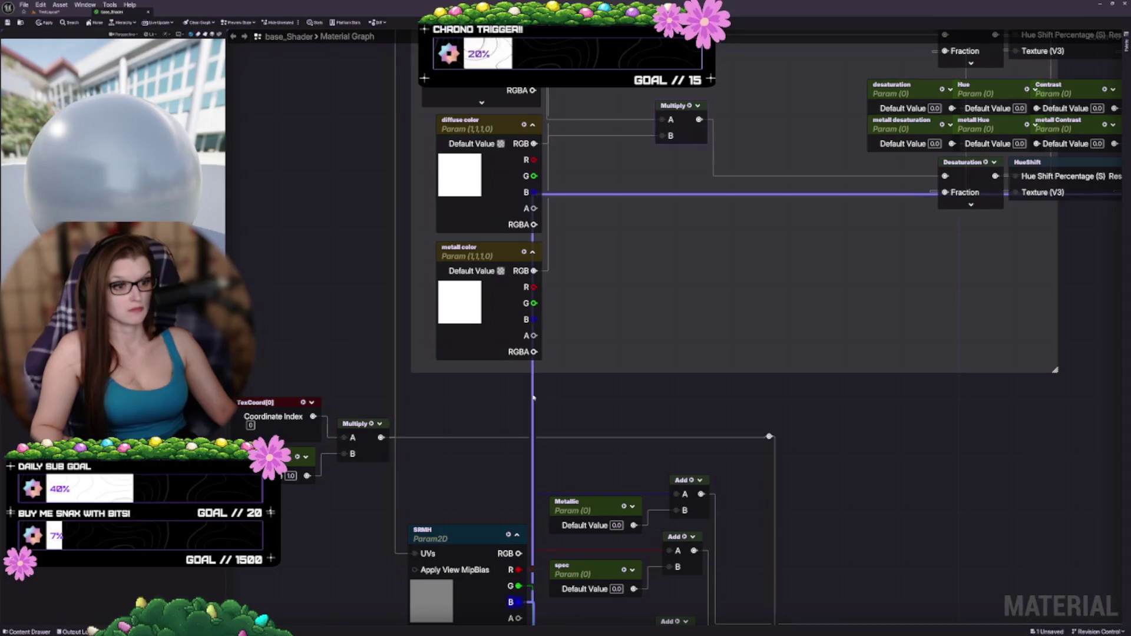
mouse_move(716, 421)
left_mouse_down()
mouse_move(742, 419)
mouse_move(742, 326)
mouse_move(748, 571)
left_mouse_up()
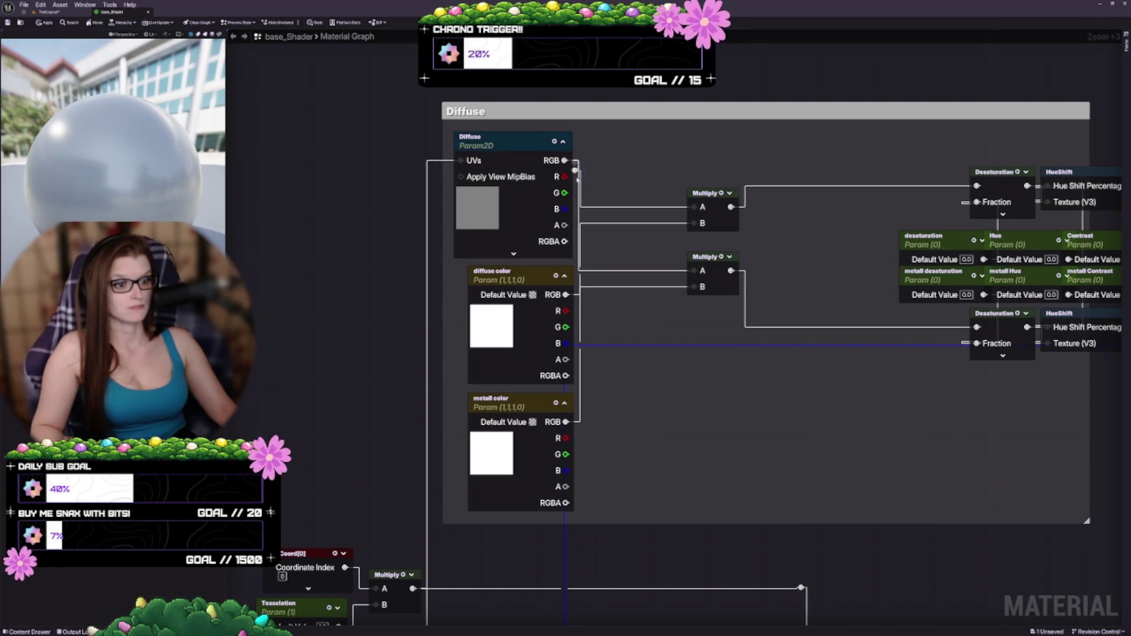
mouse_move(577, 173)
left_mouse_down()
mouse_move(613, 189)
mouse_move(598, 219)
mouse_move(593, 210)
left_mouse_up()
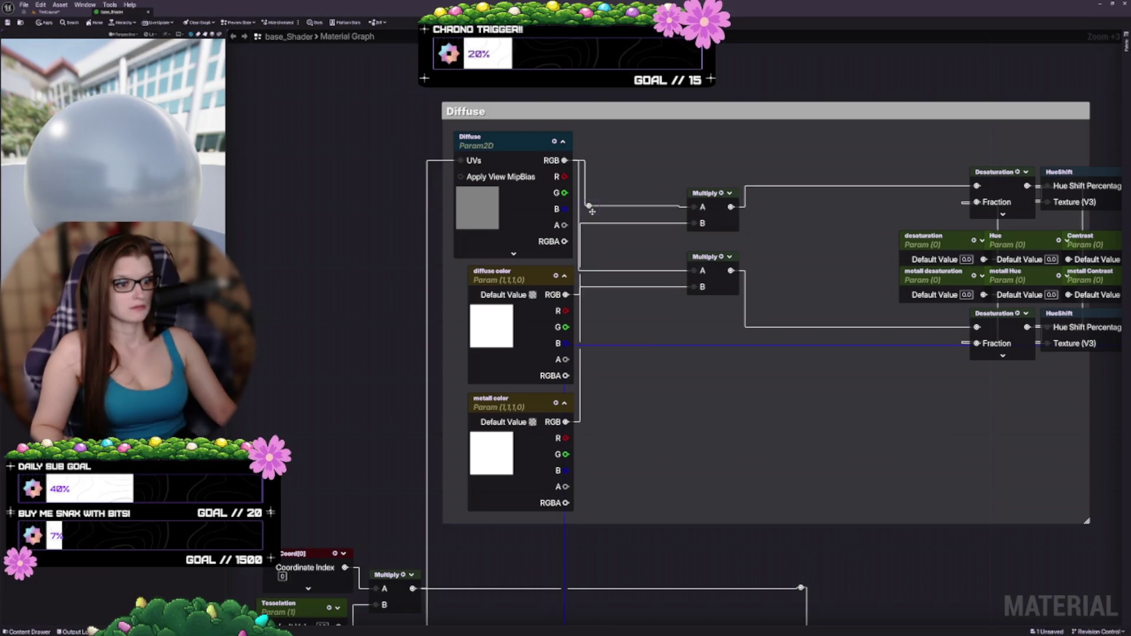
mouse_move(589, 206)
left_mouse_down()
mouse_move(680, 276)
mouse_move(651, 360)
left_mouse_up()
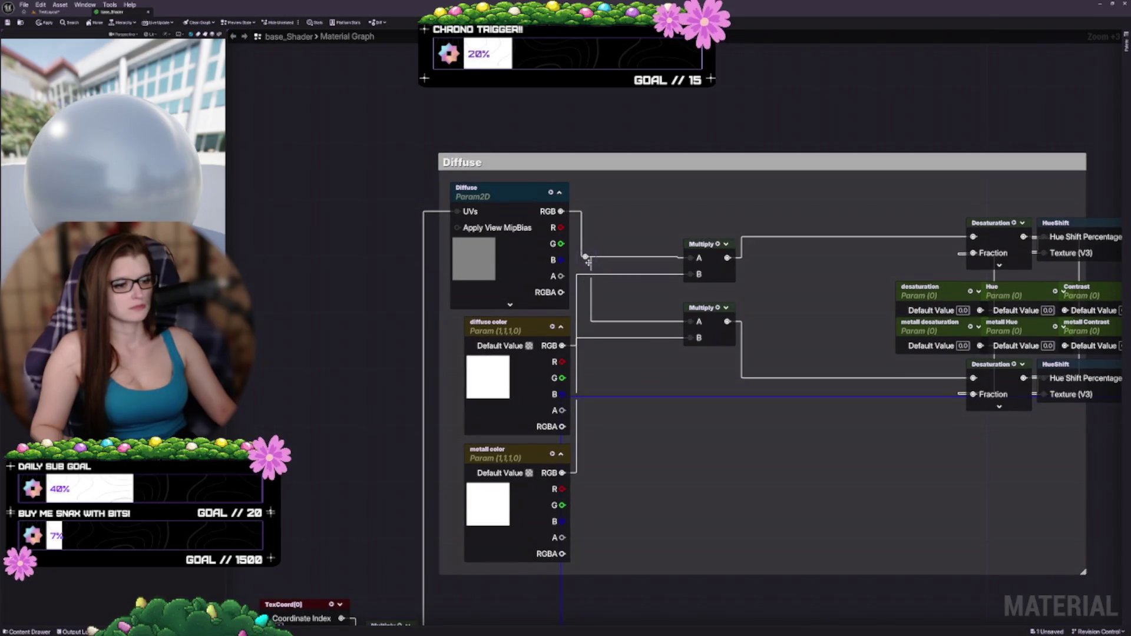
mouse_move(585, 264)
left_mouse_down()
mouse_move(594, 233)
mouse_move(579, 259)
mouse_move(590, 262)
left_mouse_up()
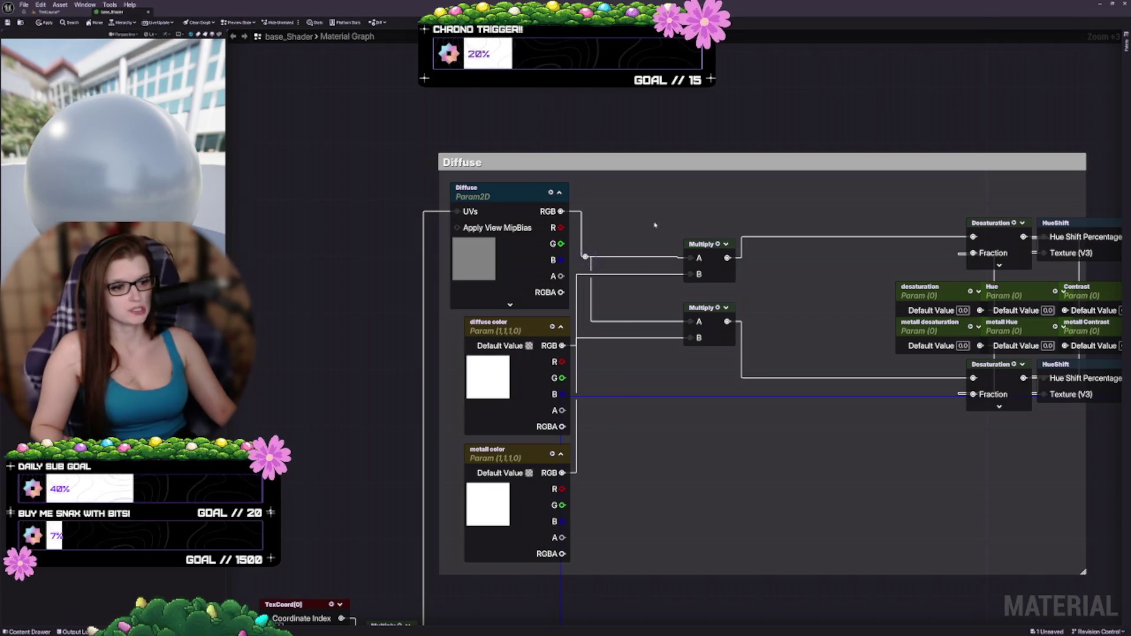
left_click_drag(575, 382, 586, 317)
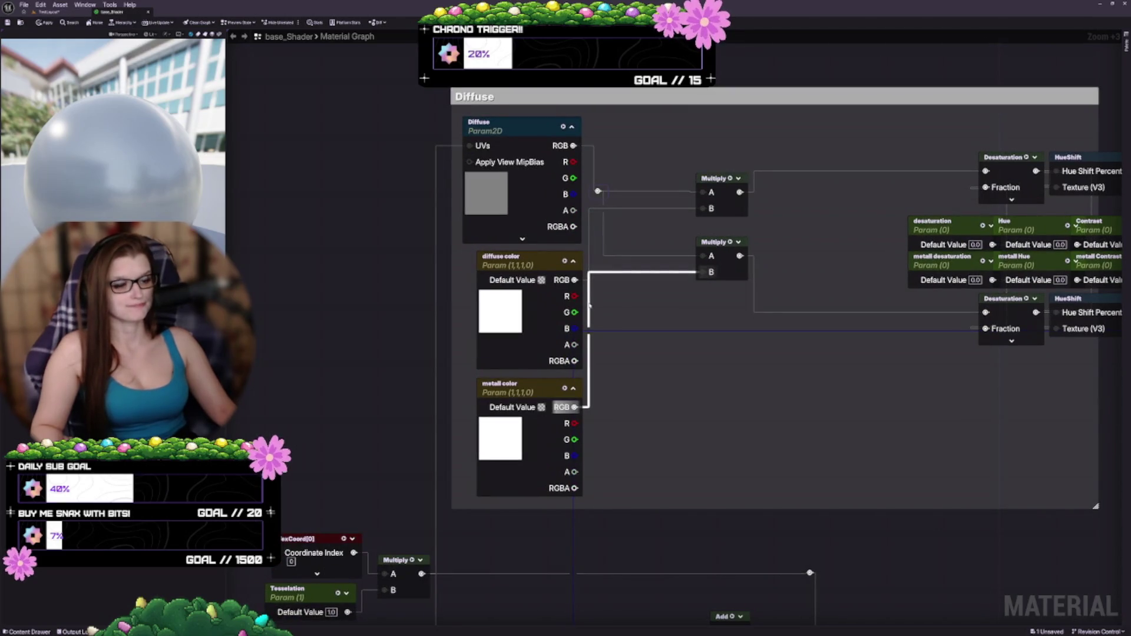
Add an aligned reroute point on the metall color wire and raise desaturation beside Desaturation
scroll(589, 305, "down", 2)
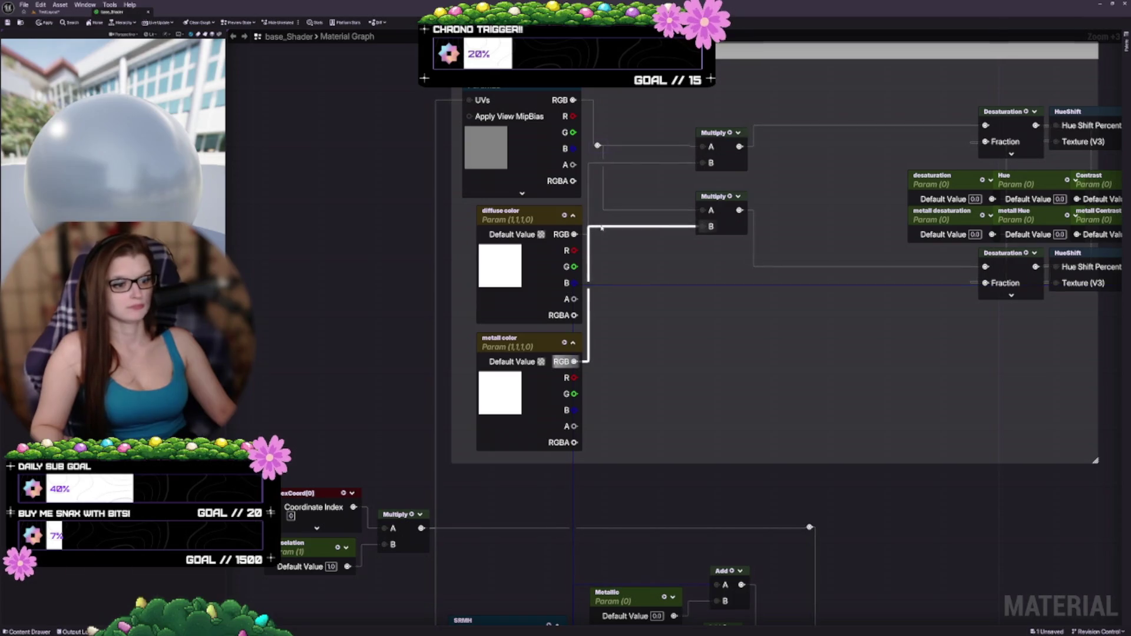
double_click(602, 227)
left_click_drag(602, 226, 606, 266)
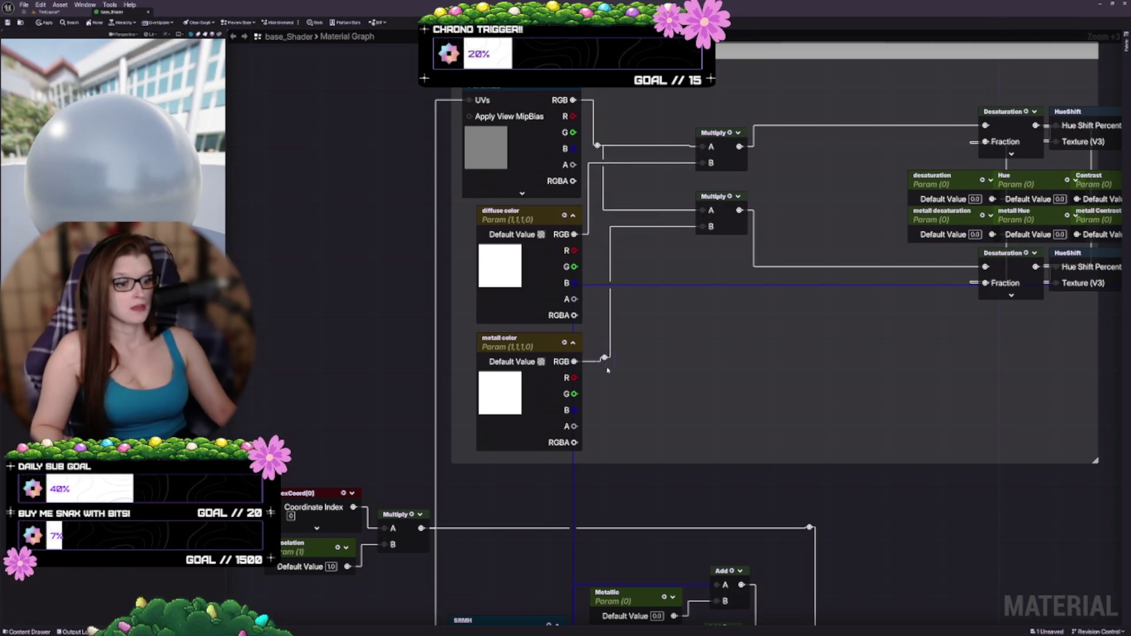
left_click_drag(608, 370, 603, 366)
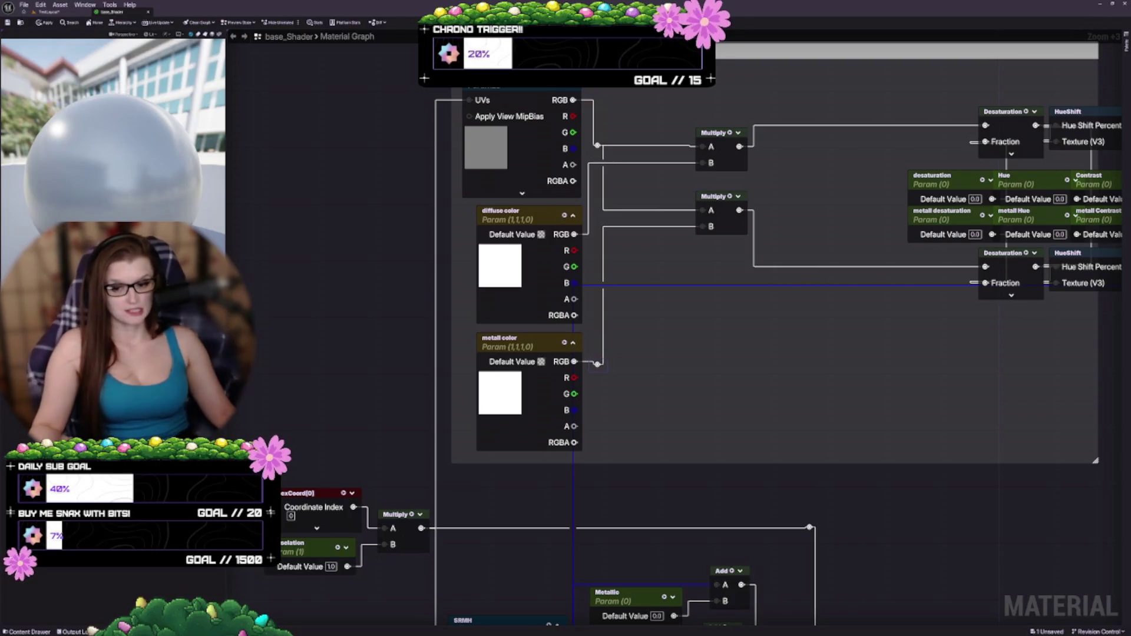
mouse_move(684, 410)
left_mouse_down()
mouse_move(526, 459)
mouse_move(475, 421)
mouse_move(424, 415)
left_mouse_up()
mouse_move(688, 183)
left_mouse_down()
mouse_move(602, 171)
mouse_move(609, 153)
mouse_move(651, 146)
mouse_move(715, 163)
left_mouse_up()
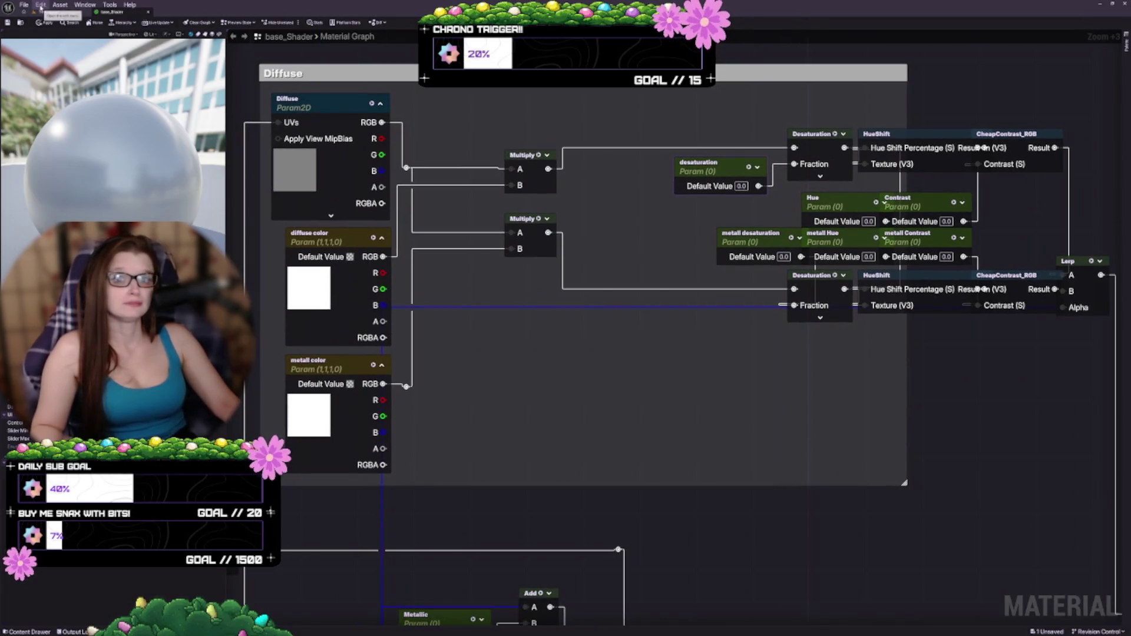
left_click(40, 5)
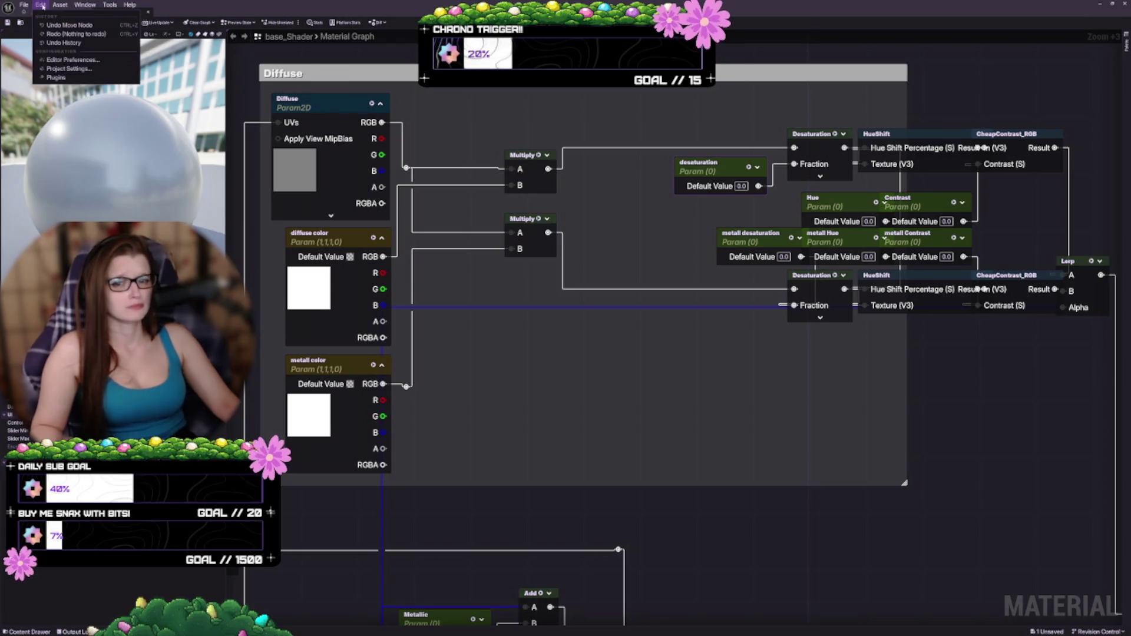
left_click(40, 5)
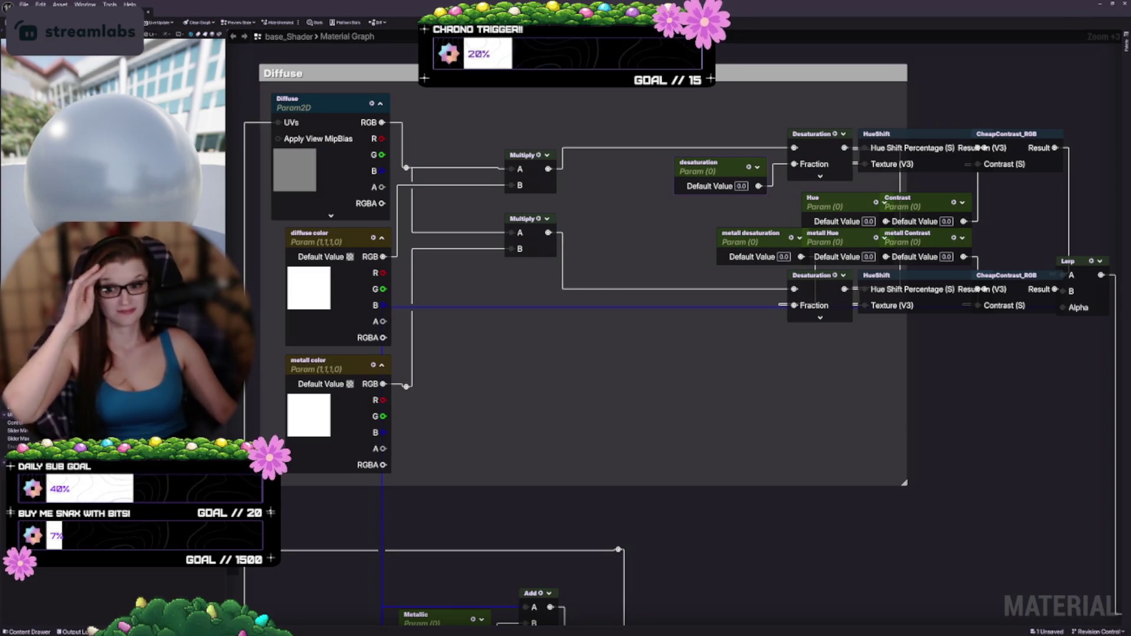
Nudge the upper Multiply node slightly up-right to line up its wires, then pan to SRMH
mouse_move(526, 408)
left_mouse_down()
mouse_move(621, 396)
mouse_move(601, 476)
left_mouse_up()
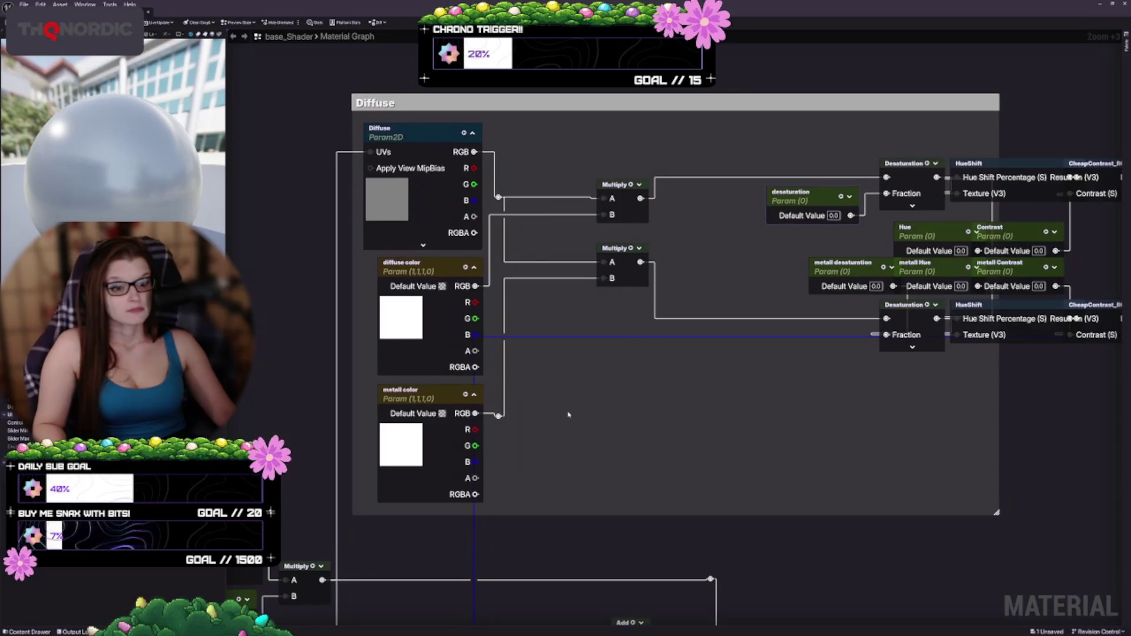
mouse_move(624, 207)
left_mouse_down()
mouse_move(632, 178)
mouse_move(631, 205)
left_mouse_up()
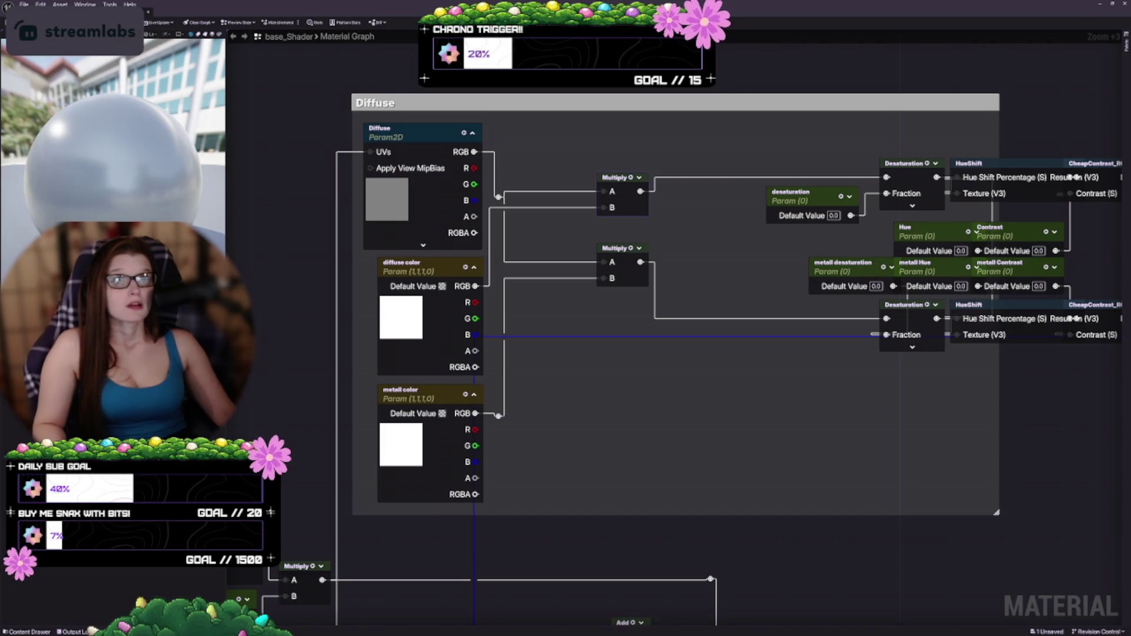
left_click_drag(586, 523, 549, 441)
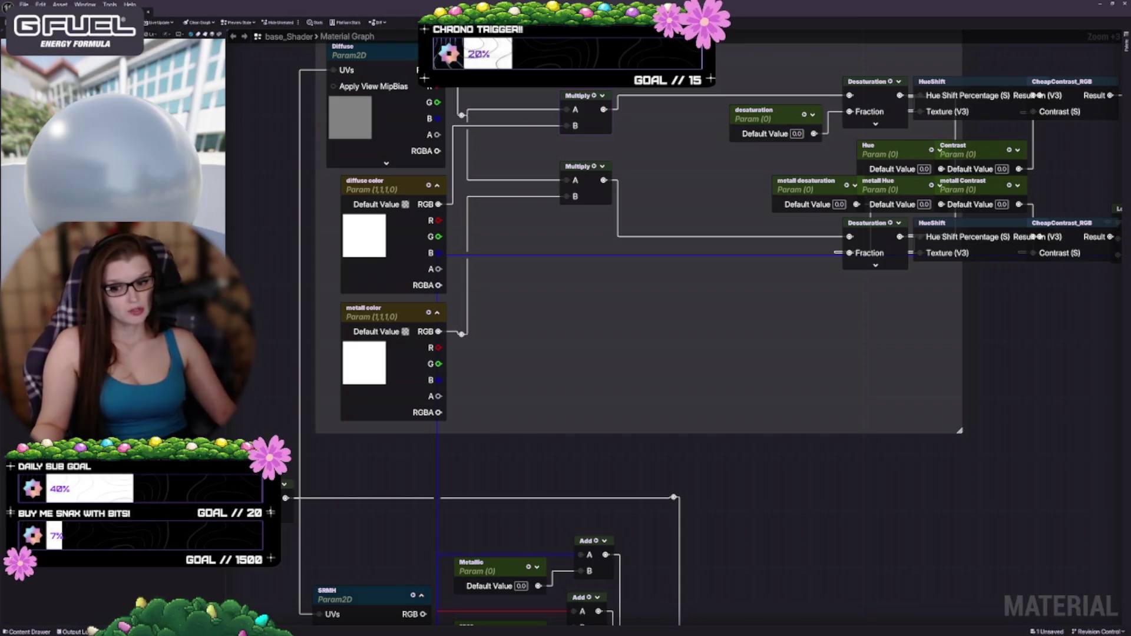
mouse_move(661, 325)
left_mouse_down()
mouse_move(452, 387)
mouse_move(401, 372)
mouse_move(578, 210)
left_mouse_up()
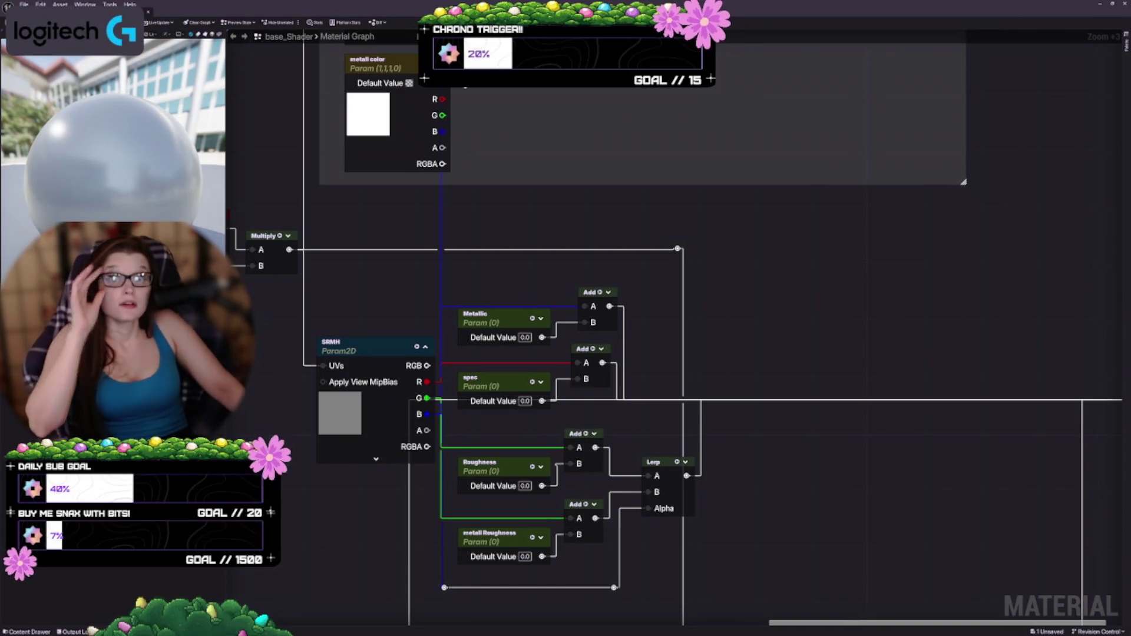
Open Editor Preferences from the Edit menu and reposition its window
left_click(41, 4)
left_click(41, 281)
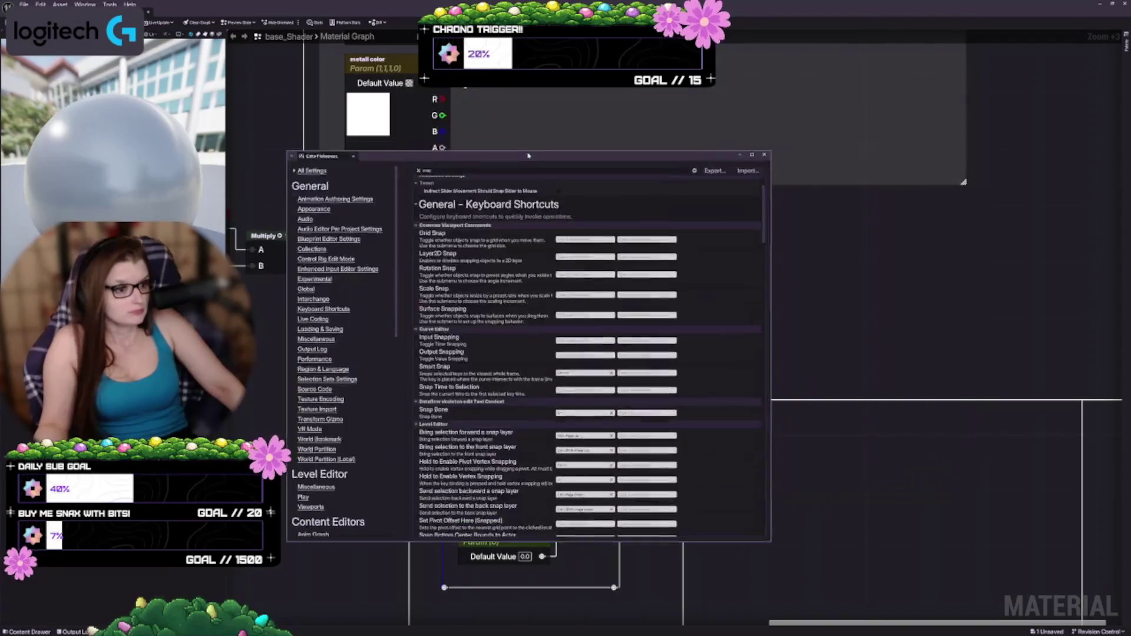
left_click_drag(528, 155, 520, 160)
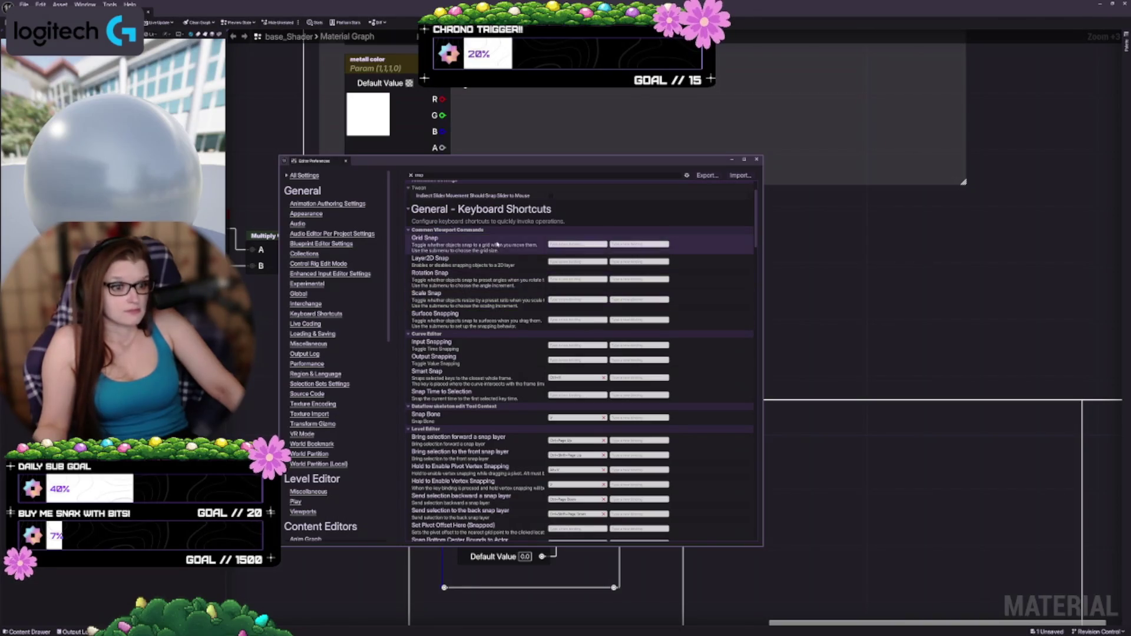
Scroll the snap-filtered preferences up to Graphs > Grid Snap Size, currently 16
scroll(469, 295, "up", 2)
scroll(474, 324, "down", 5)
scroll(483, 357, "down", 7)
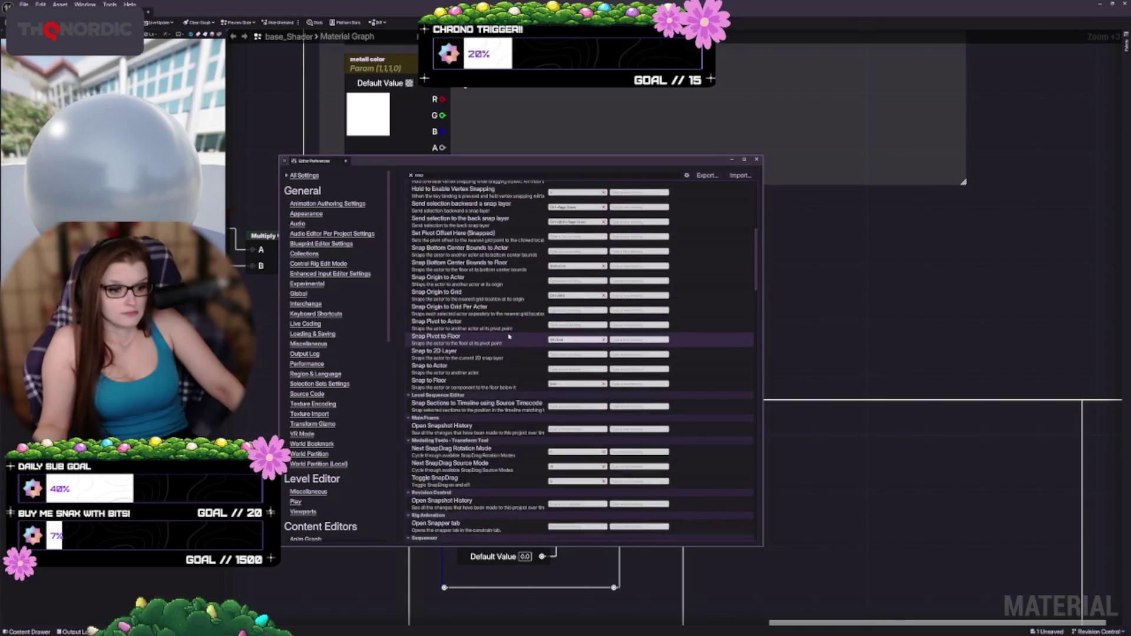
mouse_move(756, 275)
left_mouse_down()
mouse_move(771, 375)
mouse_move(773, 349)
mouse_move(773, 359)
left_mouse_up()
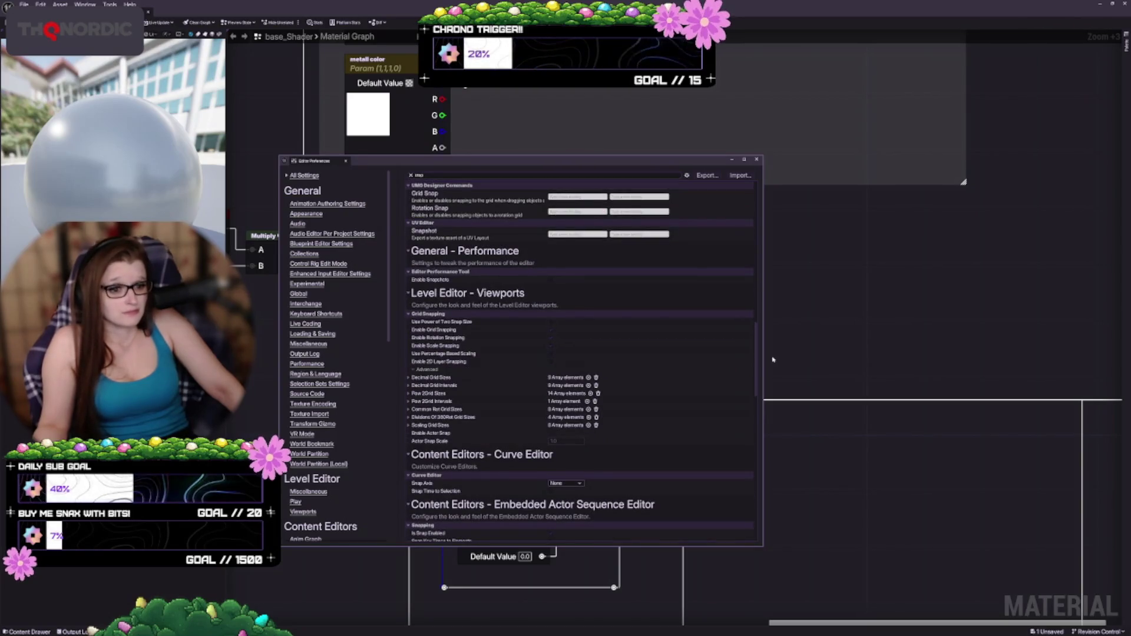
left_click_drag(773, 359, 773, 365)
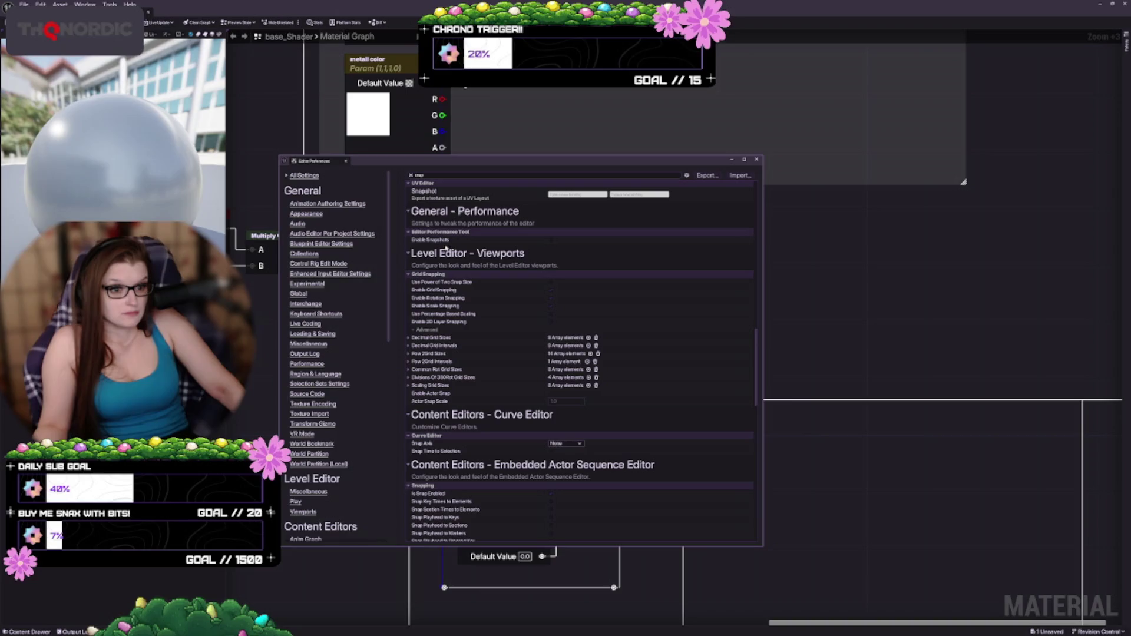
scroll(466, 403, "down", 3)
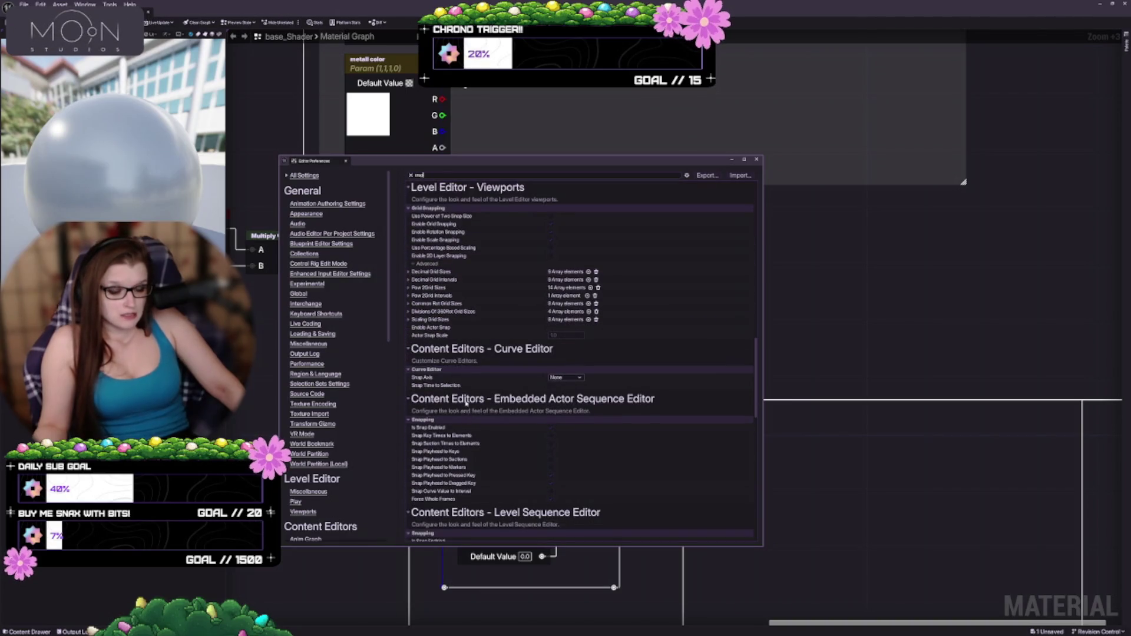
scroll(465, 403, "down", 20)
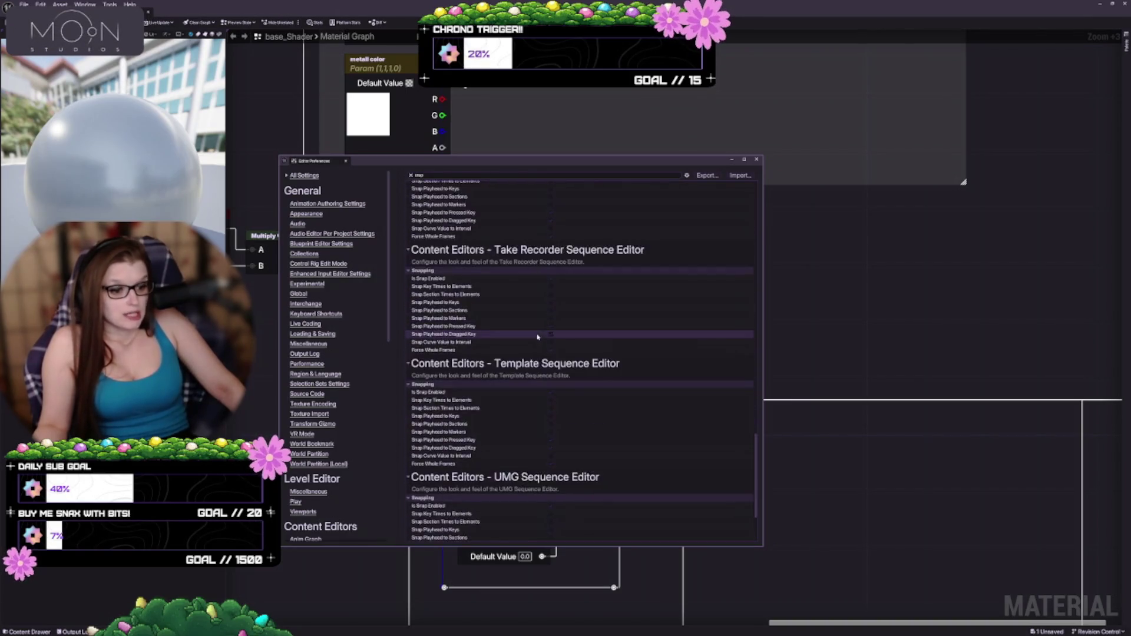
scroll(537, 337, "down", 5)
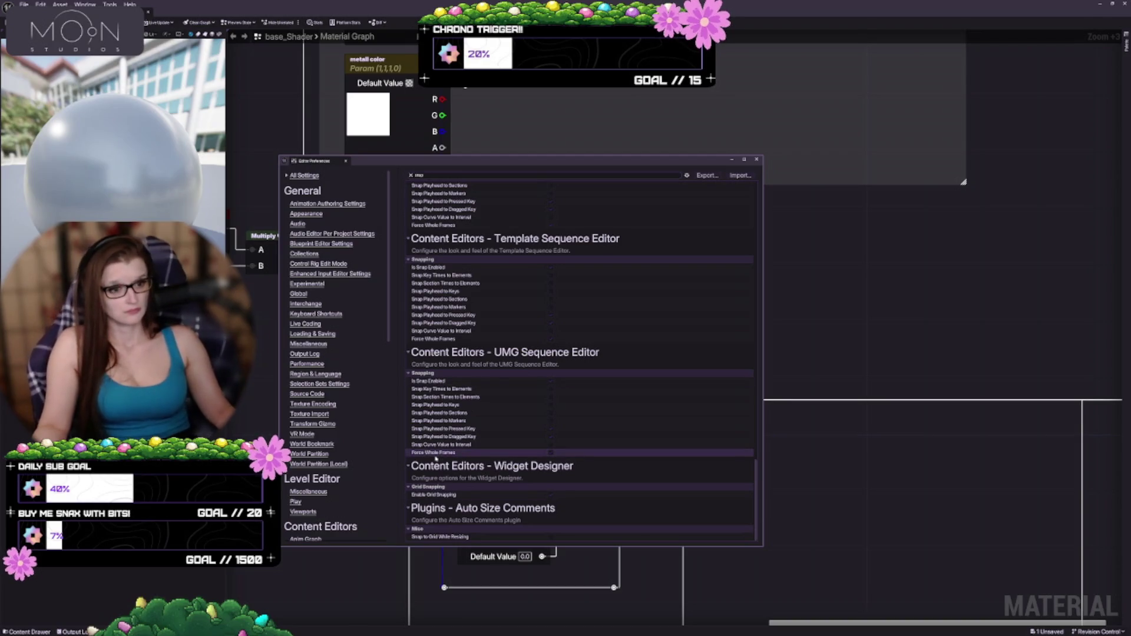
scroll(472, 458, "up", 2)
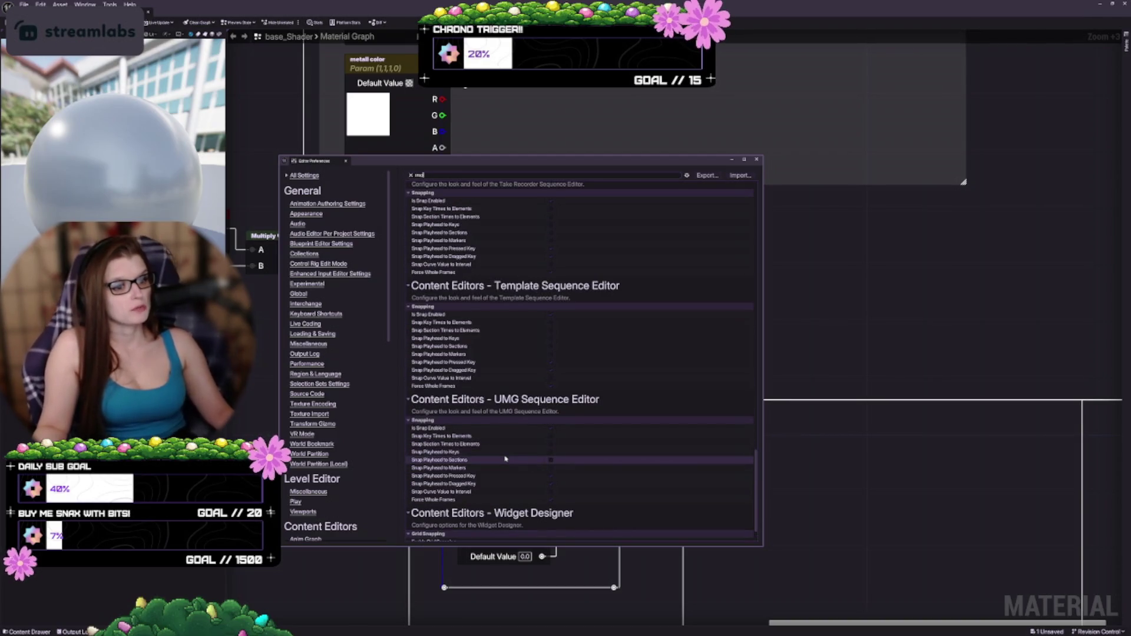
scroll(505, 458, "up", 10)
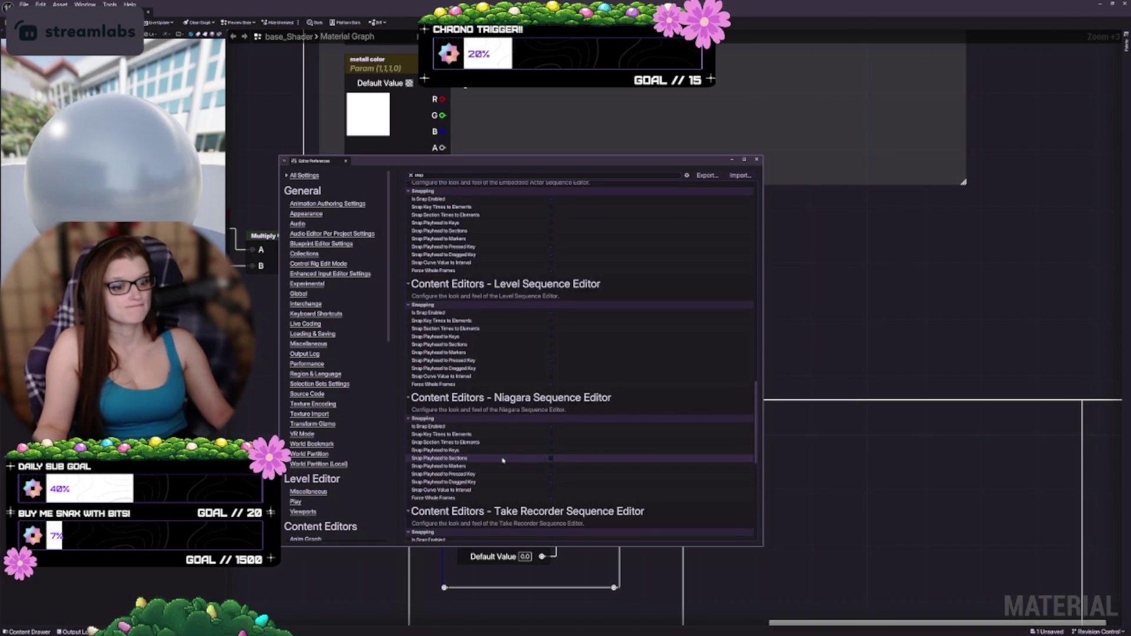
scroll(503, 460, "up", 4)
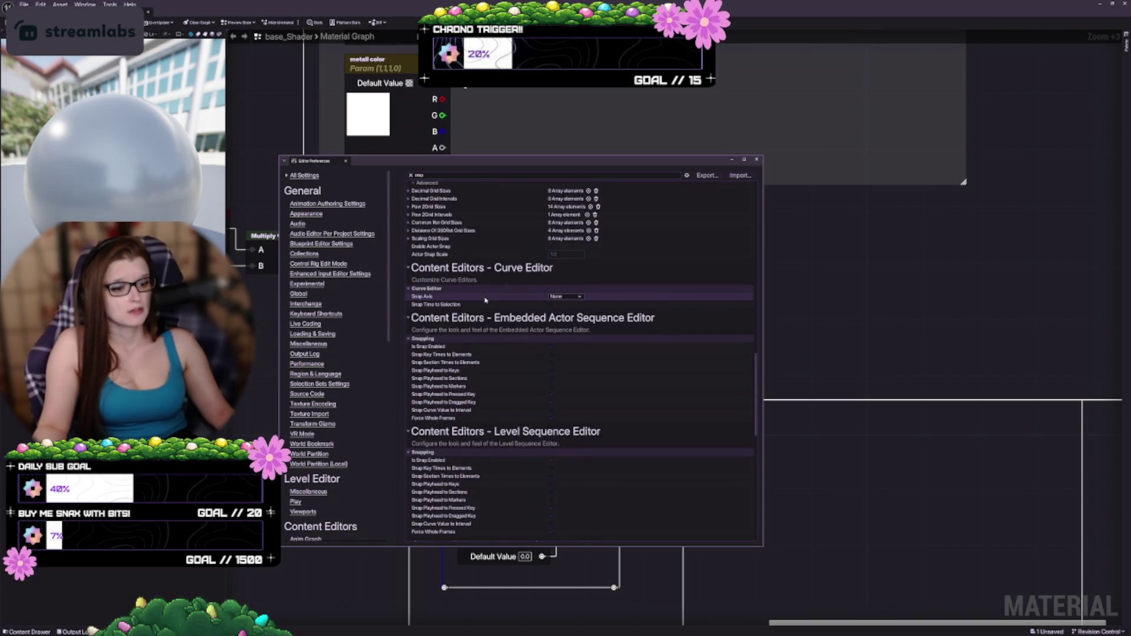
scroll(505, 449, "up", 3)
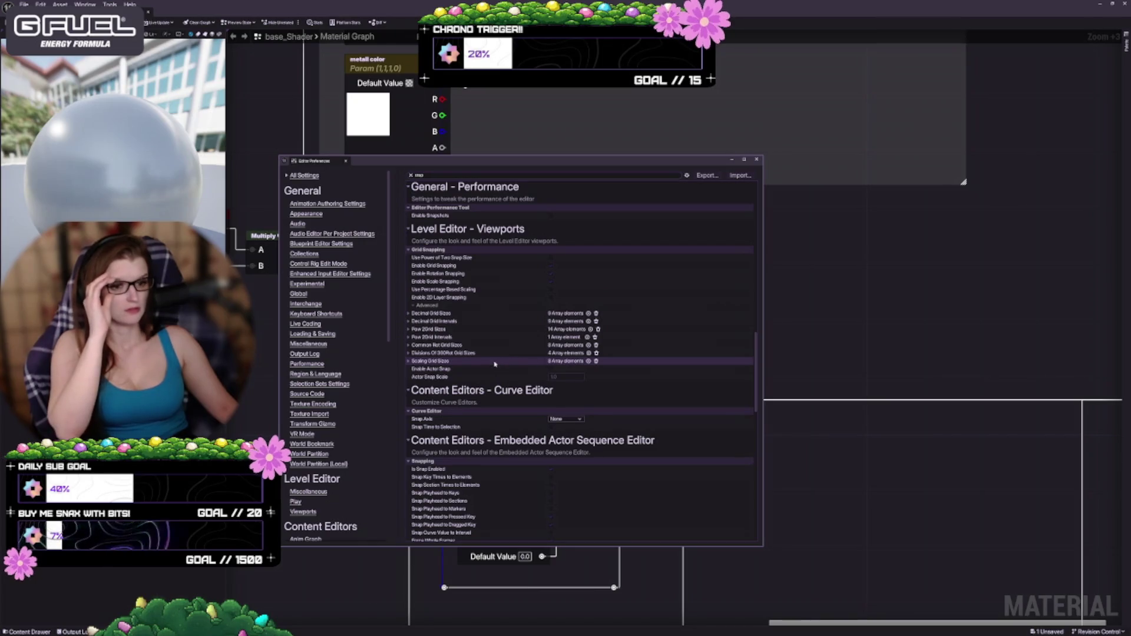
scroll(499, 378, "up", 4)
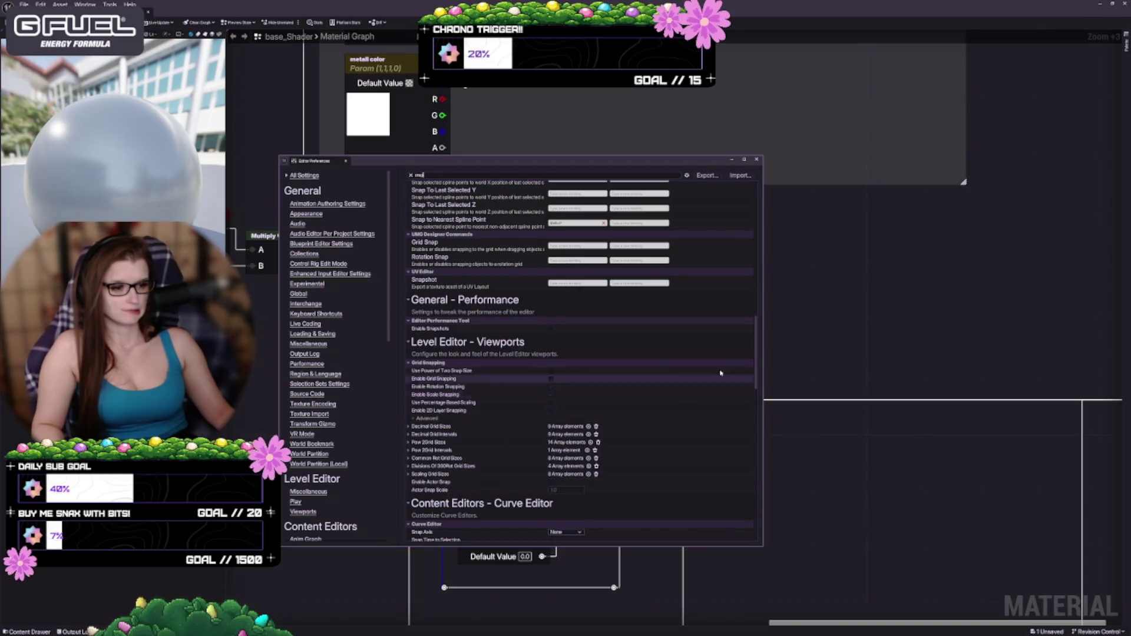
left_click_drag(757, 380, 767, 210)
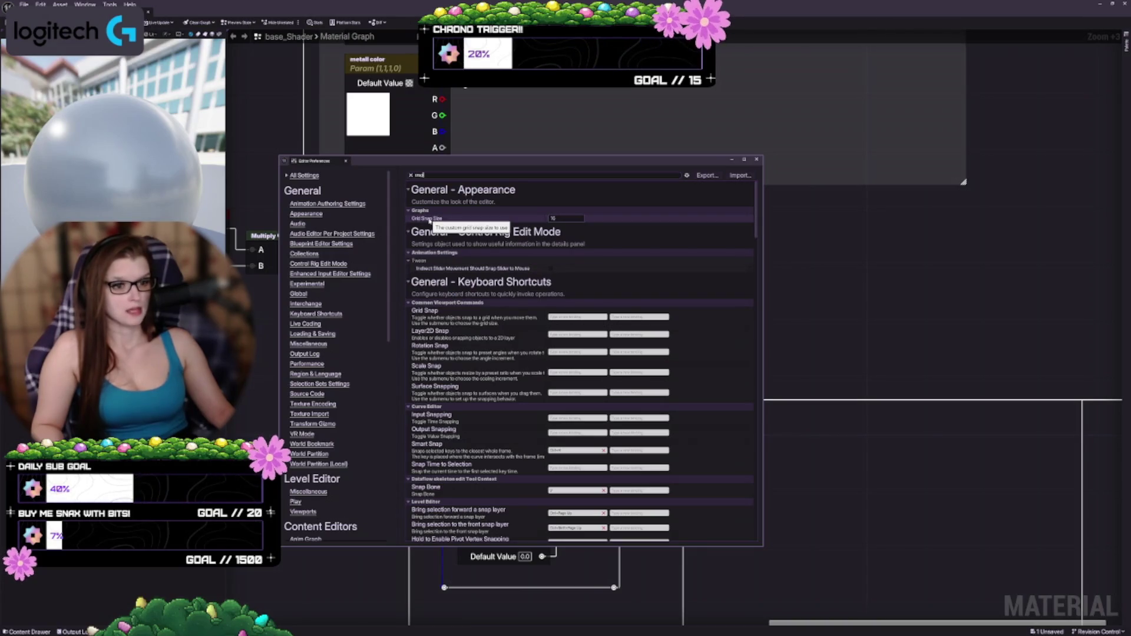
Shift Editor Preferences right, select Grid Snap Size, and nudge the Metallic parameter toward its Add node
mouse_move(443, 161)
left_mouse_down()
mouse_move(501, 192)
mouse_move(723, 136)
left_mouse_up()
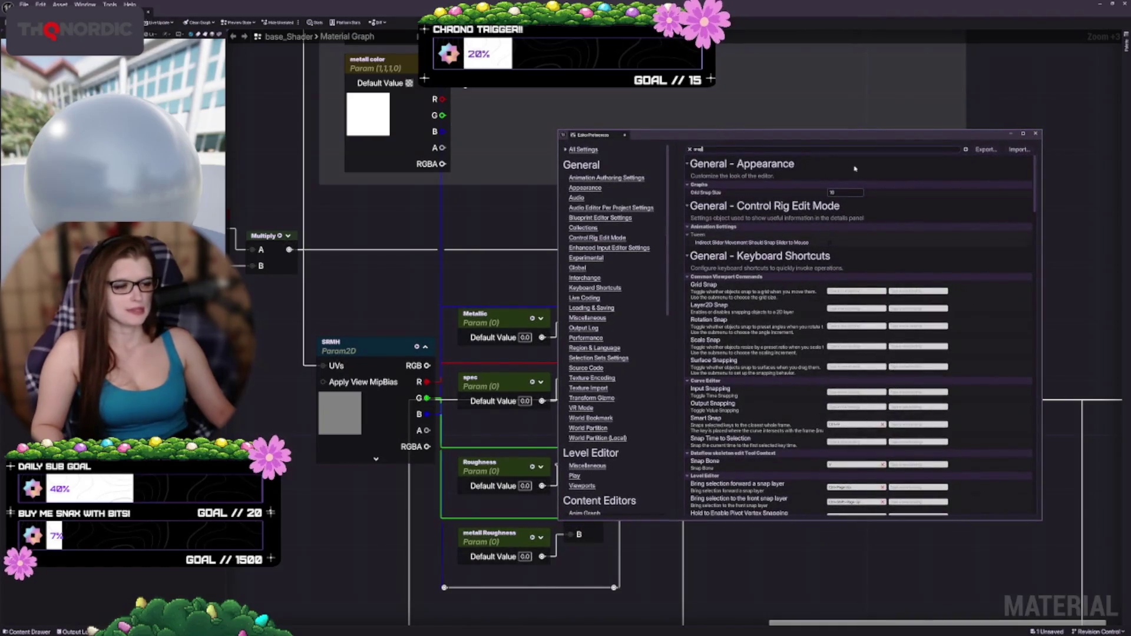
left_click(844, 193)
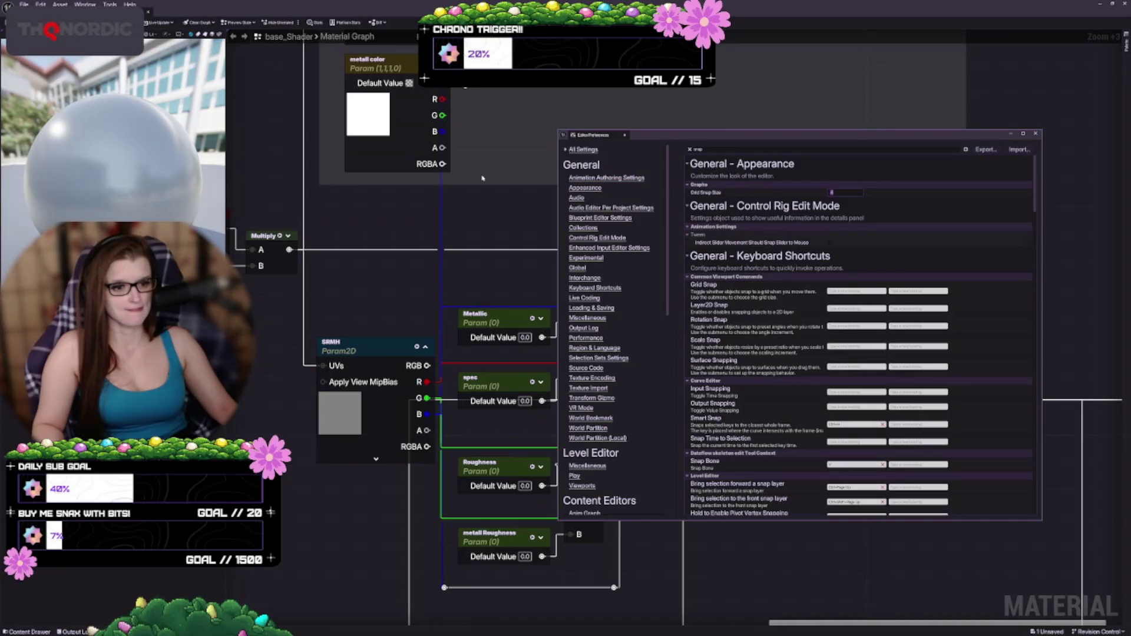
mouse_move(406, 264)
left_mouse_down()
mouse_move(400, 250)
mouse_move(330, 221)
left_mouse_up()
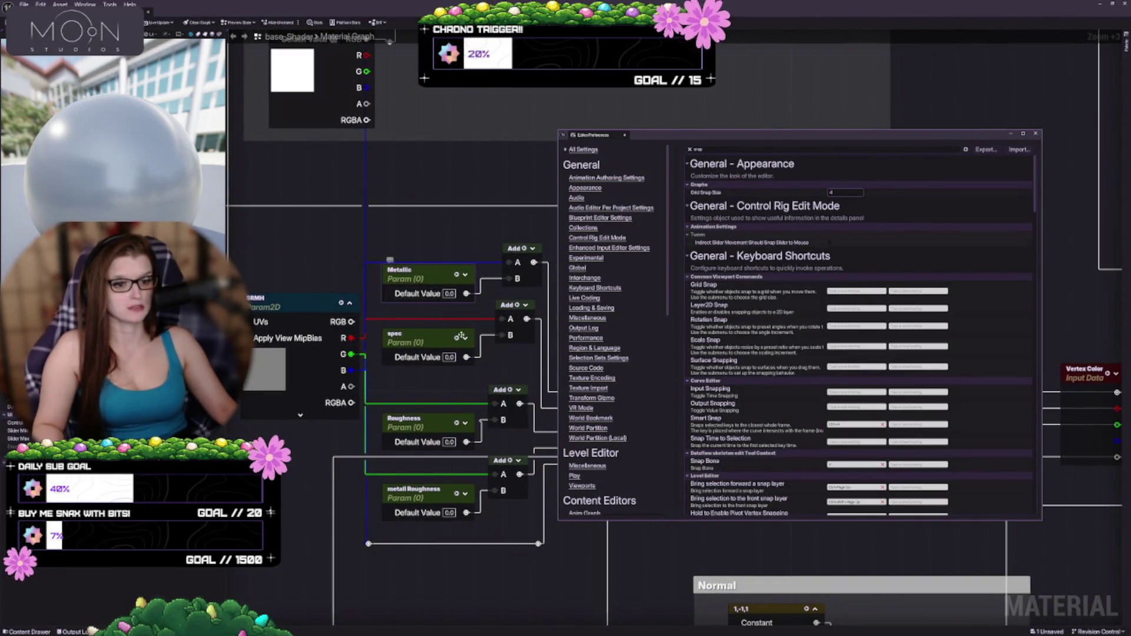
mouse_move(423, 281)
left_mouse_down()
mouse_move(419, 254)
mouse_move(423, 270)
left_mouse_up()
left_click(845, 192)
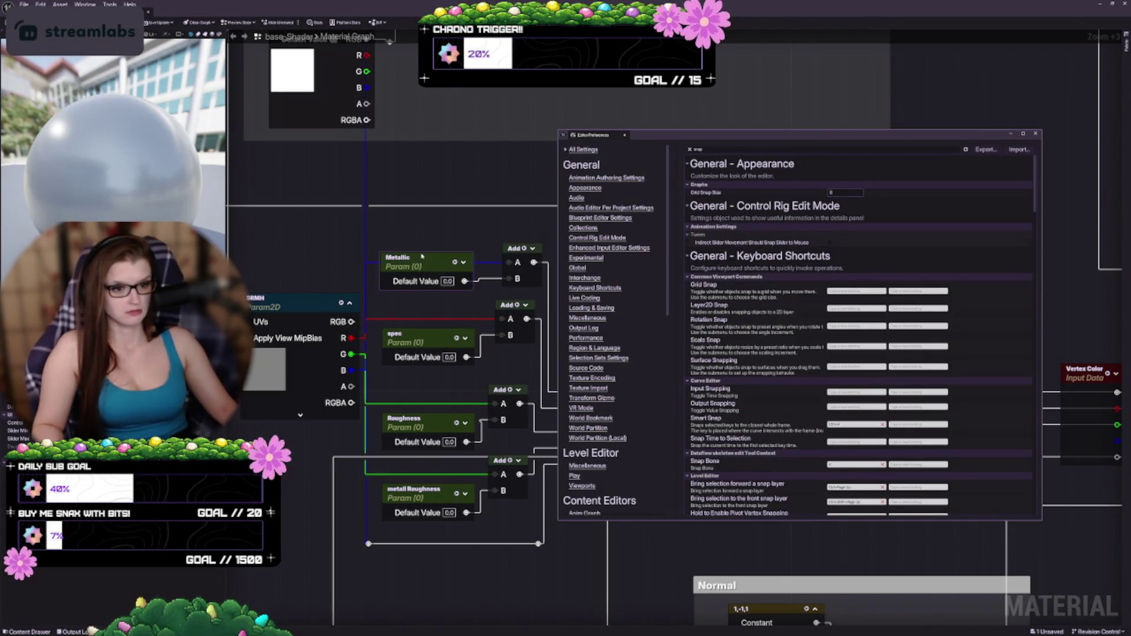
mouse_move(421, 255)
left_mouse_down()
mouse_move(397, 229)
mouse_move(386, 239)
mouse_move(397, 261)
mouse_move(418, 258)
left_mouse_up()
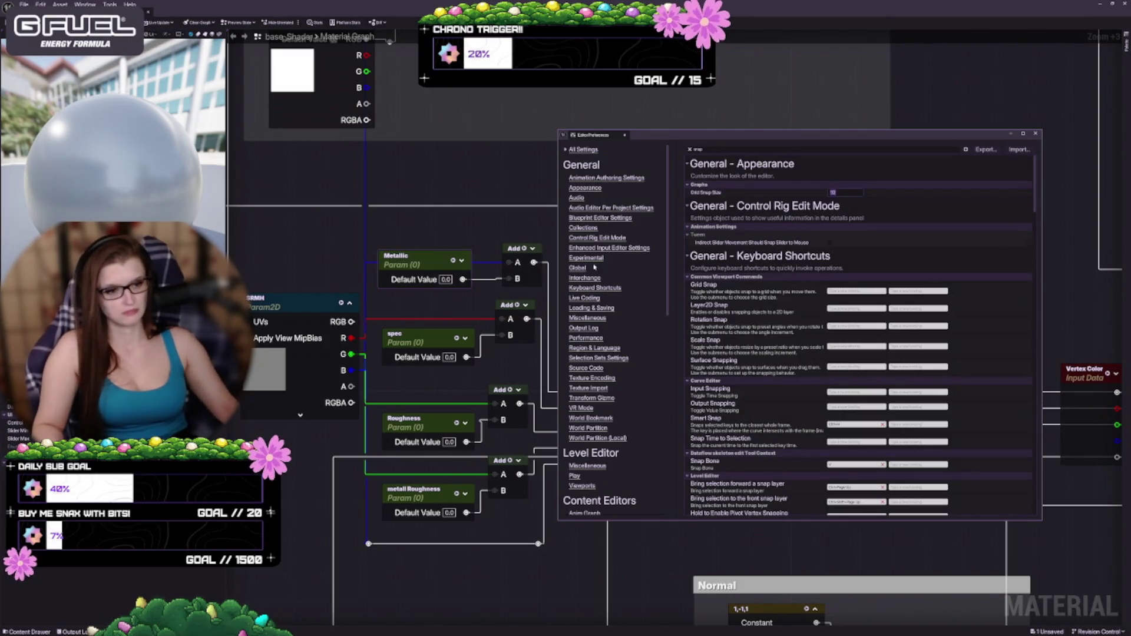
left_click_drag(425, 260, 424, 265)
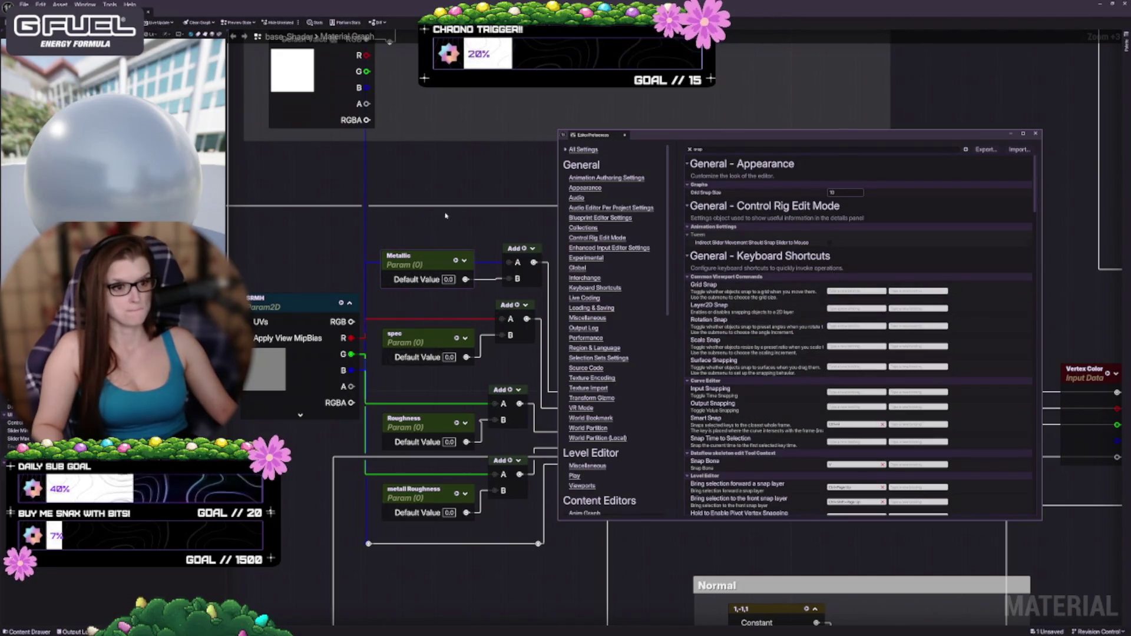
mouse_move(446, 213)
left_mouse_down()
mouse_move(521, 271)
mouse_move(517, 261)
left_mouse_up()
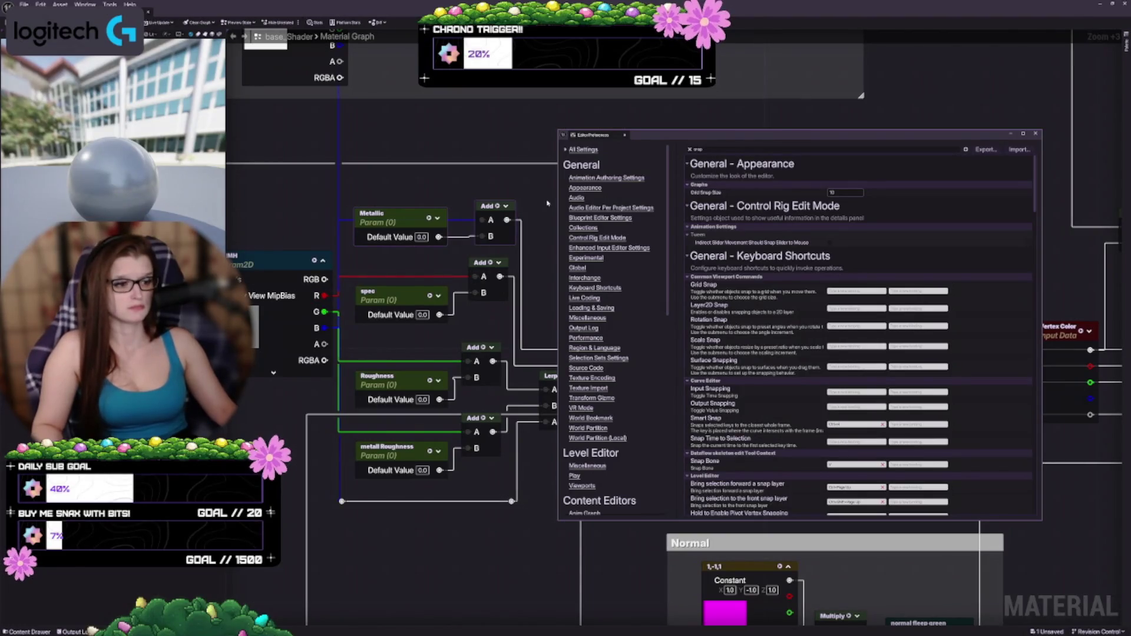
Raise the Metallic parameter node one snap step so it lines up with its Add node
right_click(410, 223)
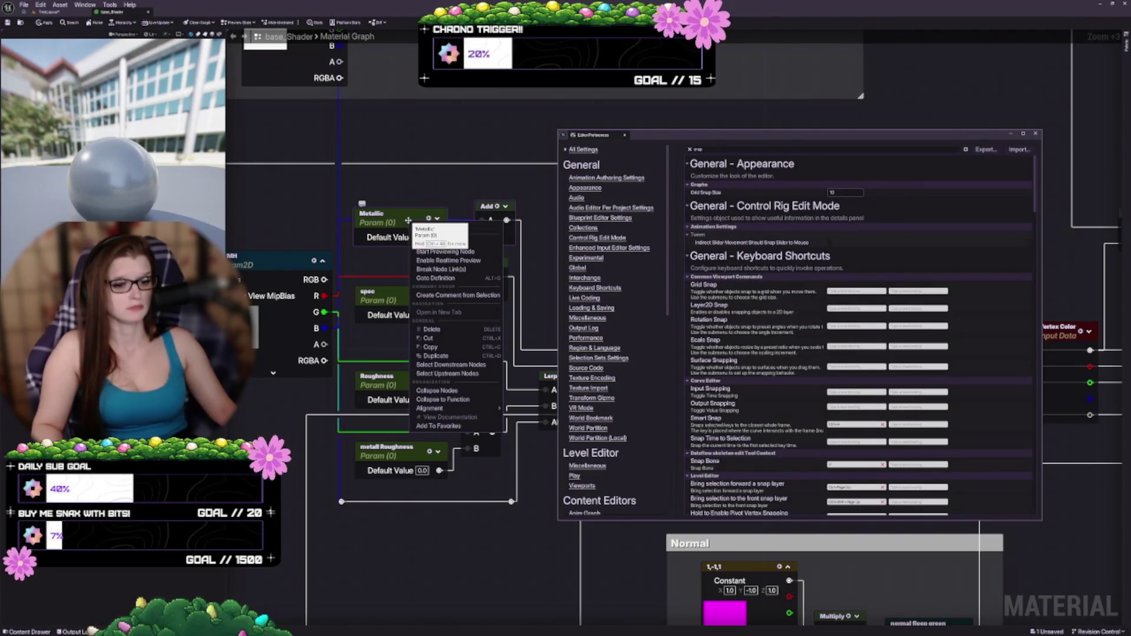
mouse_move(437, 409)
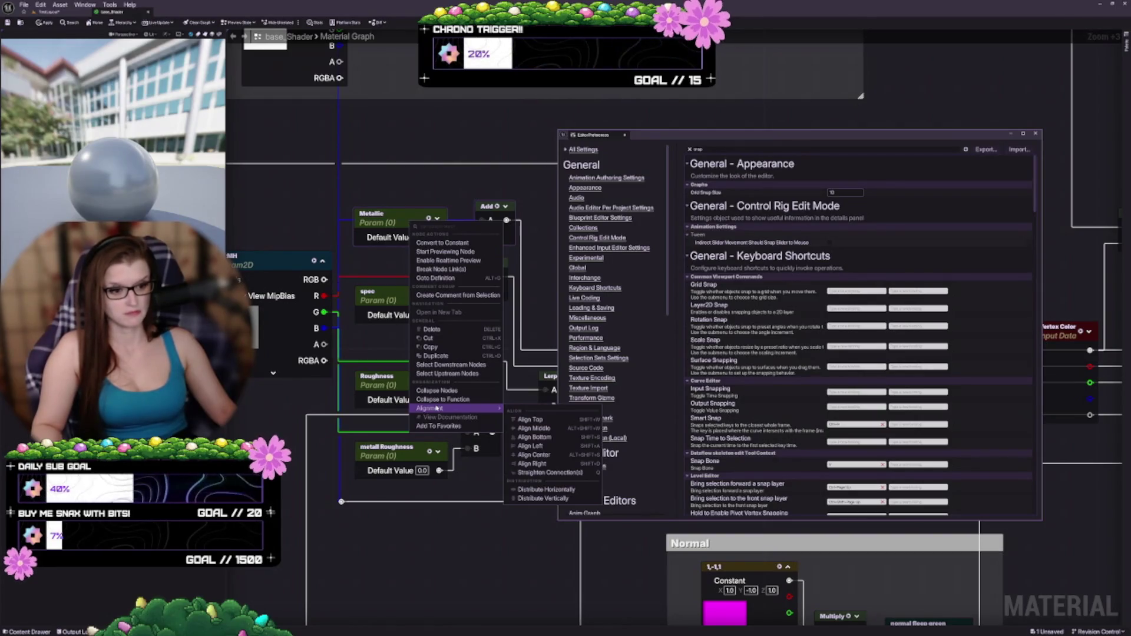
left_click(463, 165)
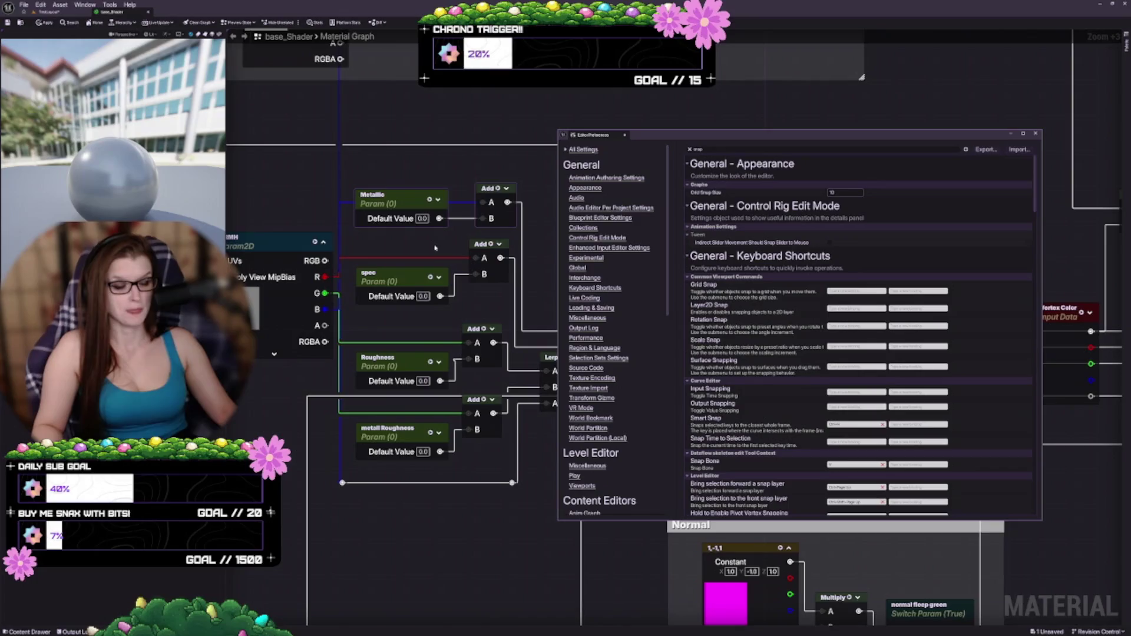
left_click(316, 405)
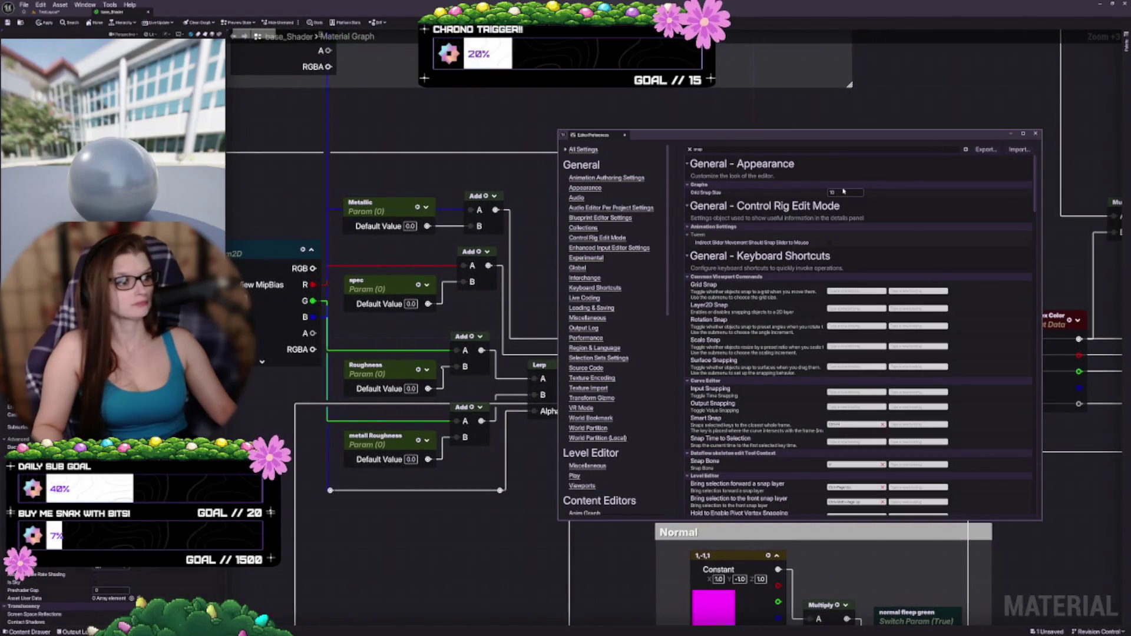
left_click(843, 189)
left_click(784, 184)
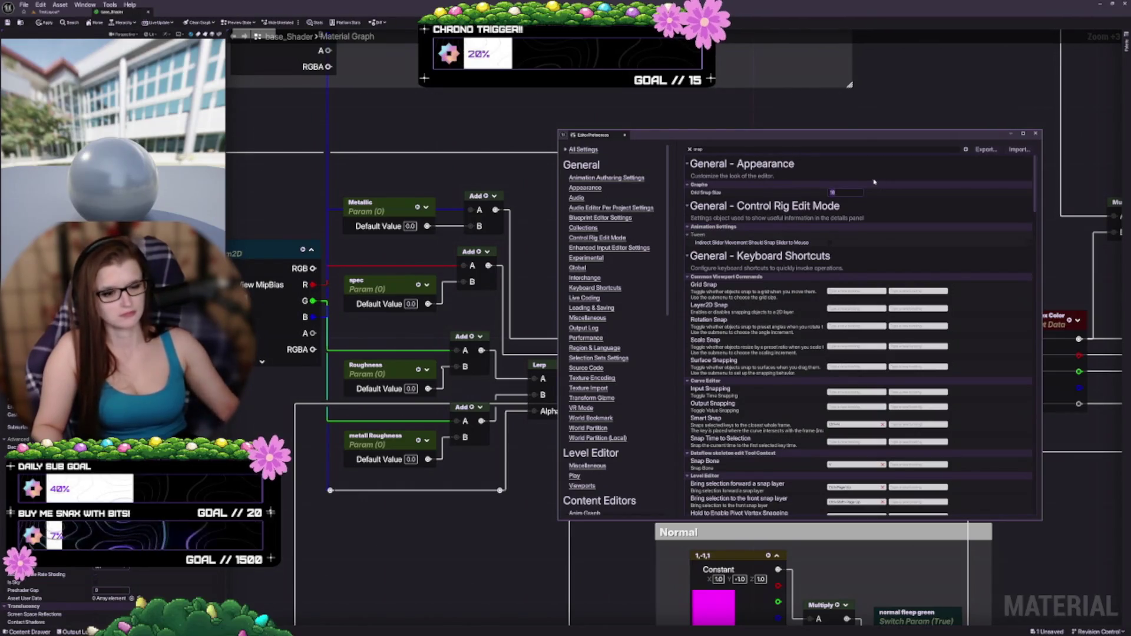
mouse_move(392, 214)
left_mouse_down()
mouse_move(392, 200)
mouse_move(393, 256)
mouse_move(396, 216)
left_mouse_up()
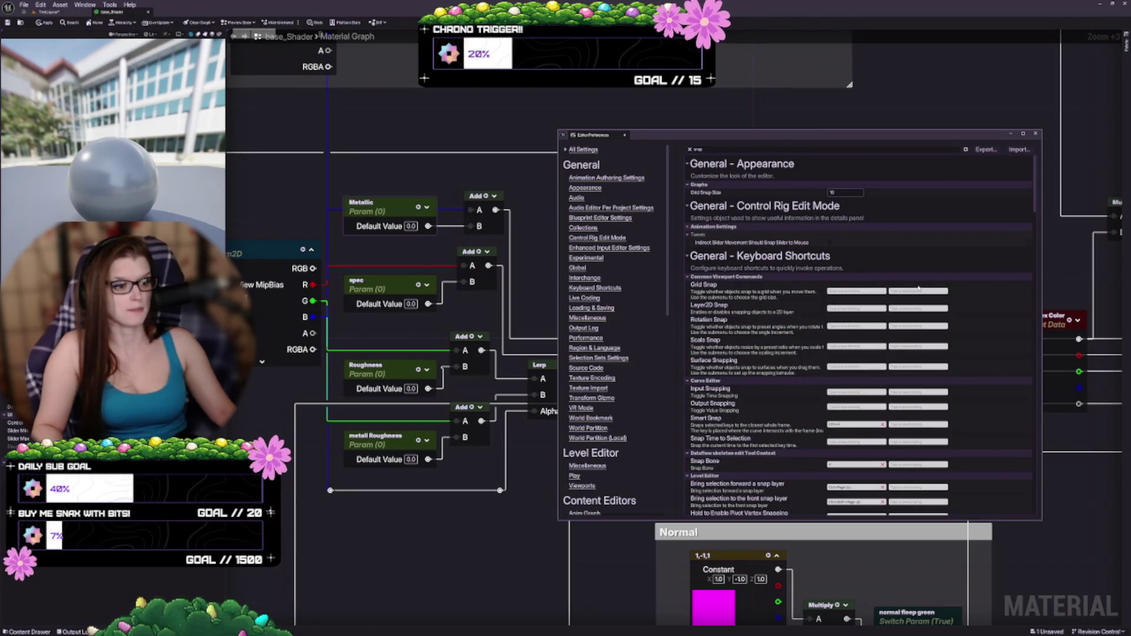
Close Editor Preferences, shift diffuse color left, and place desaturation next to the Multiply node
left_click(1036, 133)
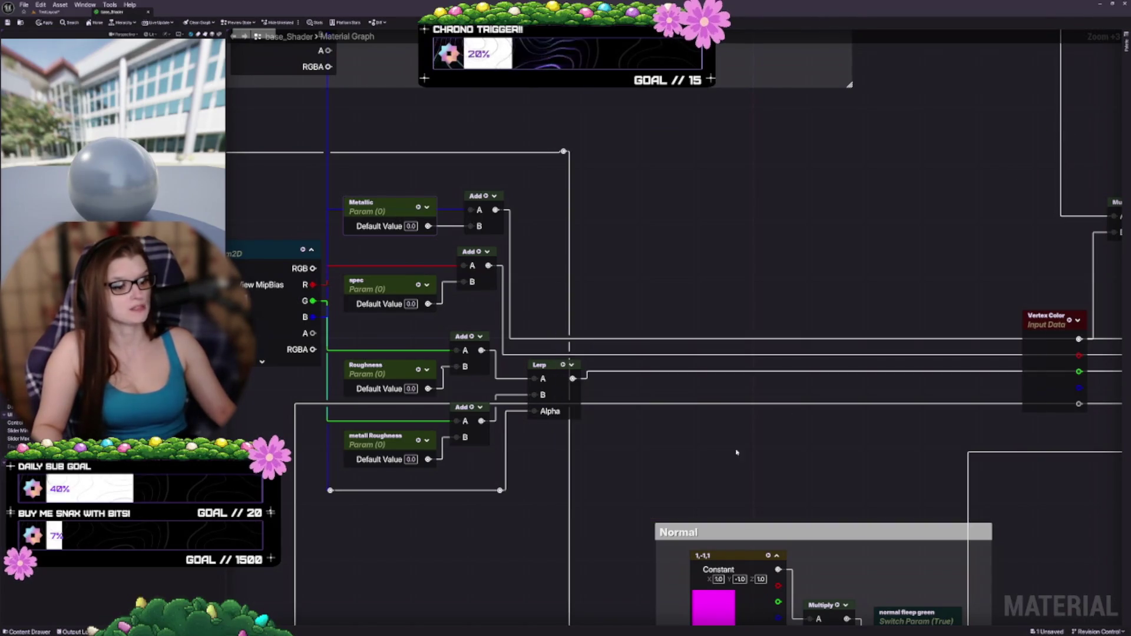
mouse_move(738, 455)
left_mouse_down()
mouse_move(796, 404)
mouse_move(769, 336)
mouse_move(725, 484)
left_mouse_up()
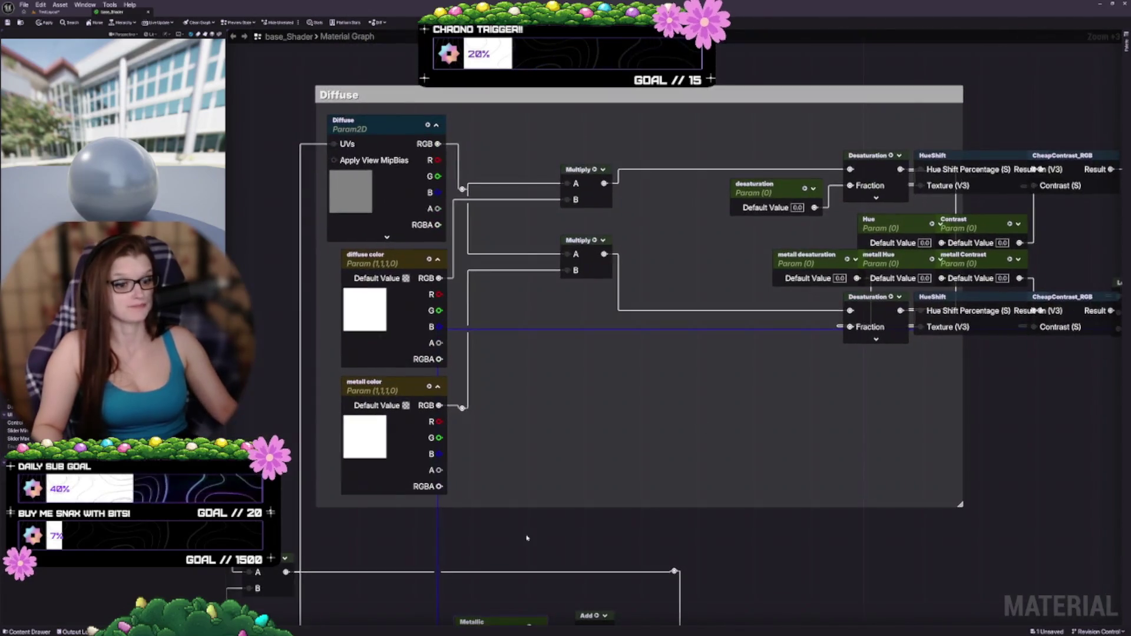
left_click_drag(492, 432, 481, 471)
left_click_drag(485, 321, 470, 321)
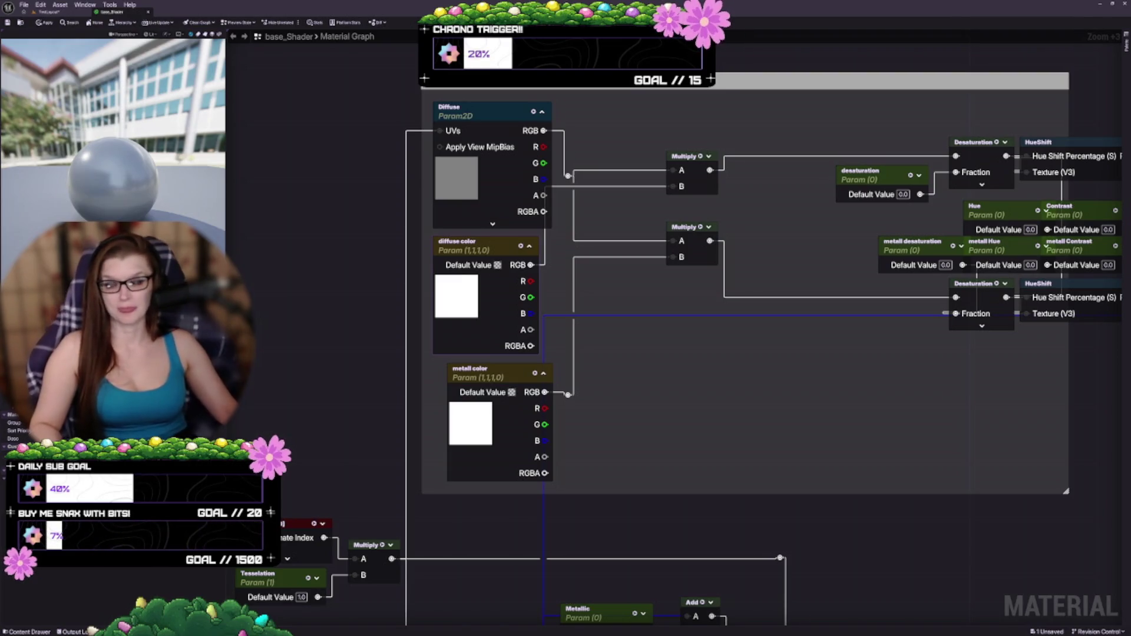
left_click_drag(578, 248, 498, 357)
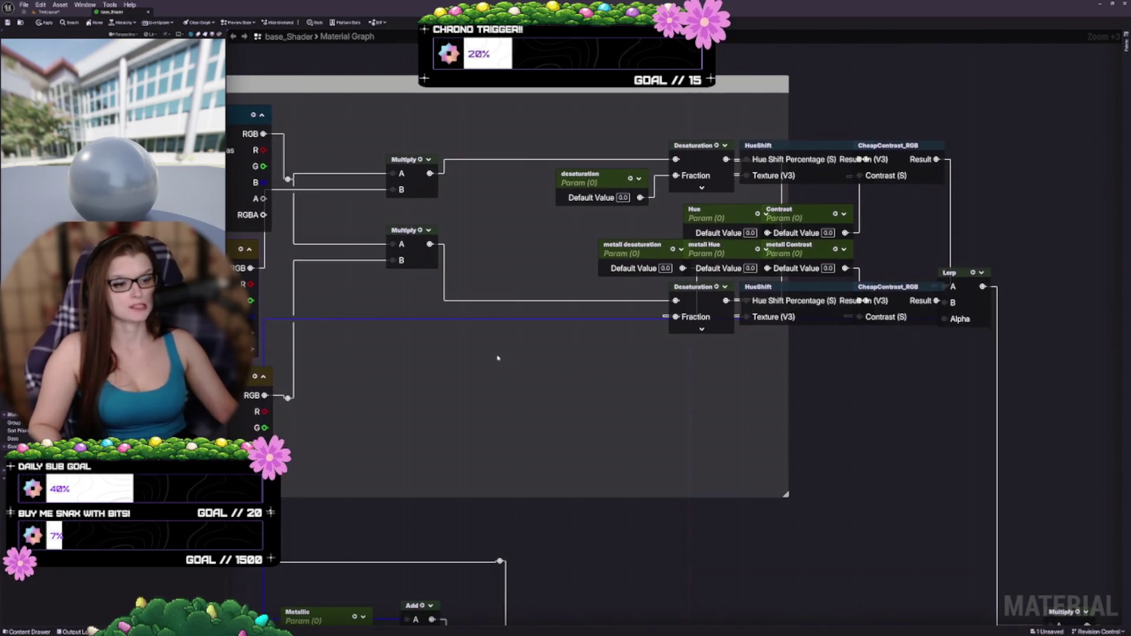
left_click_drag(581, 178, 476, 179)
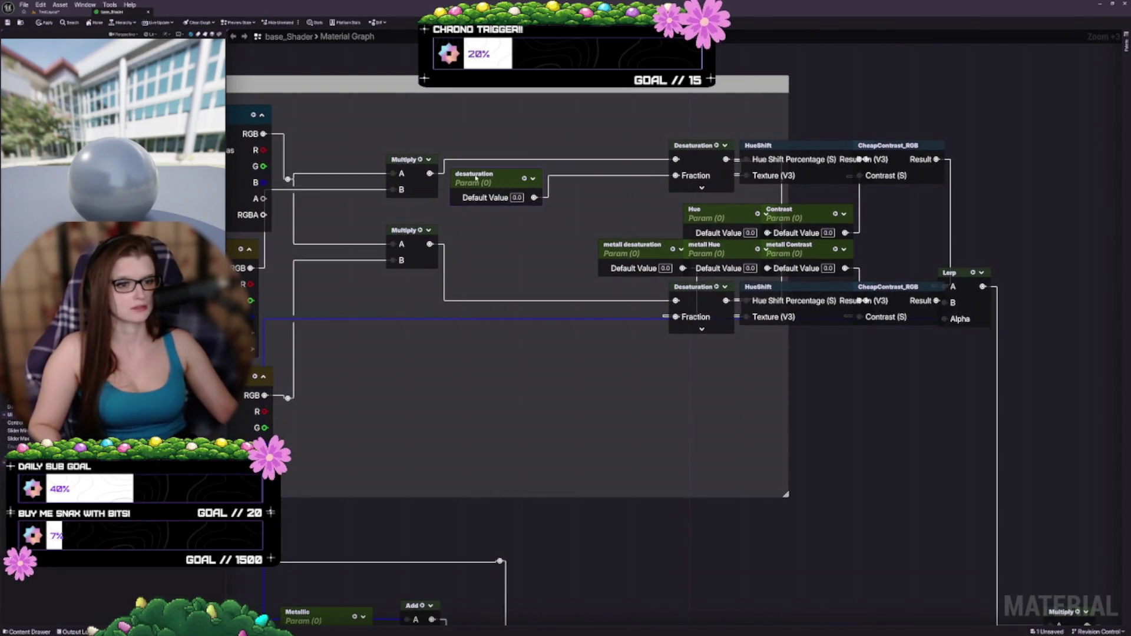
left_click_drag(477, 240, 487, 293)
Move upper Desaturation left, CheapContrast_RGB right and down, and raise Hue above Desaturation
left_click_drag(728, 212, 614, 212)
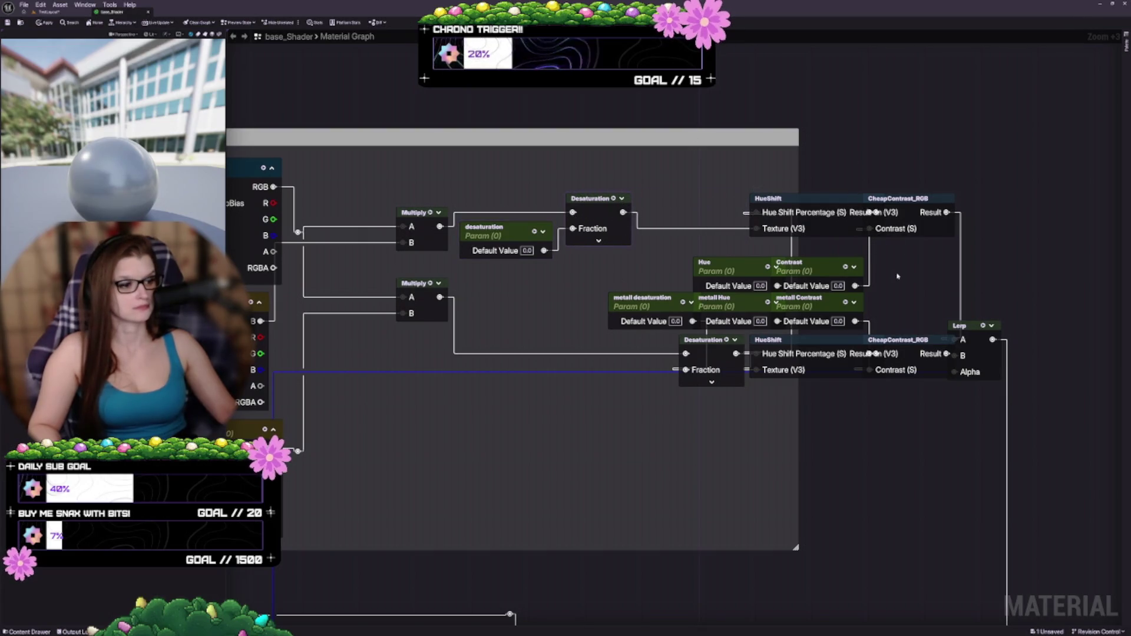
mouse_move(901, 211)
left_mouse_down()
mouse_move(950, 229)
mouse_move(943, 237)
left_mouse_up()
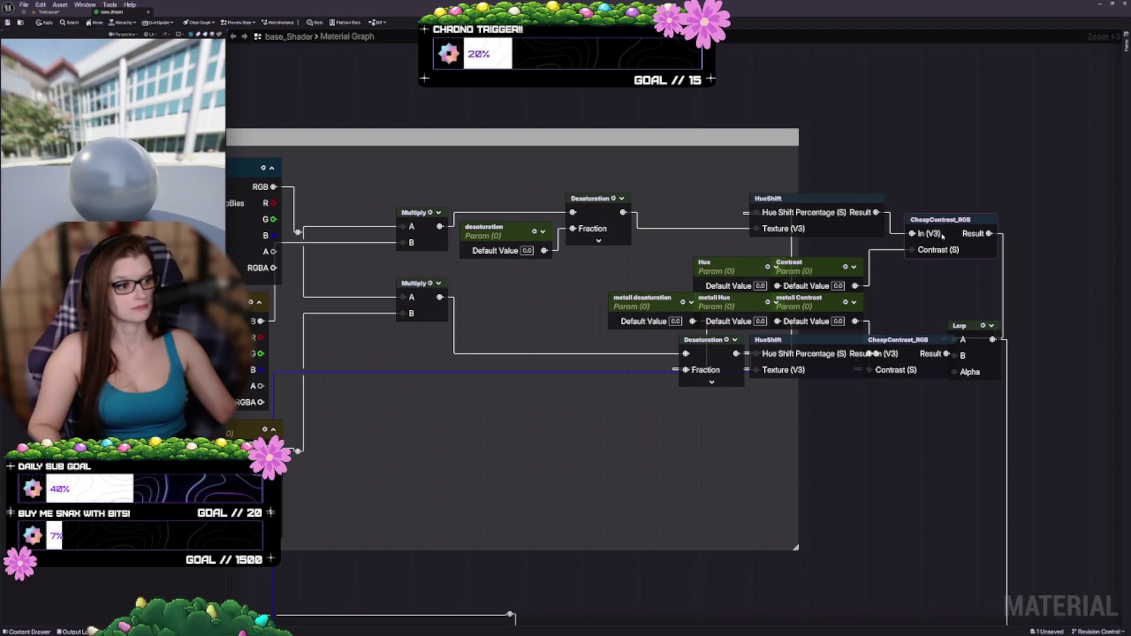
mouse_move(735, 272)
left_mouse_down()
mouse_move(682, 231)
mouse_move(632, 215)
mouse_move(607, 128)
mouse_move(537, 129)
left_mouse_up()
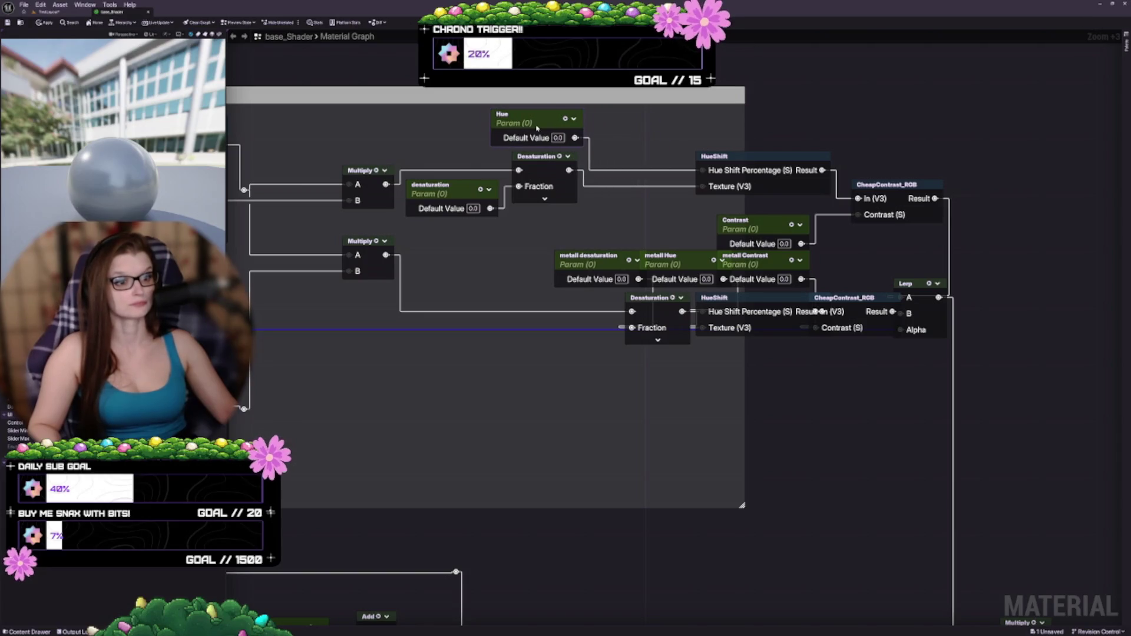
Line up the upper HueShift beside Hue with CheapContrast_RGB next to it, and widen the Diffuse comment
left_click_drag(759, 158, 662, 139)
left_click_drag(642, 203, 650, 251)
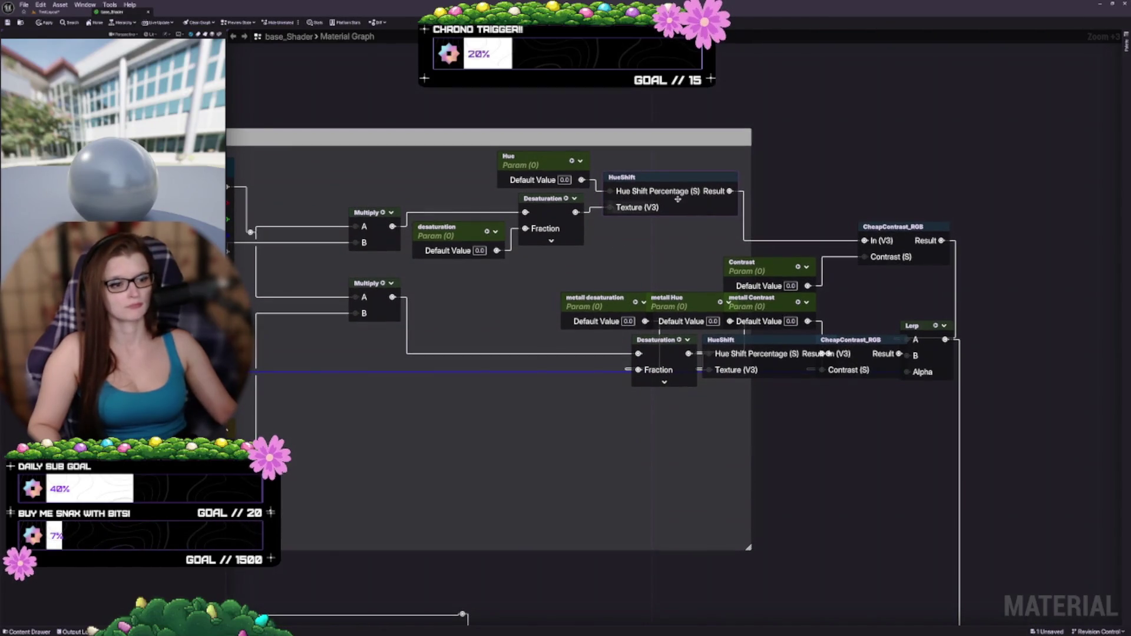
mouse_move(677, 199)
left_mouse_down()
mouse_move(642, 180)
mouse_move(602, 181)
mouse_move(641, 165)
left_mouse_up()
left_click_drag(879, 187, 774, 158)
left_click_drag(719, 227, 925, 230)
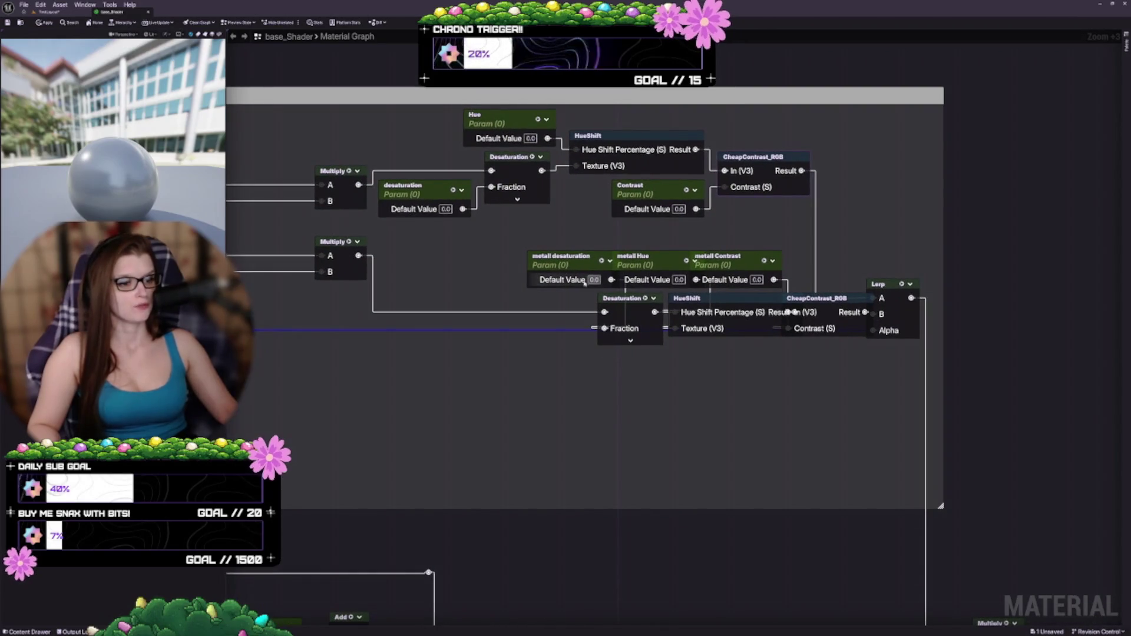
Rearrange metall desaturation, metall Hue, lower Desaturation and lower HueShift into a compact lower row
mouse_move(564, 265)
left_mouse_down()
mouse_move(518, 254)
mouse_move(491, 277)
mouse_move(501, 384)
mouse_move(465, 384)
left_mouse_up()
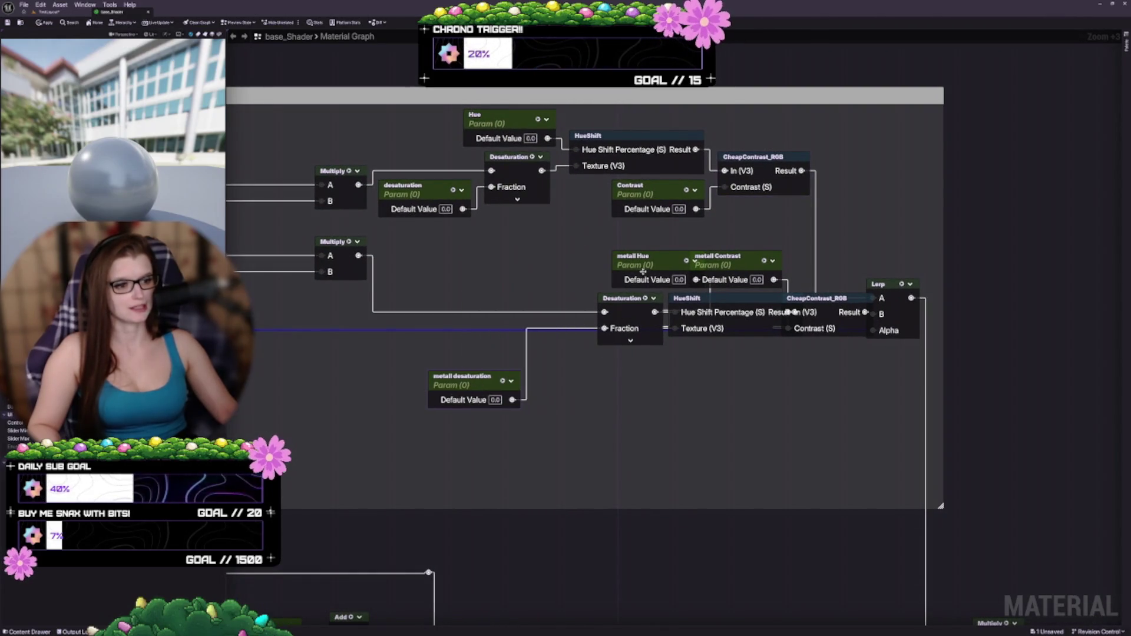
mouse_move(636, 262)
left_mouse_down()
mouse_move(537, 262)
mouse_move(546, 309)
mouse_move(523, 262)
left_mouse_up()
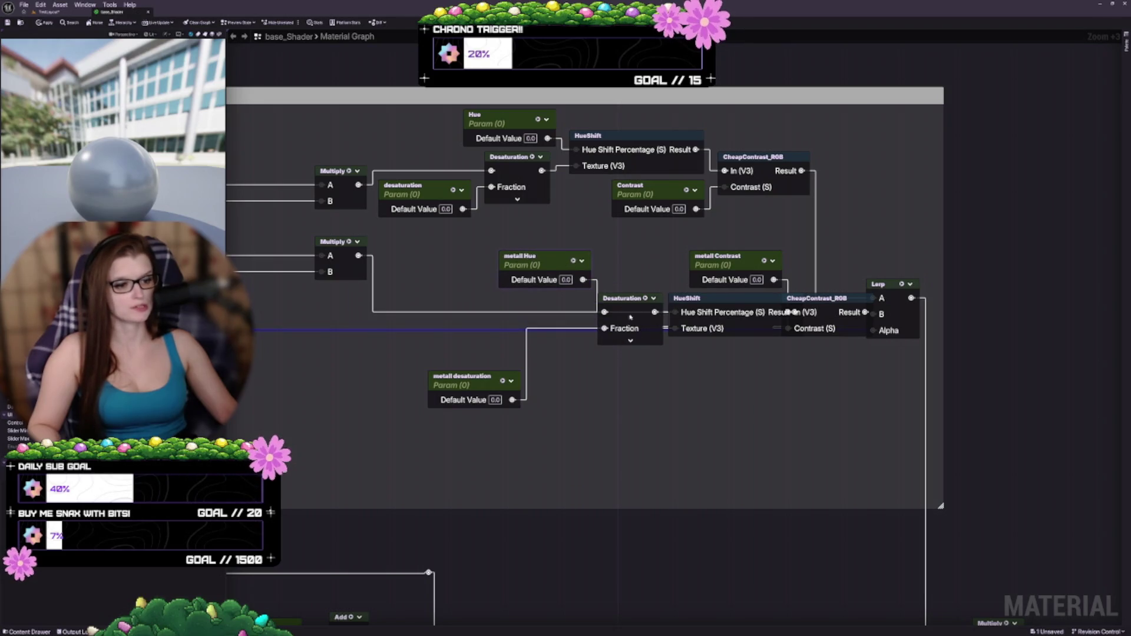
left_click_drag(631, 317, 567, 355)
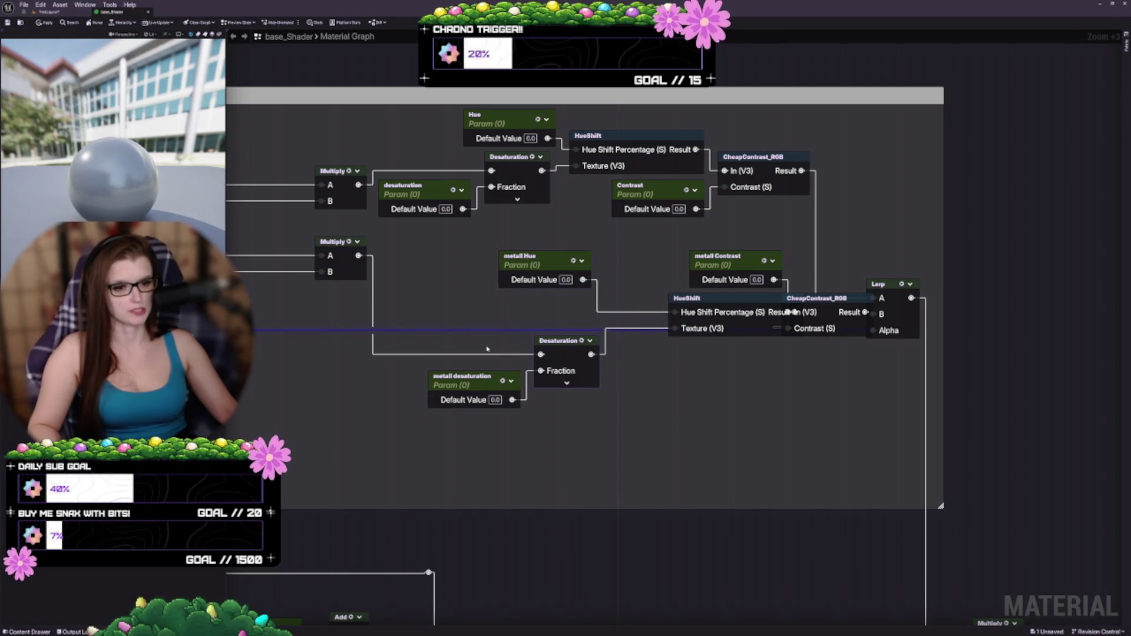
mouse_move(487, 349)
left_mouse_down()
mouse_move(665, 322)
mouse_move(507, 332)
left_mouse_up()
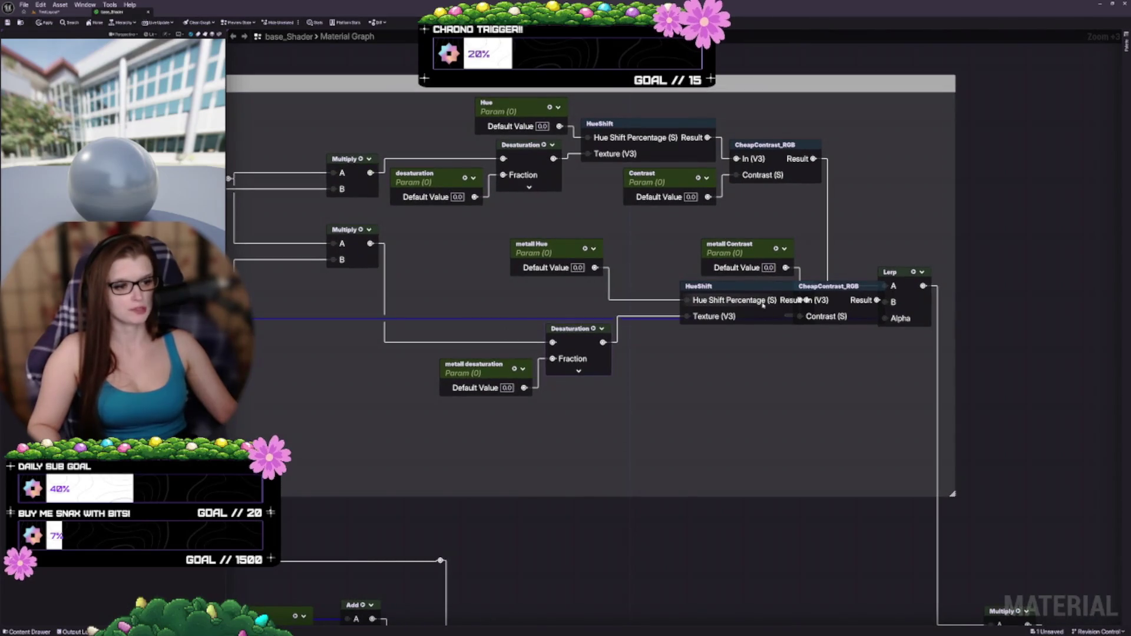
mouse_move(760, 300)
left_mouse_down()
mouse_move(712, 289)
mouse_move(714, 299)
mouse_move(794, 290)
left_mouse_up()
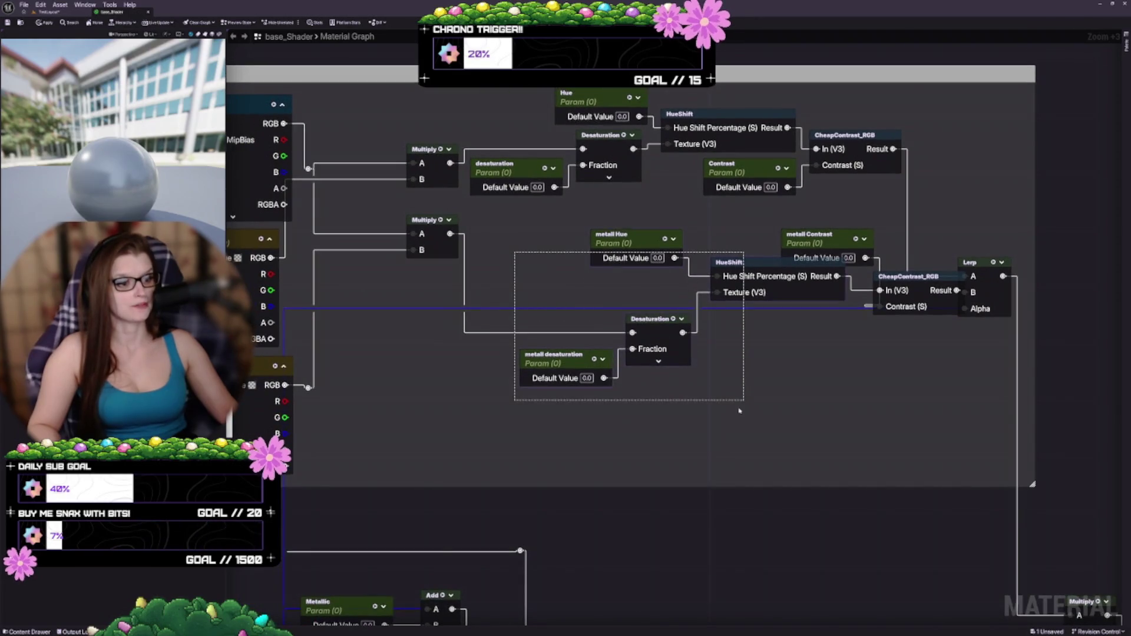
left_click_drag(675, 405, 764, 328)
mouse_move(739, 277)
left_mouse_down()
mouse_move(647, 321)
mouse_move(660, 339)
mouse_move(641, 352)
mouse_move(666, 228)
mouse_move(665, 250)
mouse_move(655, 195)
left_mouse_up()
mouse_move(580, 264)
left_mouse_down()
mouse_move(563, 213)
mouse_move(503, 201)
left_mouse_up()
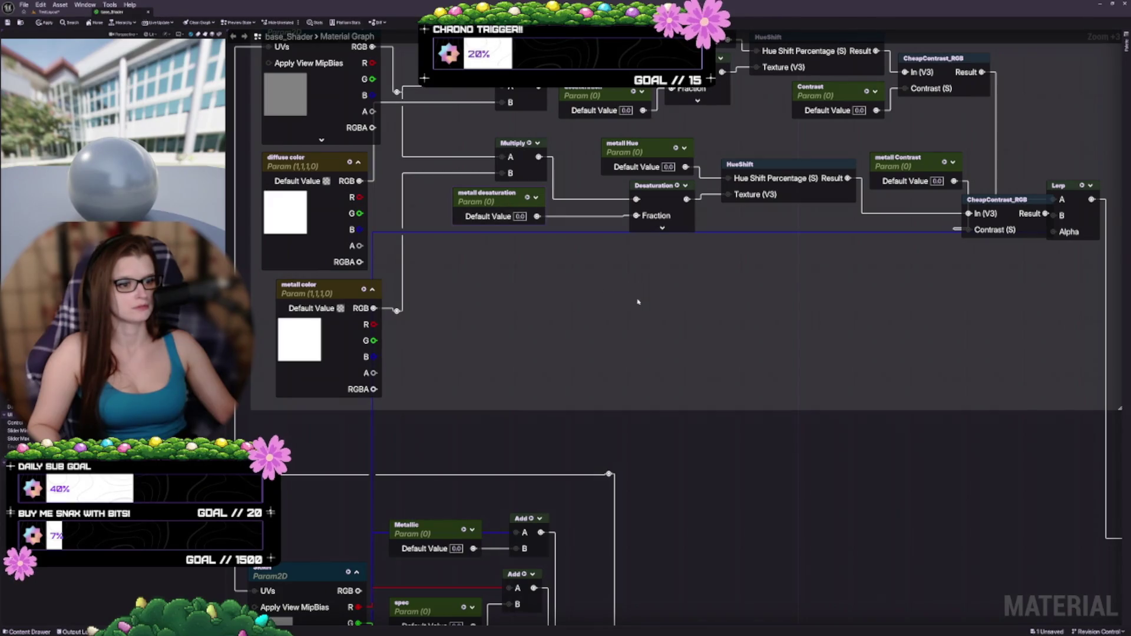
Raise the lower chain slightly and shift the selected upper hue chain about 60 px left
scroll(638, 301, "down", 1)
scroll(673, 286, "up", 1)
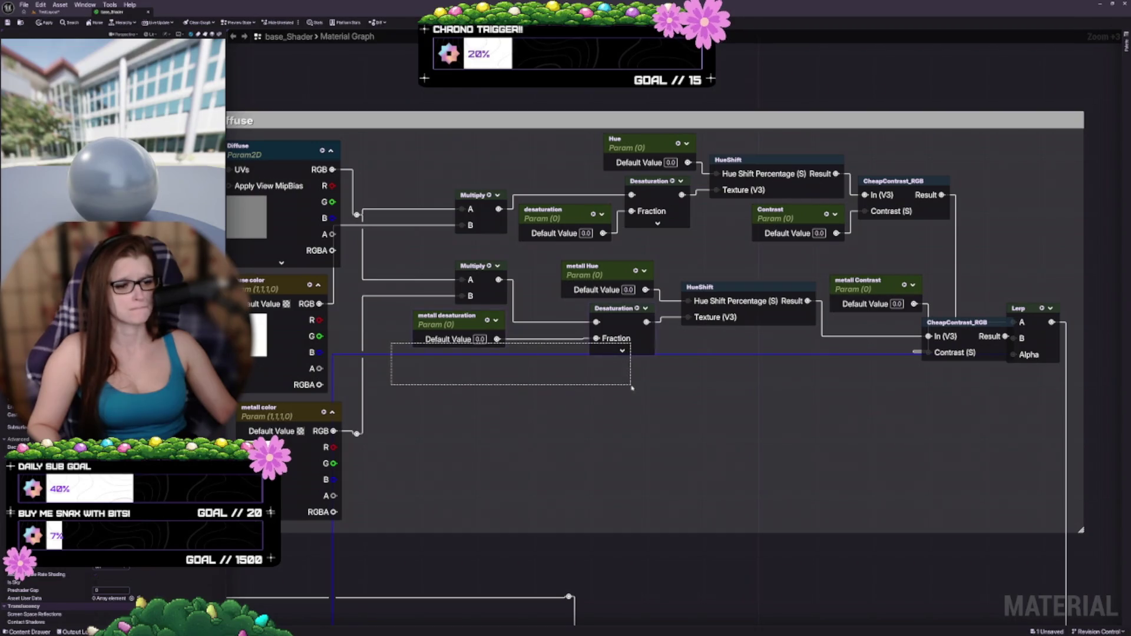
left_click_drag(632, 388, 632, 386)
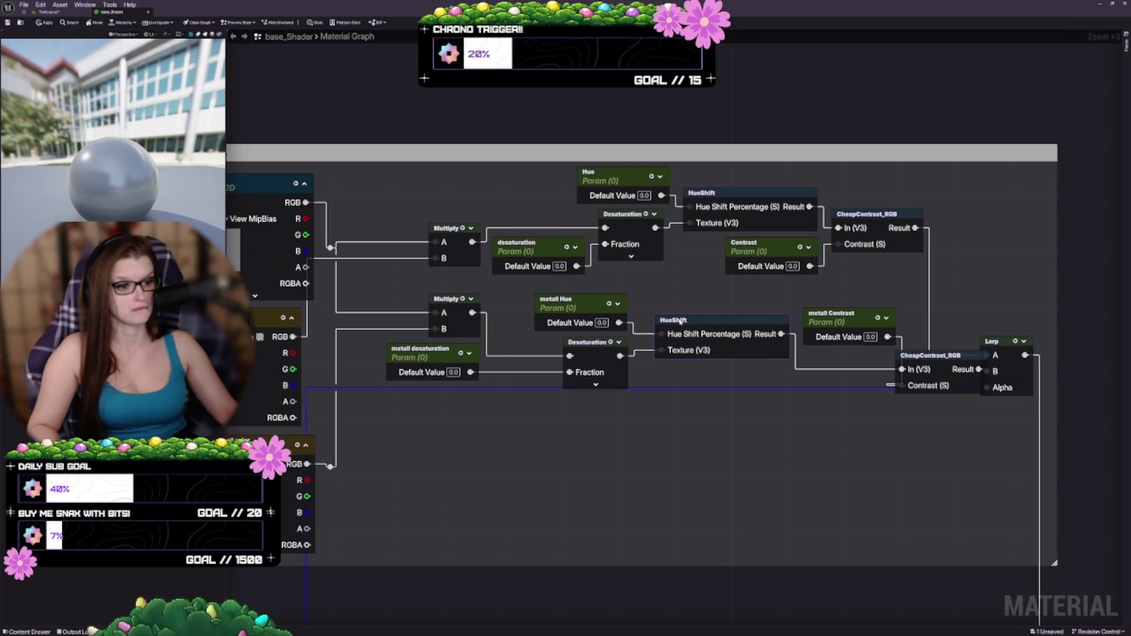
left_click_drag(681, 401, 695, 346)
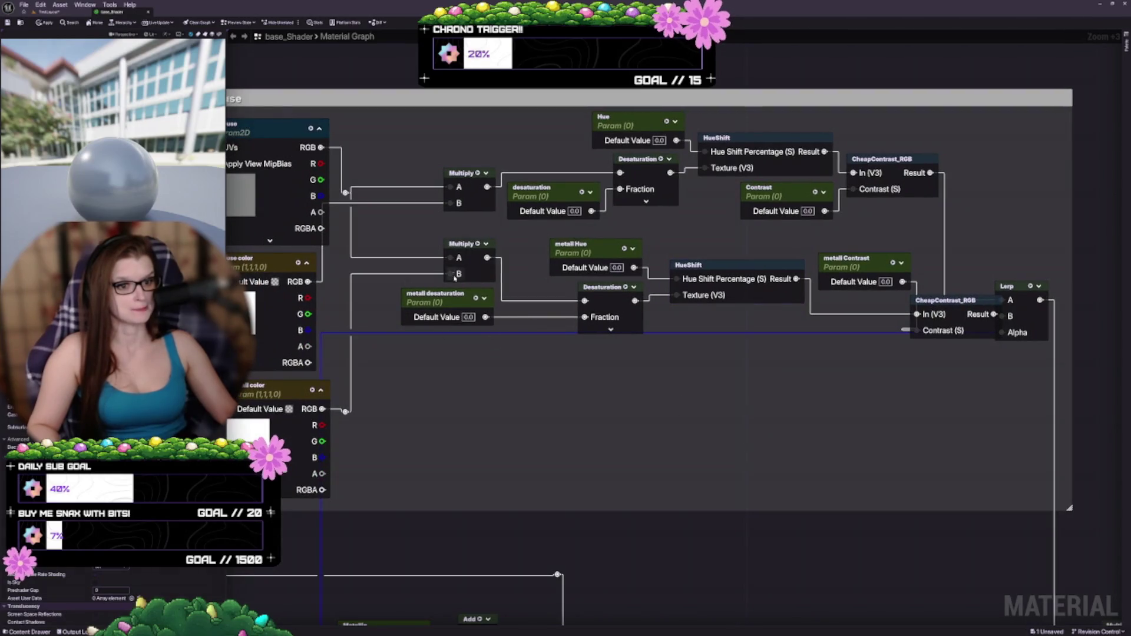
left_click(715, 272)
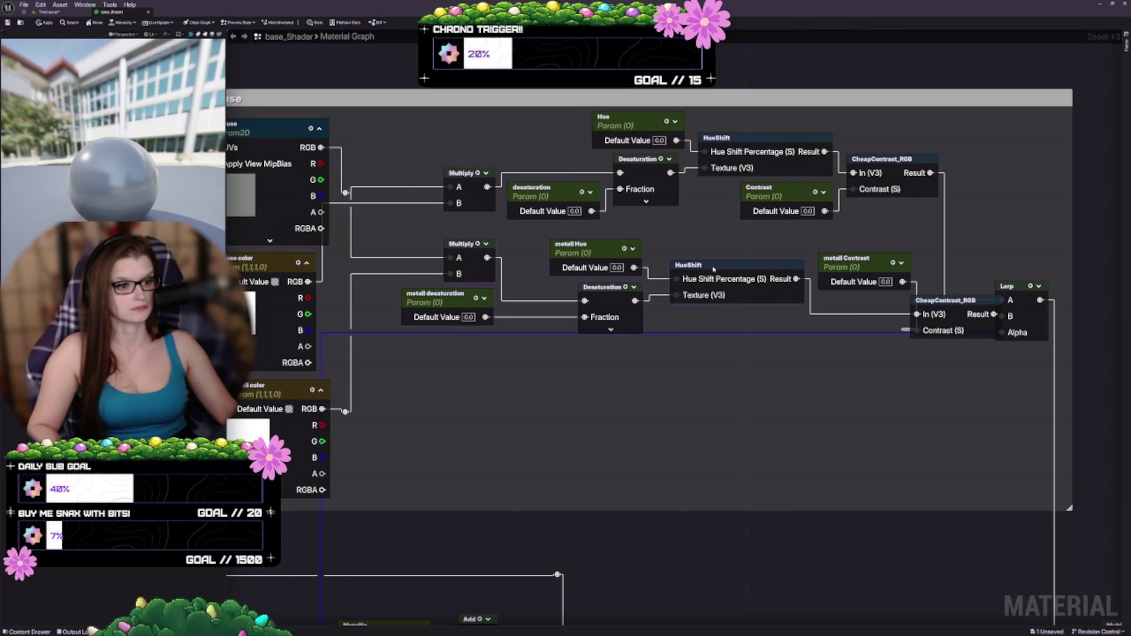
mouse_move(714, 270)
left_mouse_down()
mouse_move(713, 258)
mouse_move(675, 260)
left_mouse_up()
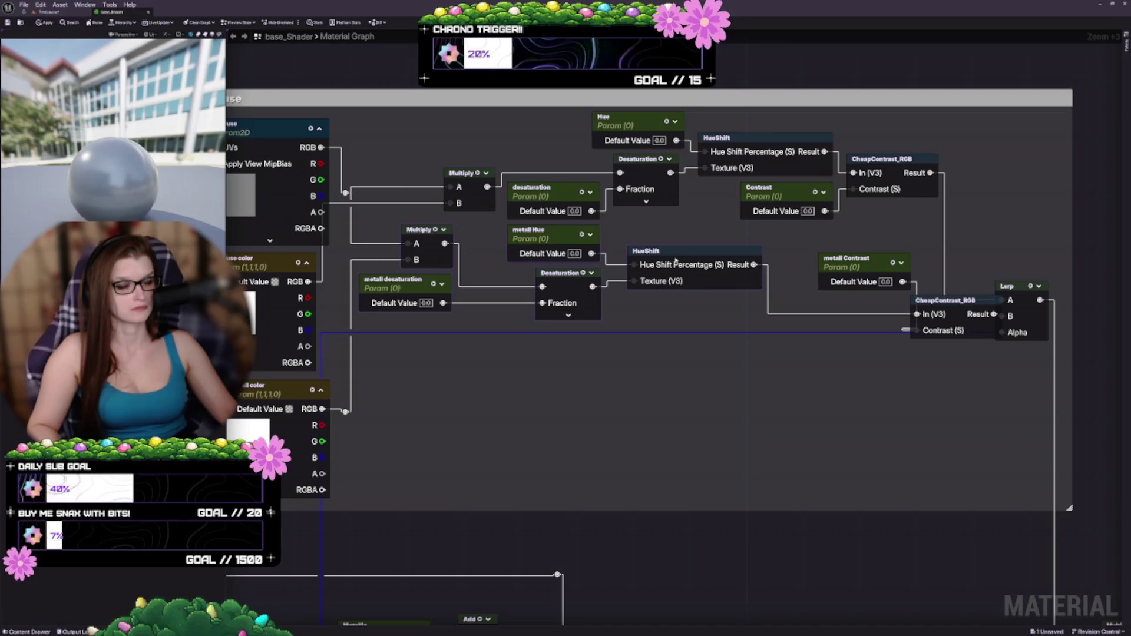
mouse_move(435, 179)
left_mouse_down()
mouse_move(451, 242)
mouse_move(875, 324)
mouse_move(652, 301)
mouse_move(713, 286)
left_mouse_up()
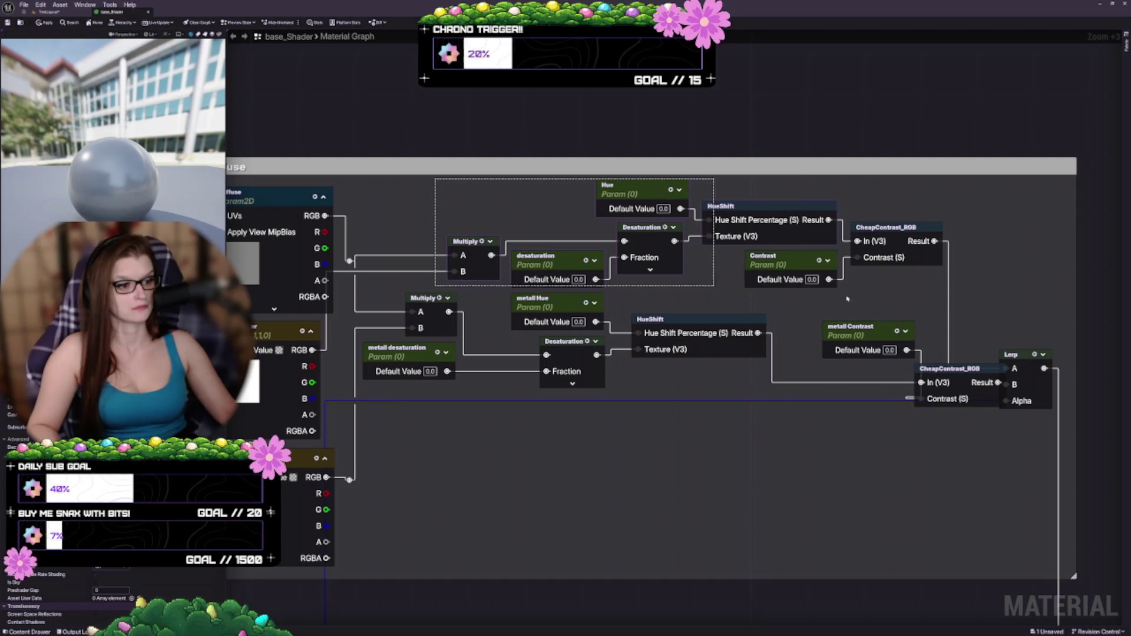
left_click_drag(572, 259, 491, 260)
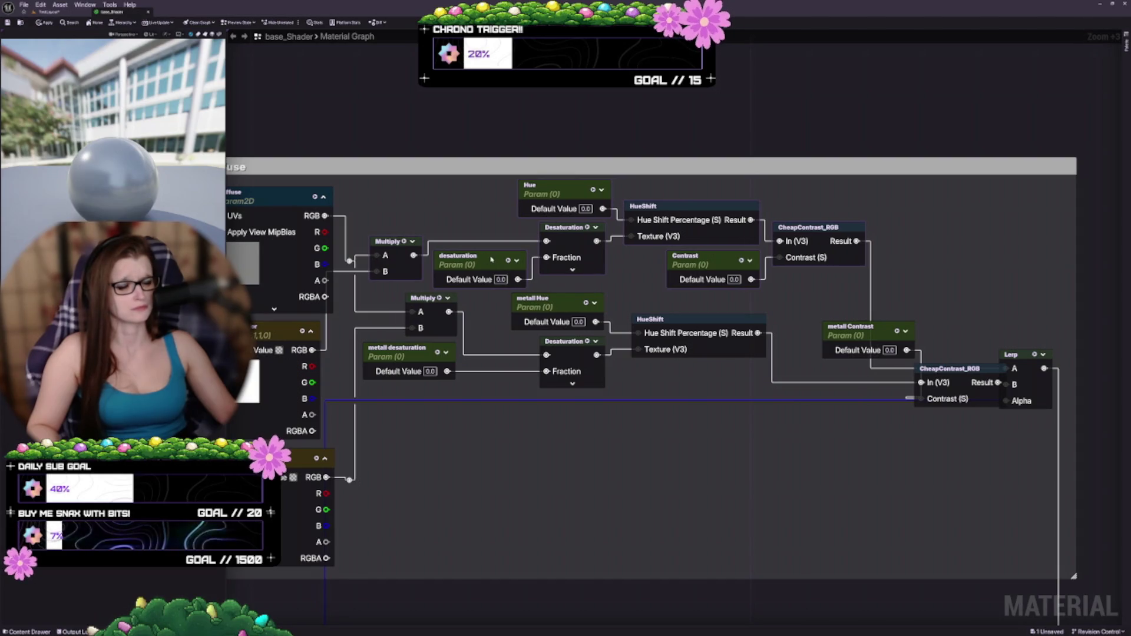
left_click_drag(345, 368, 455, 309)
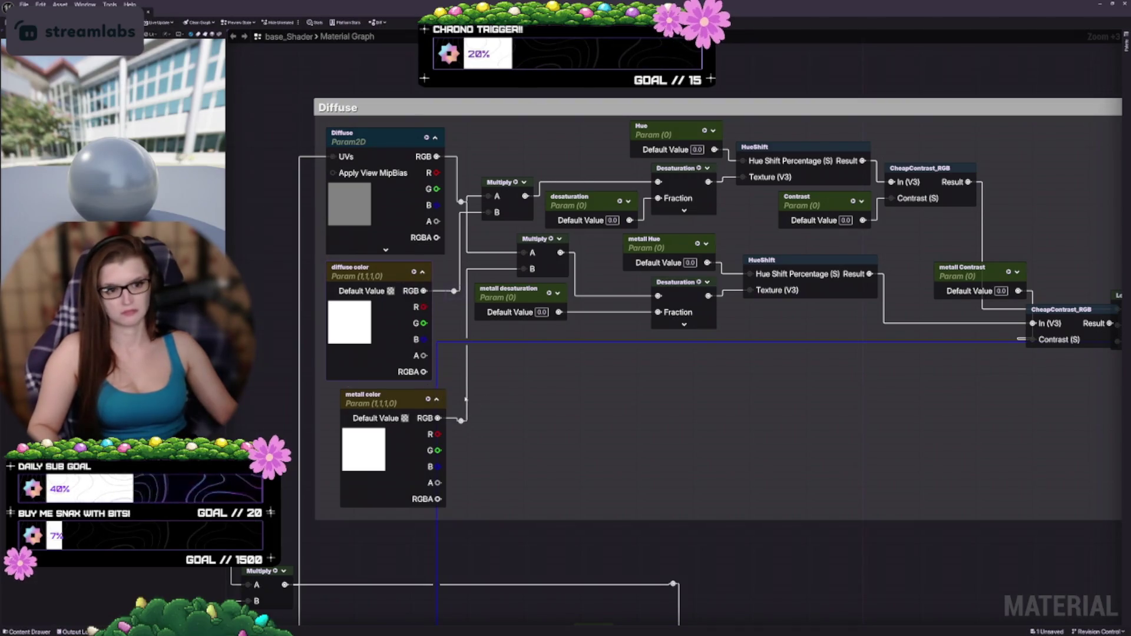
Place metall Contrast below the lower HueShift with the second CheapContrast_RGB aligned beside it
left_click(619, 455)
left_click_drag(595, 387, 545, 356)
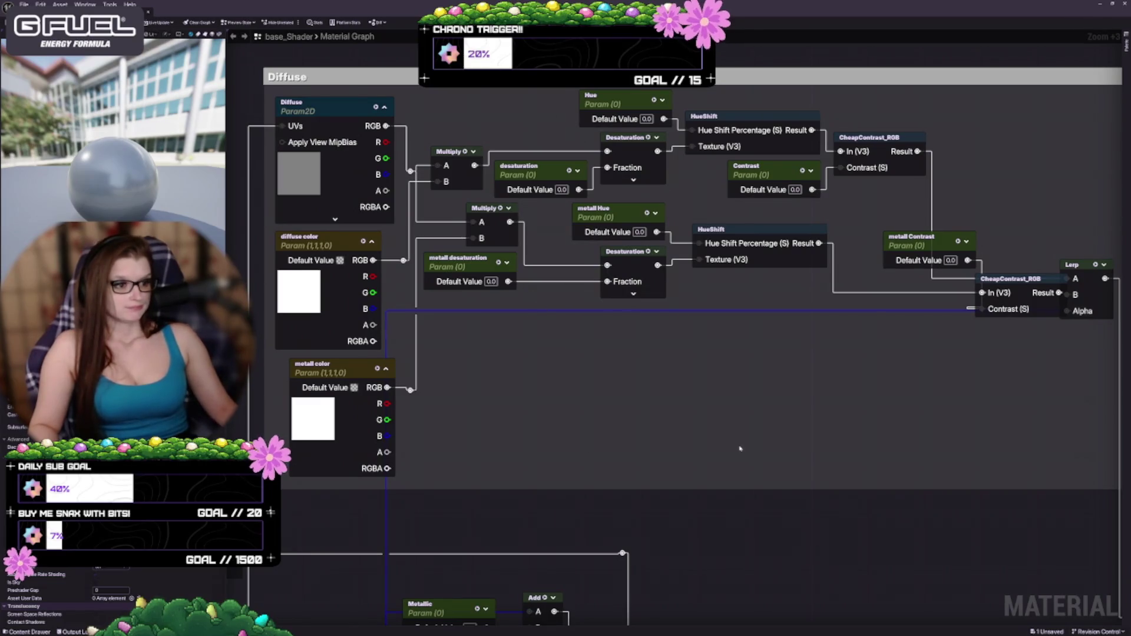
left_click_drag(740, 449, 608, 381)
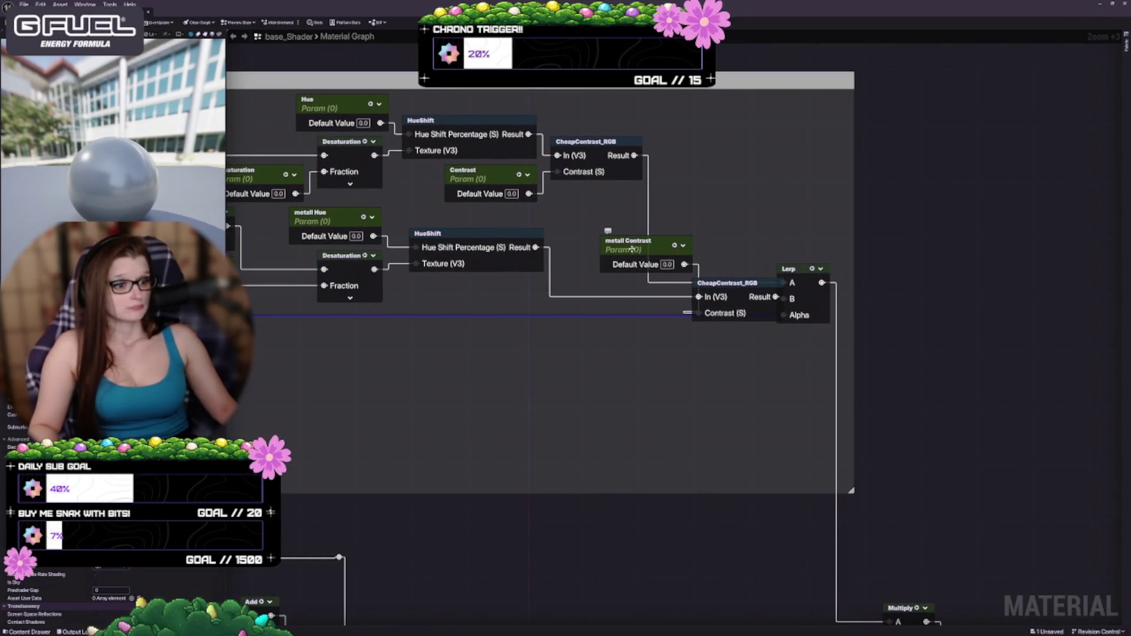
mouse_move(632, 250)
left_mouse_down()
mouse_move(610, 260)
mouse_move(583, 323)
mouse_move(489, 308)
mouse_move(481, 292)
left_mouse_up()
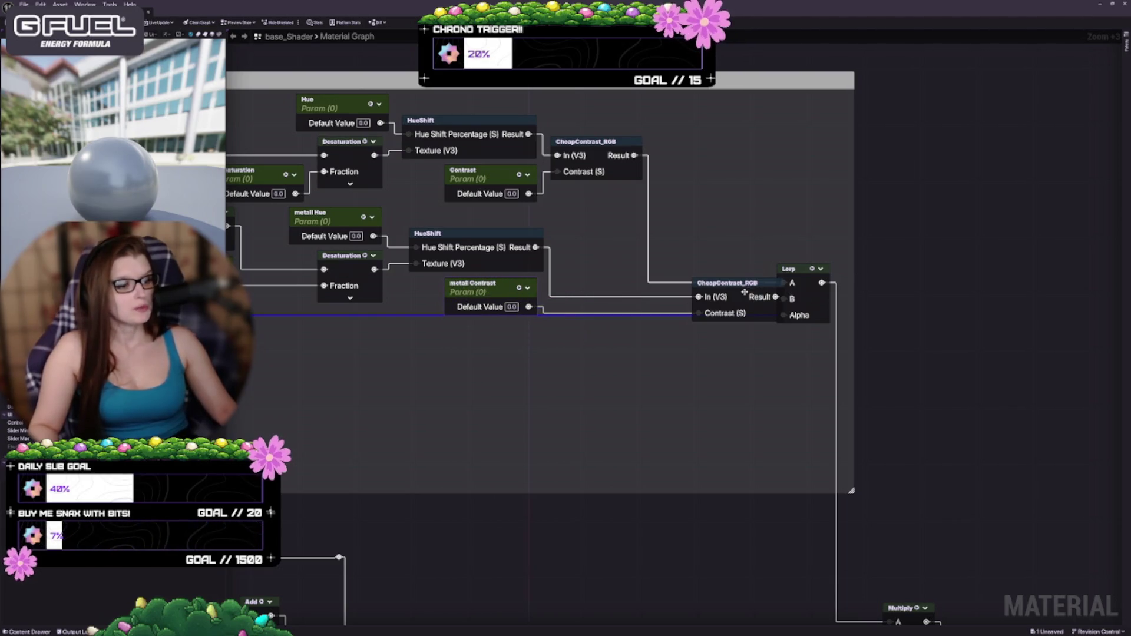
mouse_move(744, 292)
left_mouse_down()
mouse_move(704, 269)
mouse_move(600, 264)
left_mouse_up()
left_click_drag(501, 288, 509, 288)
Pull Lerp up-left beside both CheapContrast nodes and nudge the top CheapContrast_RGB right
left_click_drag(548, 332, 544, 374)
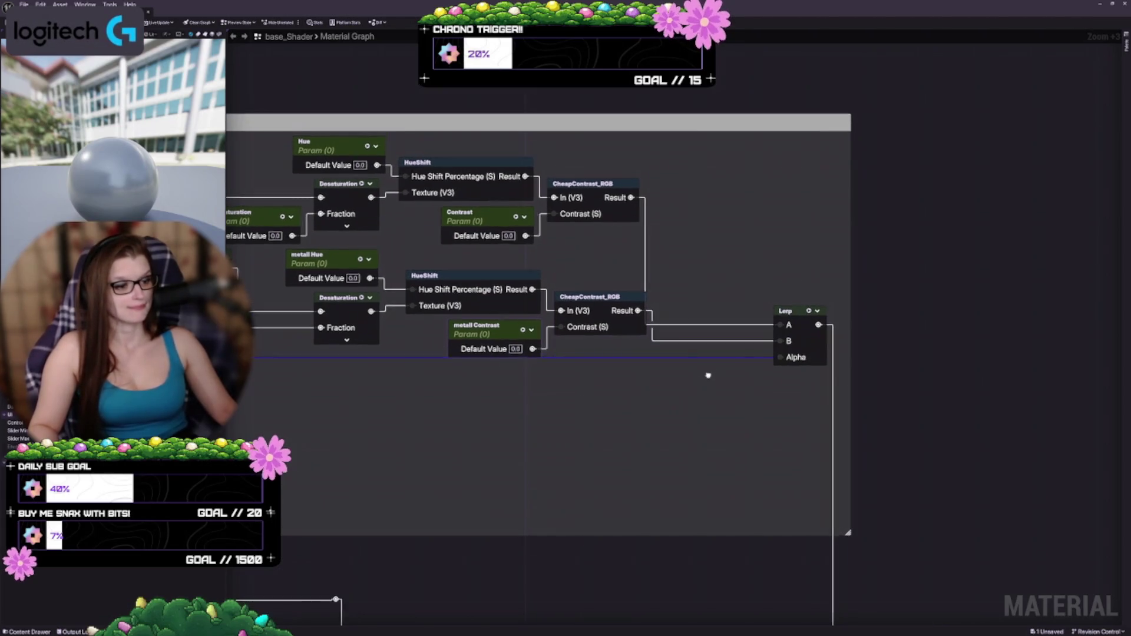
mouse_move(807, 352)
left_mouse_down()
mouse_move(787, 267)
mouse_move(703, 274)
left_mouse_up()
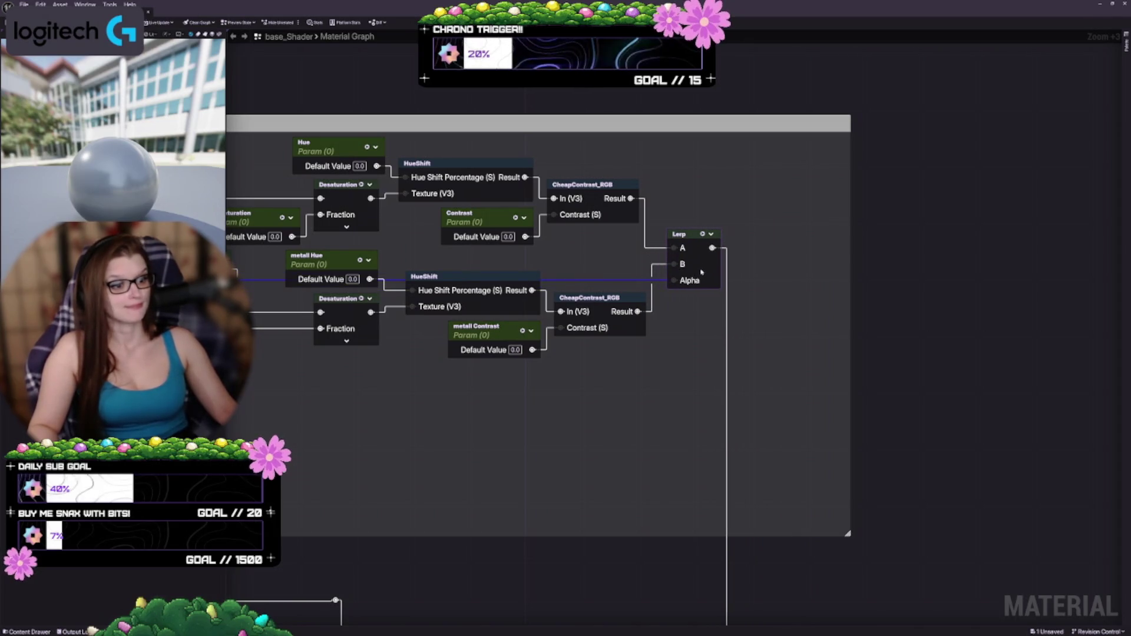
left_click_drag(696, 360, 778, 384)
left_click_drag(675, 209, 680, 211)
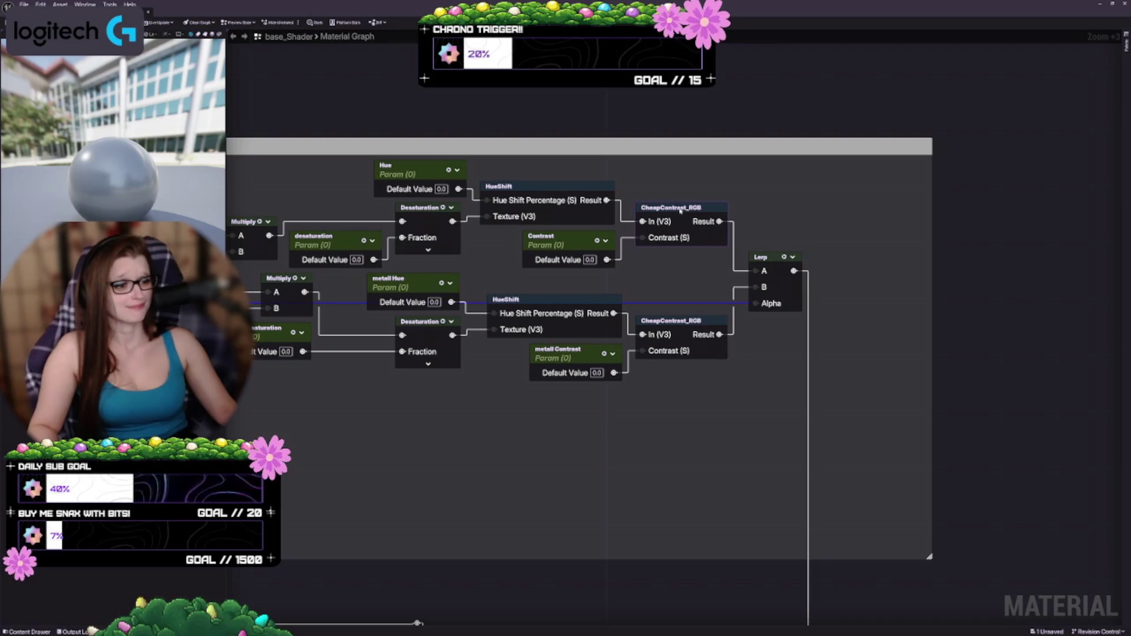
scroll(677, 214, "down", 2)
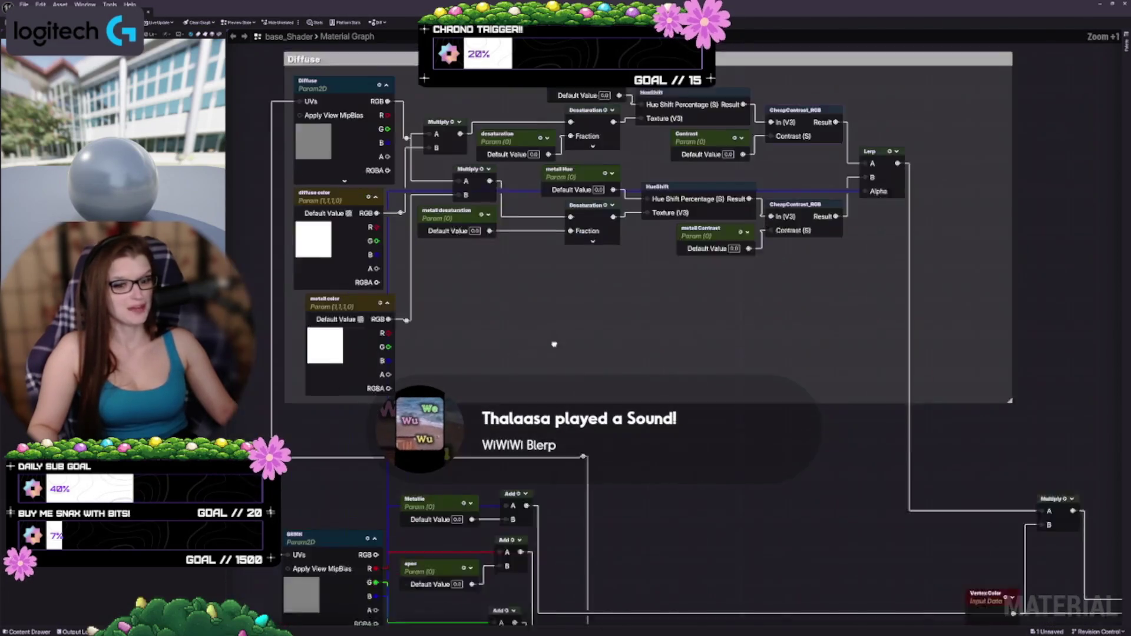
Line the blue wire's reroute point up vertically under the Lerp column
left_click_drag(493, 277, 511, 265)
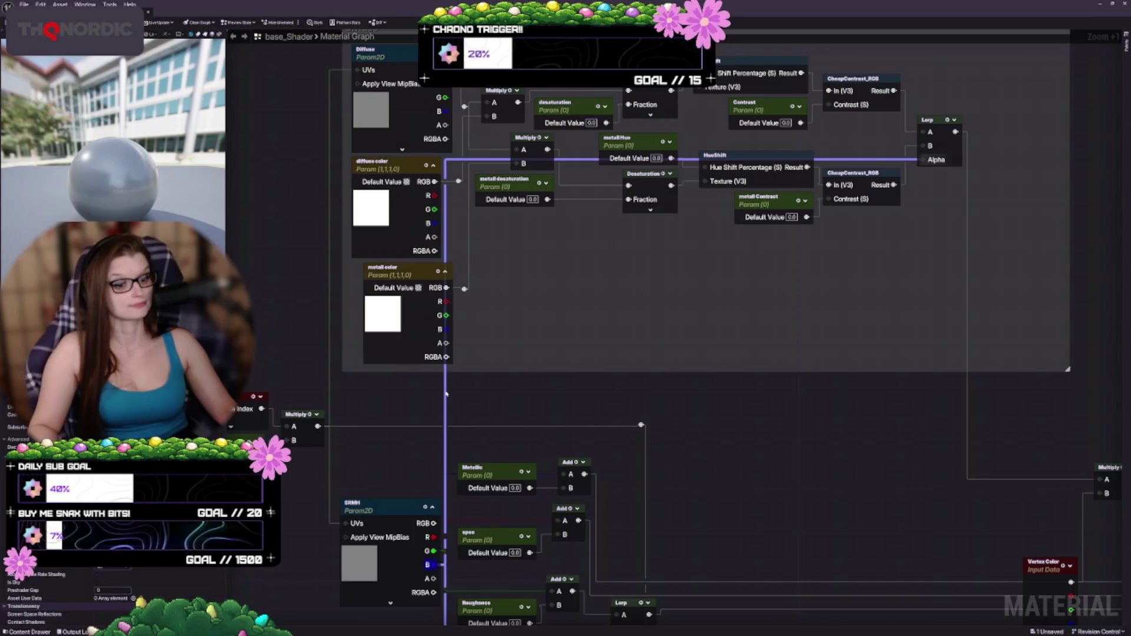
left_click_drag(441, 392, 817, 337)
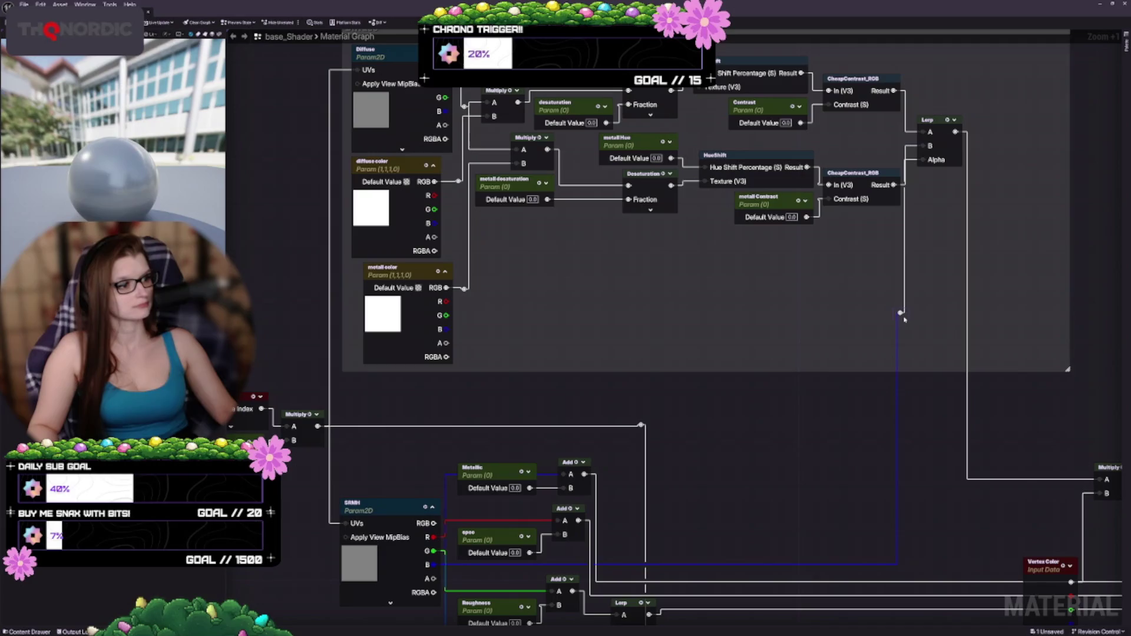
left_click_drag(903, 317, 905, 317)
Nudge Lerp right and move the SRMH texture node up near its parameters
left_click_drag(949, 149, 955, 149)
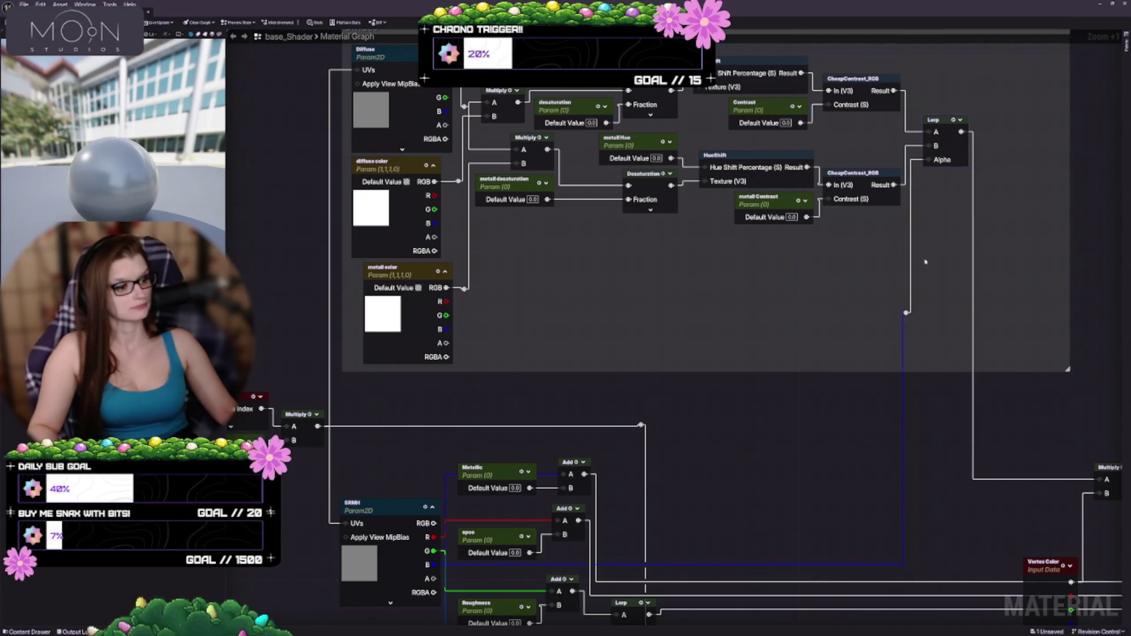
left_click_drag(807, 402, 834, 263)
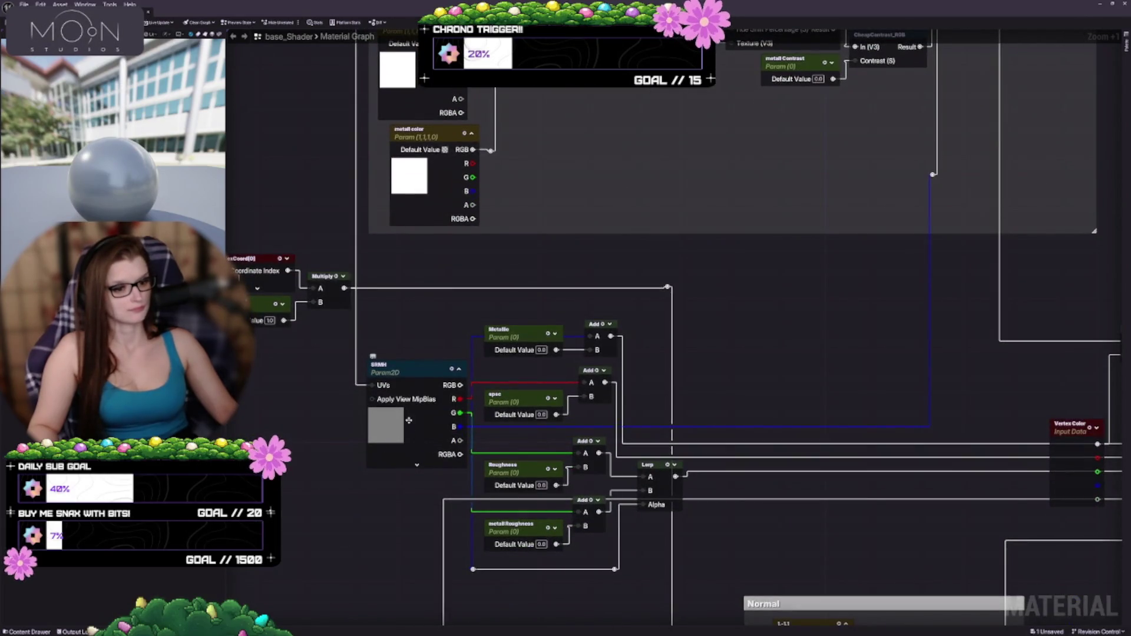
mouse_move(409, 420)
left_mouse_down()
mouse_move(498, 471)
mouse_move(482, 346)
mouse_move(500, 364)
mouse_move(440, 496)
left_mouse_up()
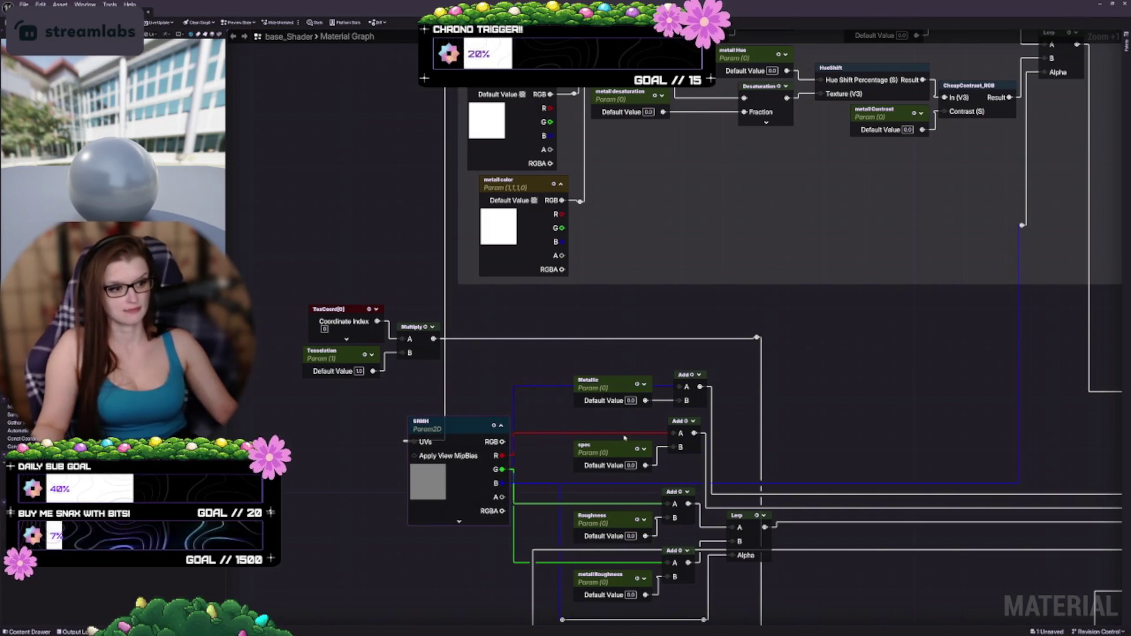
Narrow the Diffuse comment group, extend it upward, and align metall color under diffuse color
left_click_drag(777, 470, 731, 381)
scroll(731, 381, "down", 1)
left_click_drag(830, 95, 746, 340)
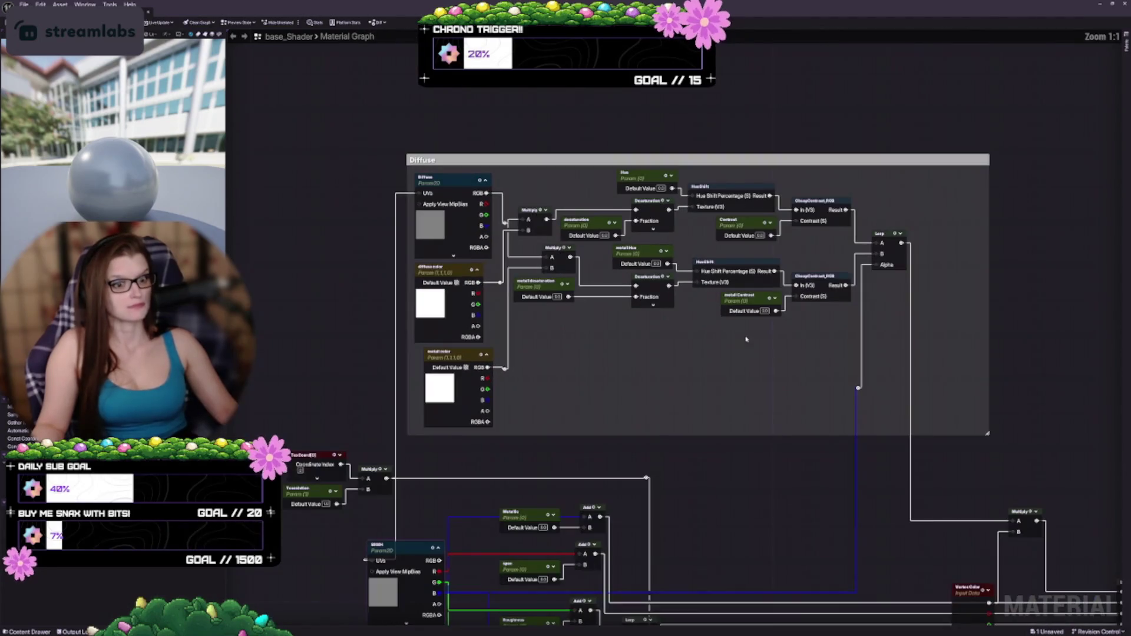
mouse_move(980, 319)
left_mouse_down()
mouse_move(910, 321)
mouse_move(922, 323)
left_mouse_up()
left_click_drag(644, 426, 703, 430)
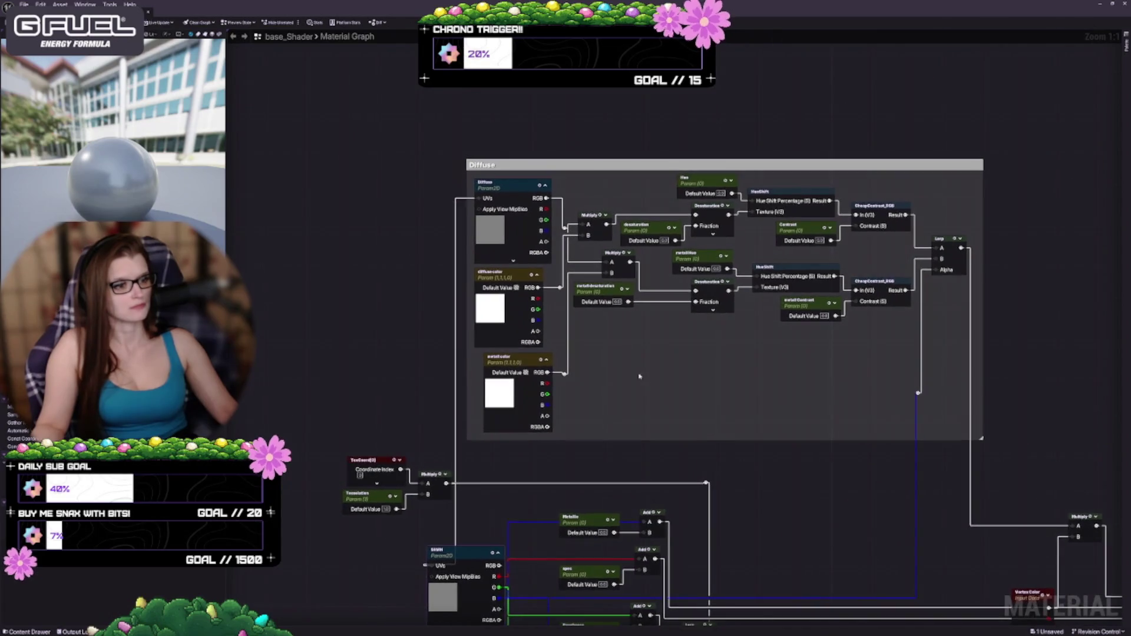
left_click_drag(484, 158, 483, 153)
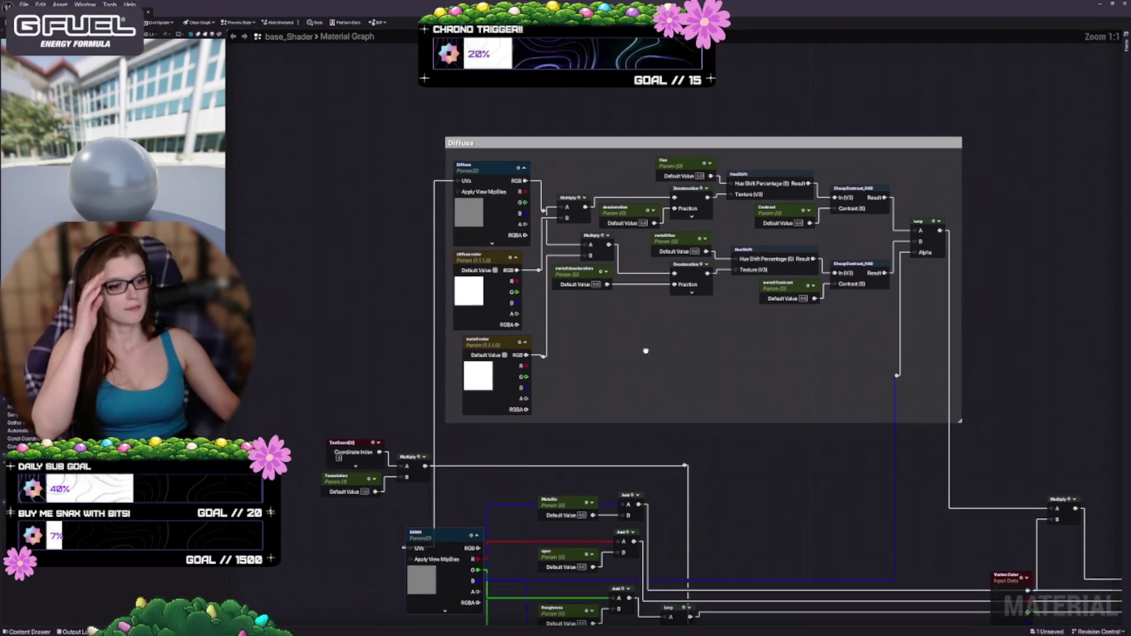
left_click_drag(663, 375, 637, 356)
scroll(636, 356, "up", 1)
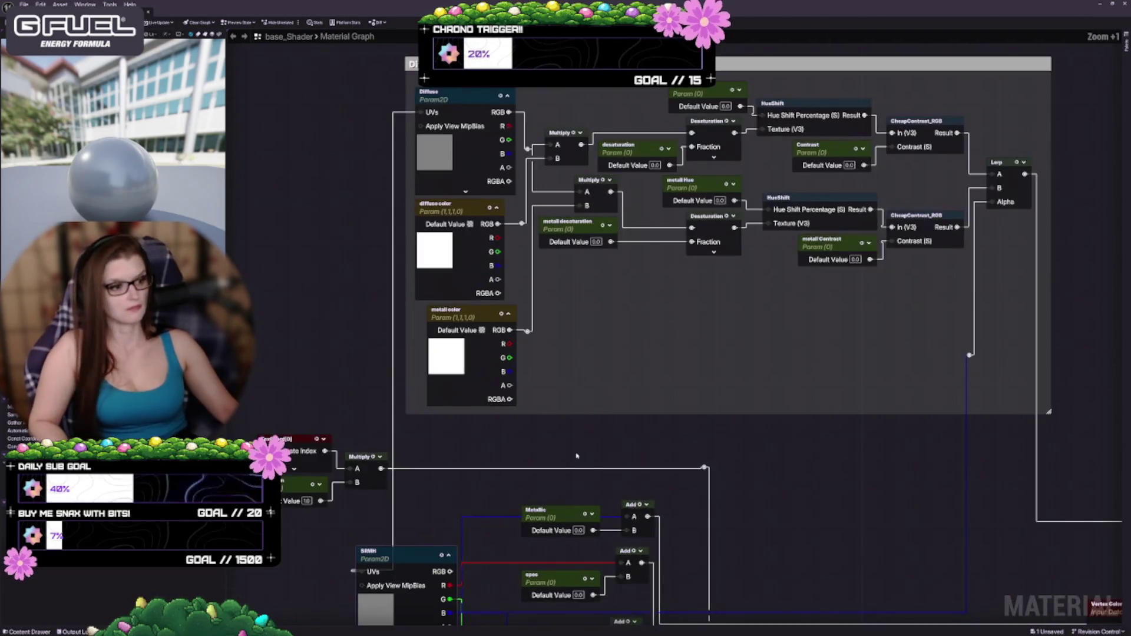
left_click_drag(431, 429, 419, 430)
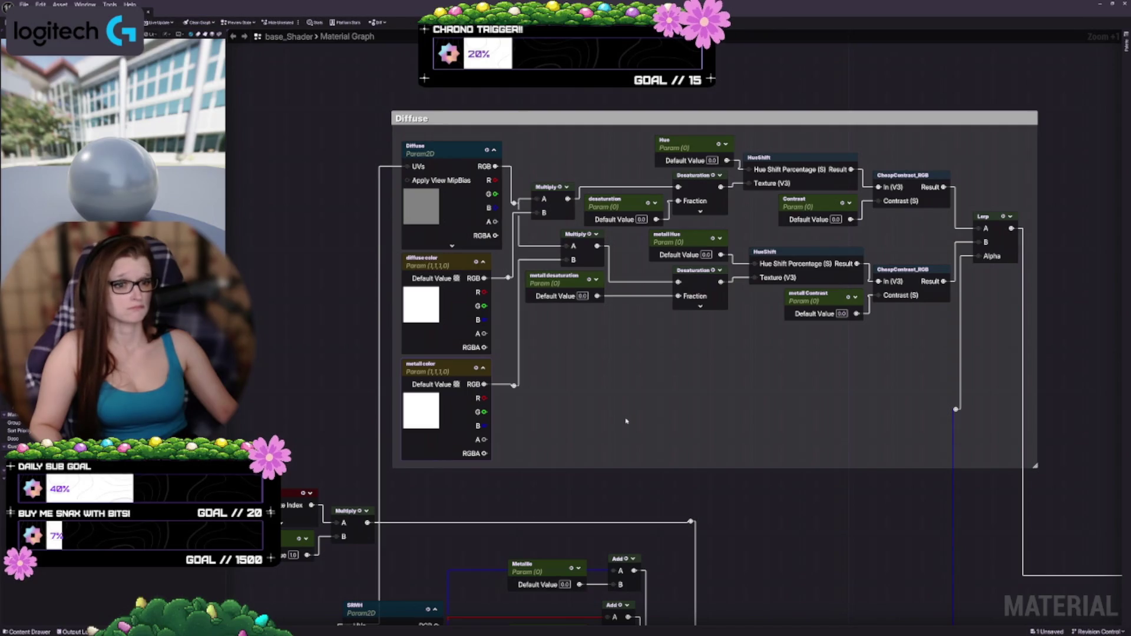
Shift the TexCoord, Translation and Multiply nodes and the SRMH texture node left
mouse_move(583, 459)
left_mouse_down()
mouse_move(821, 395)
mouse_move(828, 314)
left_mouse_up()
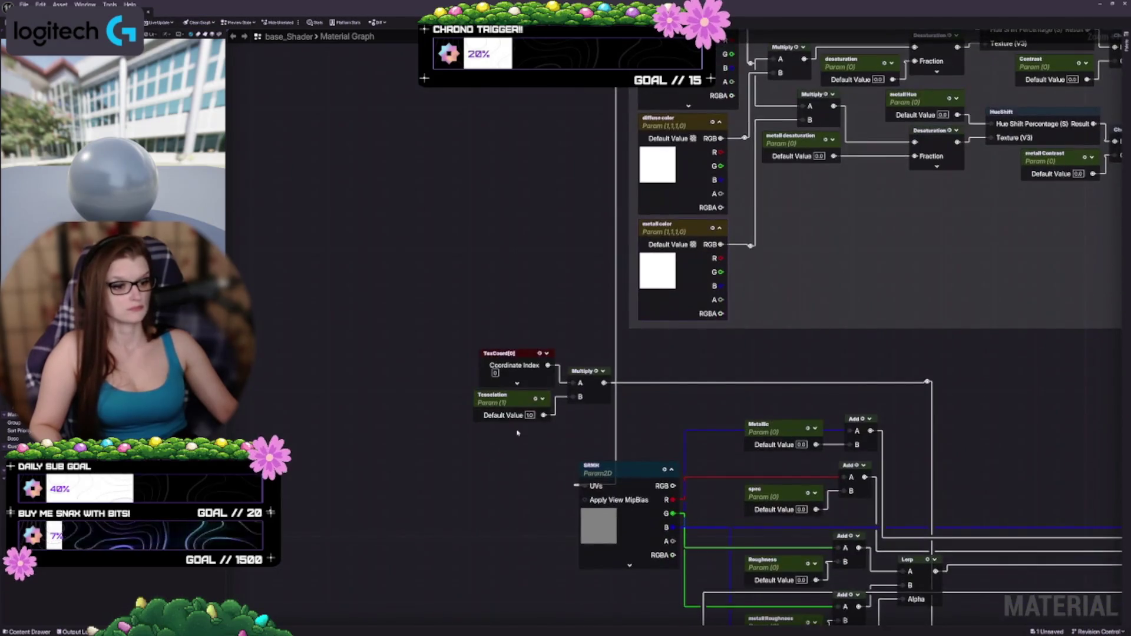
left_click_drag(602, 633, 494, 467)
scroll(555, 508, "down", 3)
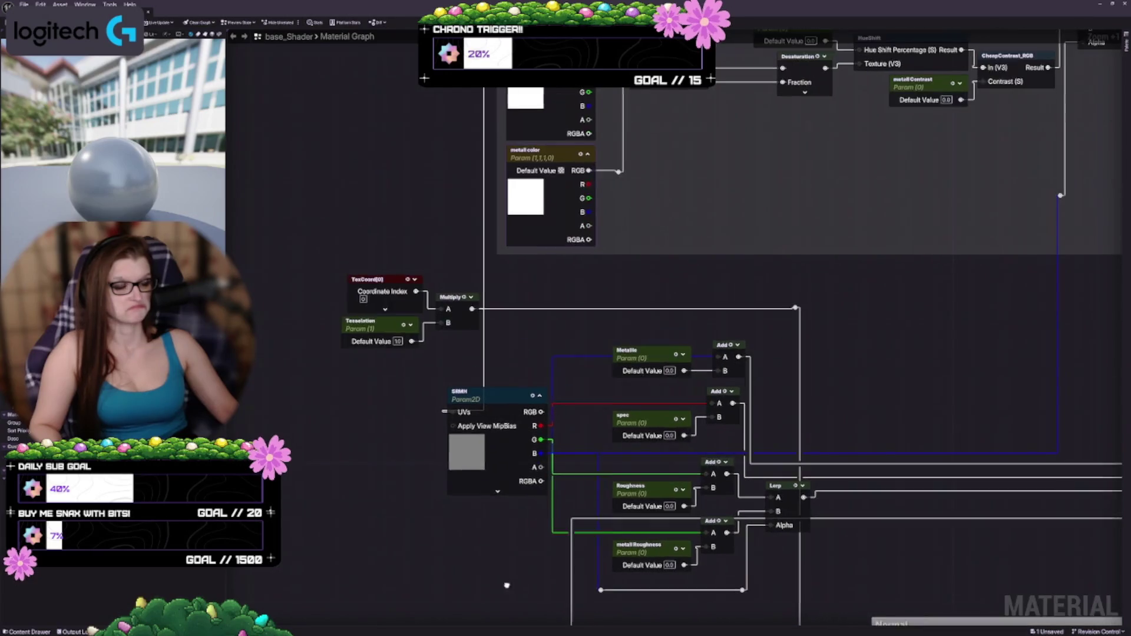
scroll(414, 272, "up", 1)
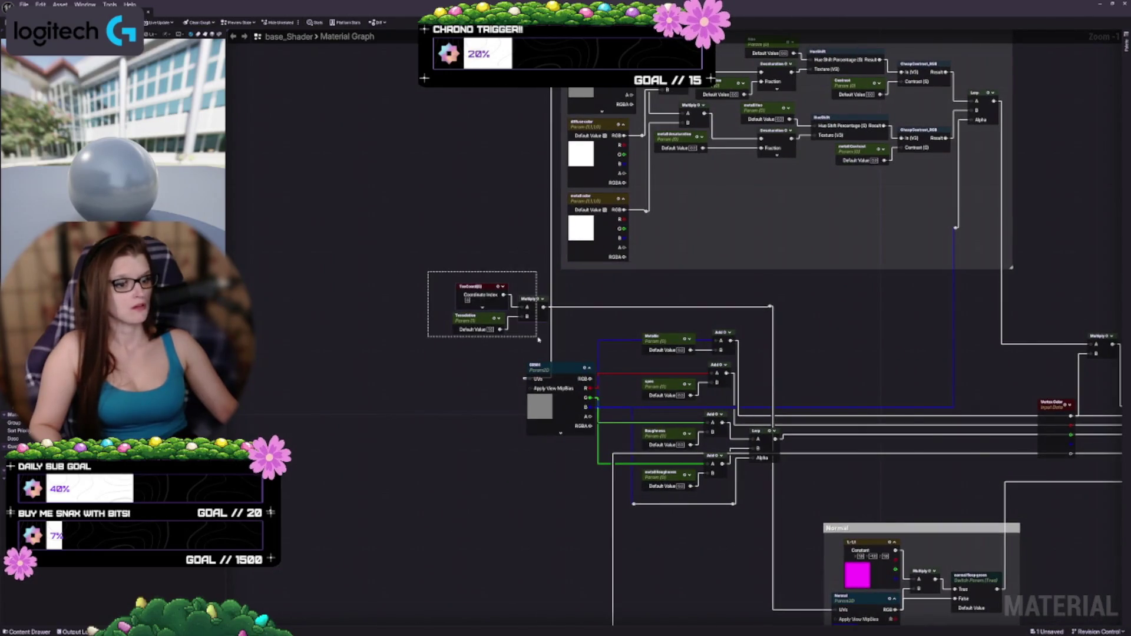
left_click_drag(536, 317, 471, 319)
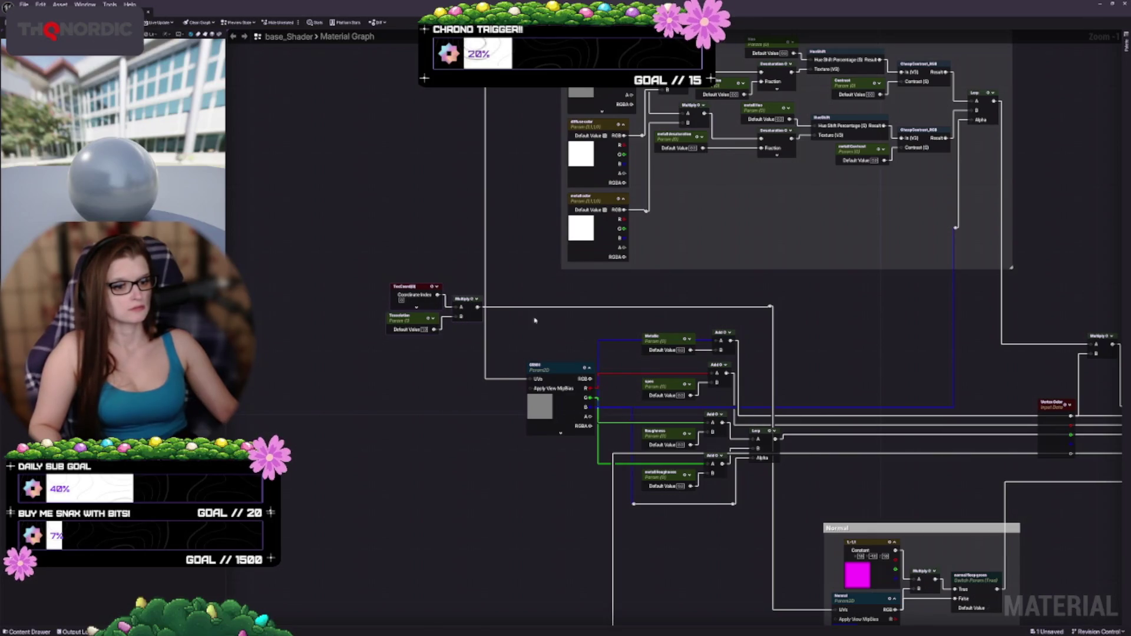
scroll(534, 320, "up", 1)
mouse_move(530, 407)
left_mouse_down()
mouse_move(530, 361)
mouse_move(435, 403)
mouse_move(522, 400)
mouse_move(508, 398)
left_mouse_up()
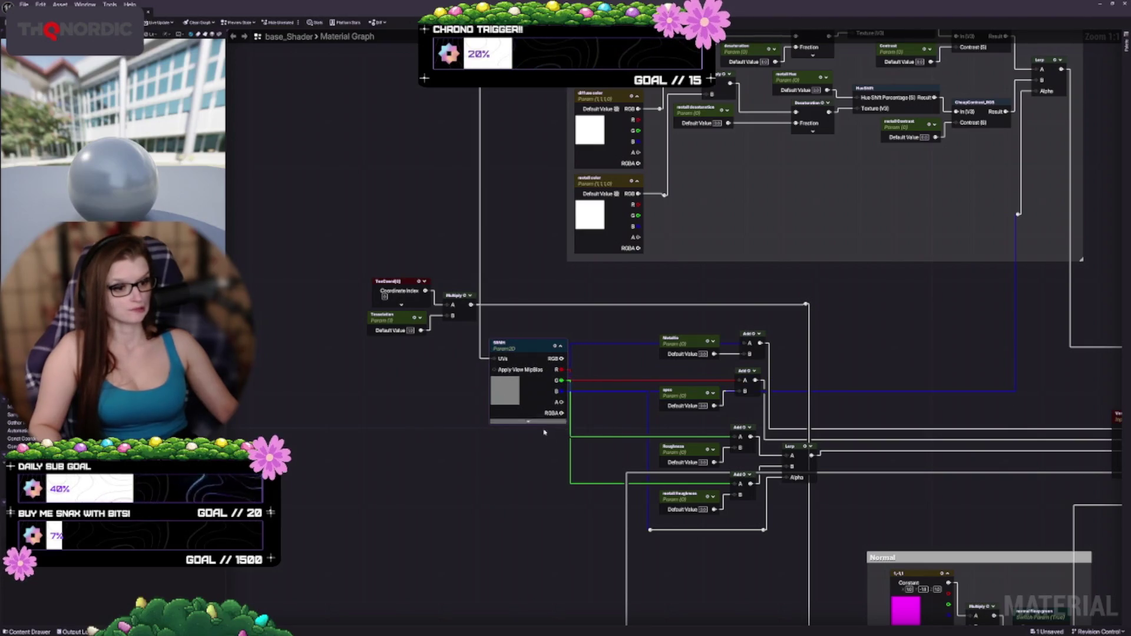
left_click_drag(543, 431, 461, 334)
mouse_move(535, 385)
left_mouse_down()
mouse_move(464, 395)
mouse_move(302, 234)
left_mouse_up()
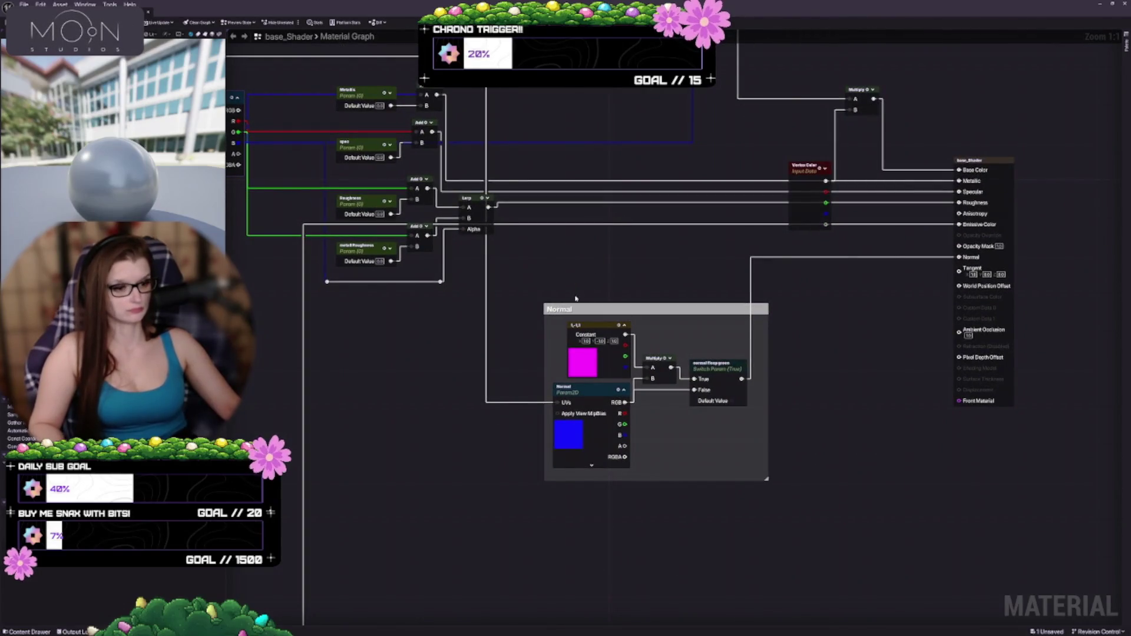
Move Vertex Color and its Multiply up into the Diffuse area, right beside the Lerp node
left_click_drag(576, 298, 673, 370)
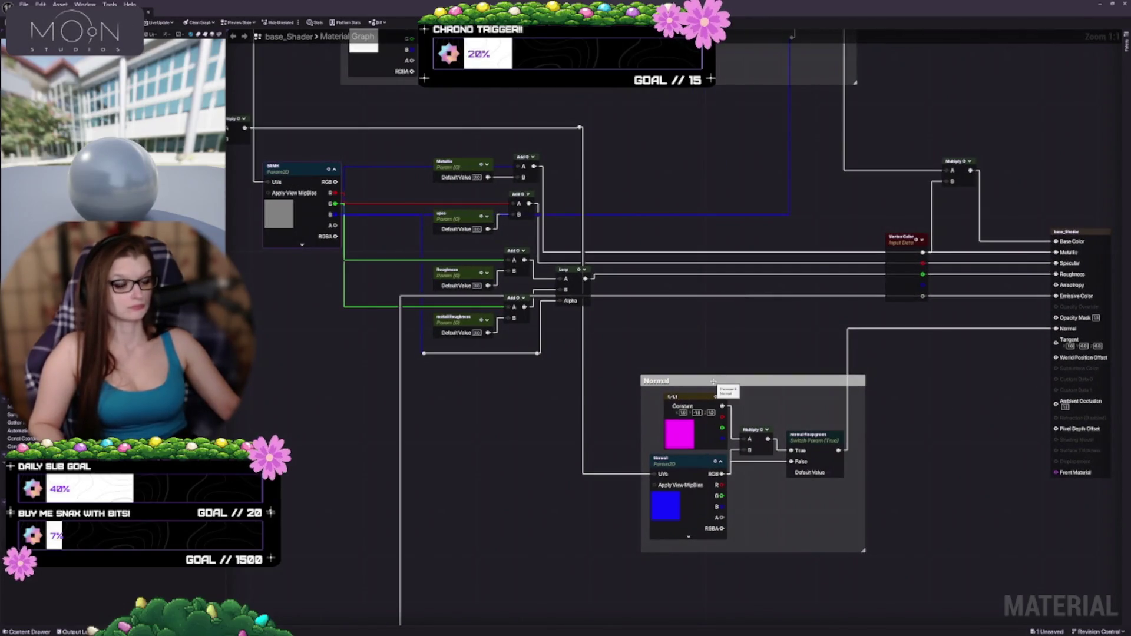
left_click_drag(646, 334, 546, 396)
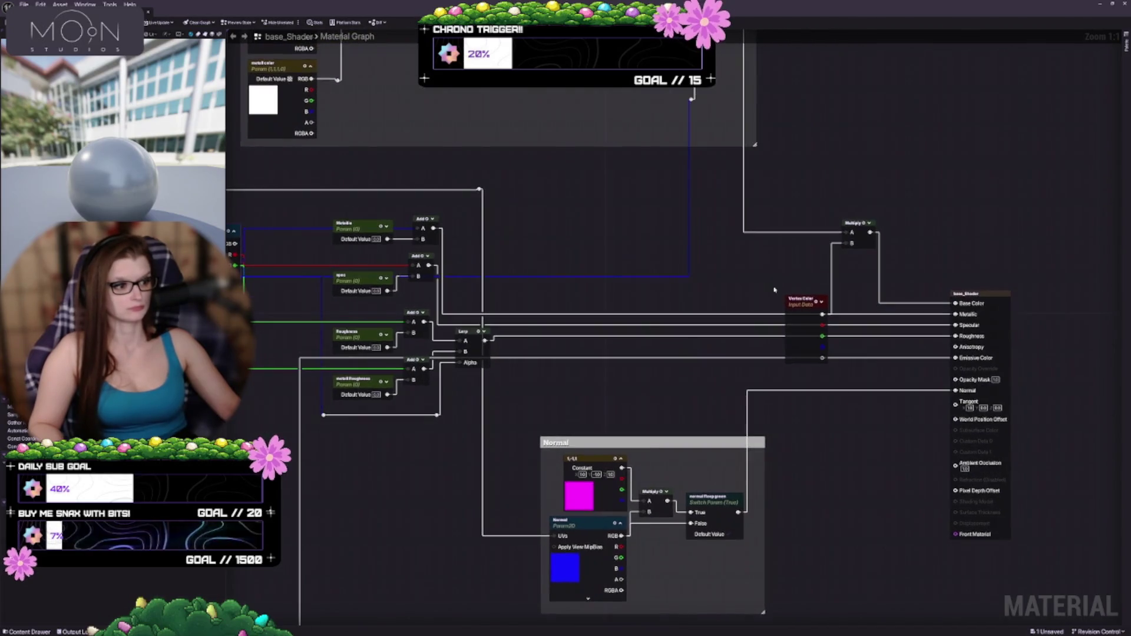
mouse_move(803, 308)
left_mouse_down()
mouse_move(778, 241)
mouse_move(700, 237)
mouse_move(807, 250)
left_mouse_up()
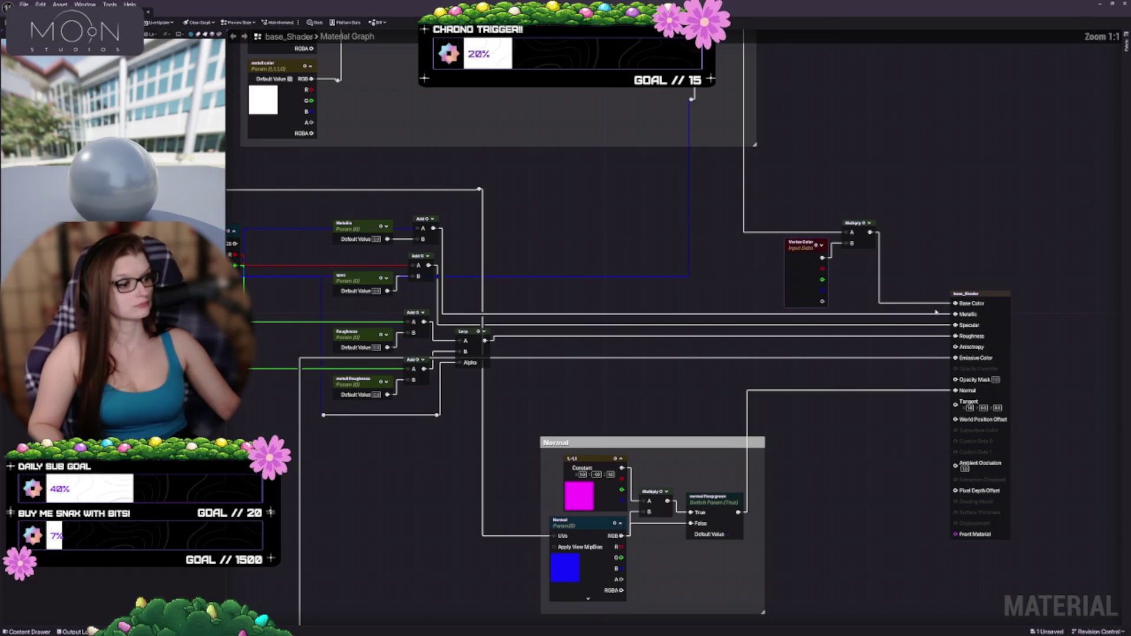
left_click_drag(936, 311, 807, 296)
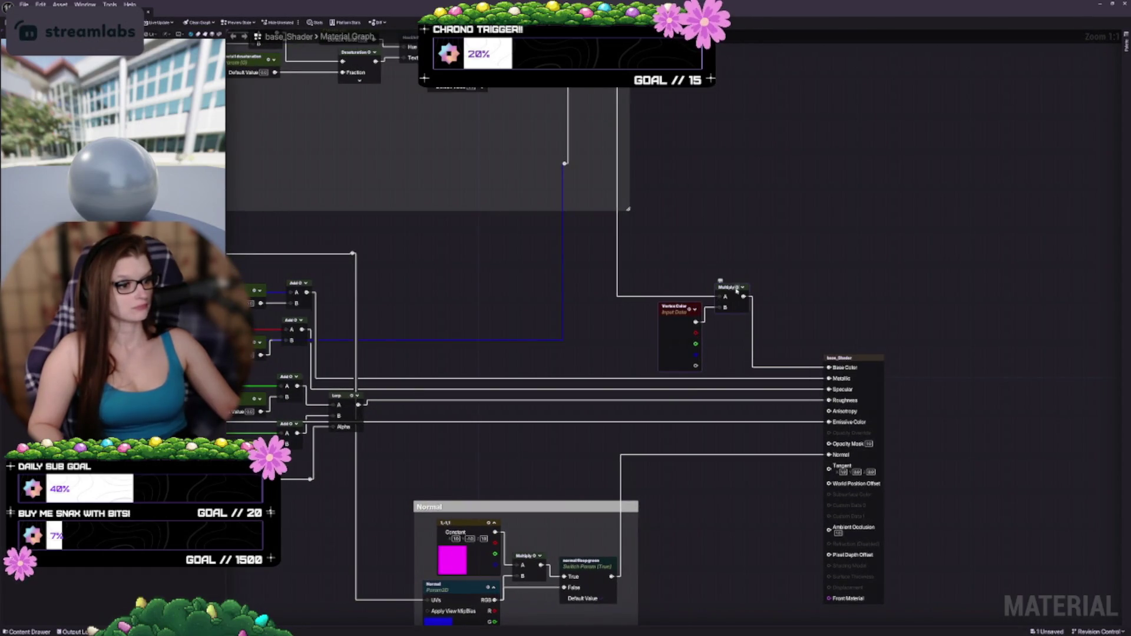
mouse_move(724, 285)
left_mouse_down()
mouse_move(754, 253)
mouse_move(786, 259)
mouse_move(816, 207)
mouse_move(843, 361)
mouse_move(930, 254)
mouse_move(959, 313)
mouse_move(767, 319)
left_mouse_up()
mouse_move(739, 455)
left_mouse_down()
mouse_move(748, 195)
mouse_move(601, 214)
left_mouse_up()
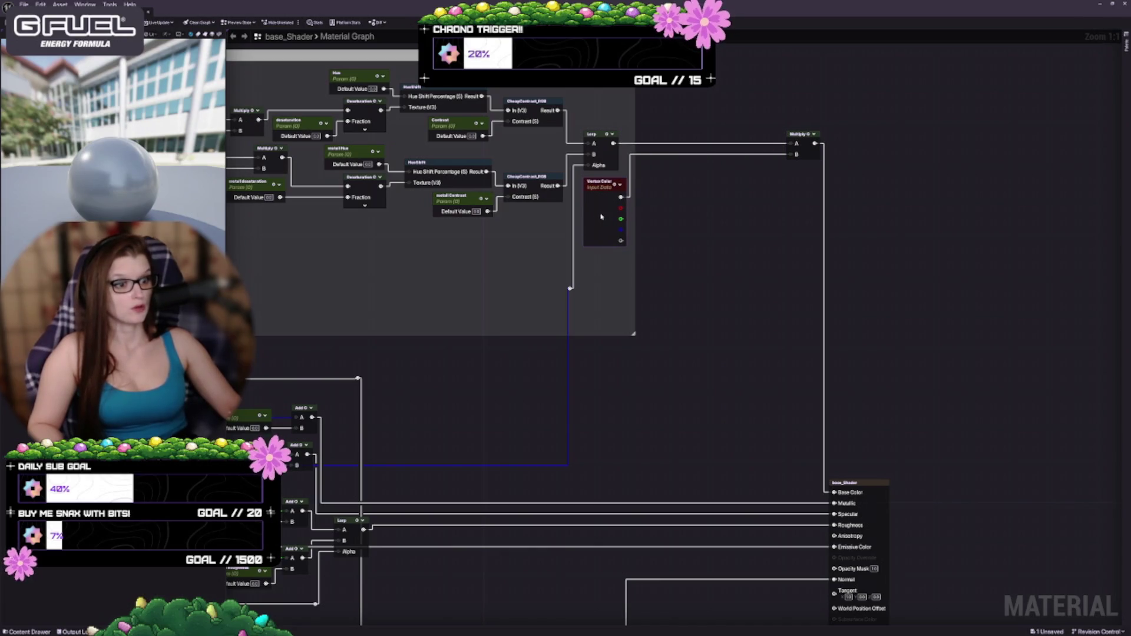
left_click_drag(793, 155, 658, 171)
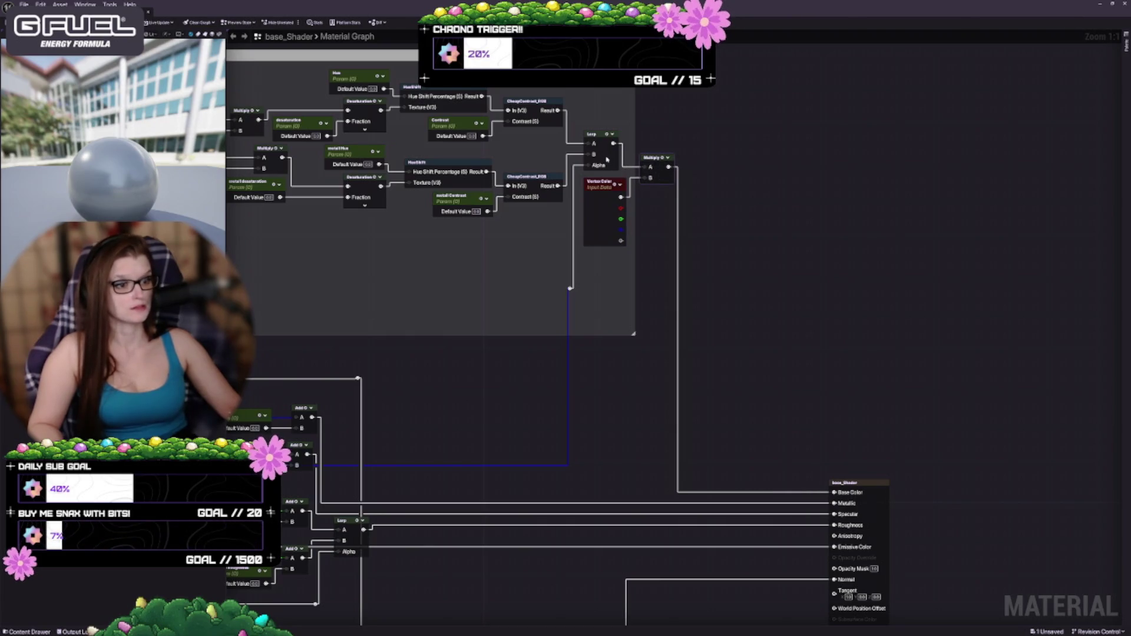
left_click_drag(607, 159, 615, 158)
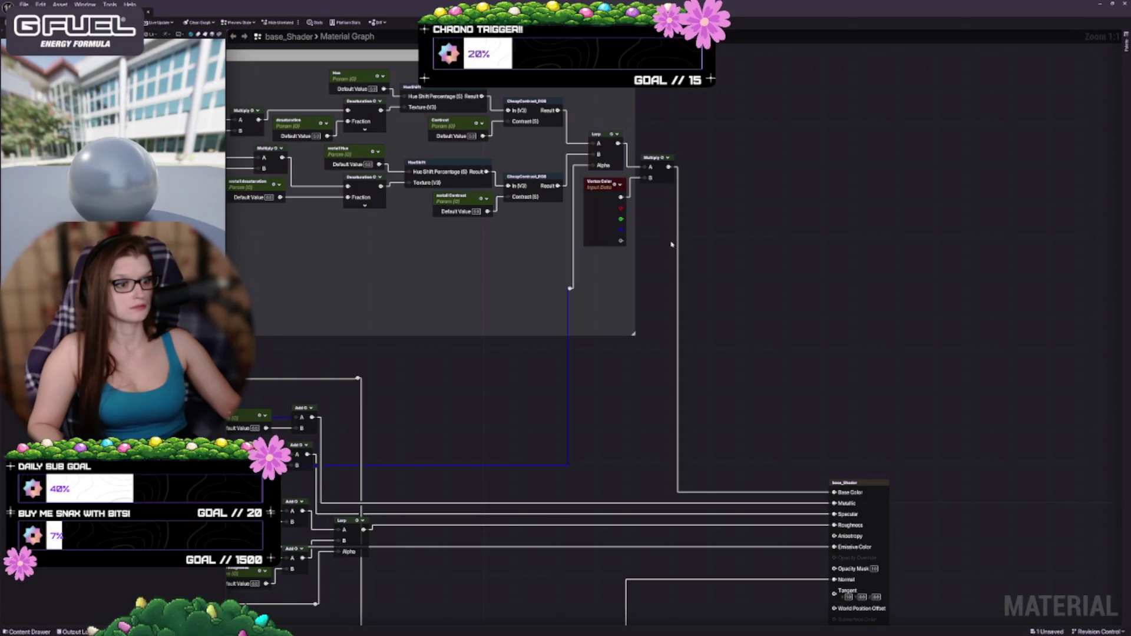
Widen the Diffuse comment box to fit its nodes and shift the whole group right
left_click_drag(634, 236, 688, 236)
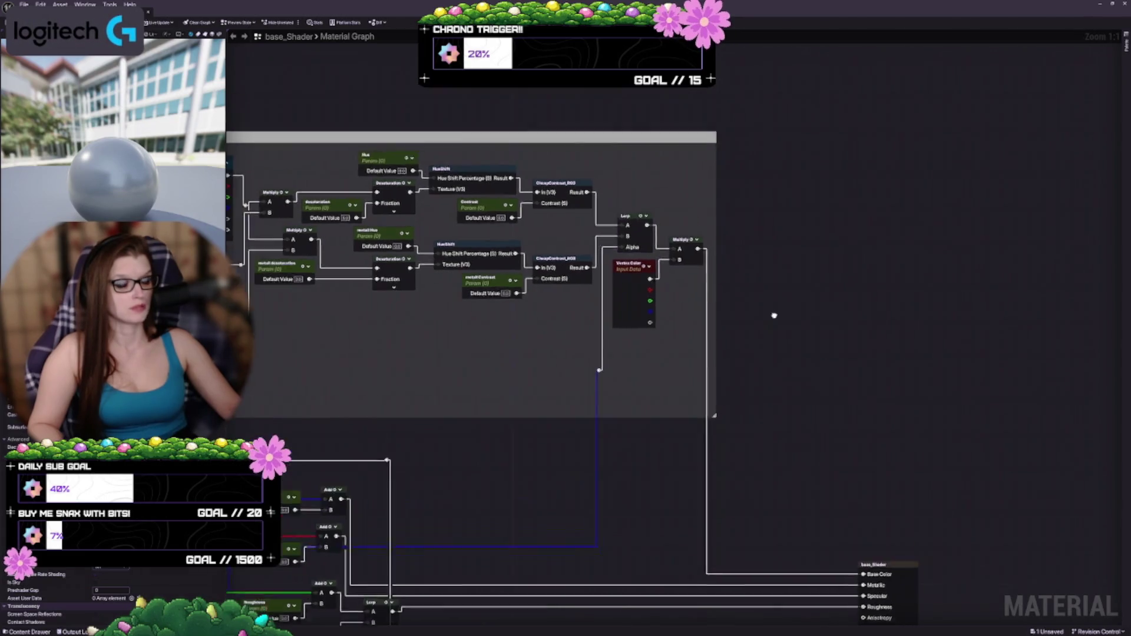
left_click_drag(774, 315, 870, 282)
scroll(902, 272, "down", 3)
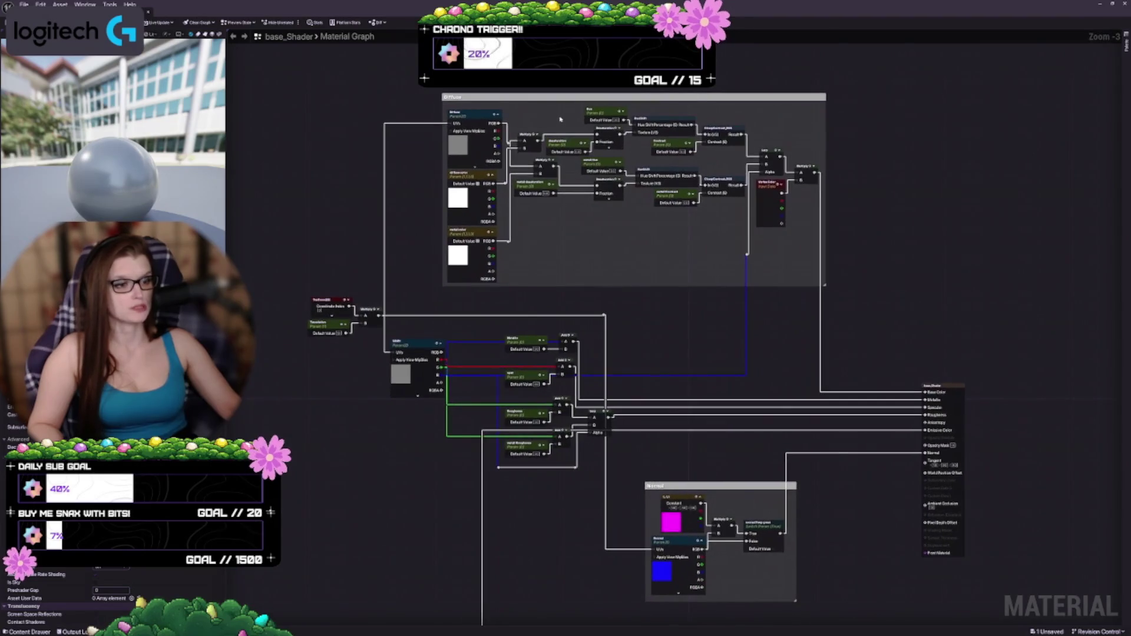
mouse_move(572, 96)
left_mouse_down()
mouse_move(663, 92)
mouse_move(666, 109)
left_mouse_up()
scroll(707, 299, "up", 3)
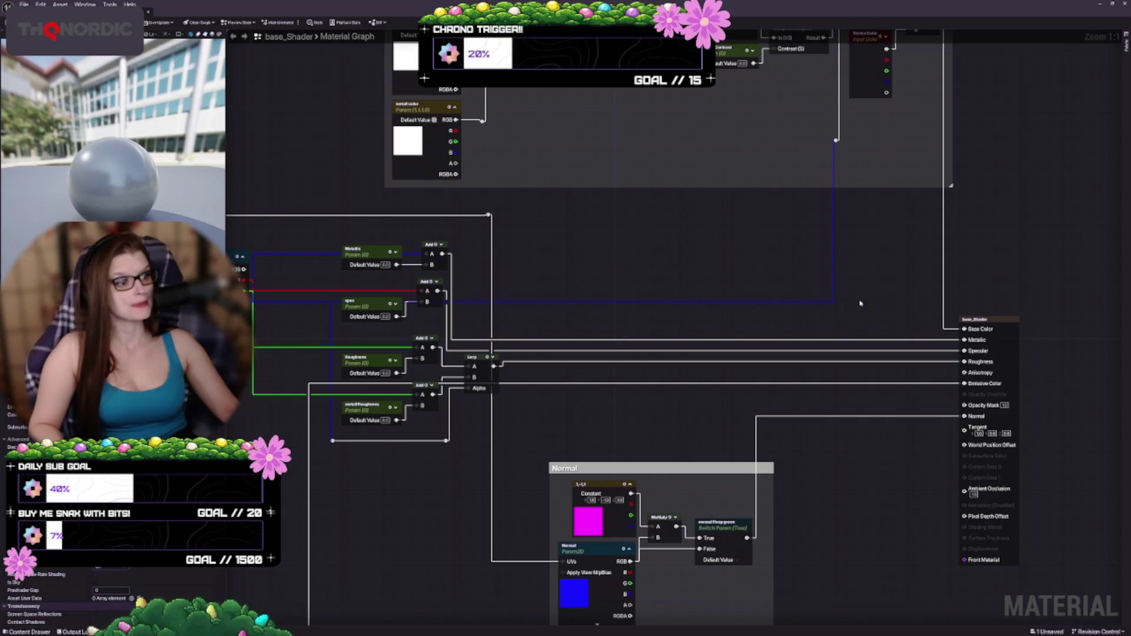
Drop the TexCoord, Translation and Multiply nodes lower left and nudge SRMH up-right
mouse_move(558, 315)
left_mouse_down()
mouse_move(642, 242)
mouse_move(744, 342)
left_mouse_up()
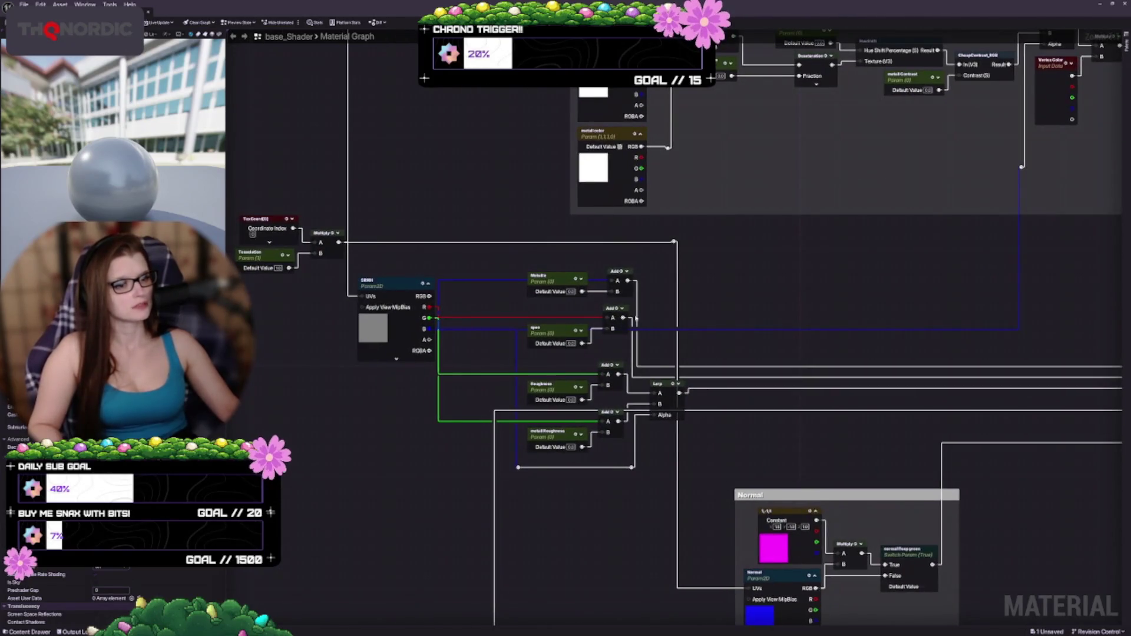
mouse_move(222, 227)
left_mouse_down()
mouse_move(323, 234)
mouse_move(318, 128)
left_mouse_up()
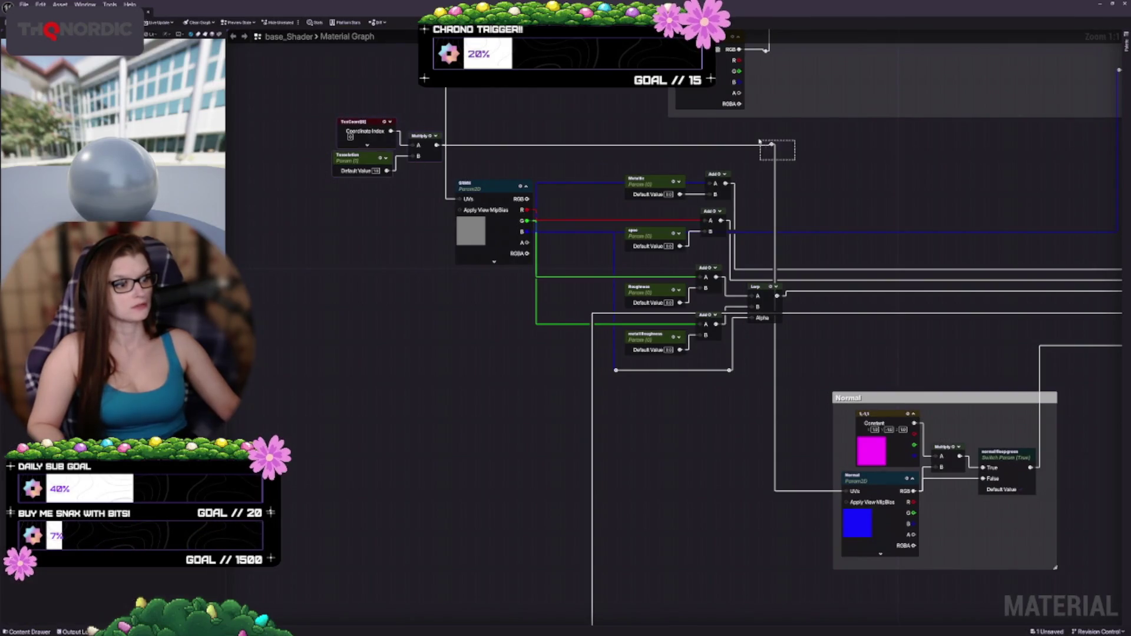
mouse_move(357, 166)
left_mouse_down()
mouse_move(348, 377)
mouse_move(322, 430)
mouse_move(273, 425)
mouse_move(317, 420)
left_mouse_up()
mouse_move(592, 357)
left_mouse_down()
mouse_move(518, 306)
mouse_move(377, 248)
mouse_move(352, 151)
left_mouse_up()
mouse_move(404, 355)
left_mouse_down()
mouse_move(417, 318)
mouse_move(422, 354)
left_mouse_up()
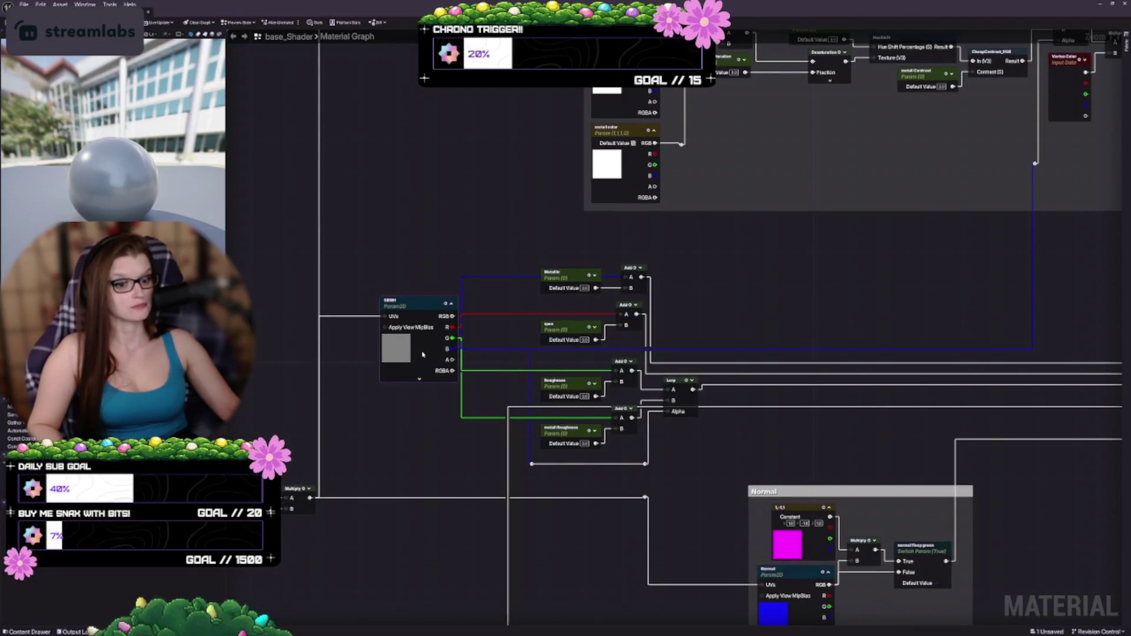
scroll(717, 358, "up", 3)
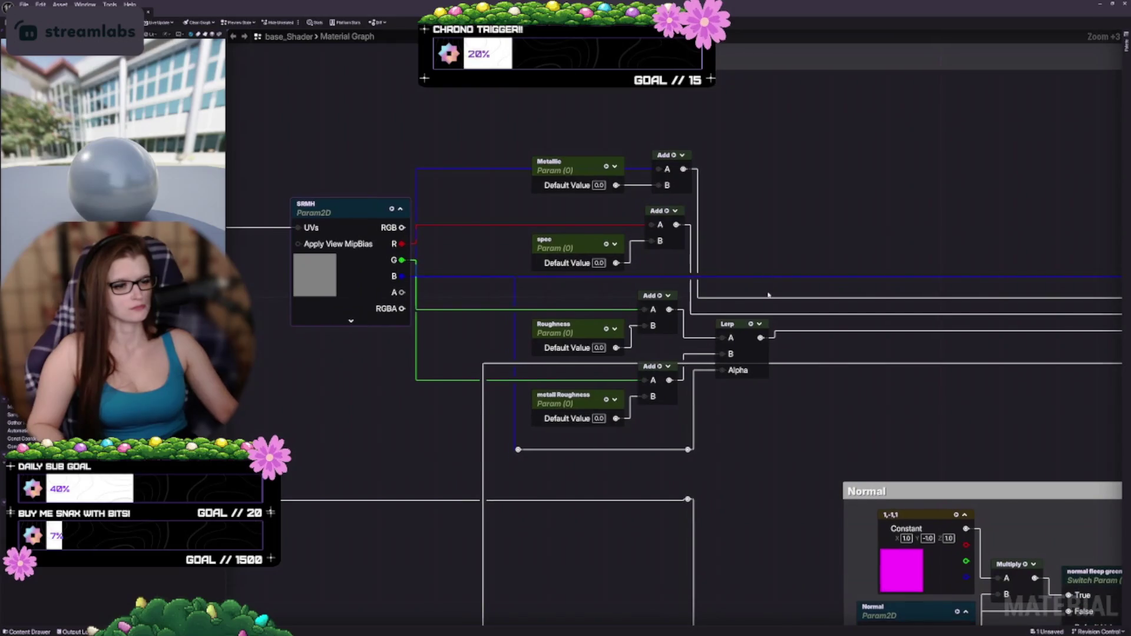
Add a reroute point on the Metallic wire and link it down to the bottom reroute line
double_click(461, 168)
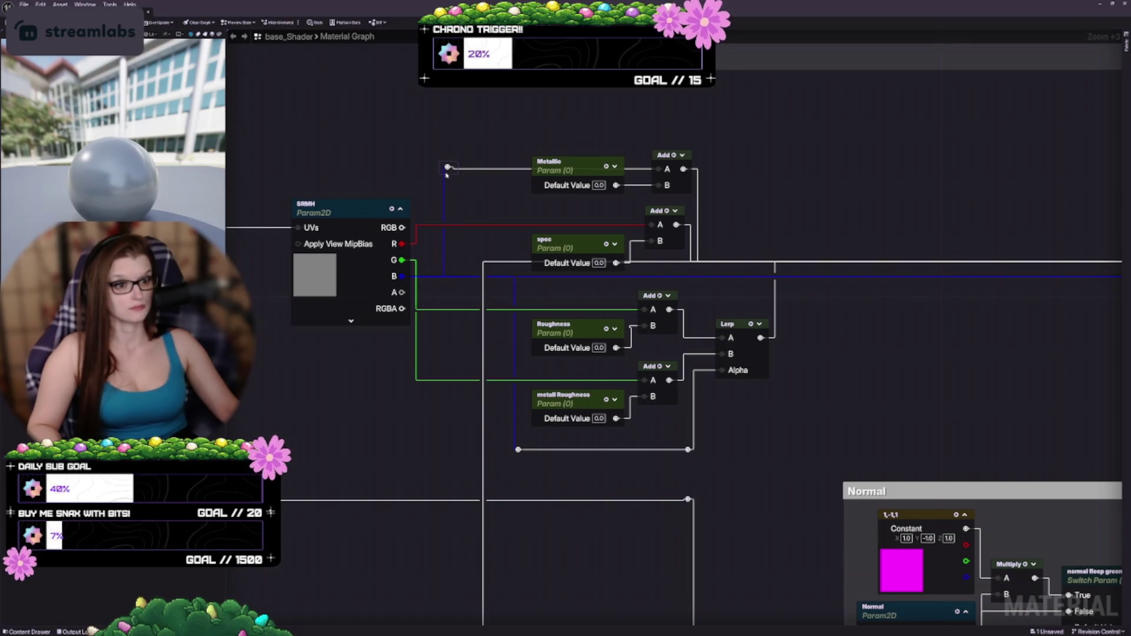
left_click_drag(446, 175, 443, 178)
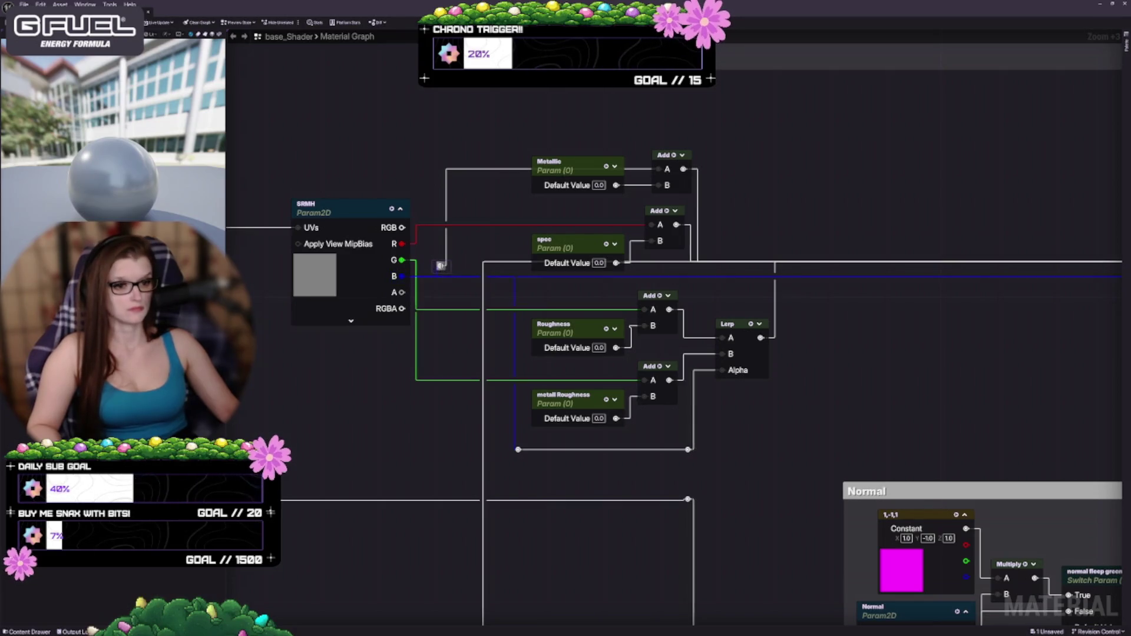
mouse_move(440, 267)
left_mouse_down()
mouse_move(480, 327)
mouse_move(518, 449)
left_mouse_up()
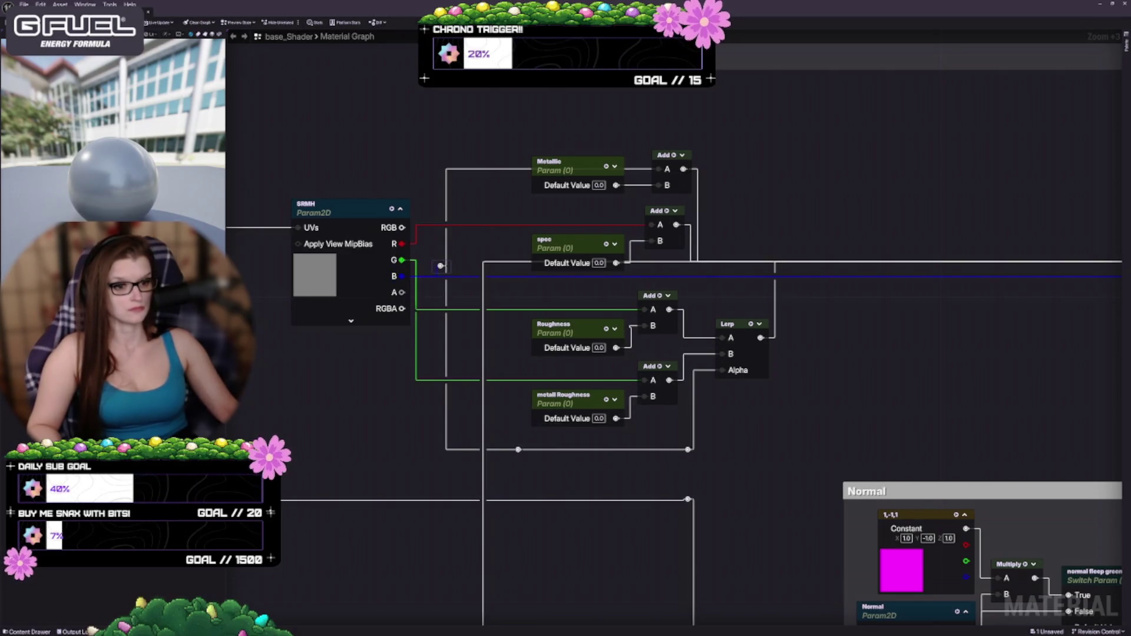
left_click_drag(464, 344, 510, 366)
mouse_move(494, 290)
left_mouse_down()
mouse_move(496, 313)
mouse_move(137, 295)
left_mouse_up()
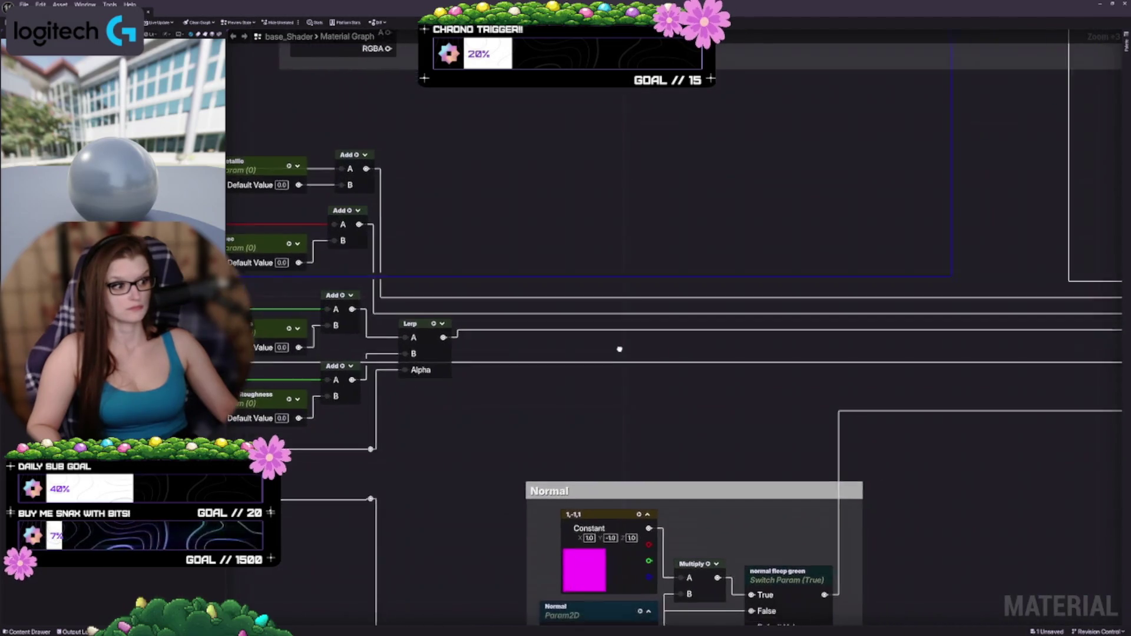
Reconnect the blue B-channel wire's reroute into the spec node input
scroll(658, 343, "down", 3)
left_click_drag(658, 344, 649, 351)
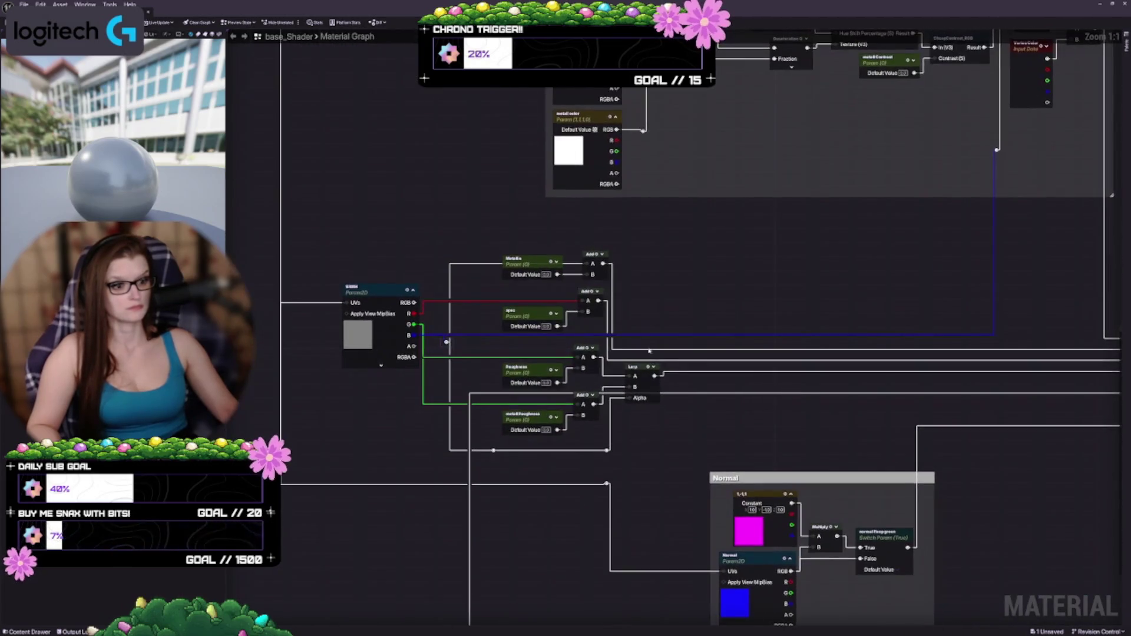
left_click(514, 336)
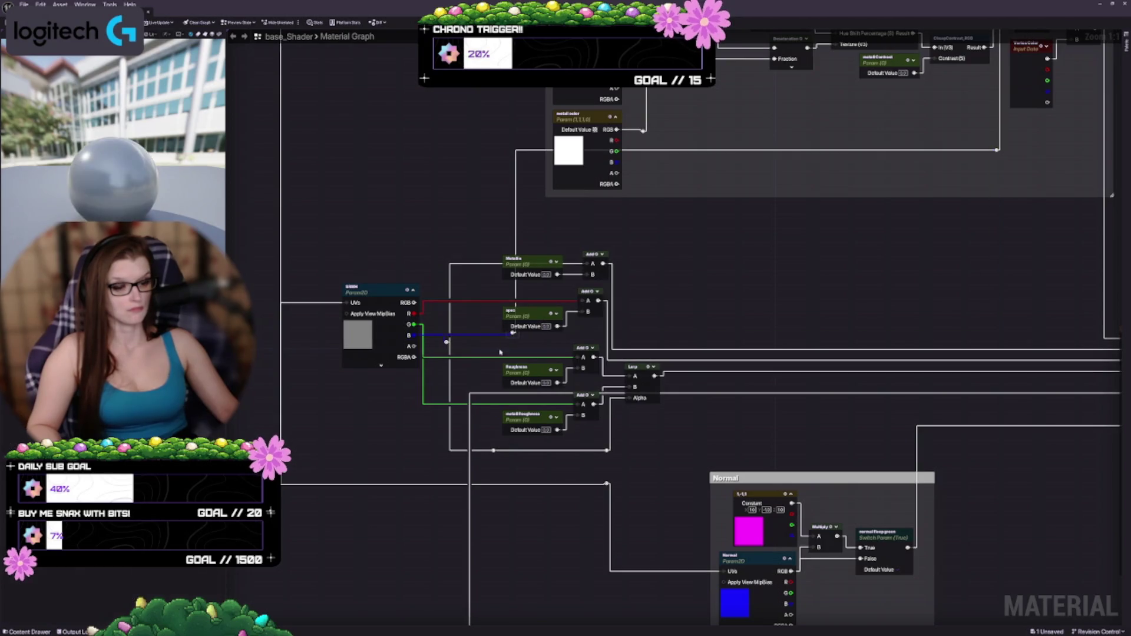
left_click_drag(446, 342, 513, 334)
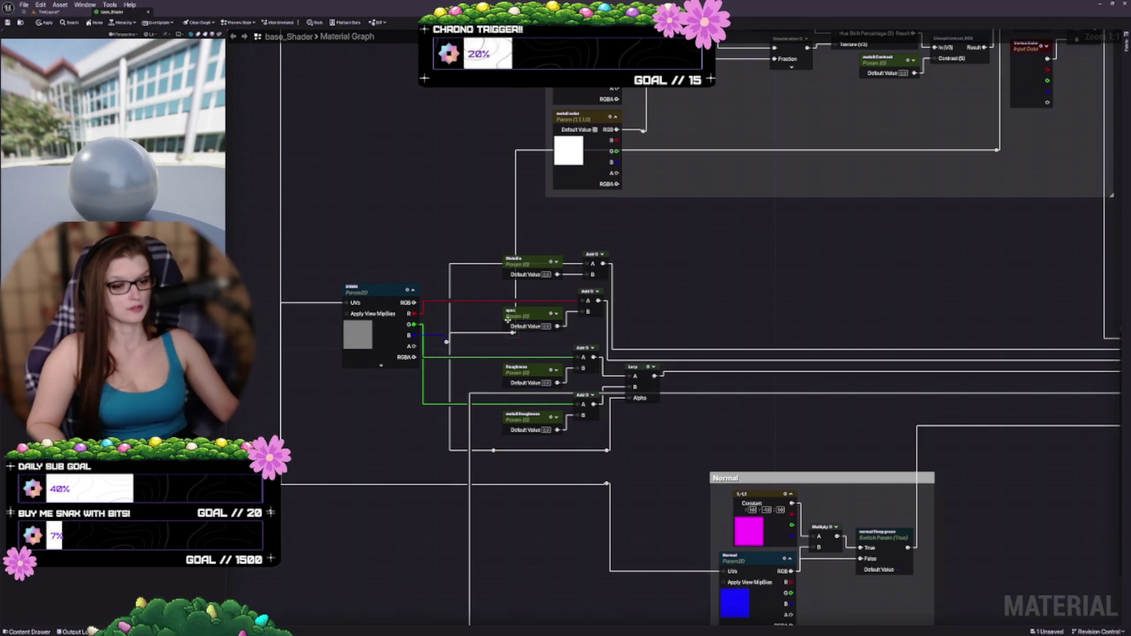
Pull the reroute points left toward SRMH and nudge SRMH up so its B pin meets the wire
scroll(508, 319, "up", 4)
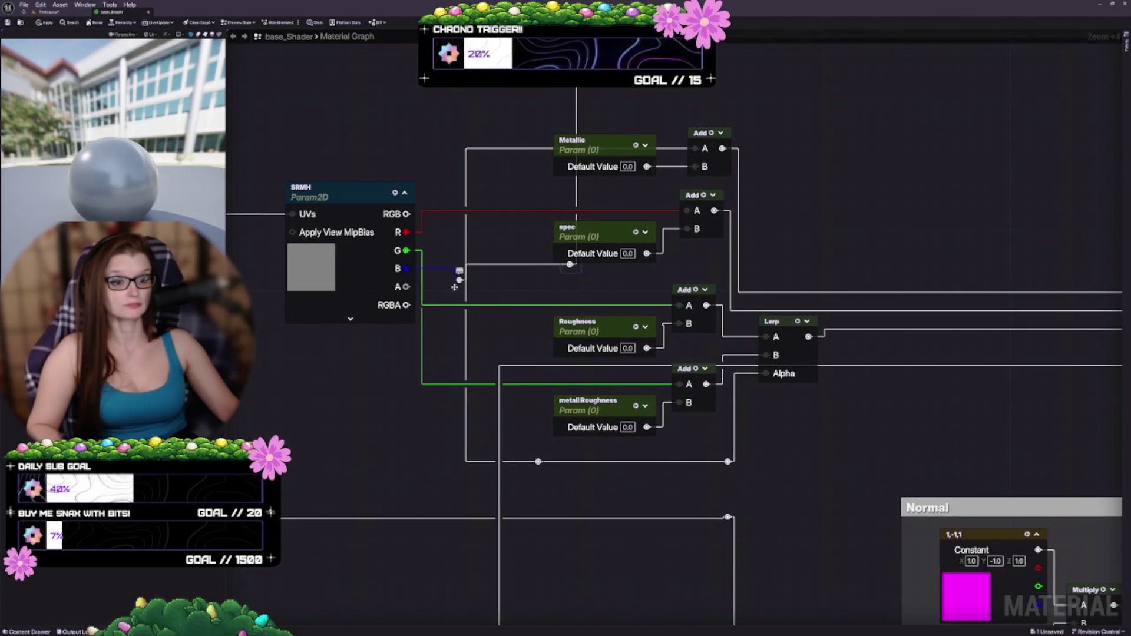
mouse_move(454, 287)
left_mouse_down()
mouse_move(438, 275)
mouse_move(475, 274)
mouse_move(445, 272)
left_mouse_up()
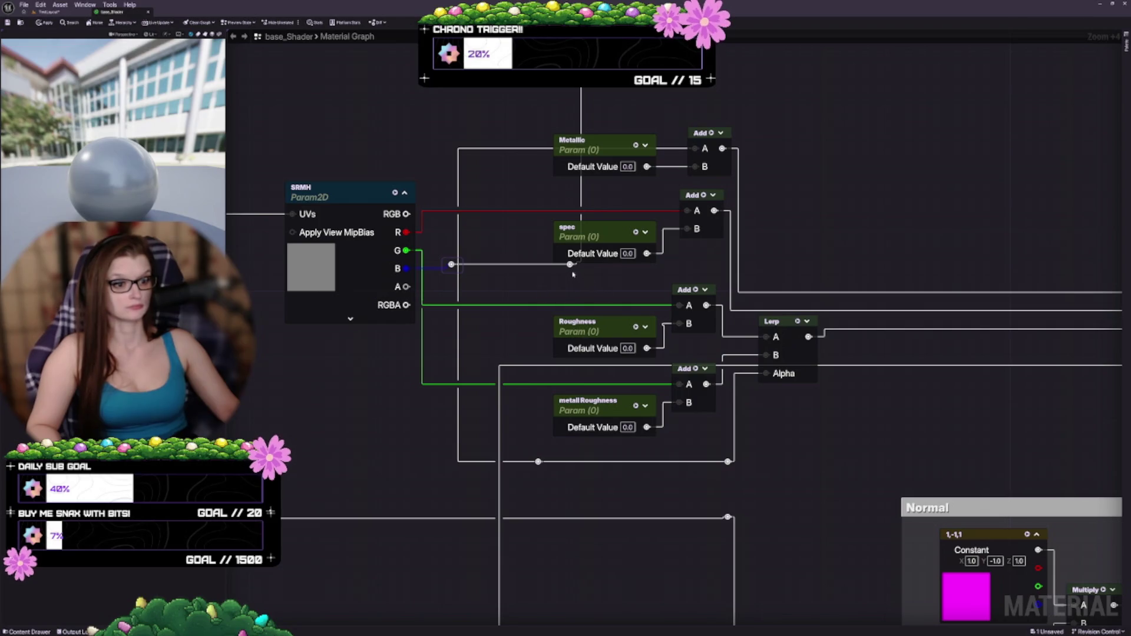
left_click_drag(569, 265, 515, 265)
mouse_move(447, 238)
left_mouse_down()
mouse_move(569, 306)
mouse_move(544, 284)
left_mouse_up()
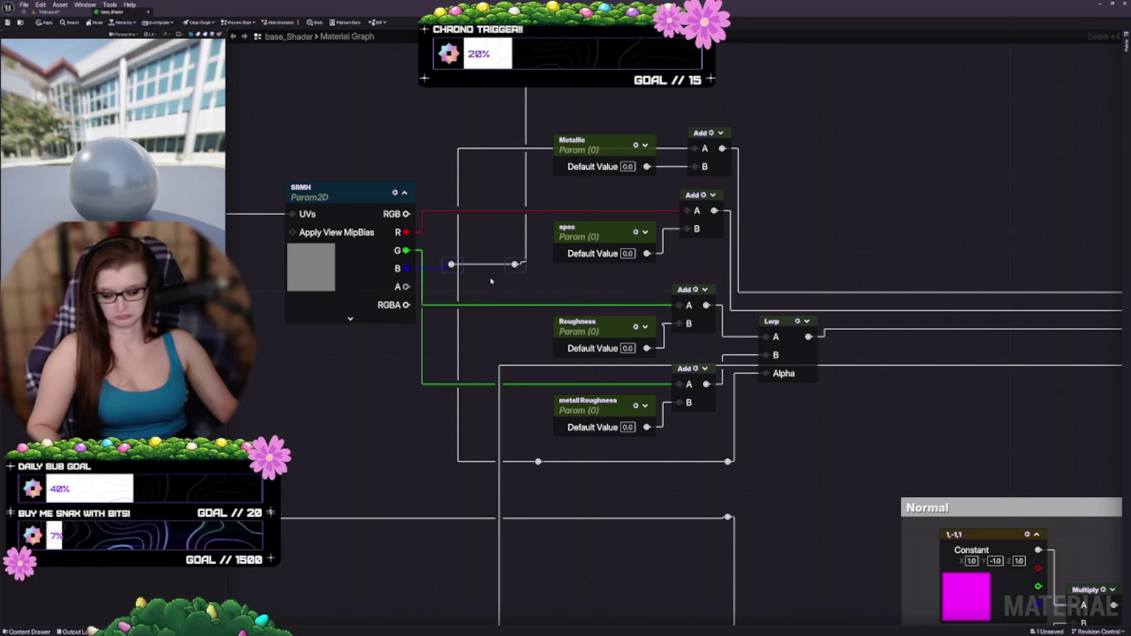
left_click(357, 266)
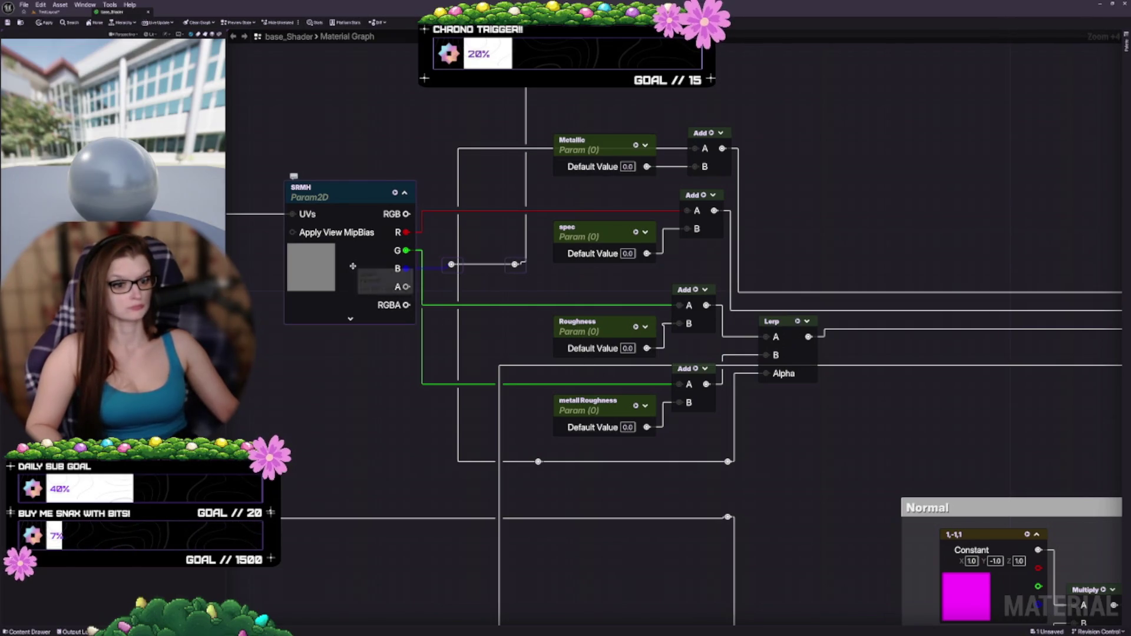
key("q")
Move the wire's bend far right near the output and lower Metallic onto the Add node's B input
scroll(523, 269, "down", 2)
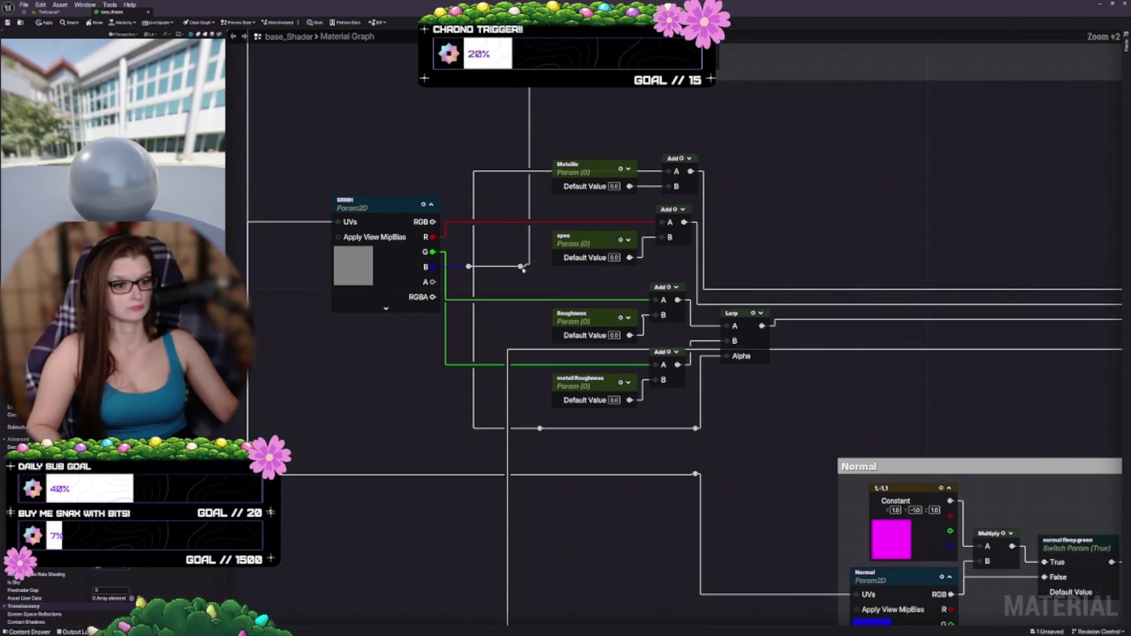
scroll(733, 263, "down", 3)
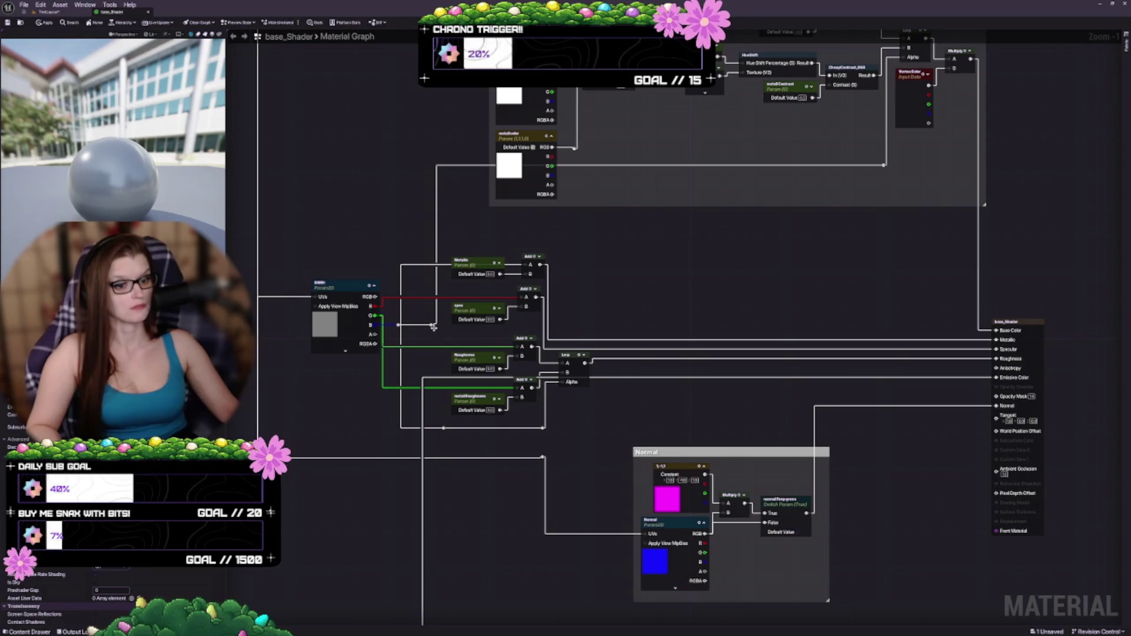
left_click_drag(433, 326, 885, 329)
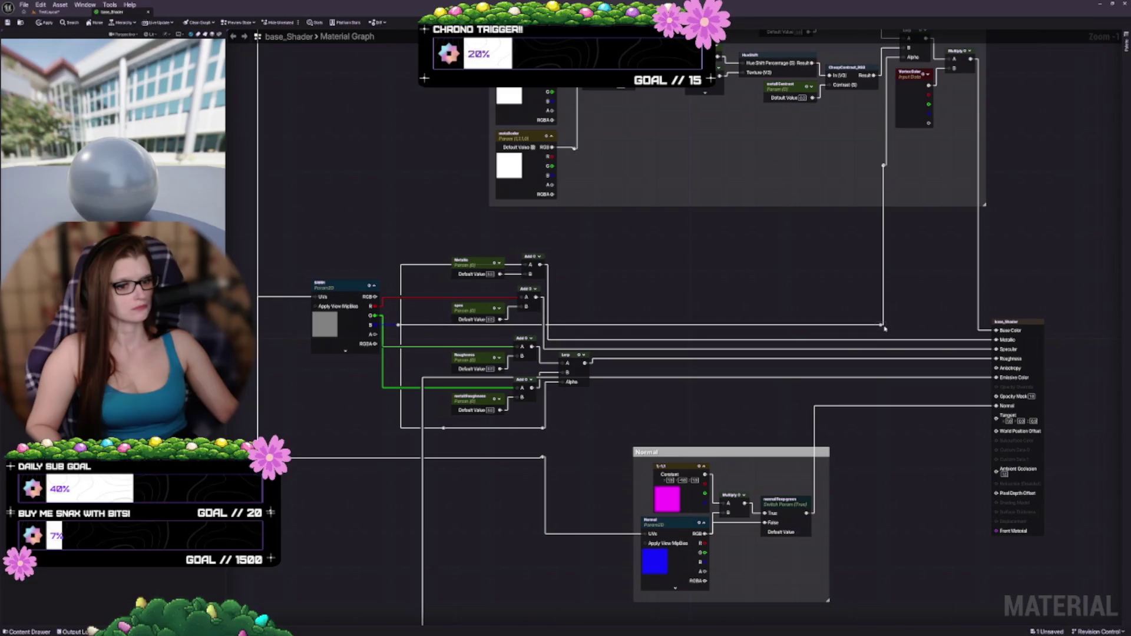
scroll(640, 341, "up", 5)
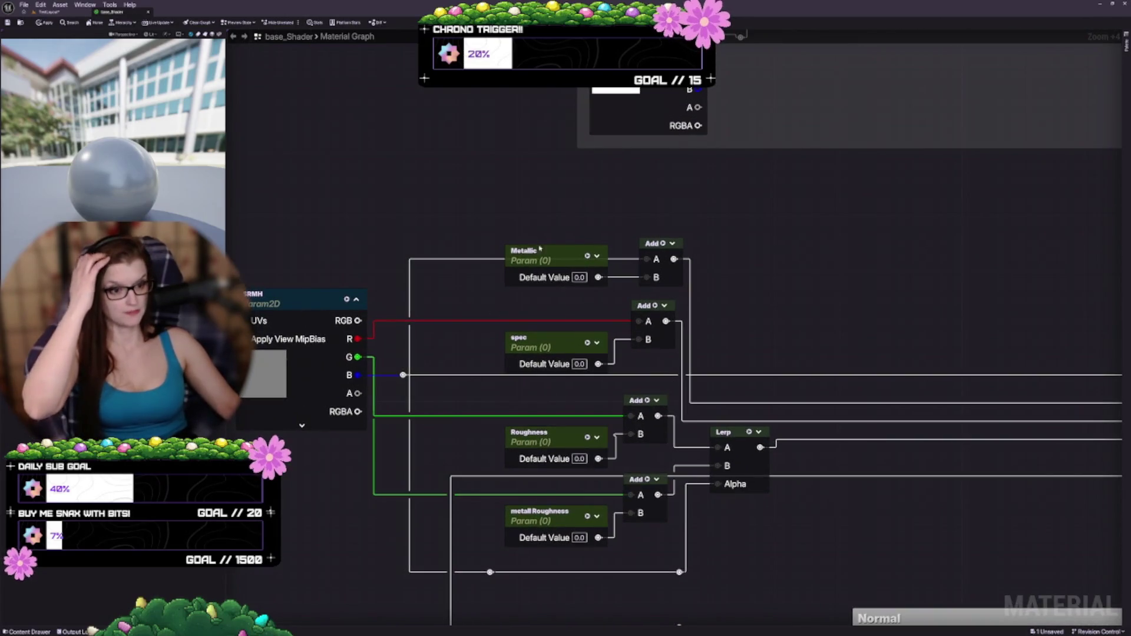
left_click_drag(553, 257, 554, 281)
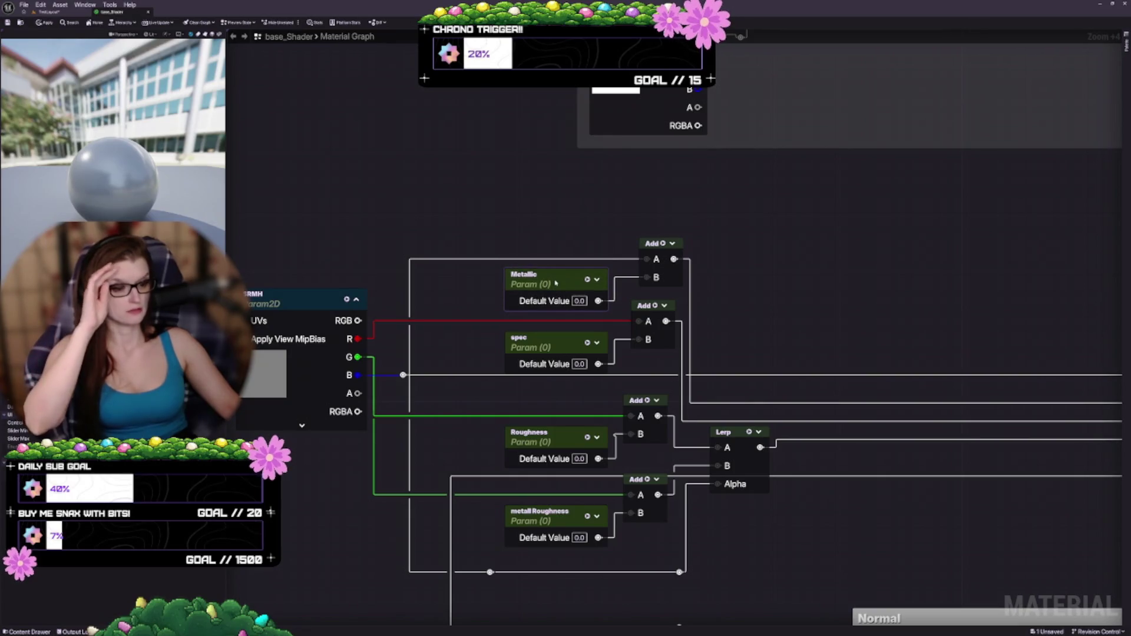
left_click_drag(436, 330, 491, 346)
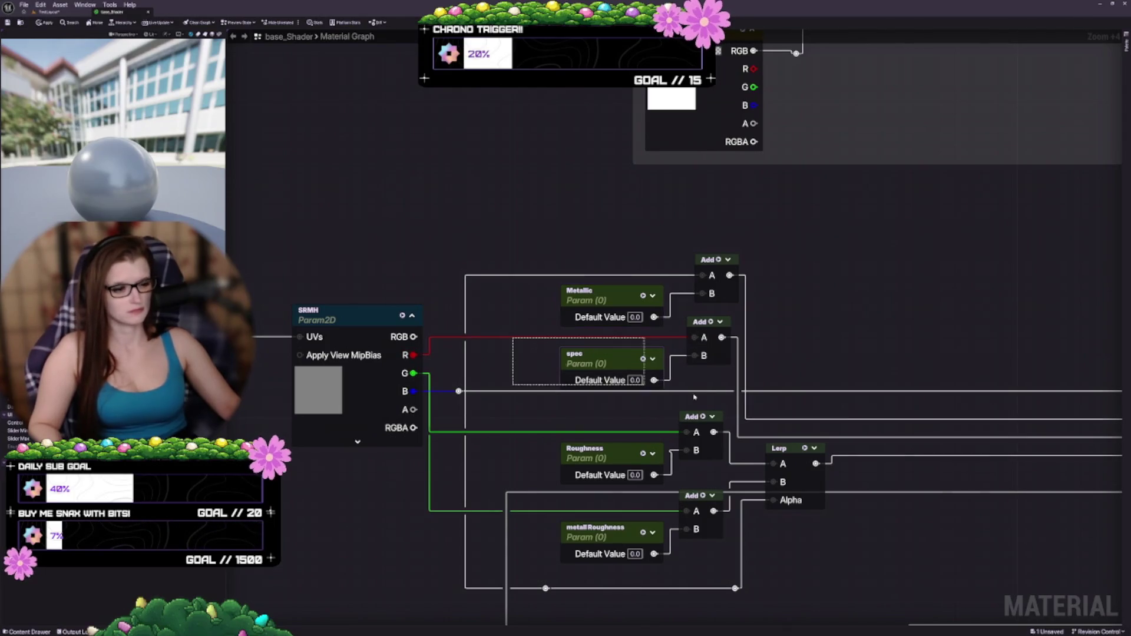
Place spec and its Add node above Metallic, and move Metallic with its Add down-left
mouse_move(600, 365)
left_mouse_down()
mouse_move(539, 242)
mouse_move(488, 241)
left_mouse_up()
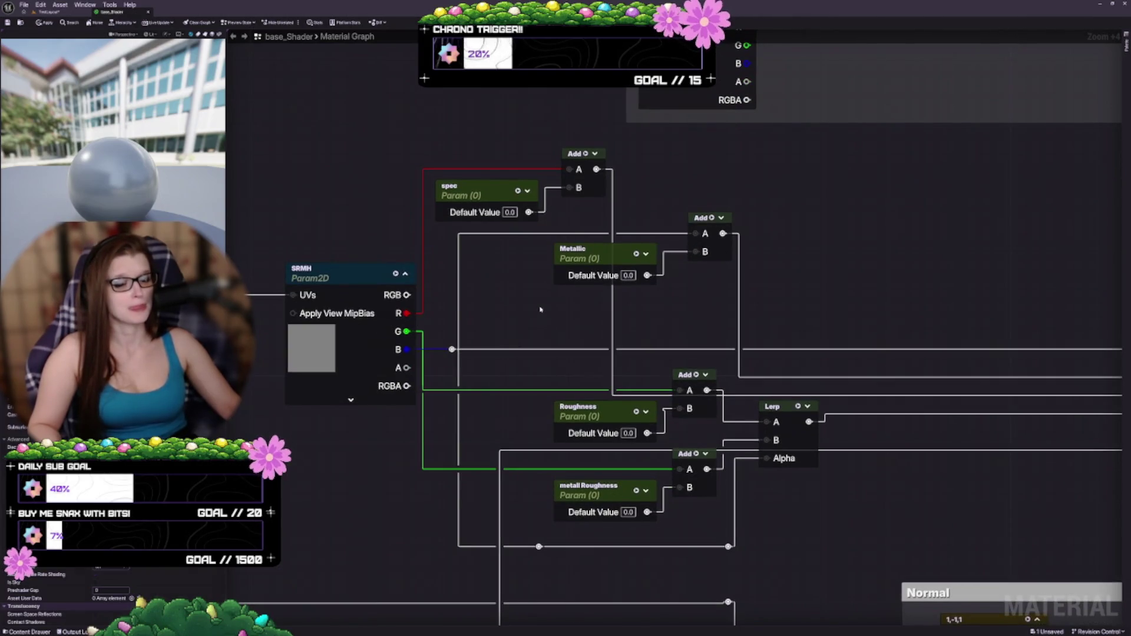
scroll(540, 308, "down", 2)
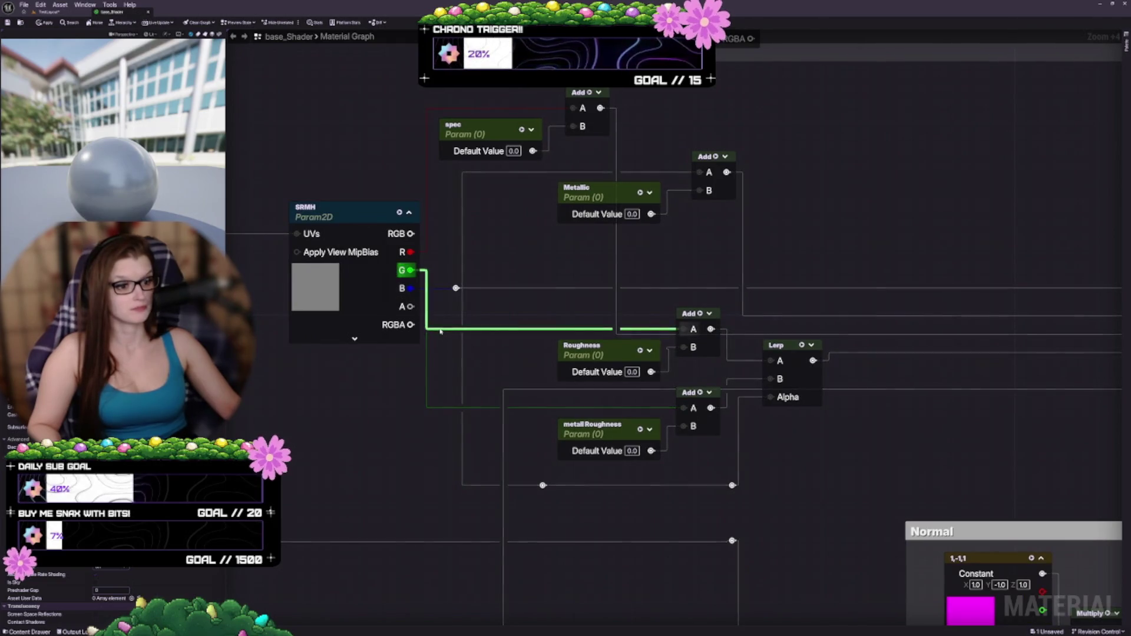
scroll(439, 332, "up", 2)
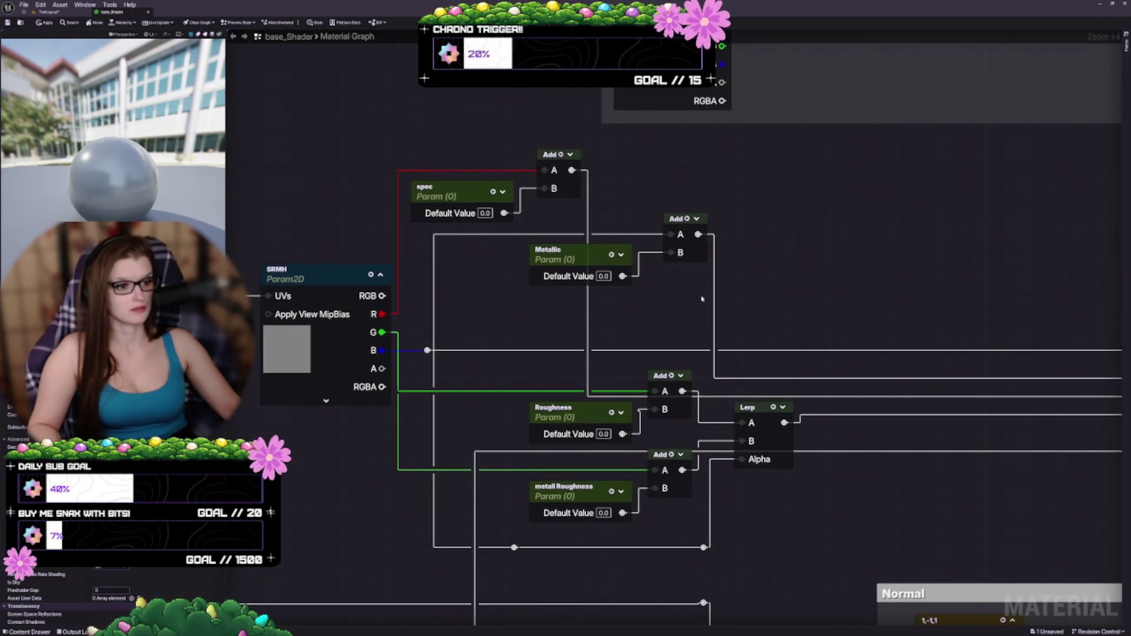
mouse_move(574, 260)
left_mouse_down()
mouse_move(481, 423)
mouse_move(345, 513)
left_mouse_up()
mouse_move(589, 307)
left_mouse_down()
mouse_move(637, 407)
mouse_move(556, 329)
mouse_move(556, 266)
mouse_move(475, 252)
mouse_move(527, 258)
mouse_move(492, 257)
mouse_move(481, 272)
left_mouse_up()
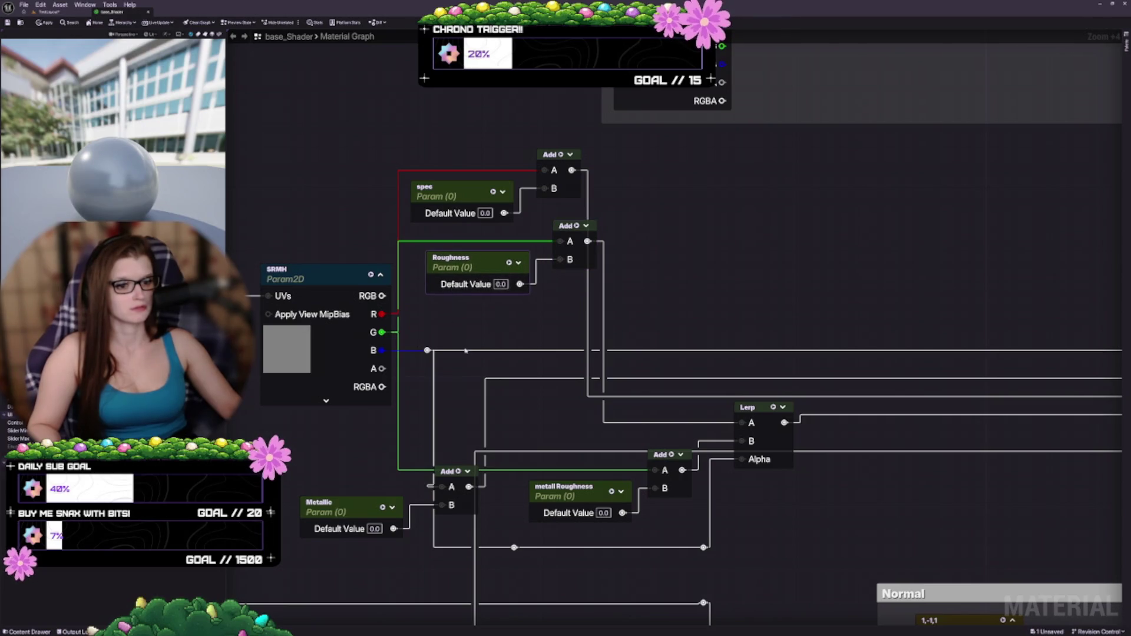
Add a reroute point on the green G wire and position it beside the SRMH node
double_click(411, 241)
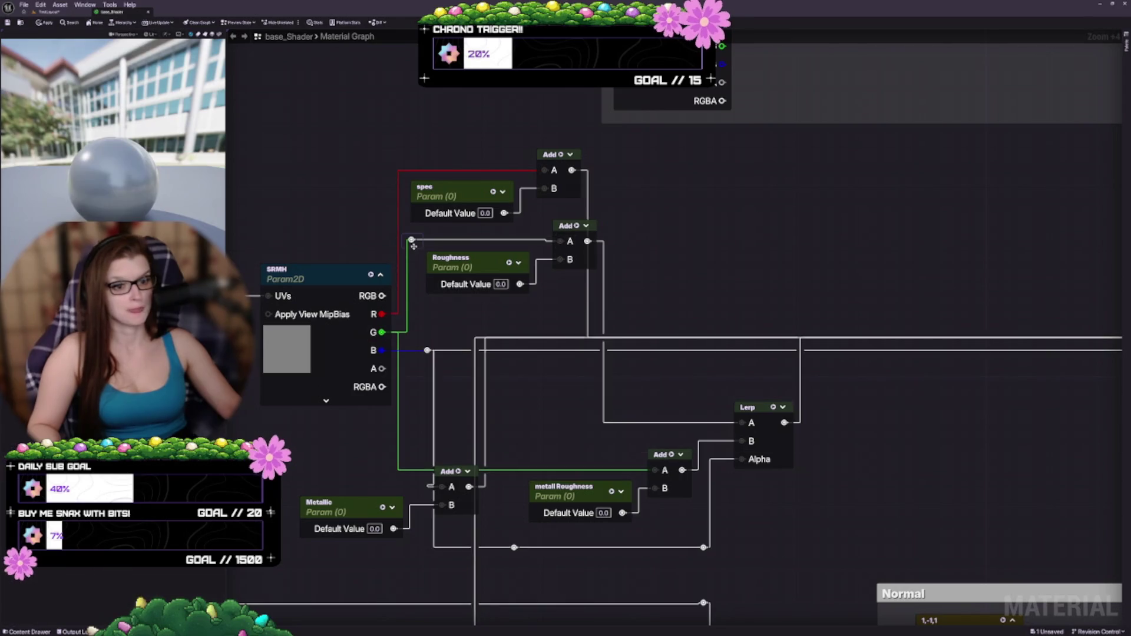
left_click(417, 245)
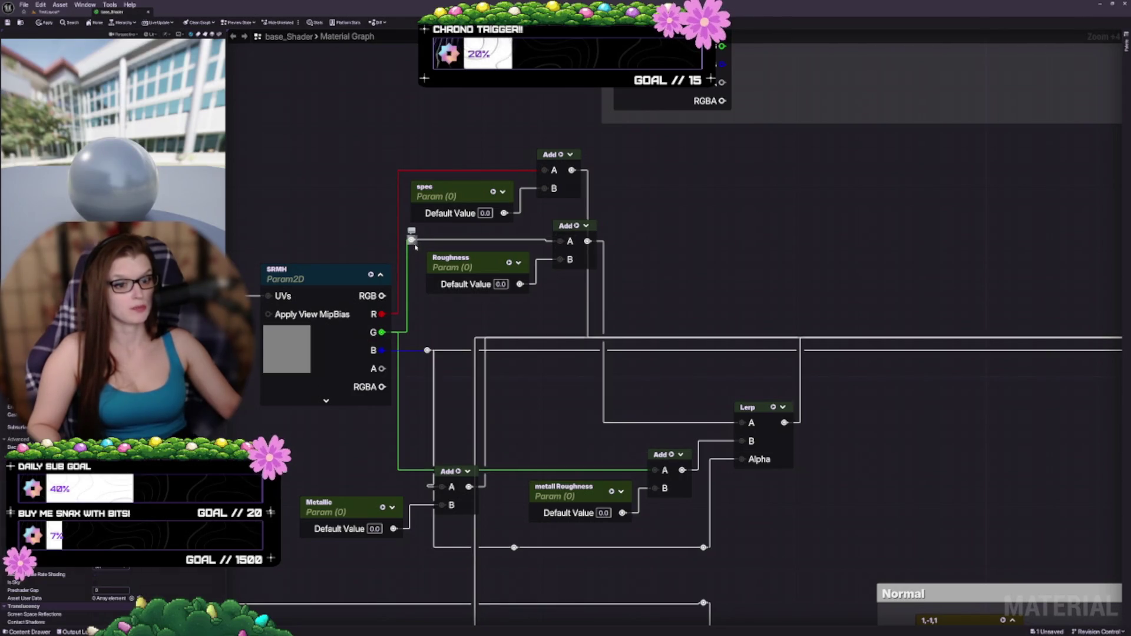
left_click_drag(416, 247, 415, 248)
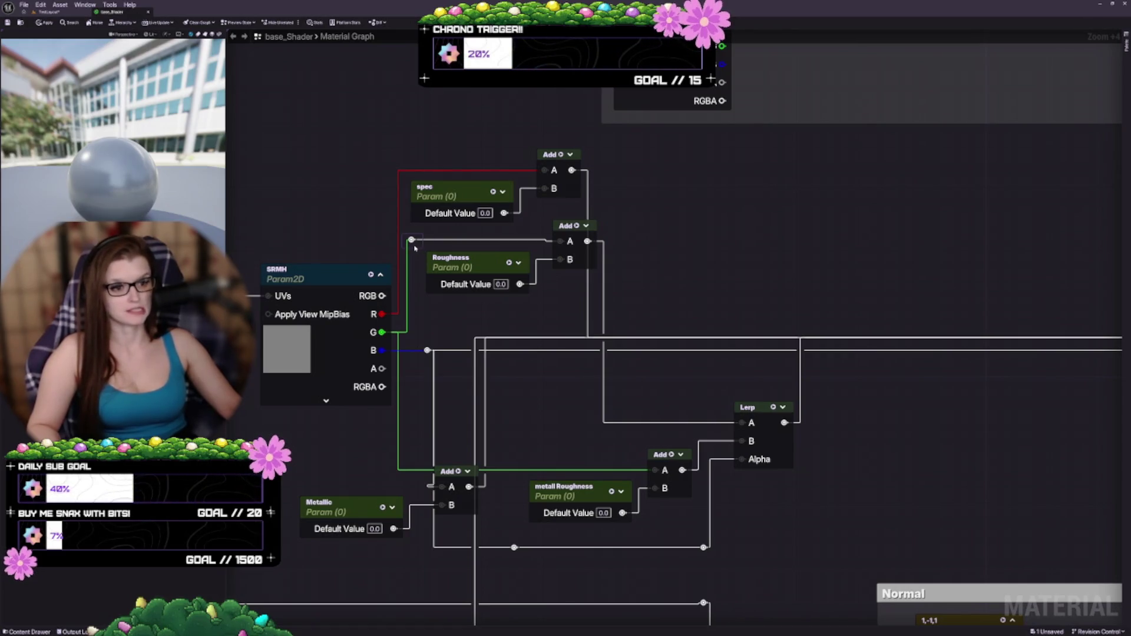
scroll(493, 232, "down", 2)
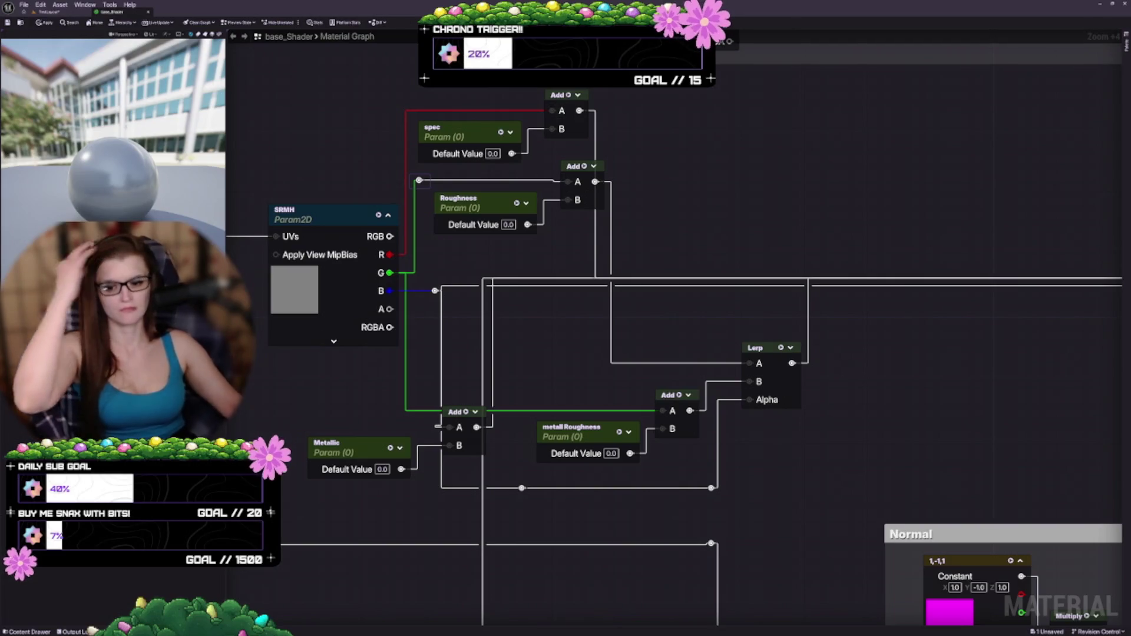
Raise the B-wire reroute points next to SRMH, lift the Add node between them, and align the top reroute
scroll(531, 281, "down", 1)
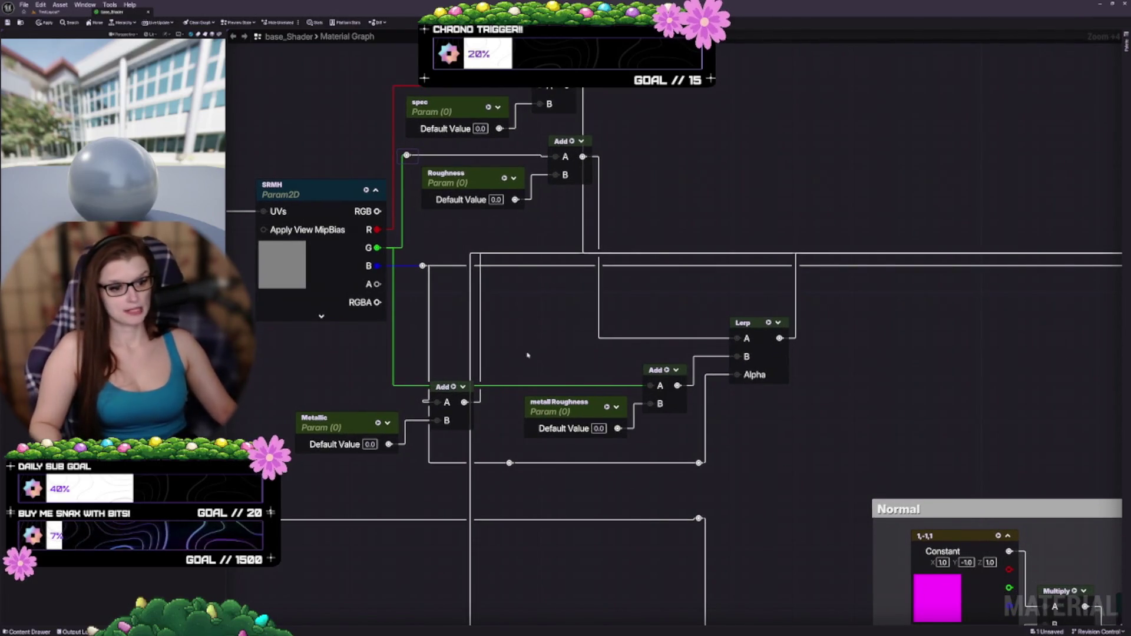
left_click_drag(528, 355, 582, 381)
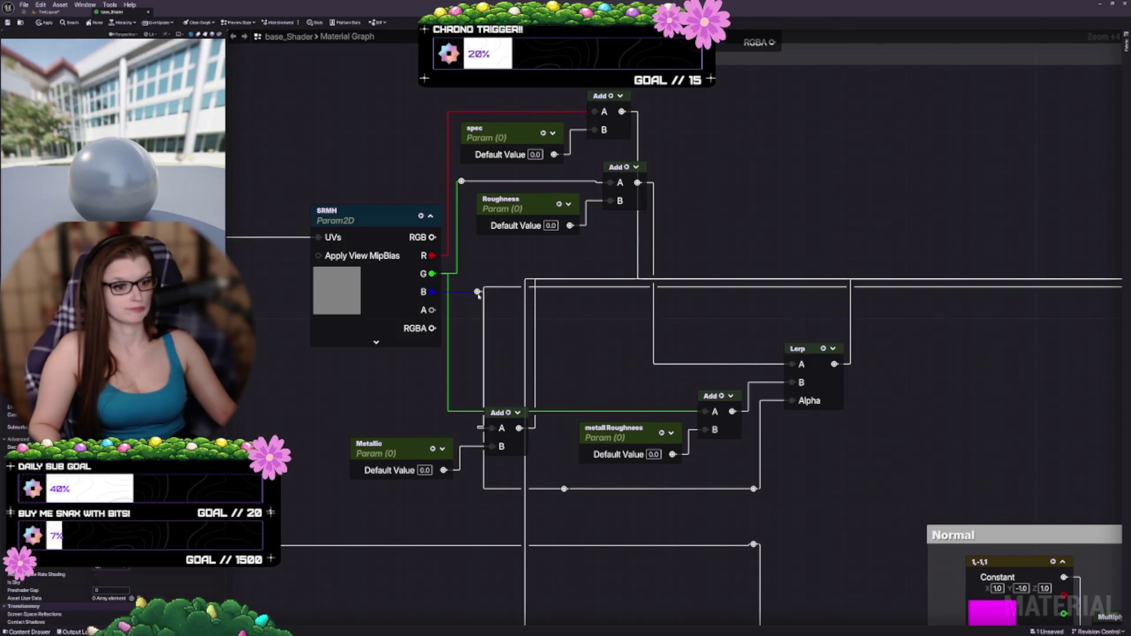
left_click_drag(477, 292, 486, 269)
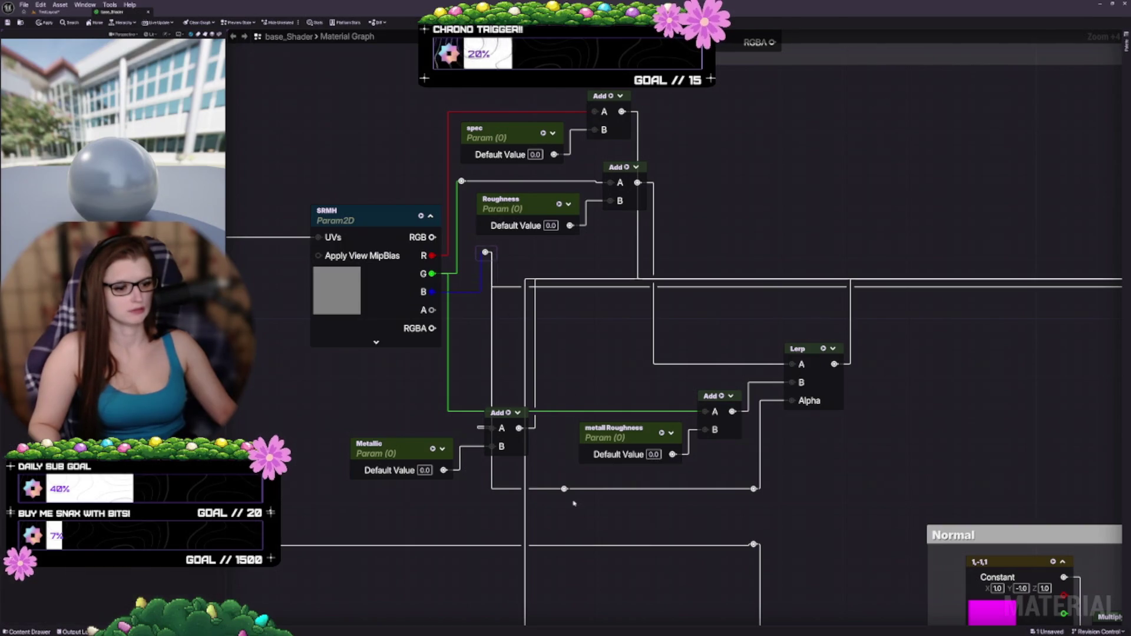
mouse_move(567, 496)
left_mouse_down()
mouse_move(564, 313)
mouse_move(596, 258)
mouse_move(614, 258)
left_mouse_up()
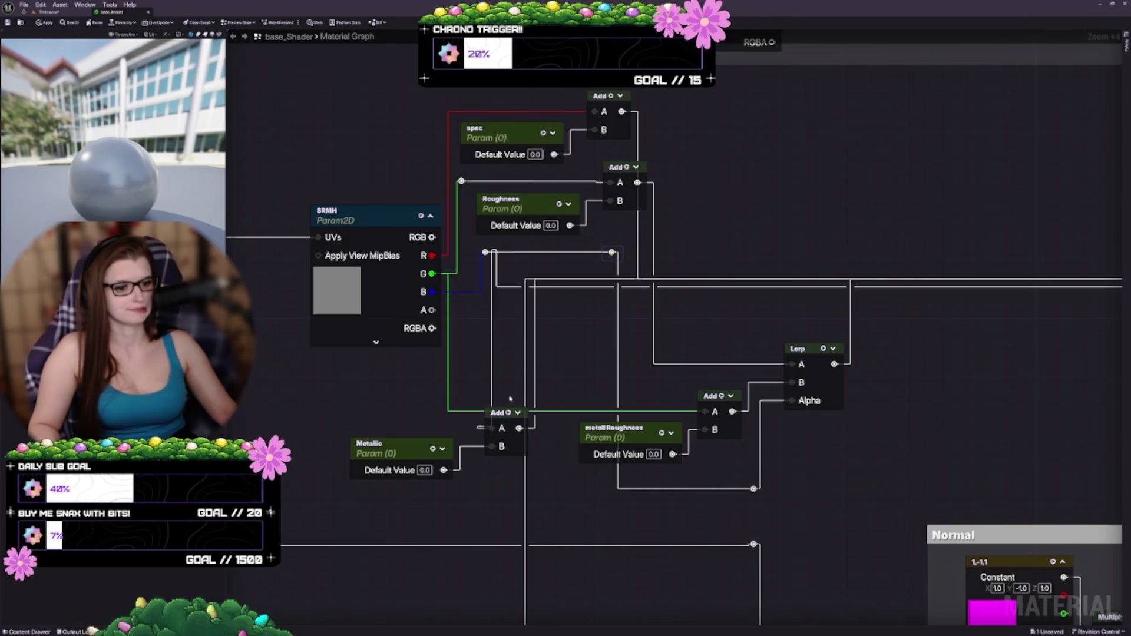
mouse_move(493, 406)
left_mouse_down()
mouse_move(592, 361)
mouse_move(572, 330)
mouse_move(564, 349)
left_mouse_up()
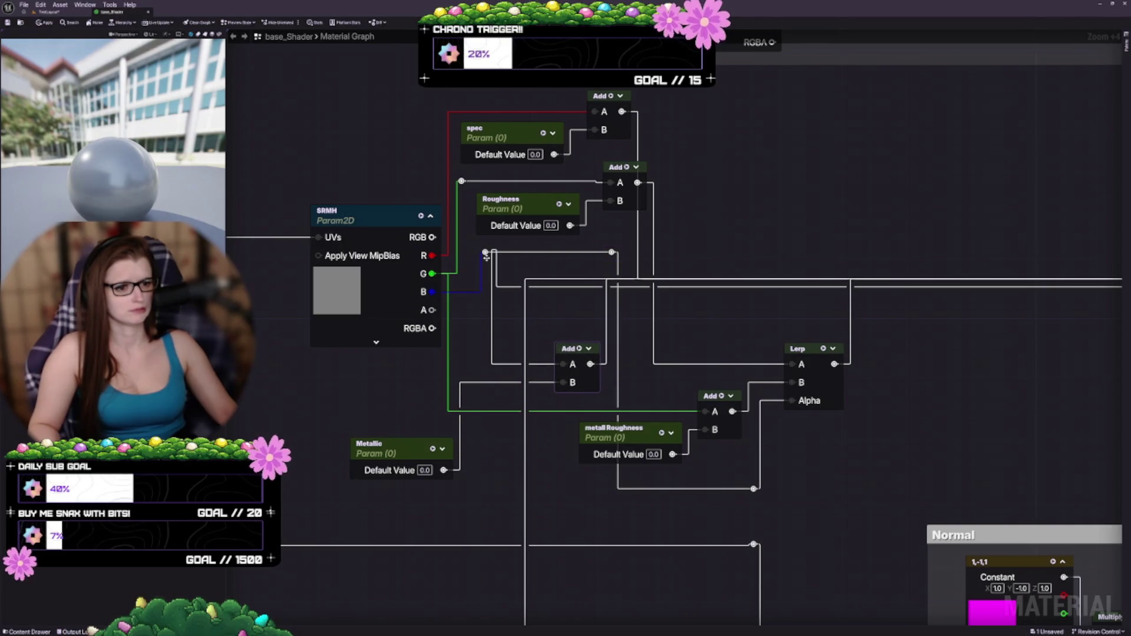
left_click_drag(486, 252, 485, 260)
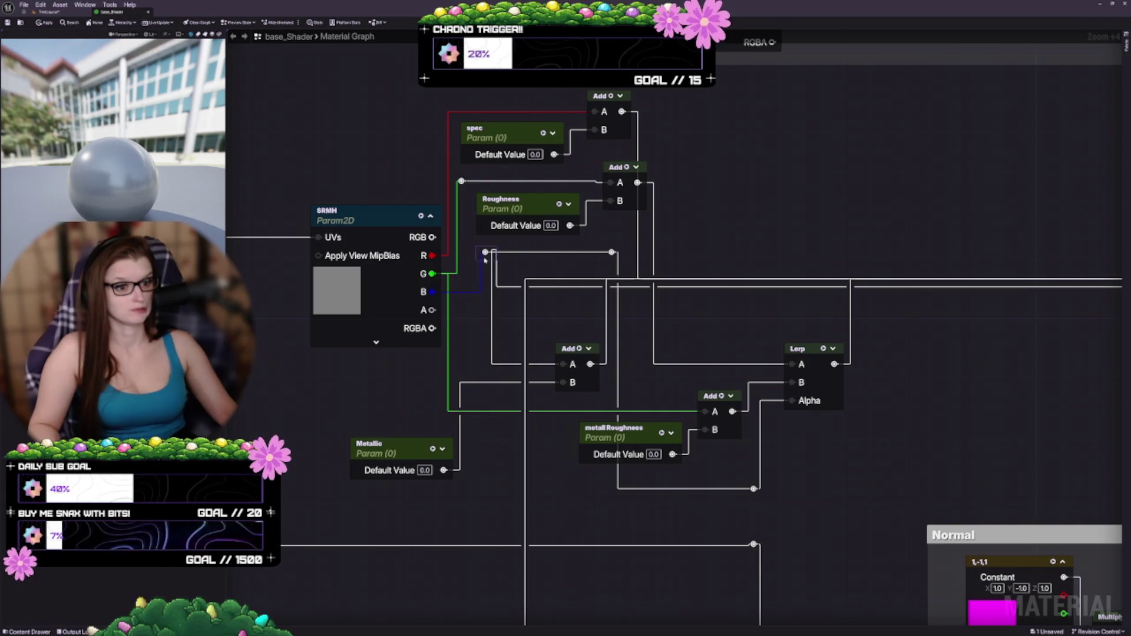
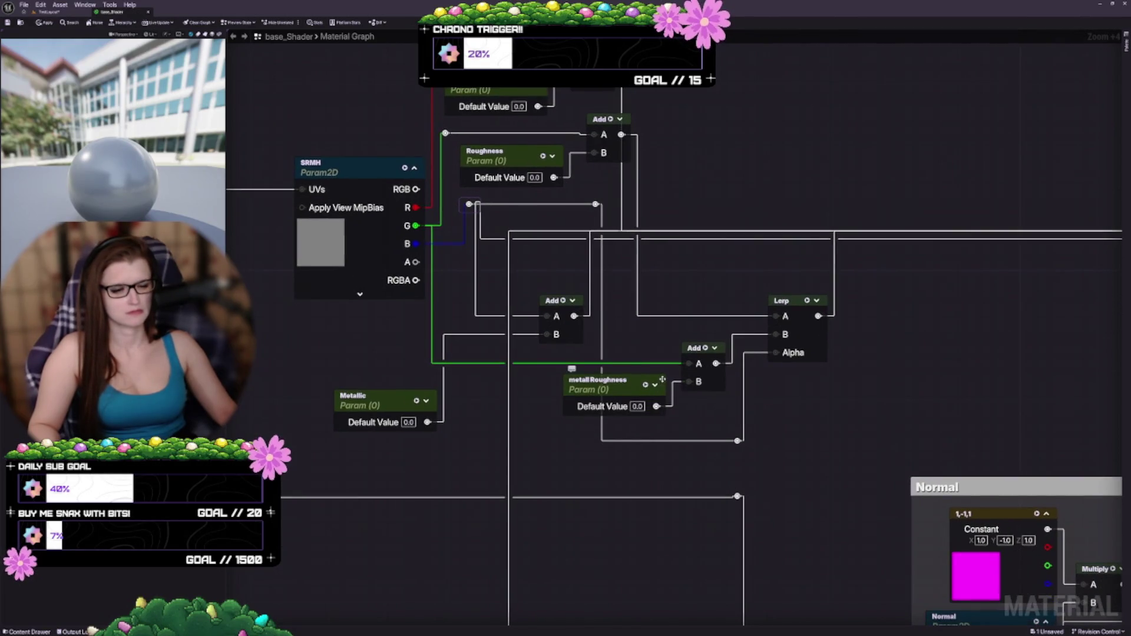
Stack the middle and lower Add nodes and metall Roughness into a compact column beside SRMH
left_click(491, 363)
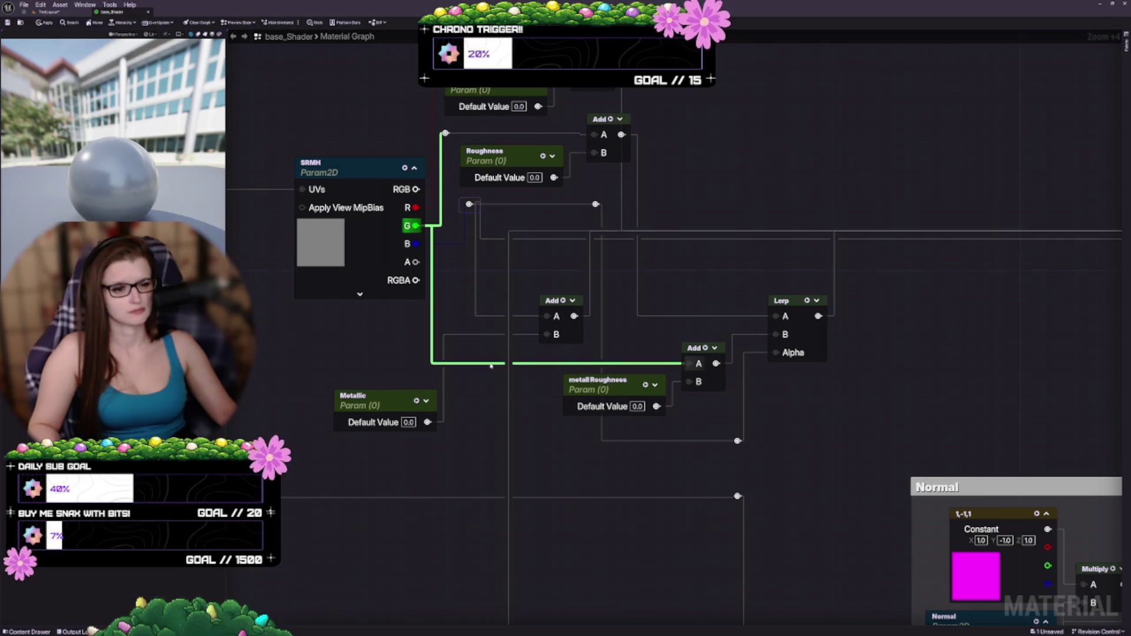
left_click(470, 240)
mouse_move(454, 203)
left_mouse_down()
mouse_move(600, 326)
mouse_move(557, 324)
mouse_move(556, 450)
left_mouse_up()
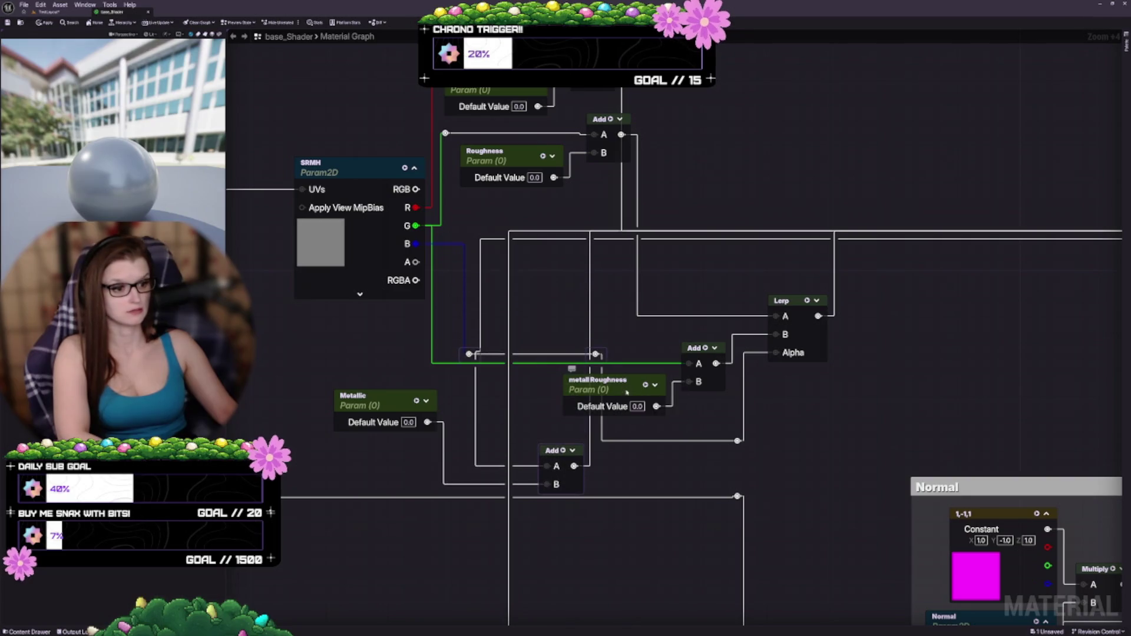
left_click_drag(624, 386, 521, 212)
mouse_move(693, 347)
left_mouse_down()
mouse_move(630, 213)
mouse_move(600, 183)
left_mouse_up()
left_click_drag(618, 255, 625, 334)
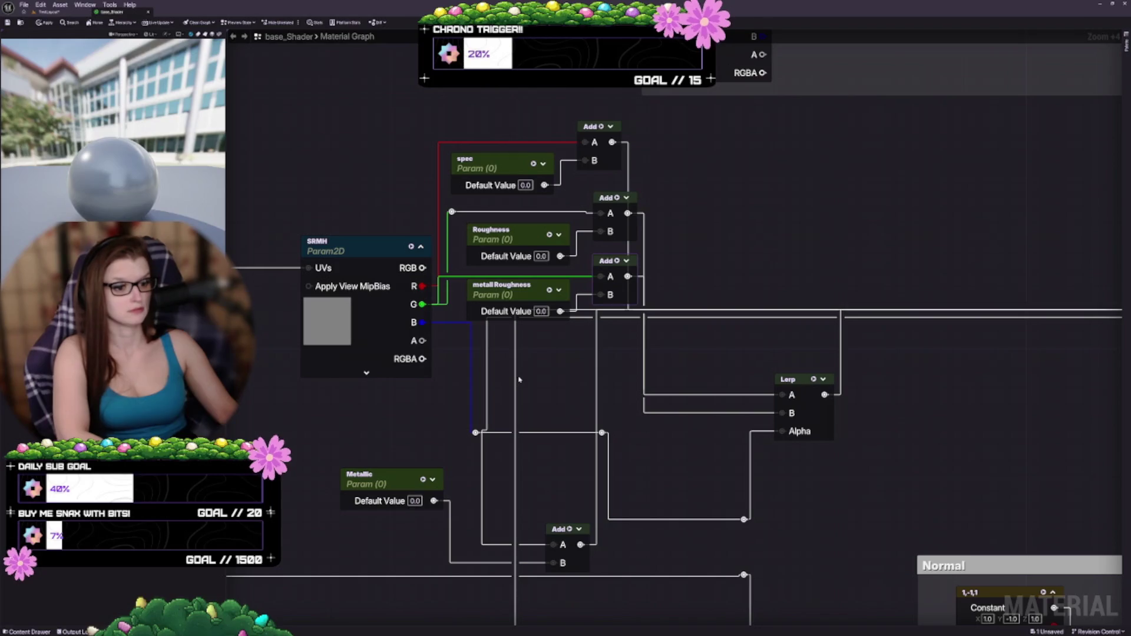
Move the reroute point near the base_Shader output higher along its wire
scroll(583, 302, "down", 2)
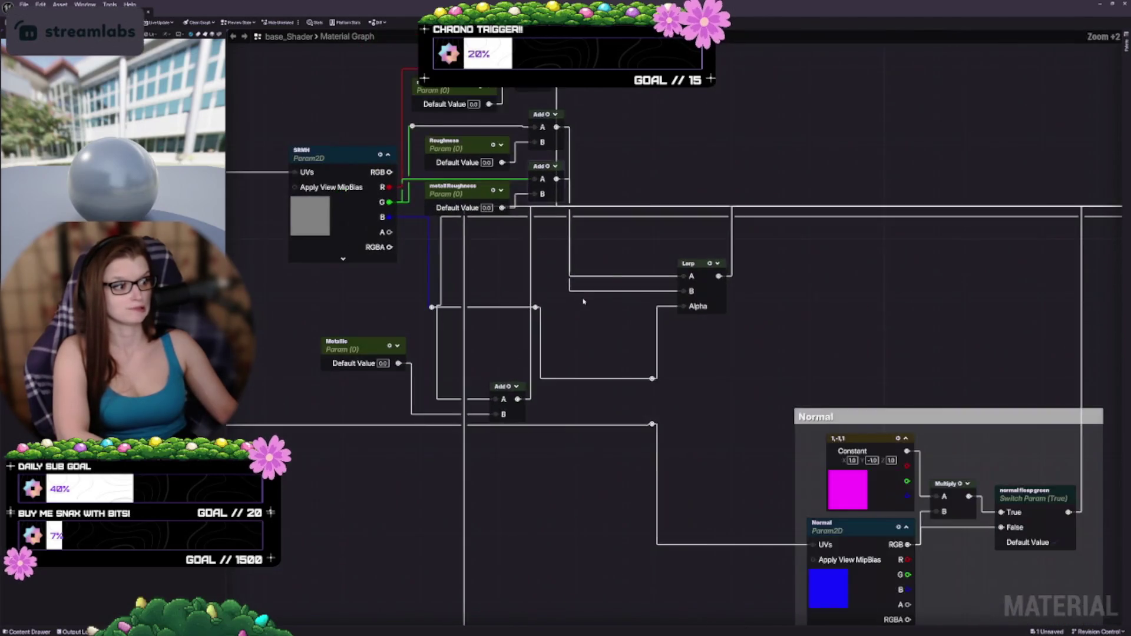
scroll(584, 302, "down", 3)
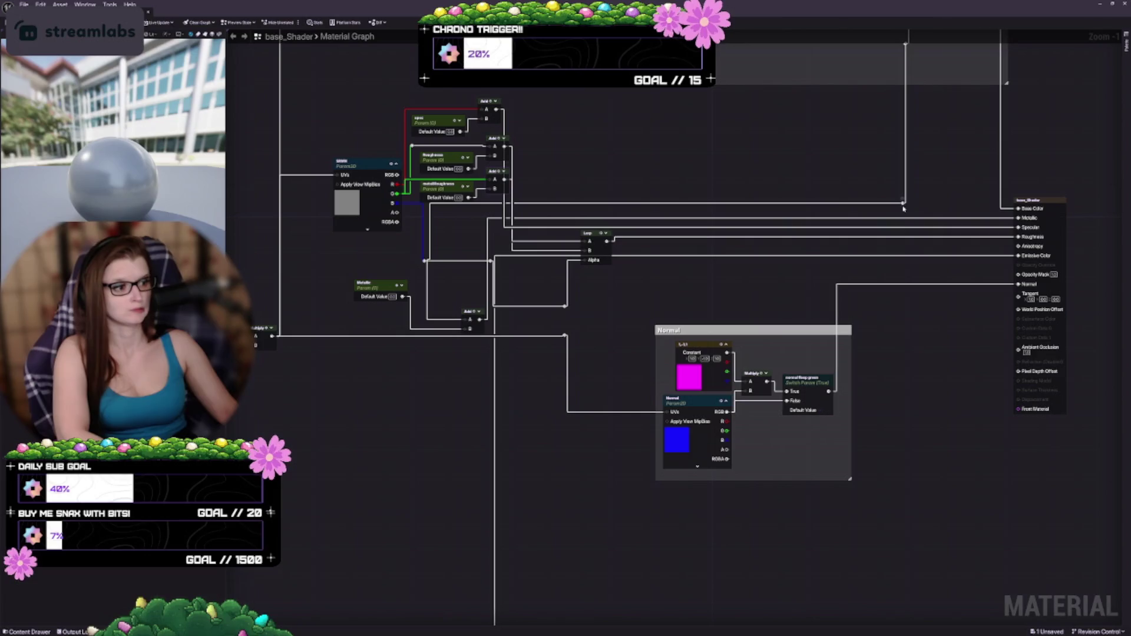
mouse_move(903, 206)
left_mouse_down()
mouse_move(902, 272)
mouse_move(876, 238)
left_mouse_up()
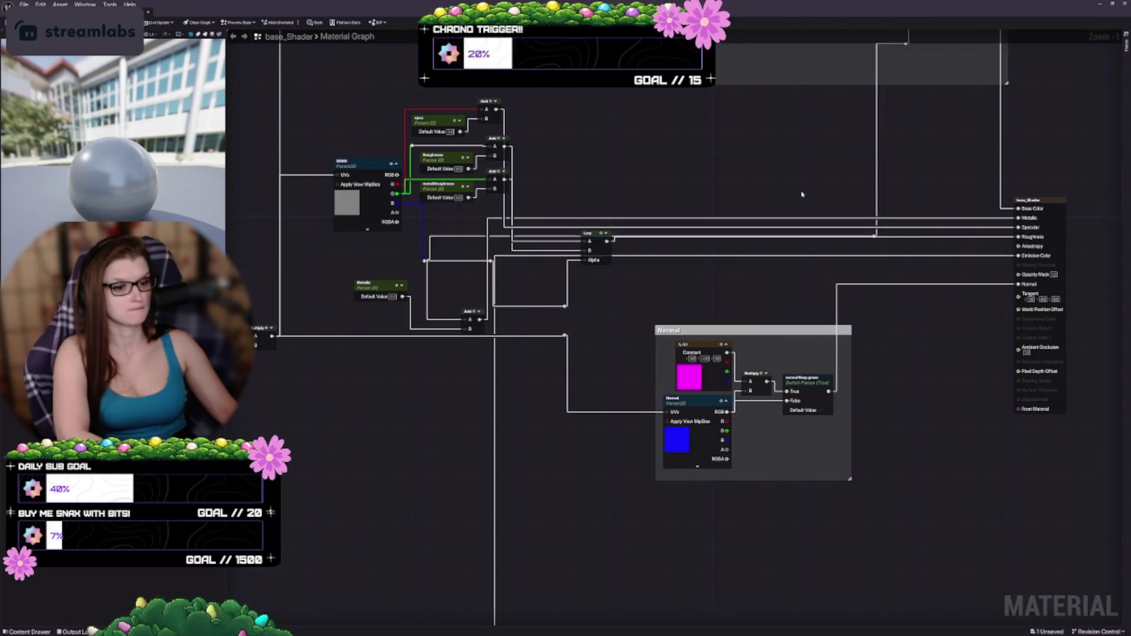
left_click_drag(802, 195, 828, 195)
Save base_Shader with Ctrl+S to apply the edits, then zoom back in on SRMH
key("Delete")
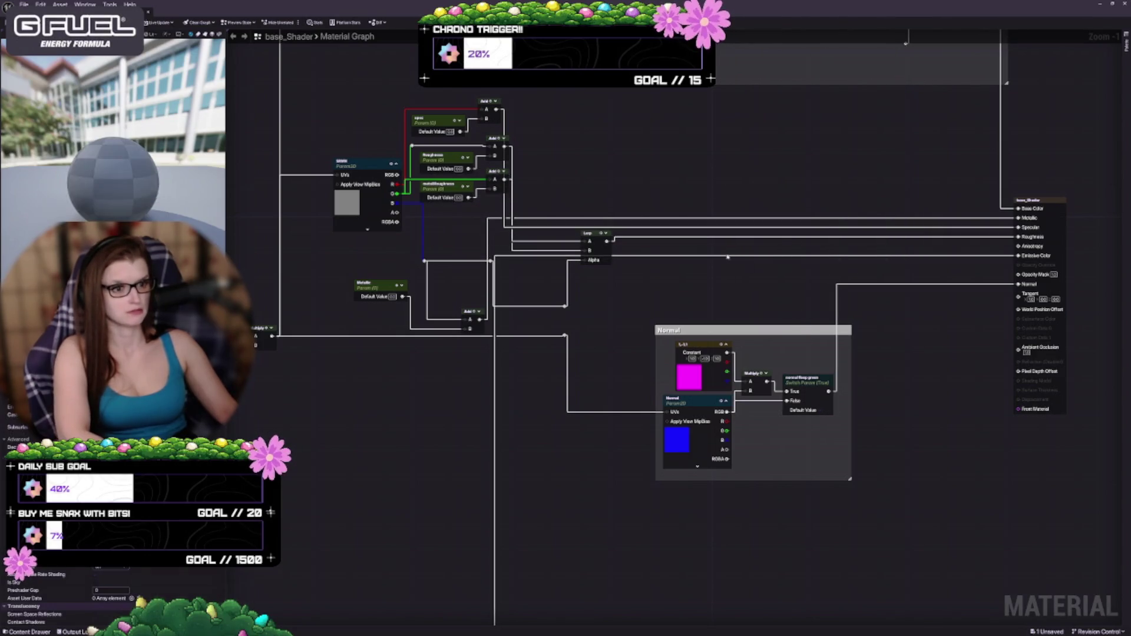
key("ctrl+s")
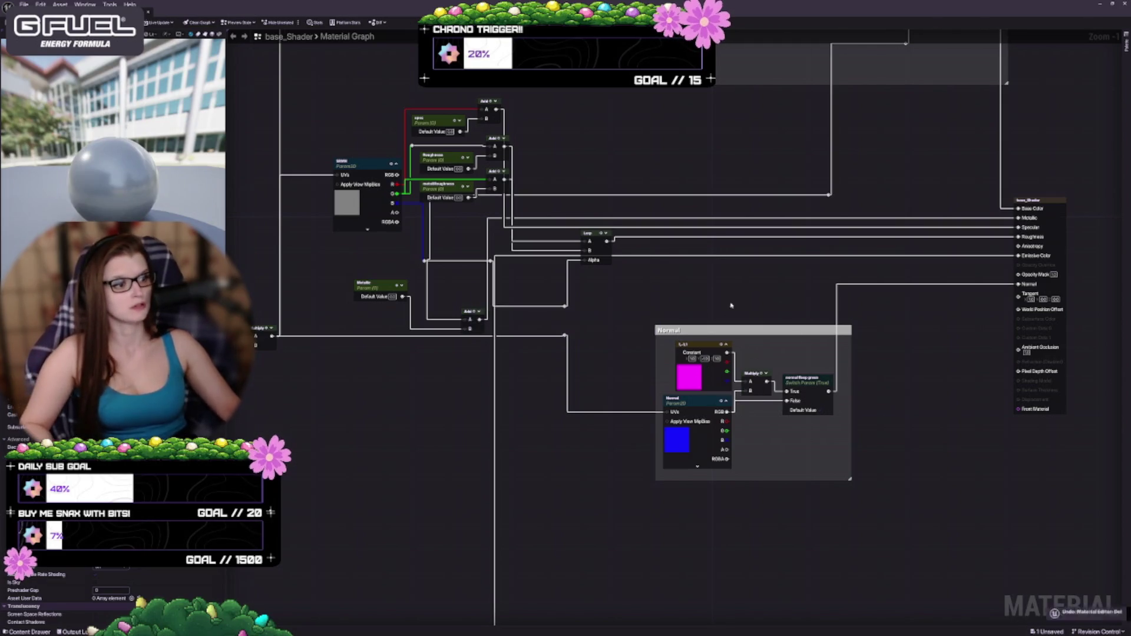
mouse_move(363, 197)
left_mouse_down()
mouse_move(395, 272)
mouse_move(516, 322)
mouse_move(434, 296)
left_mouse_up()
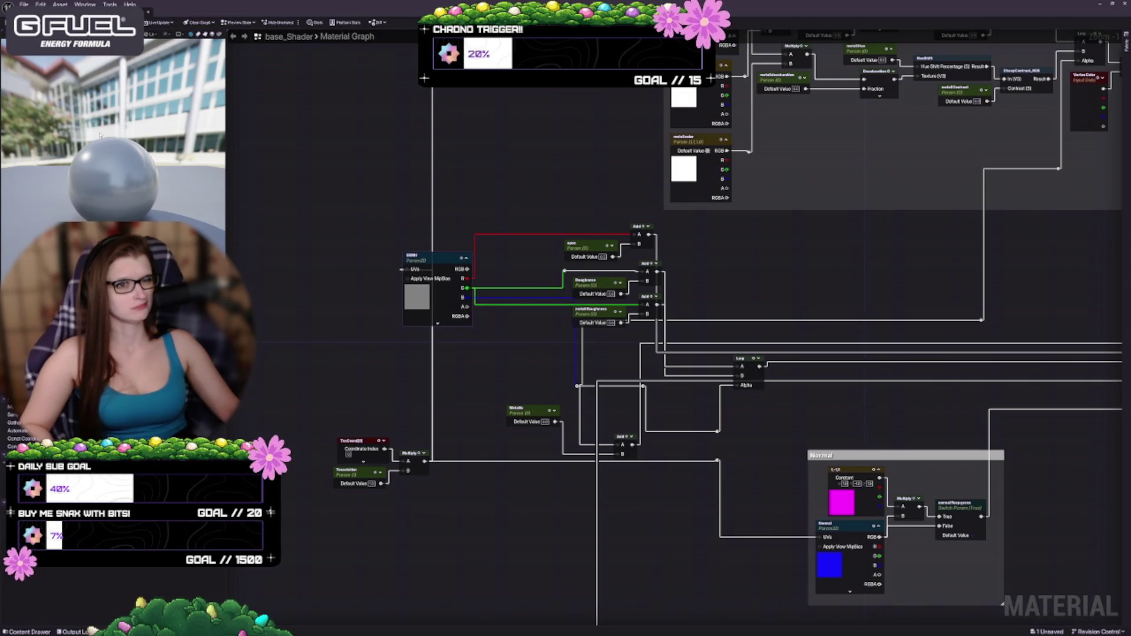
scroll(718, 317, "up", 1)
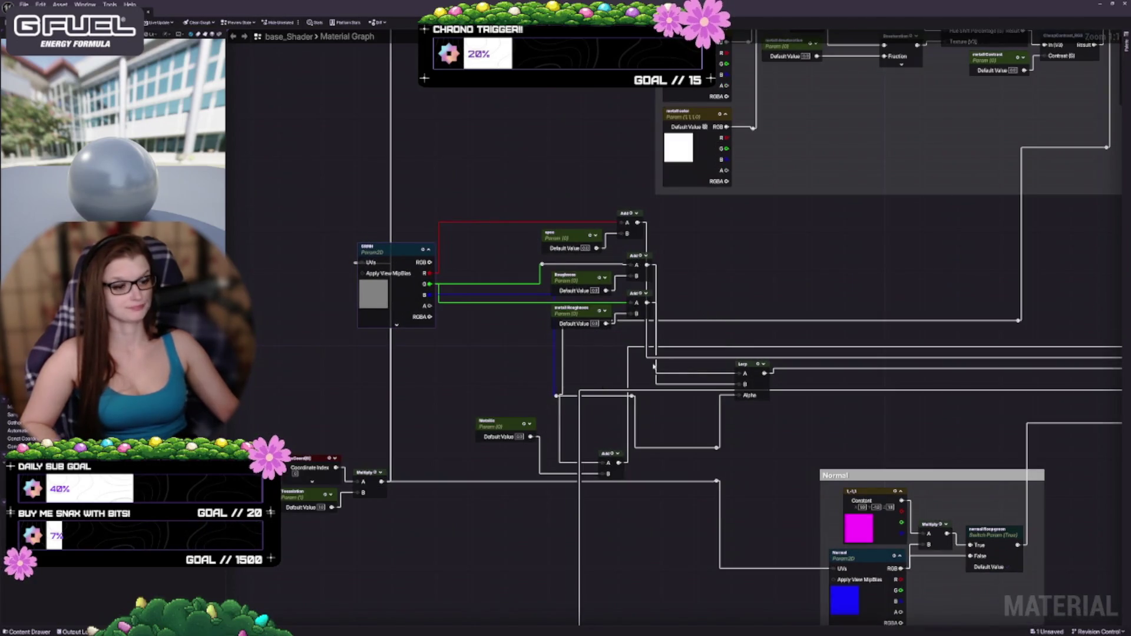
scroll(654, 367, "up", 6)
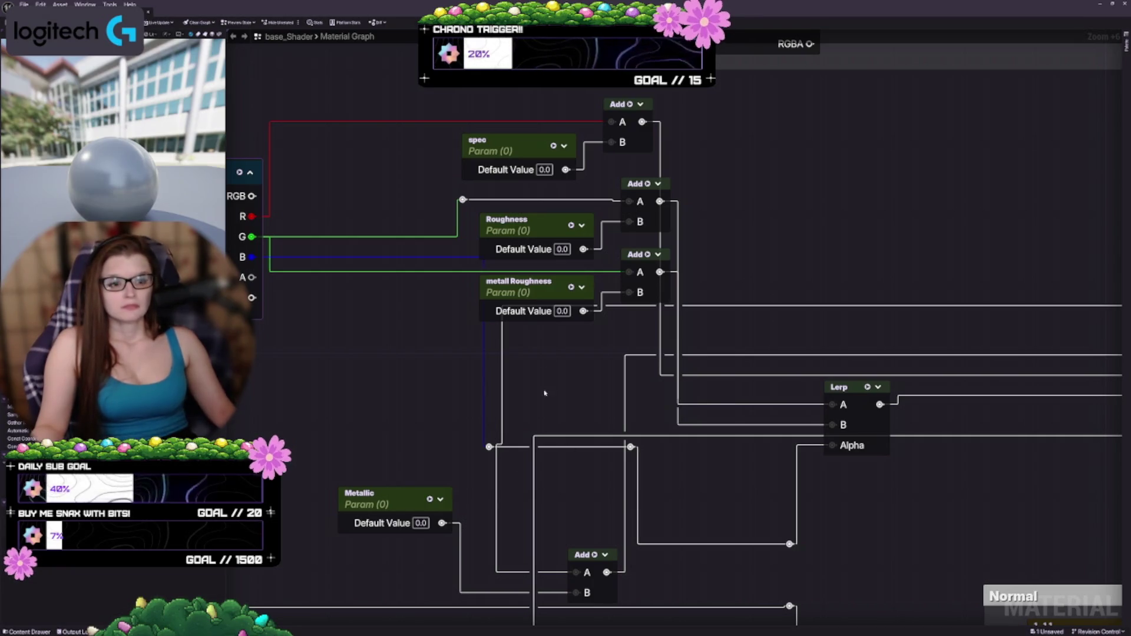
Move the Lerp node up beside the Add nodes and shift the Add input reroute left
left_click_drag(492, 425, 500, 307)
scroll(500, 307, "down", 5)
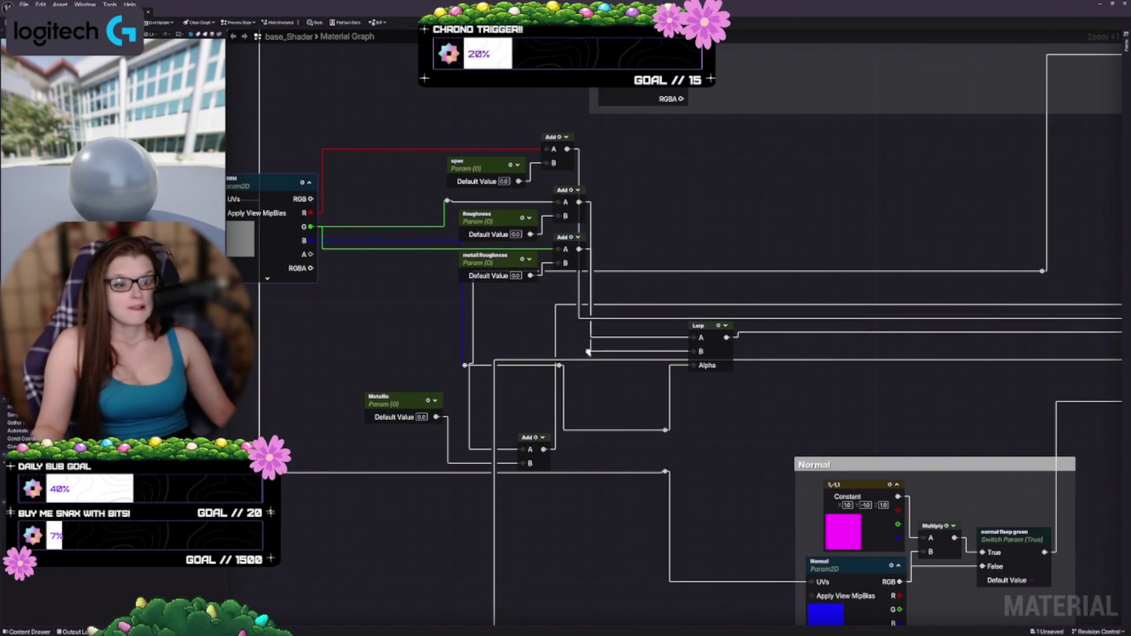
scroll(658, 239, "up", 4)
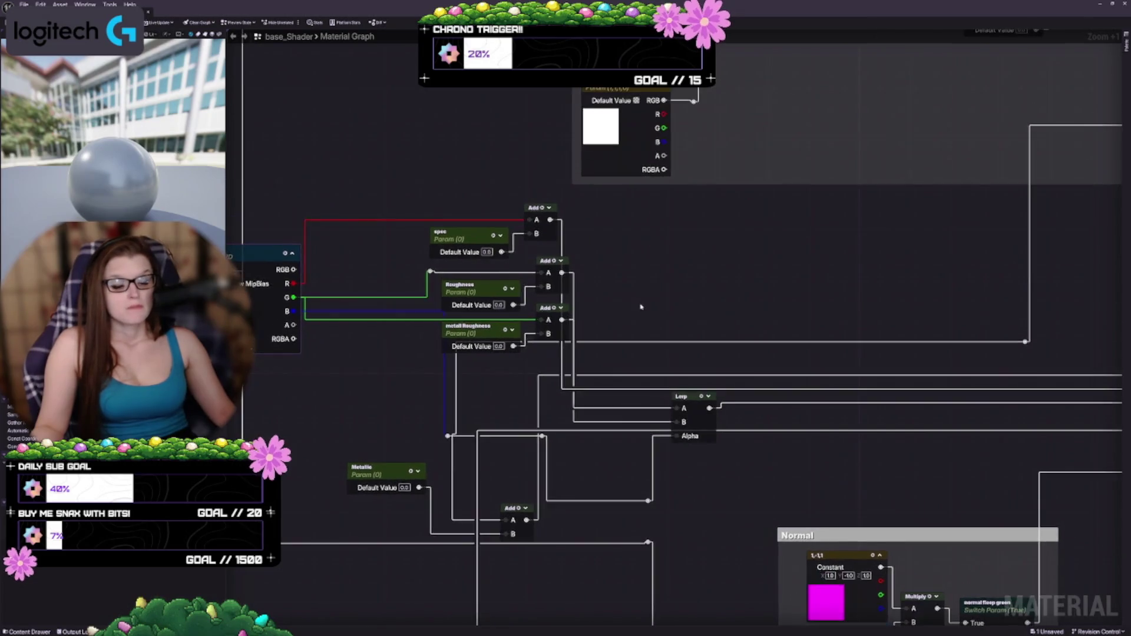
mouse_move(713, 474)
left_mouse_down()
mouse_move(674, 438)
mouse_move(656, 252)
mouse_move(663, 292)
mouse_move(649, 303)
mouse_move(602, 301)
mouse_move(763, 276)
left_mouse_up()
mouse_move(537, 411)
left_mouse_down()
mouse_move(633, 305)
mouse_move(688, 384)
left_mouse_up()
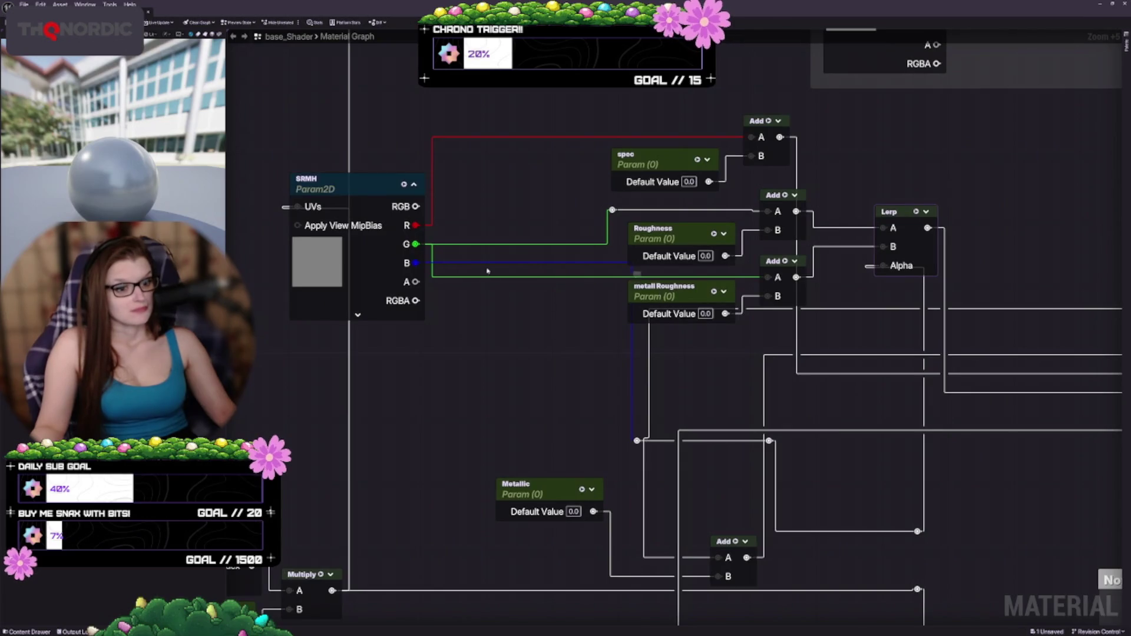
mouse_move(613, 215)
left_mouse_down()
mouse_move(460, 248)
mouse_move(622, 283)
mouse_move(767, 277)
left_mouse_up()
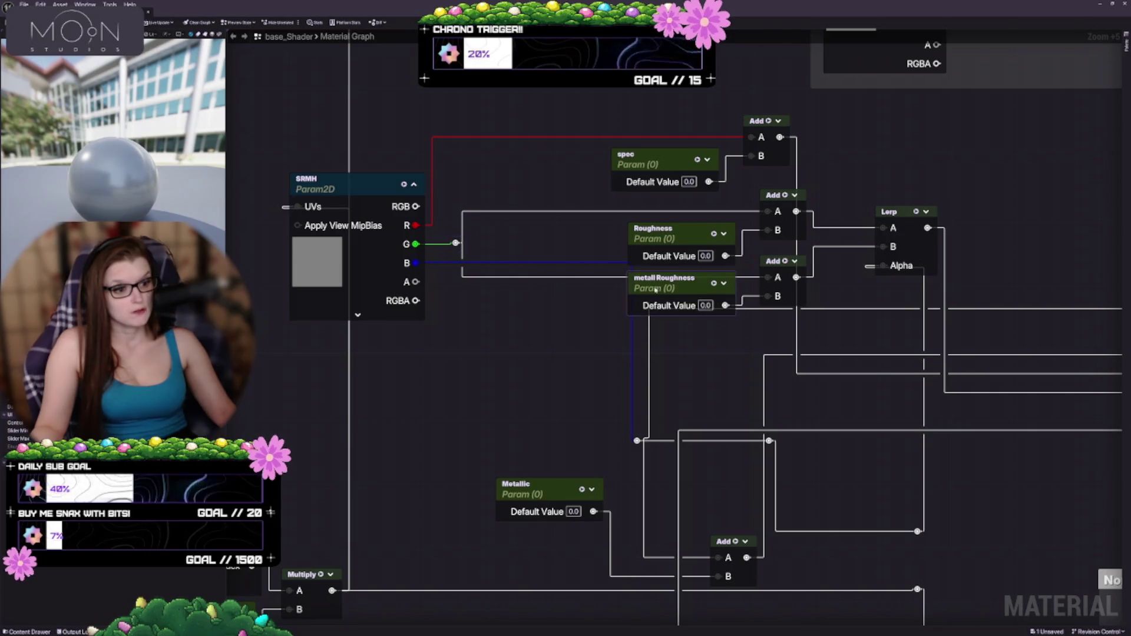
Add reroute points on the Lerp input wire and the Lerp output wire, positioned beside the Lerp
mouse_move(721, 326)
left_mouse_down()
mouse_move(624, 323)
mouse_move(571, 299)
left_mouse_up()
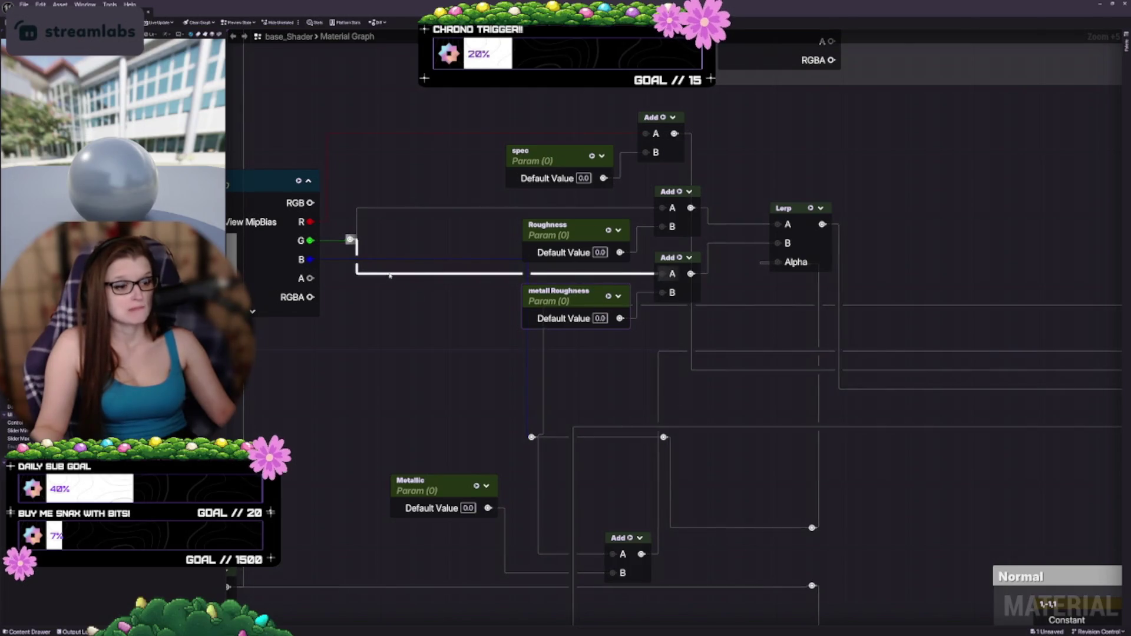
mouse_move(782, 259)
left_mouse_down()
mouse_move(783, 208)
mouse_move(730, 224)
mouse_move(598, 375)
left_mouse_up()
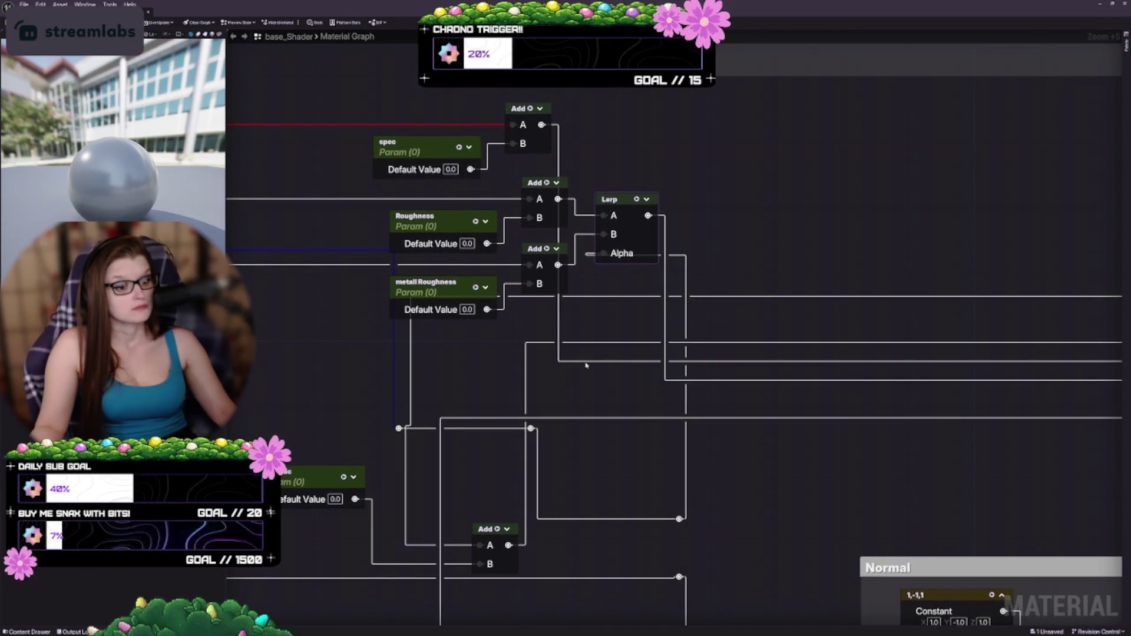
double_click(581, 360)
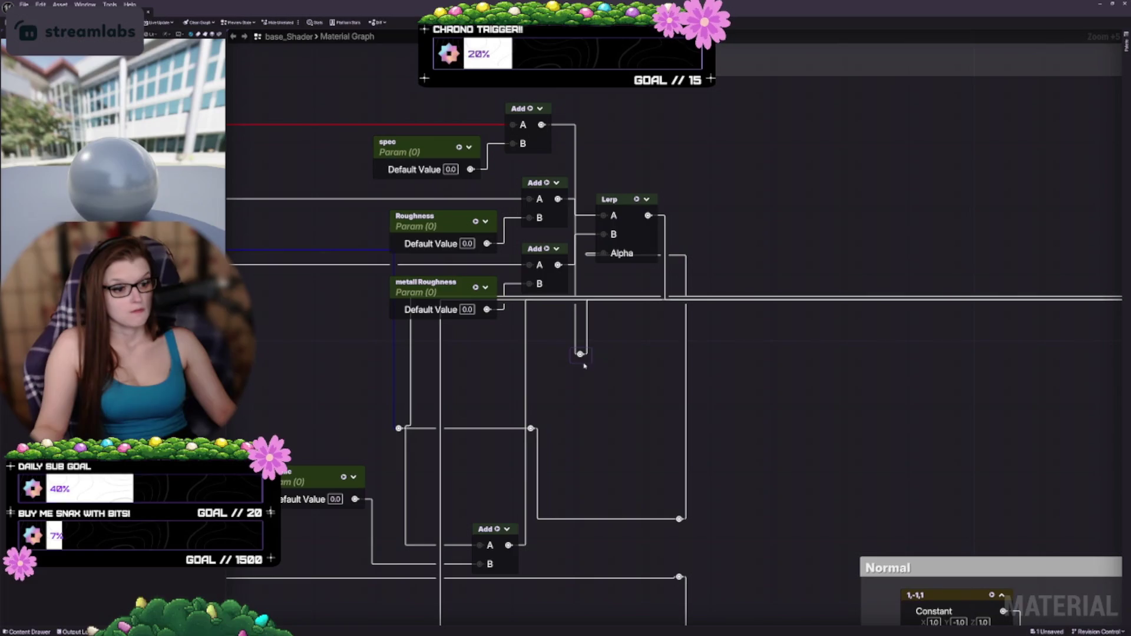
mouse_move(582, 355)
left_mouse_down()
mouse_move(617, 127)
mouse_move(720, 130)
left_mouse_up()
mouse_move(718, 331)
left_mouse_down()
mouse_move(808, 307)
mouse_move(822, 274)
left_mouse_up()
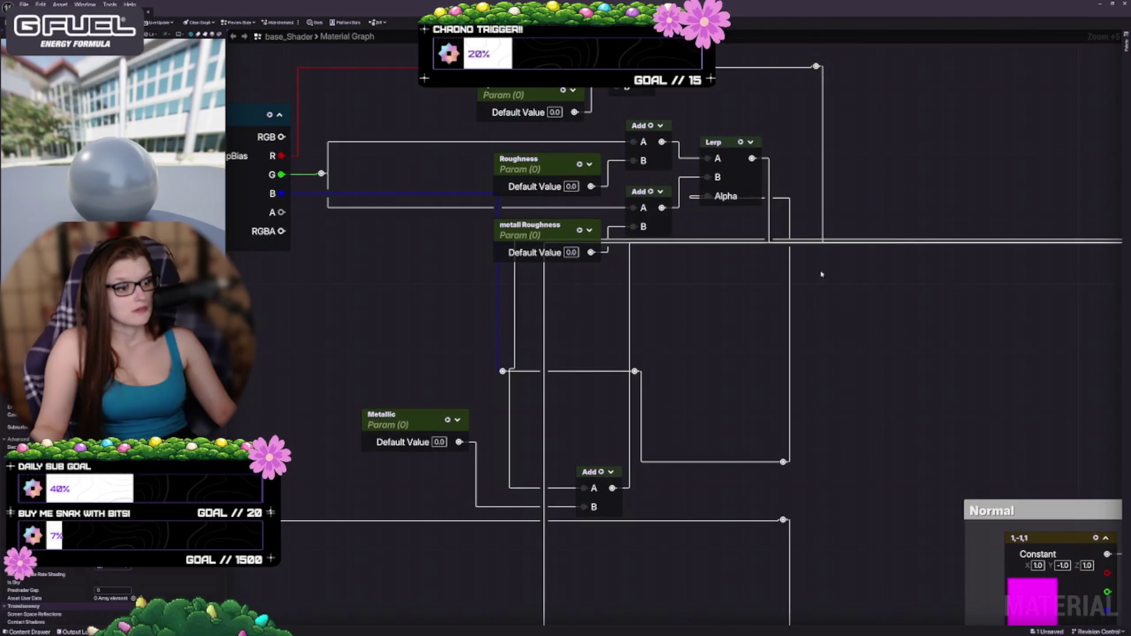
double_click(766, 224)
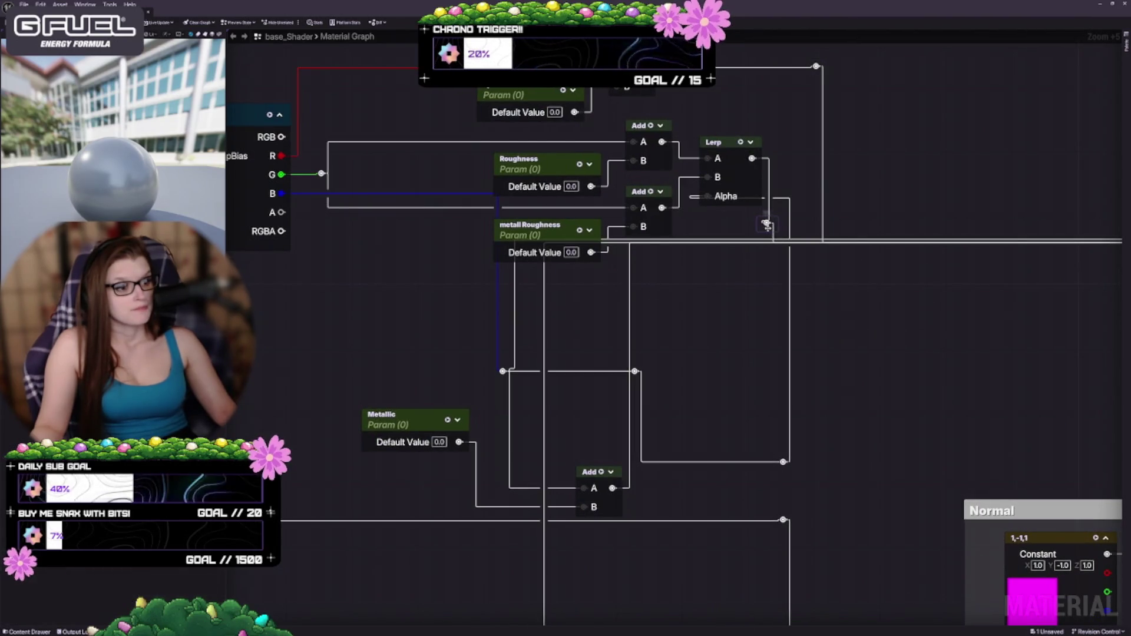
left_click_drag(767, 224, 783, 206)
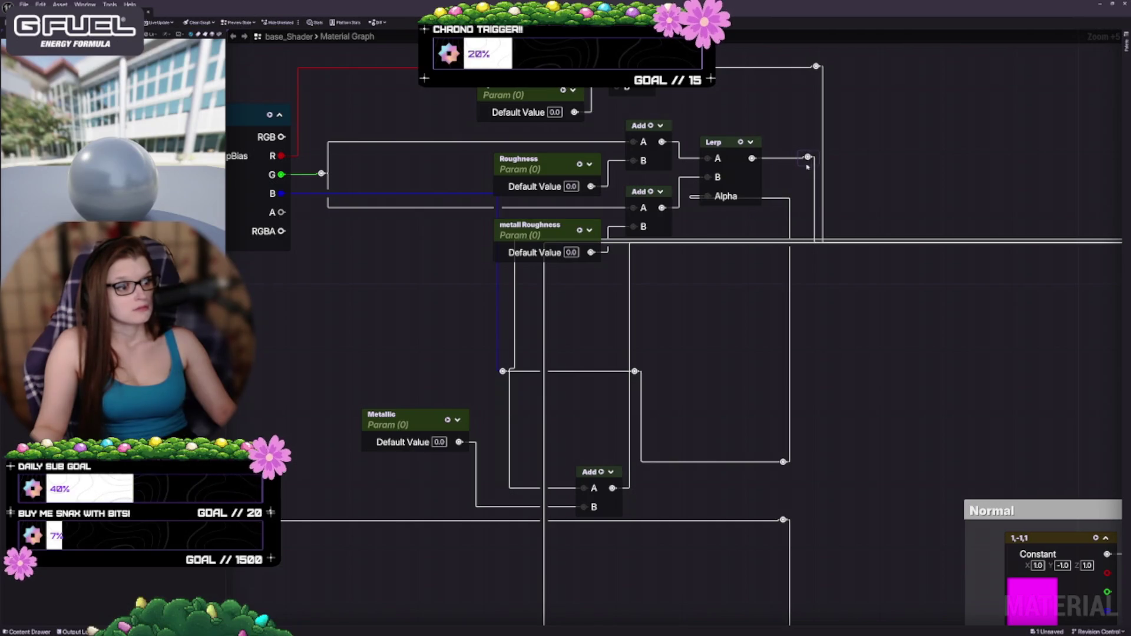
Nudge the Lerp node right and realign the reroute point on its Alpha wire
left_click_drag(831, 358, 677, 341)
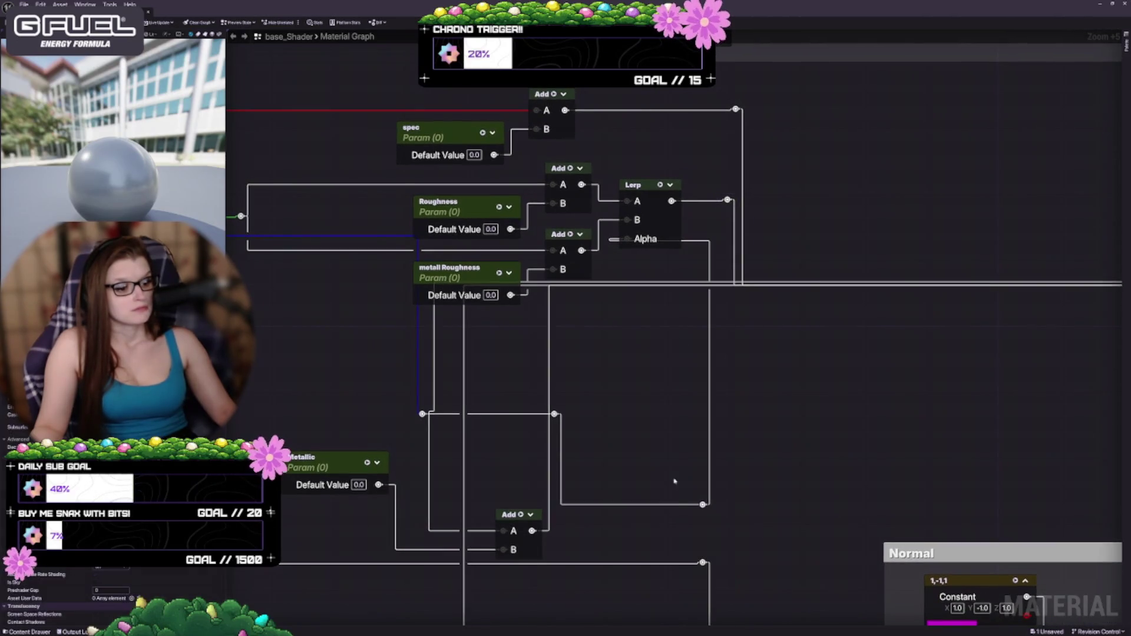
mouse_move(675, 480)
left_mouse_down()
mouse_move(780, 518)
mouse_move(815, 505)
mouse_move(642, 323)
mouse_move(693, 319)
left_mouse_up()
left_click_drag(755, 211, 771, 211)
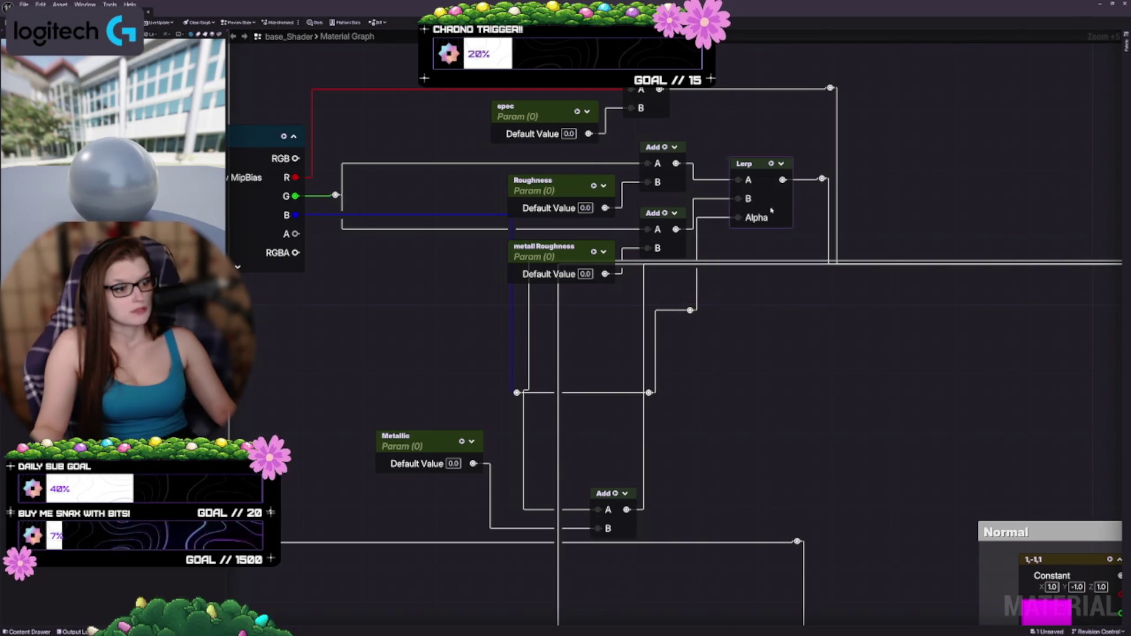
left_click(673, 336)
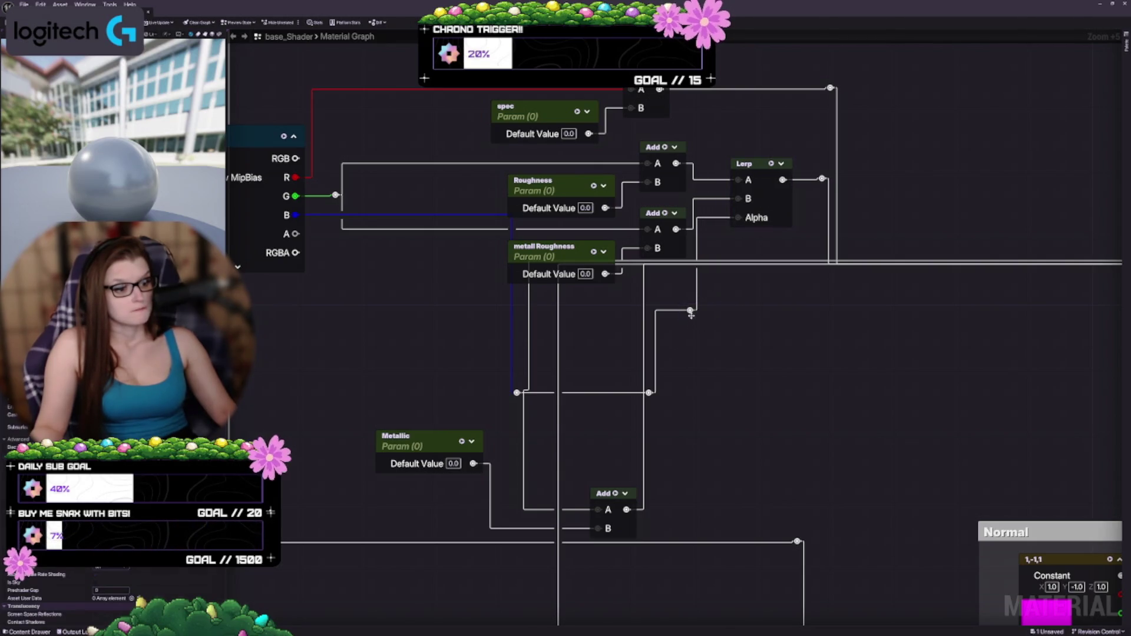
left_click_drag(691, 315, 702, 316)
mouse_move(708, 376)
left_mouse_down()
mouse_move(743, 378)
mouse_move(734, 387)
mouse_move(777, 370)
left_mouse_up()
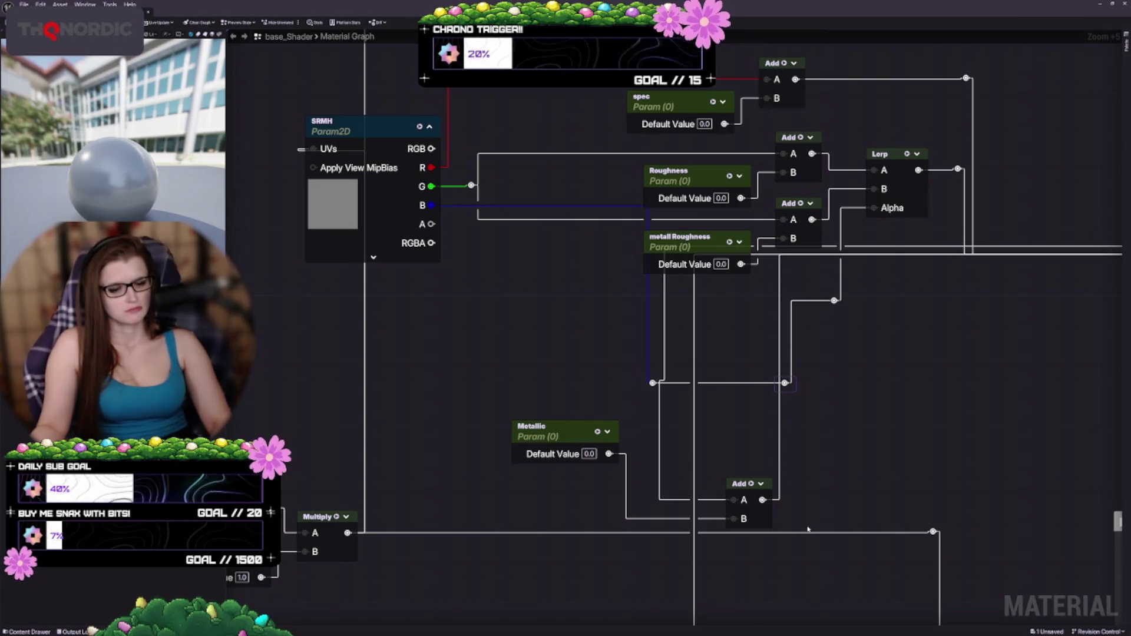
left_click_drag(846, 456, 763, 354)
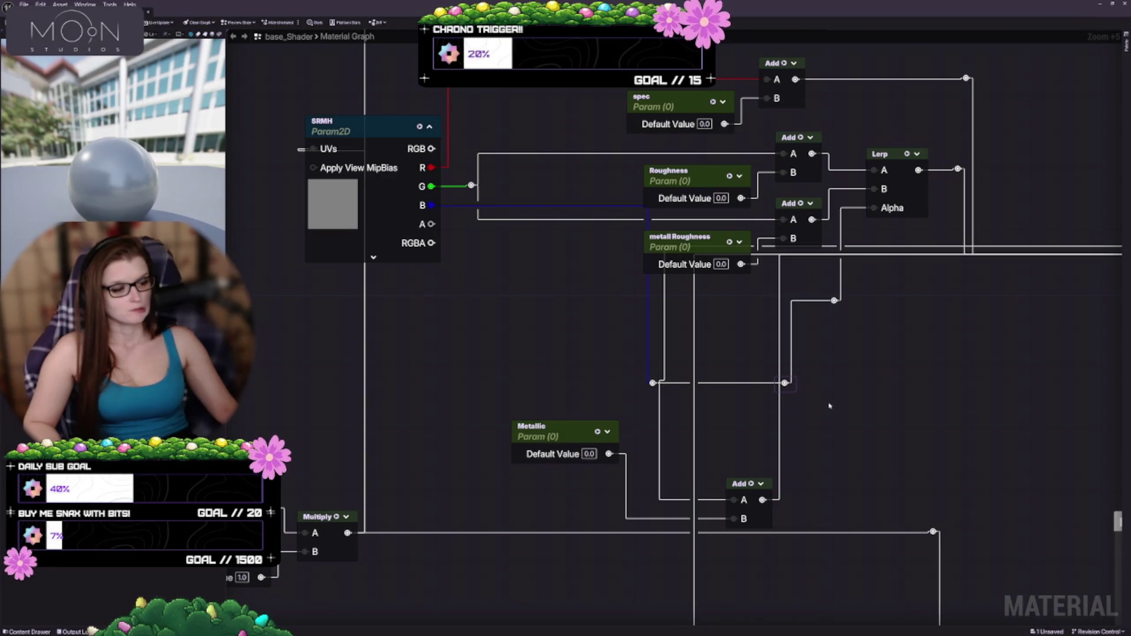
scroll(829, 406, "down", 1)
Move the blue-wire reroute point left and link its wire to the other reroute point
right_click(788, 374)
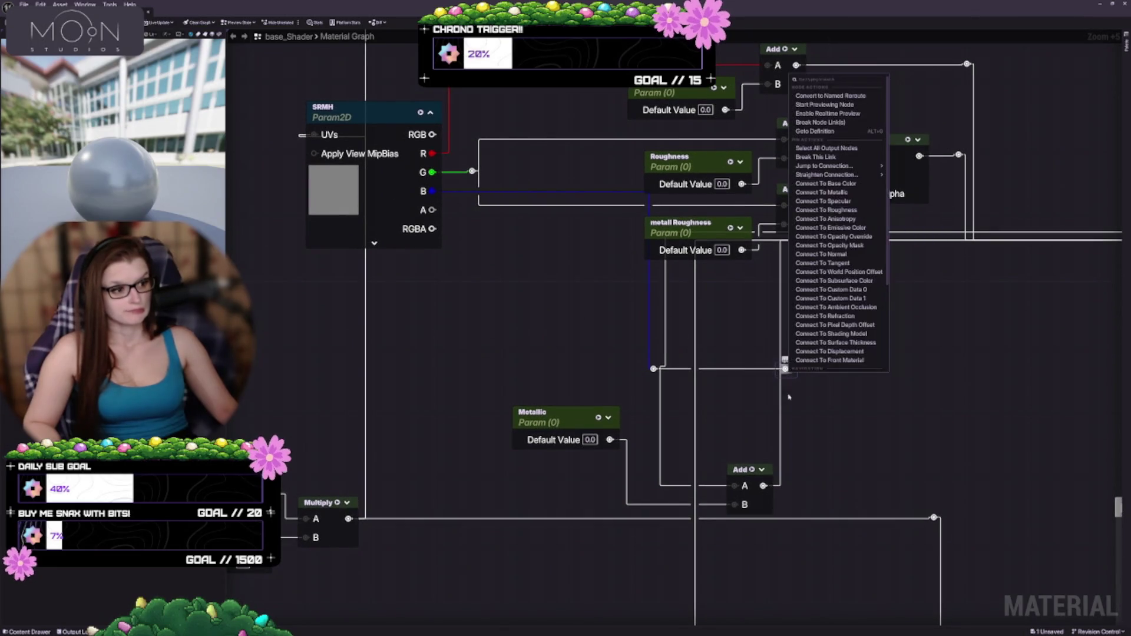
left_click(824, 507)
scroll(837, 387, "up", 4)
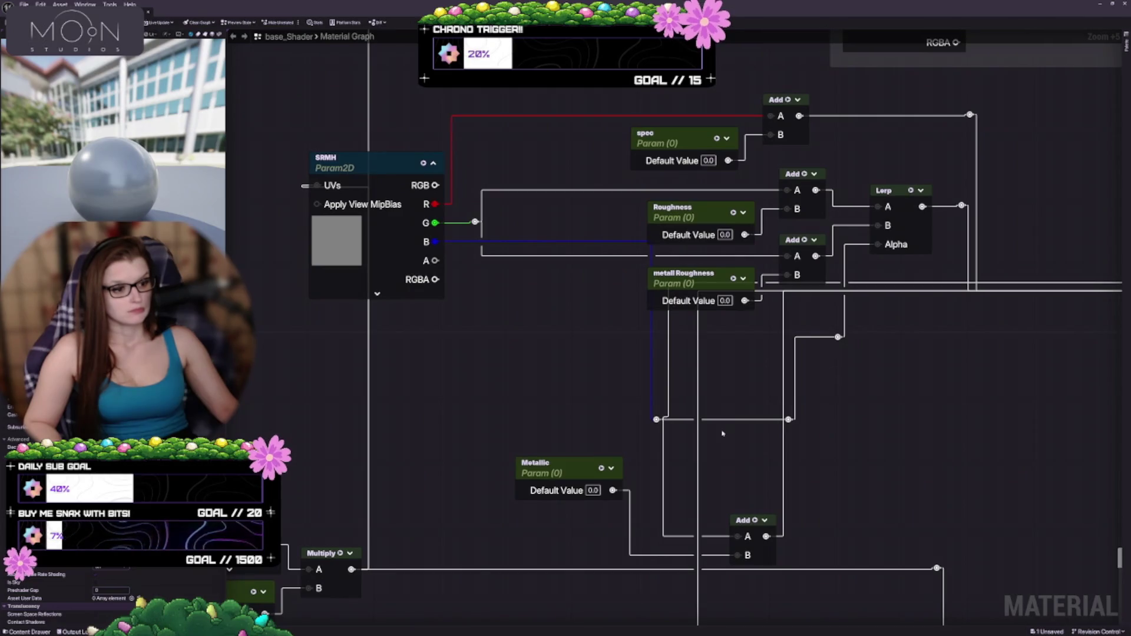
left_click_drag(654, 425, 463, 398)
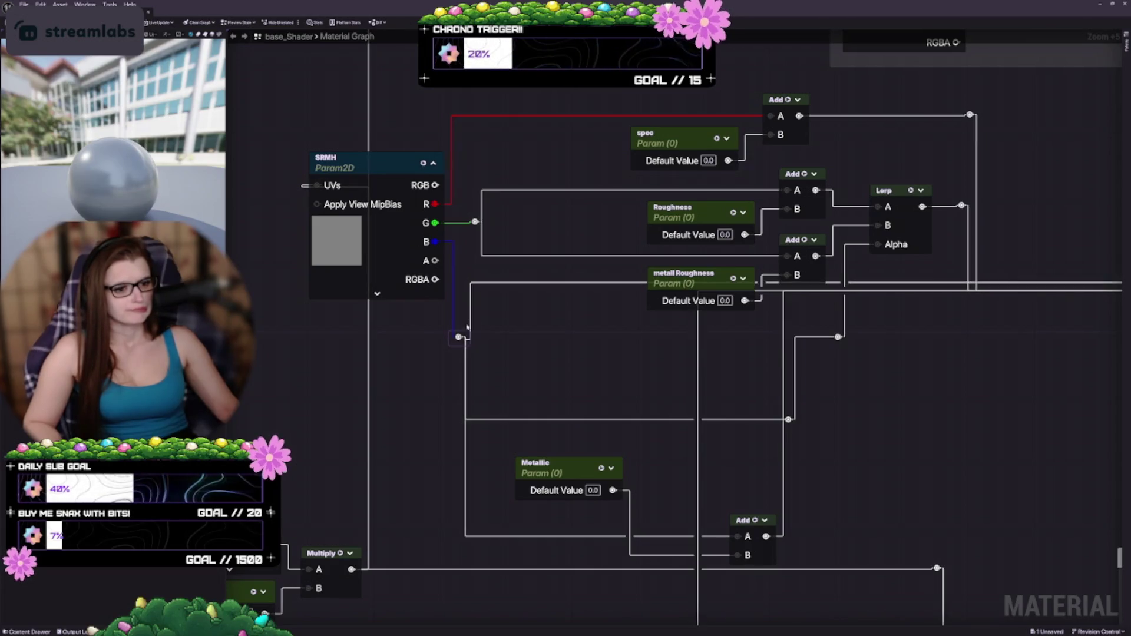
mouse_move(459, 338)
left_mouse_down()
mouse_move(795, 353)
mouse_move(838, 337)
left_mouse_up()
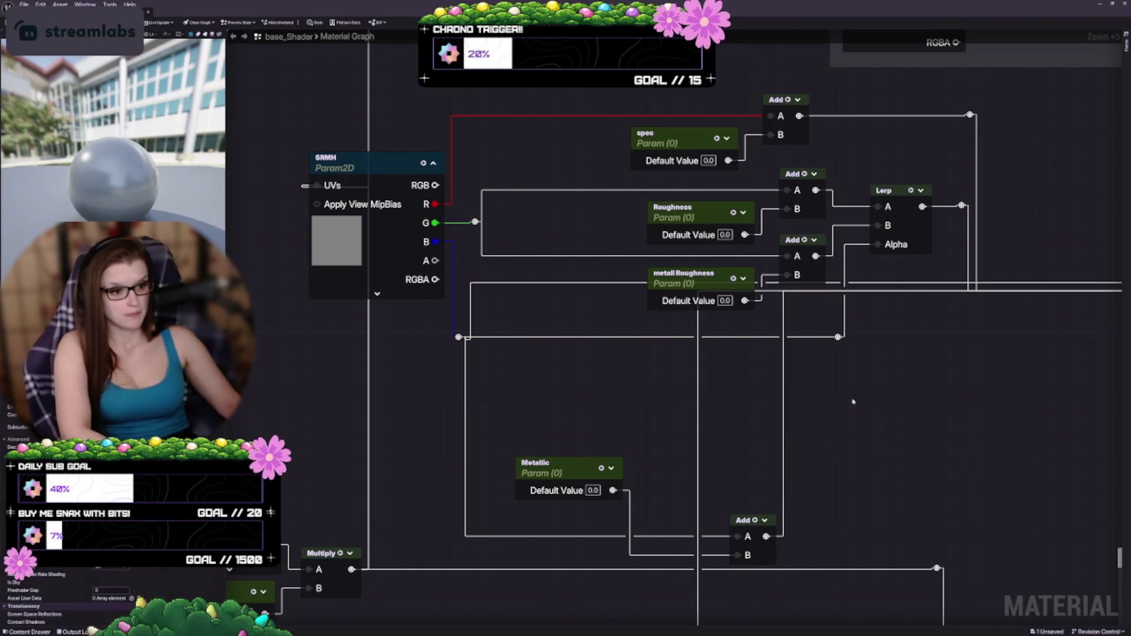
left_click_drag(563, 434, 491, 439)
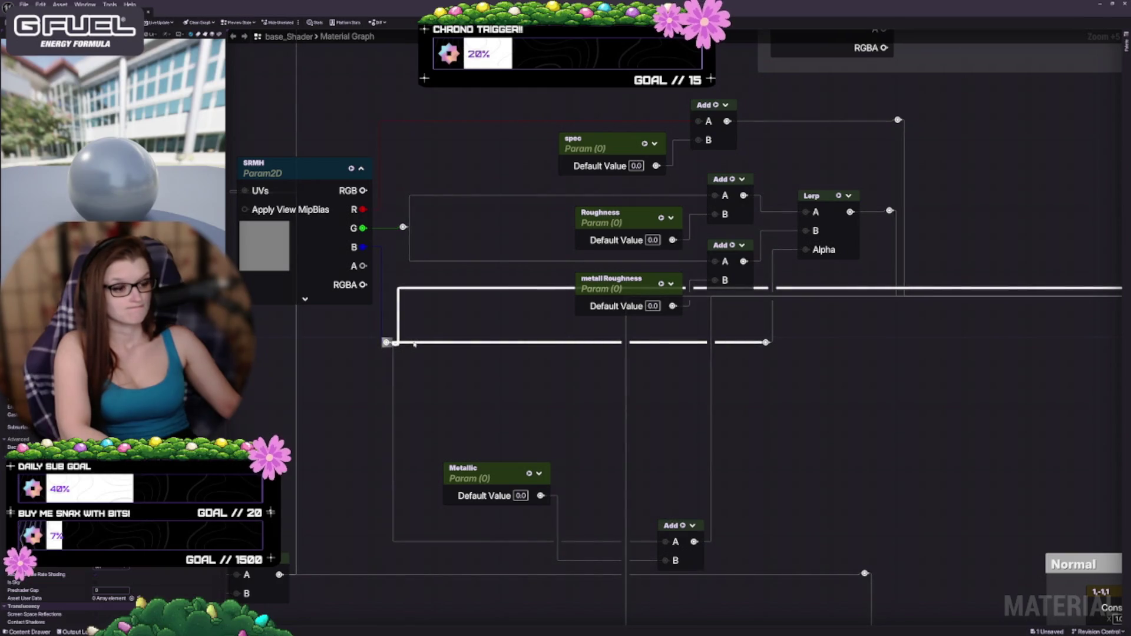
scroll(565, 400, "down", 4)
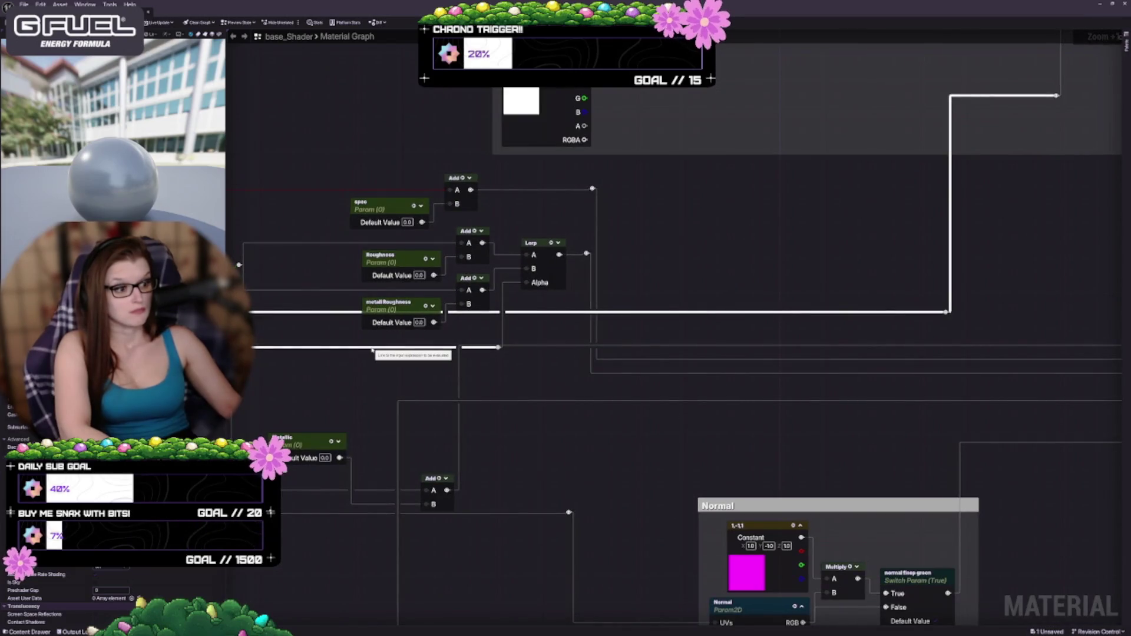
Feed the Lerp Alpha from the SRMH B wire and line up its reroute point below
mouse_move(498, 347)
left_mouse_down()
mouse_move(884, 354)
mouse_move(884, 324)
mouse_move(945, 312)
left_mouse_up()
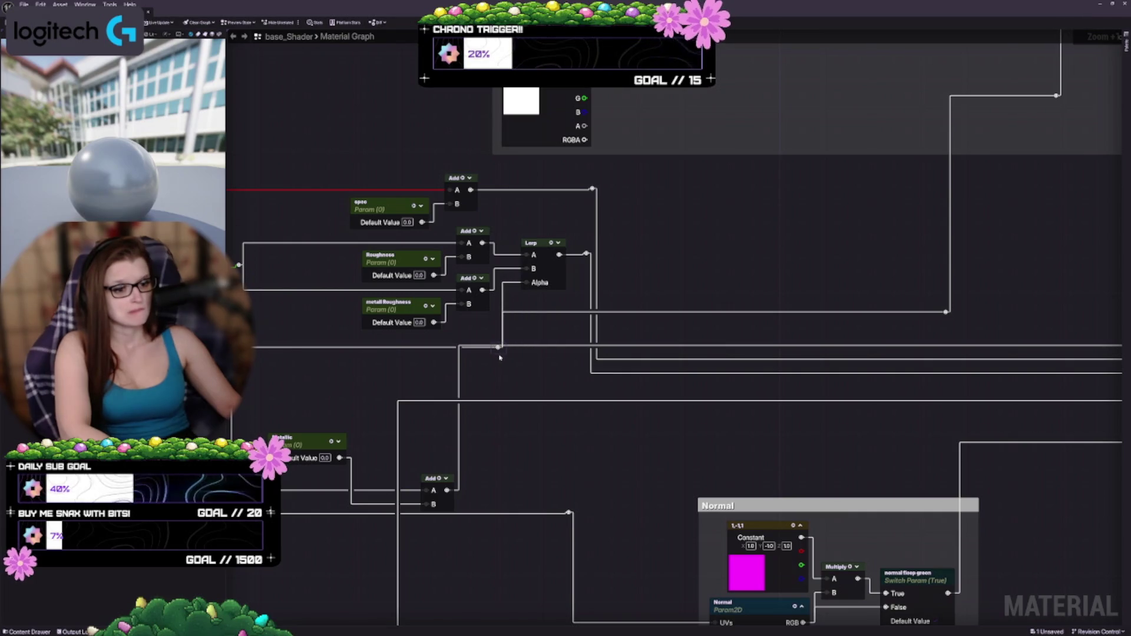
left_click_drag(499, 357, 500, 361)
scroll(511, 377, "up", 3)
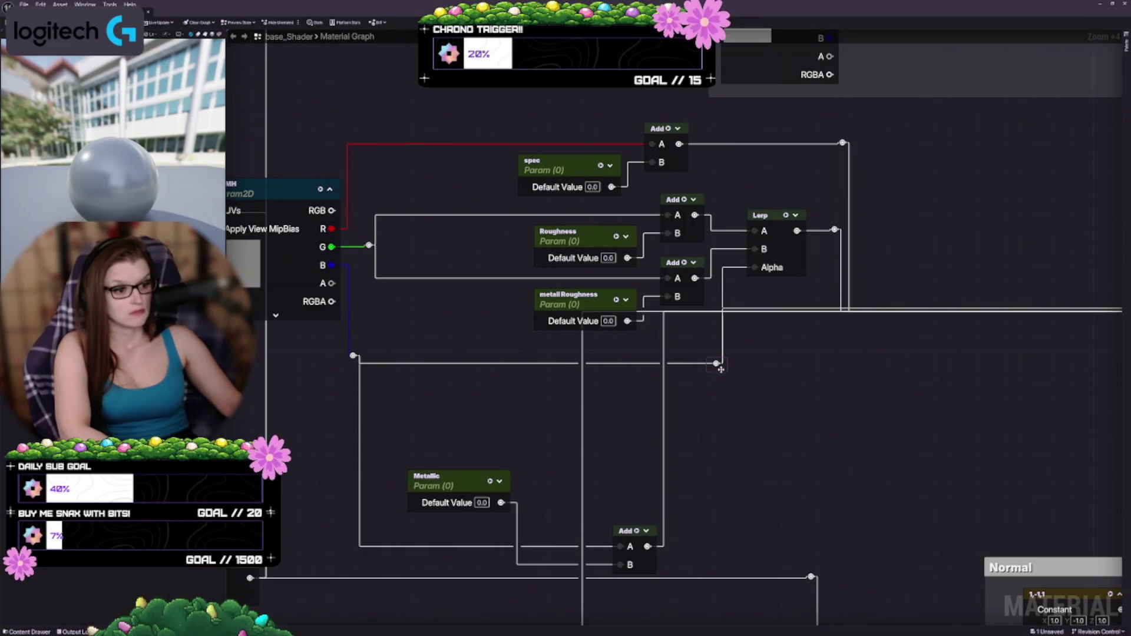
mouse_move(720, 369)
left_mouse_down()
mouse_move(744, 391)
mouse_move(712, 384)
left_mouse_up()
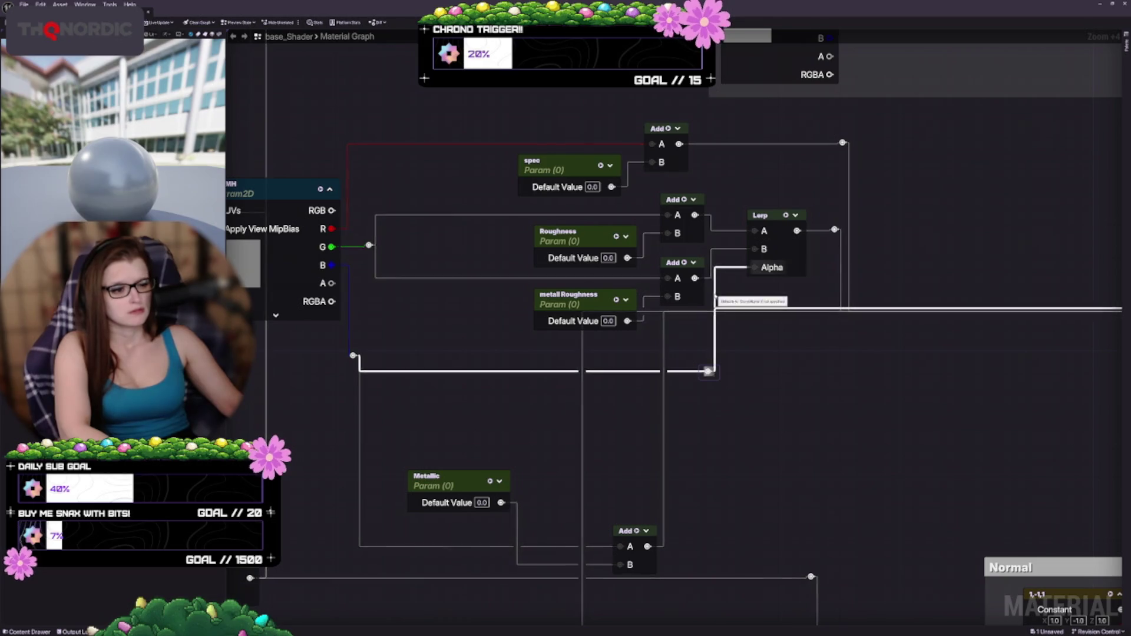
mouse_move(711, 378)
left_mouse_down()
mouse_move(718, 346)
mouse_move(716, 367)
left_mouse_up()
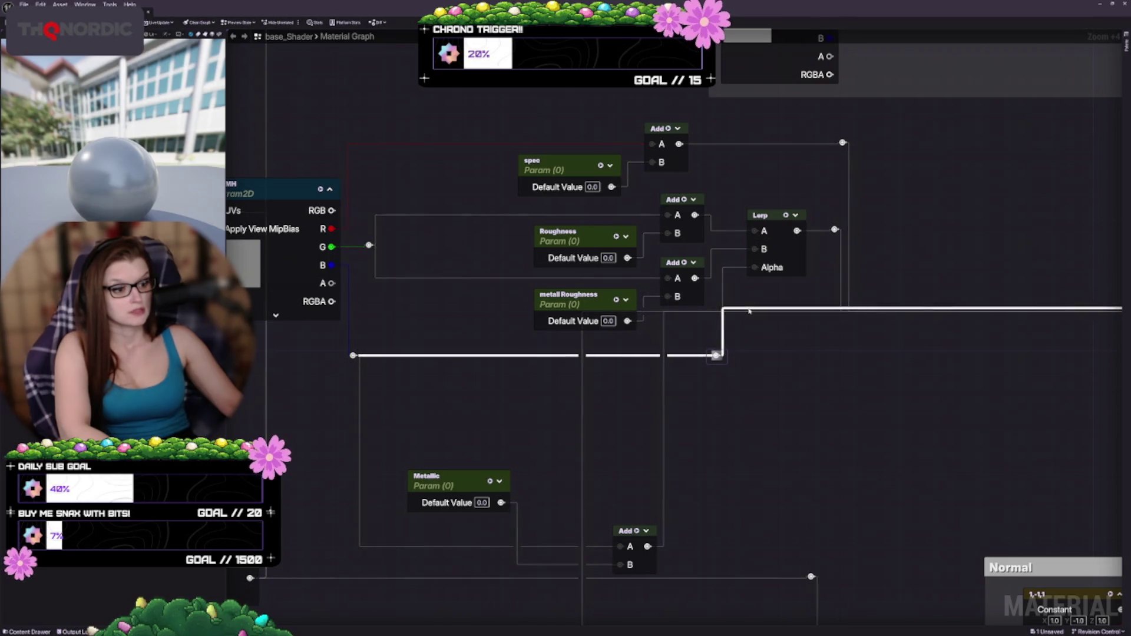
left_click_drag(846, 379, 566, 384)
scroll(566, 384, "down", 2)
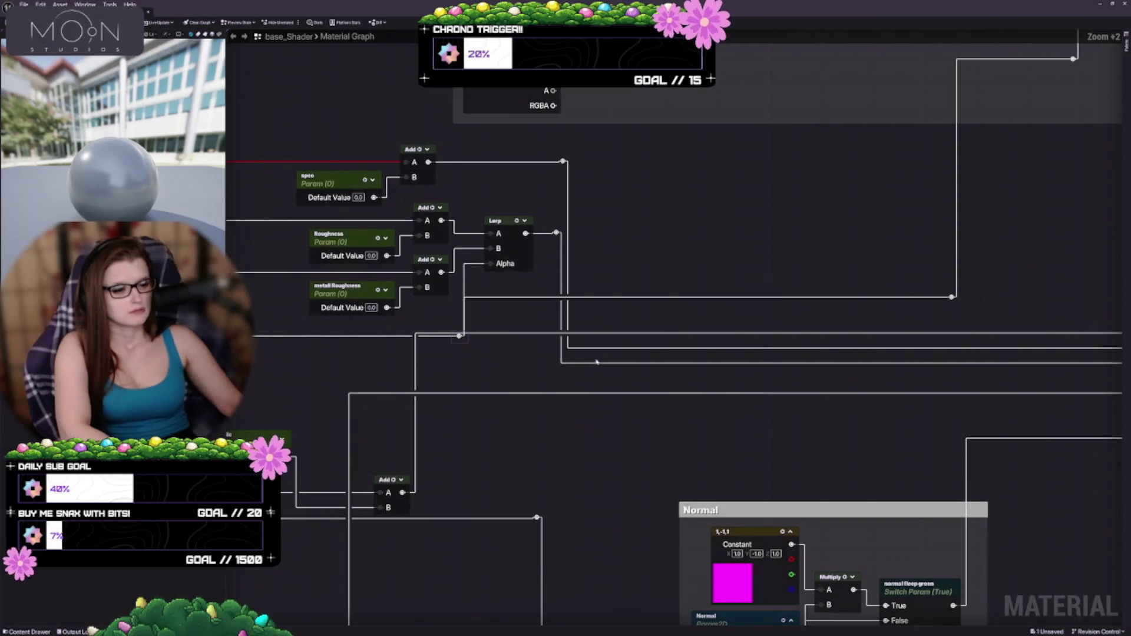
Move the Metallic parameter and its Add node up toward the Lerp nodes
left_click_drag(494, 382, 617, 371)
scroll(529, 450, "down", 2)
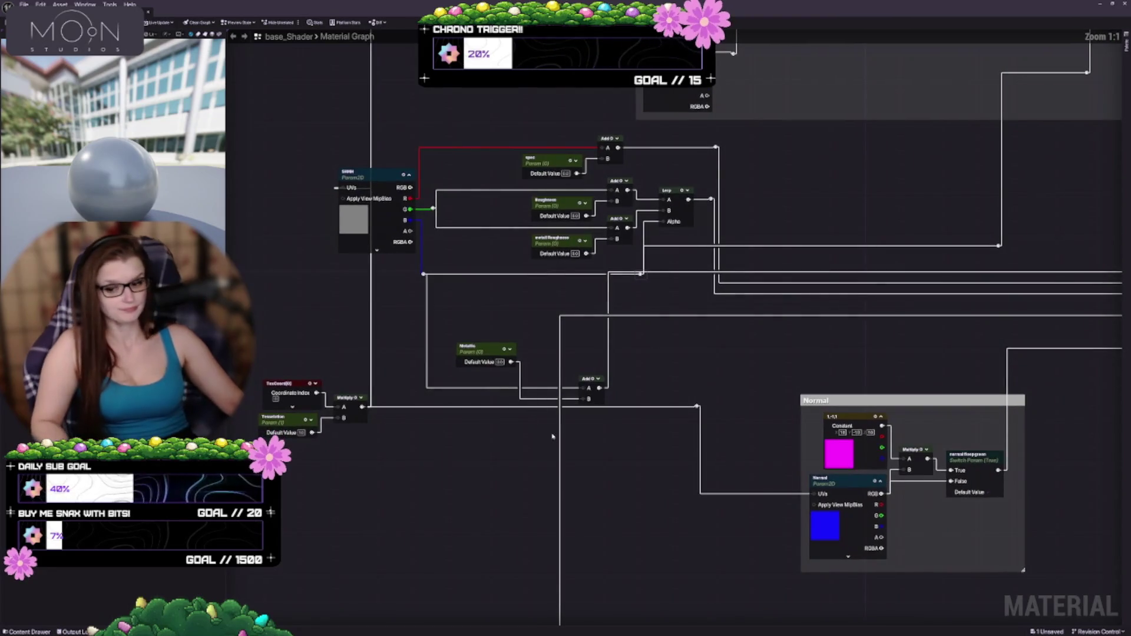
scroll(558, 422, "up", 3)
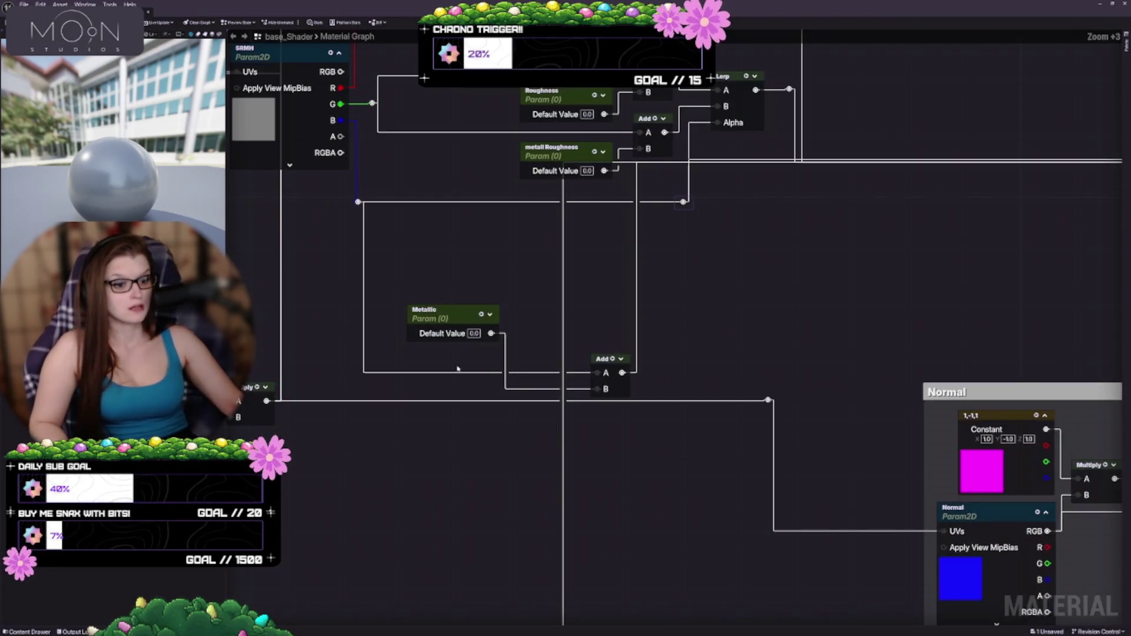
mouse_move(461, 321)
left_mouse_down()
mouse_move(470, 386)
mouse_move(530, 396)
left_mouse_up()
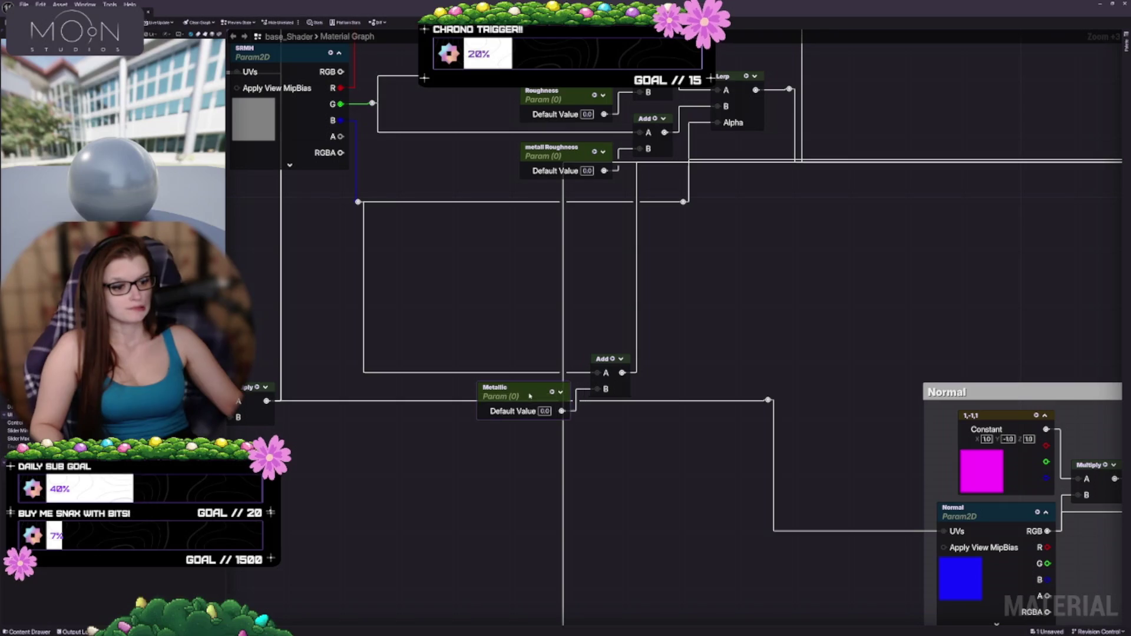
mouse_move(641, 444)
left_mouse_down()
mouse_move(499, 377)
mouse_move(513, 383)
mouse_move(524, 283)
mouse_move(660, 282)
left_mouse_up()
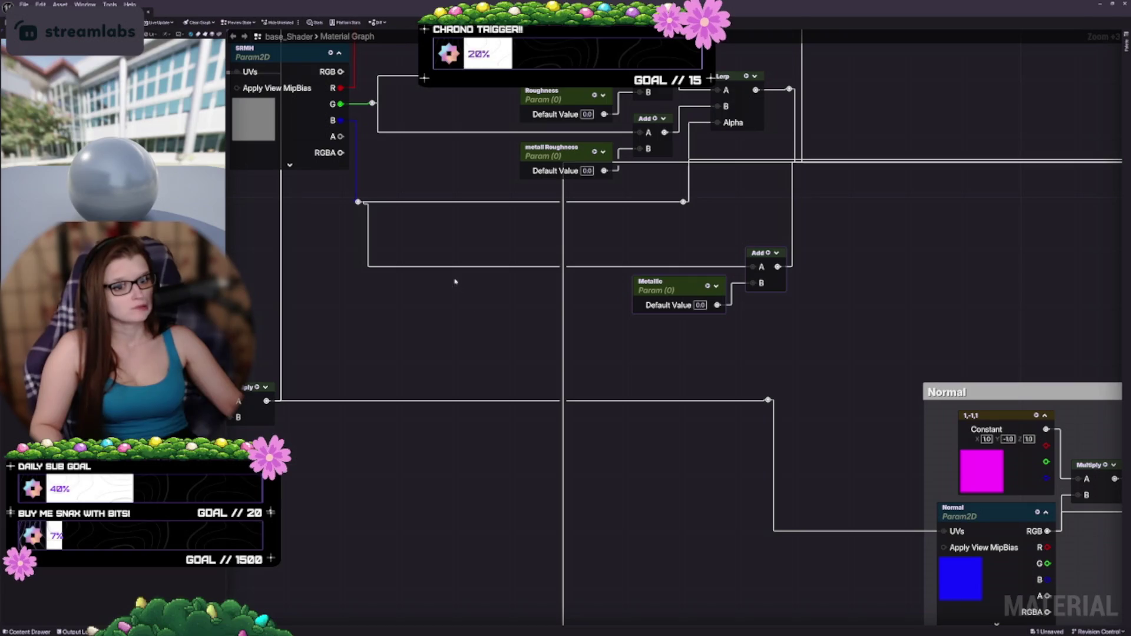
Connect the reroute to the Add node's A input and shift Metallic and Add up-left
left_click_drag(610, 244, 531, 309)
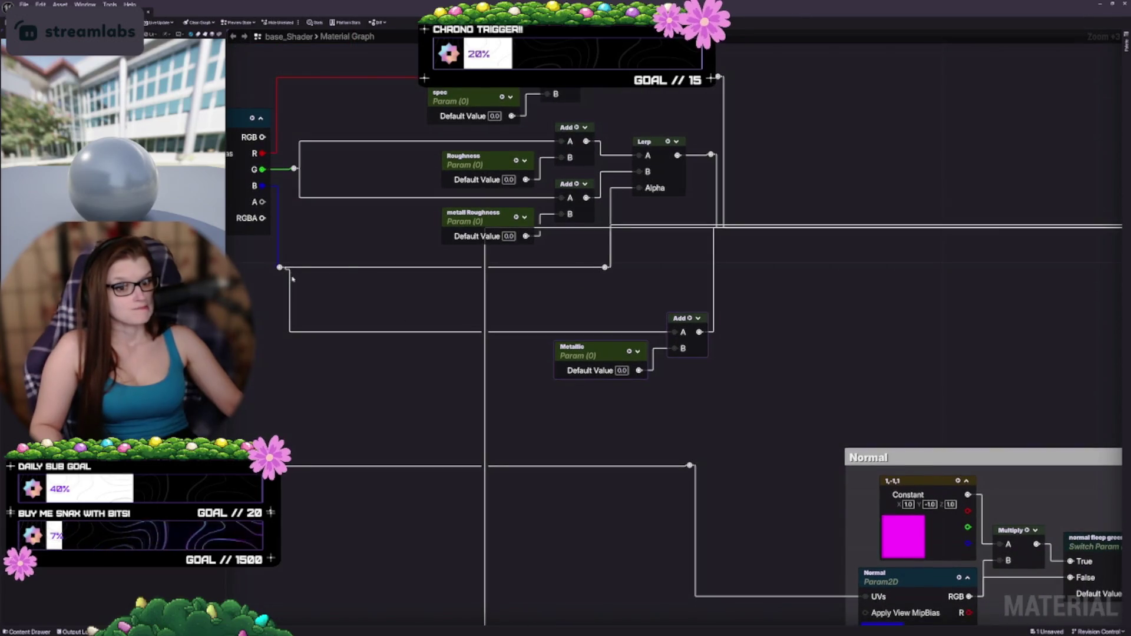
mouse_move(605, 267)
left_mouse_down()
mouse_move(613, 330)
mouse_move(675, 336)
left_mouse_up()
left_click_drag(567, 284, 517, 324)
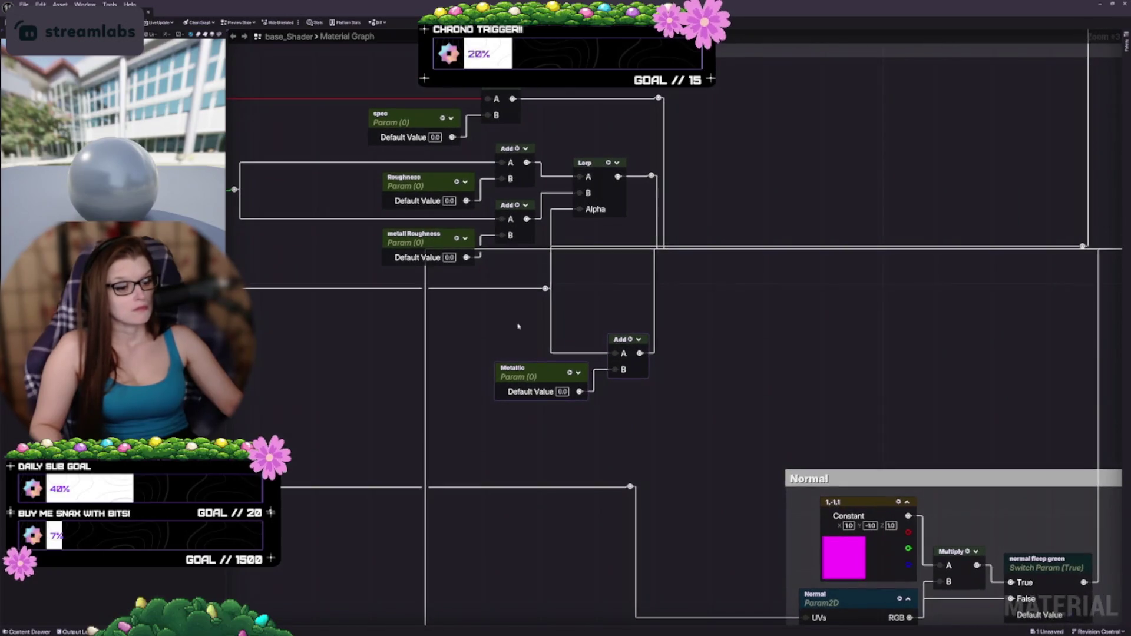
mouse_move(564, 381)
left_mouse_down()
mouse_move(516, 317)
mouse_move(560, 333)
mouse_move(536, 359)
left_mouse_up()
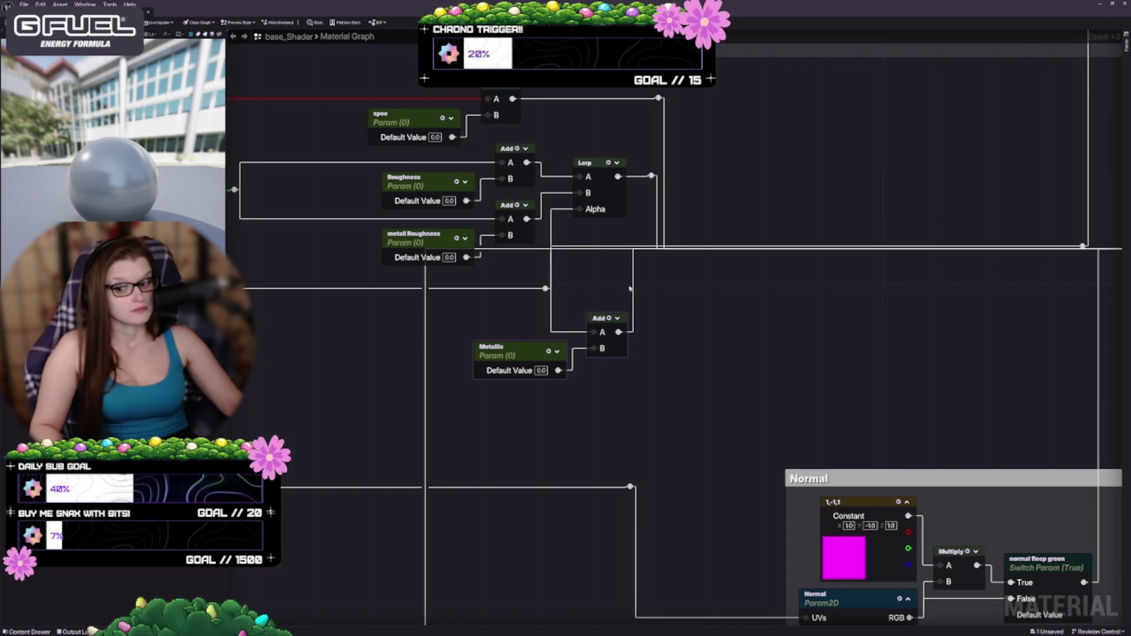
mouse_move(630, 288)
left_mouse_down()
mouse_move(653, 367)
mouse_move(716, 322)
mouse_move(549, 316)
left_mouse_up()
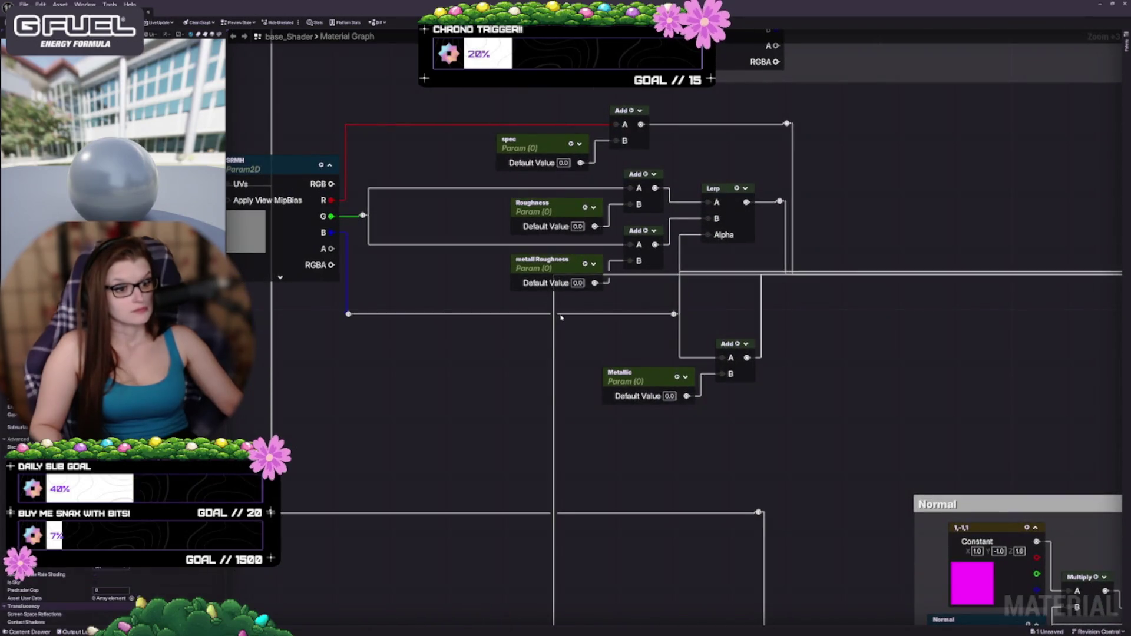
Move the Emission comment group up beside the Normal group and review the output wiring
scroll(602, 464, "down", 3)
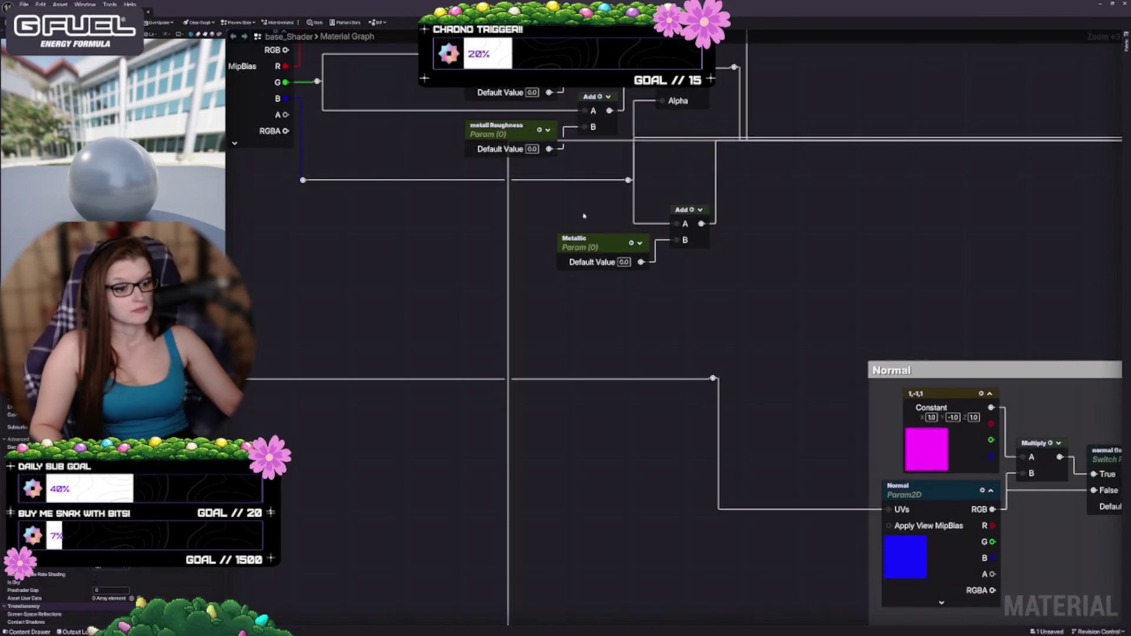
scroll(602, 465, "down", 2)
scroll(614, 396, "down", 2)
scroll(664, 487, "up", 2)
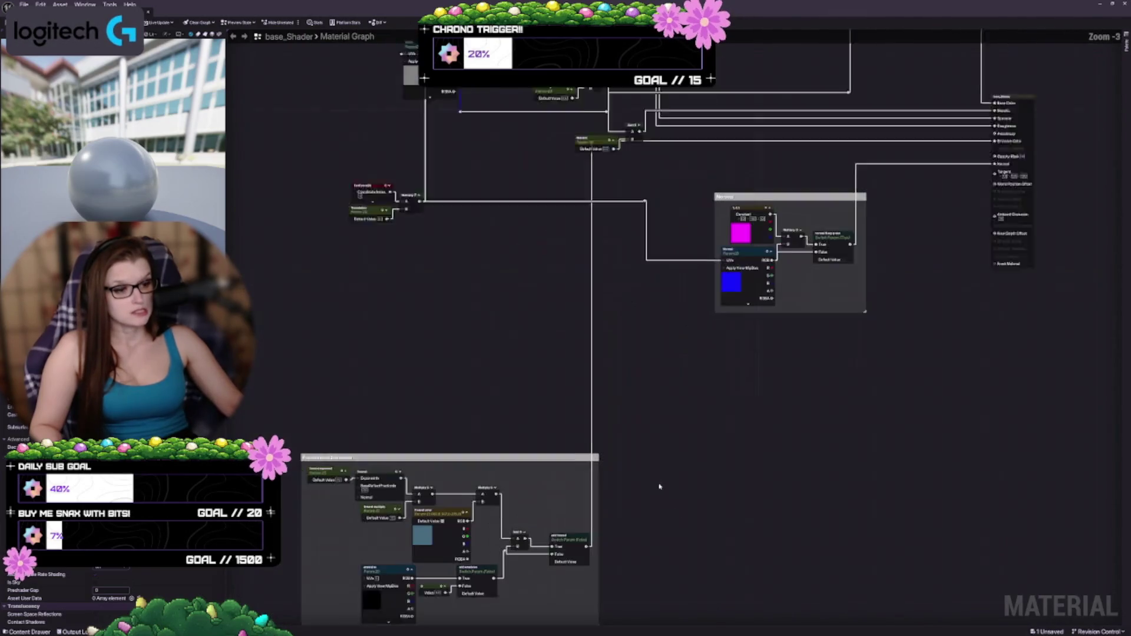
mouse_move(459, 455)
left_mouse_down()
mouse_move(469, 263)
mouse_move(548, 286)
mouse_move(837, 324)
mouse_move(847, 306)
mouse_move(871, 314)
left_mouse_up()
scroll(537, 386, "up", 3)
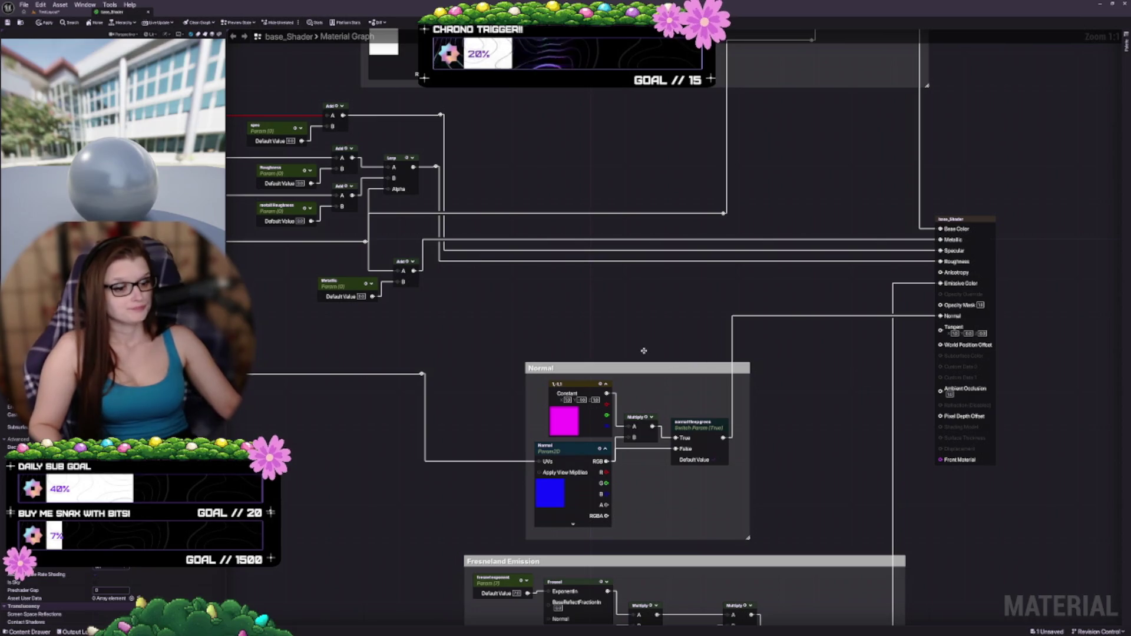
scroll(717, 306, "down", 1)
scroll(608, 345, "up", 1)
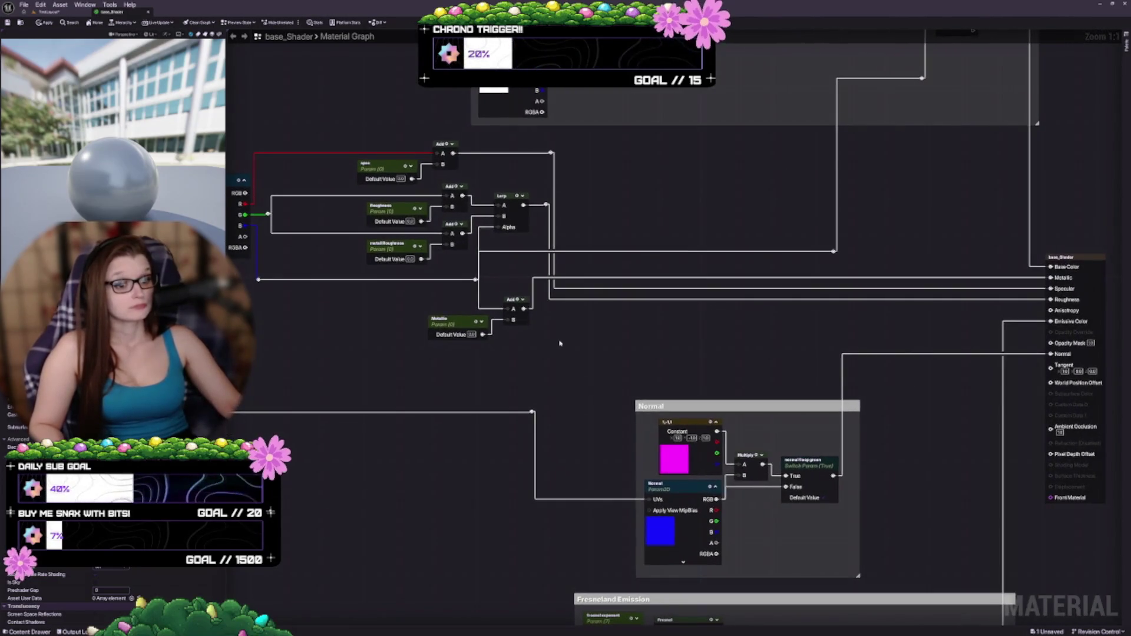
left_click_drag(260, 366, 363, 443)
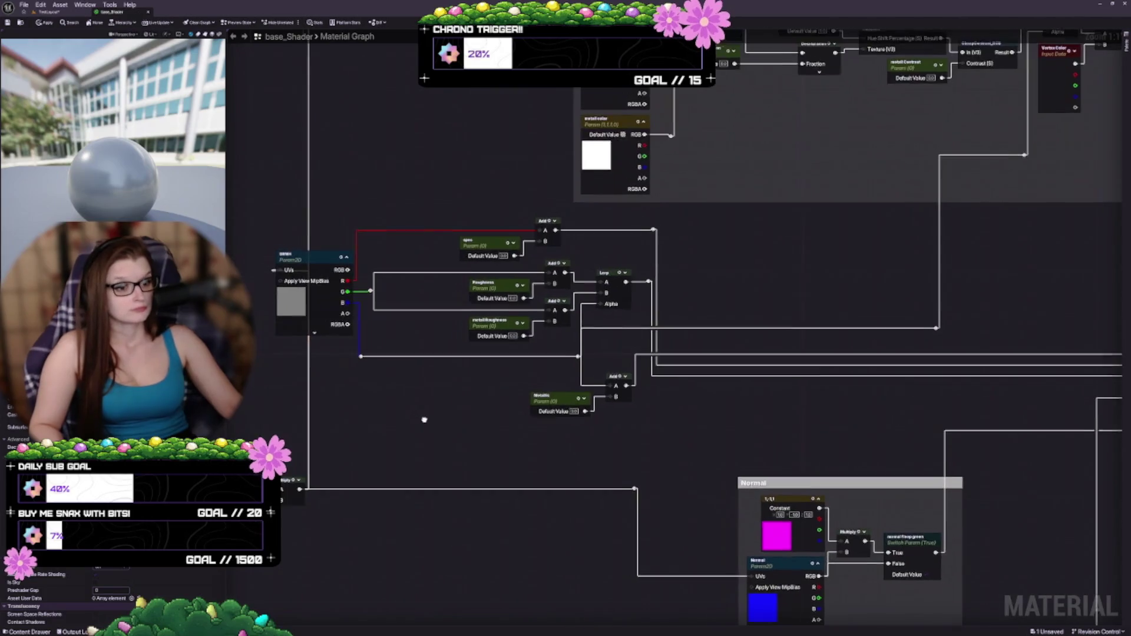
scroll(487, 381, "up", 1)
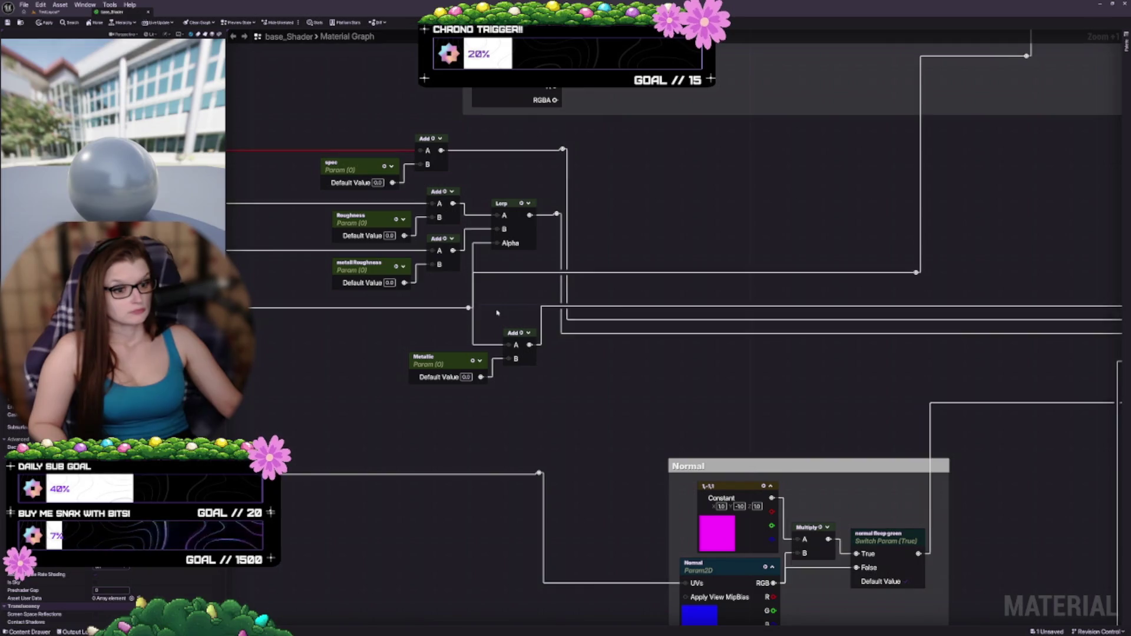
left_click_drag(494, 274, 630, 312)
scroll(629, 313, "down", 1)
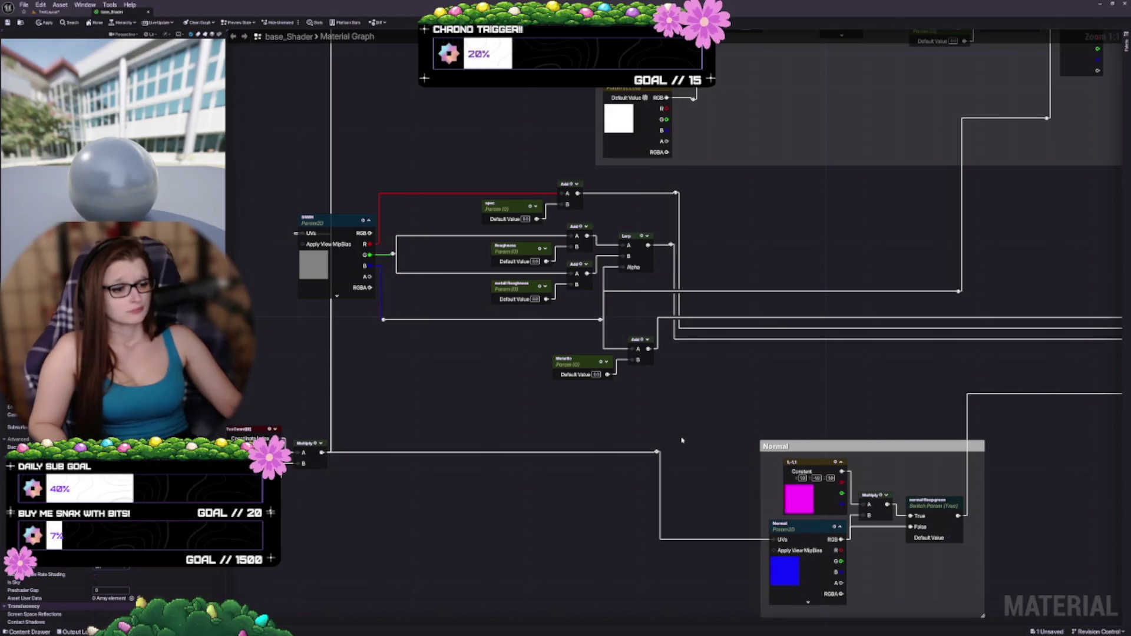
left_click_drag(698, 413, 543, 360)
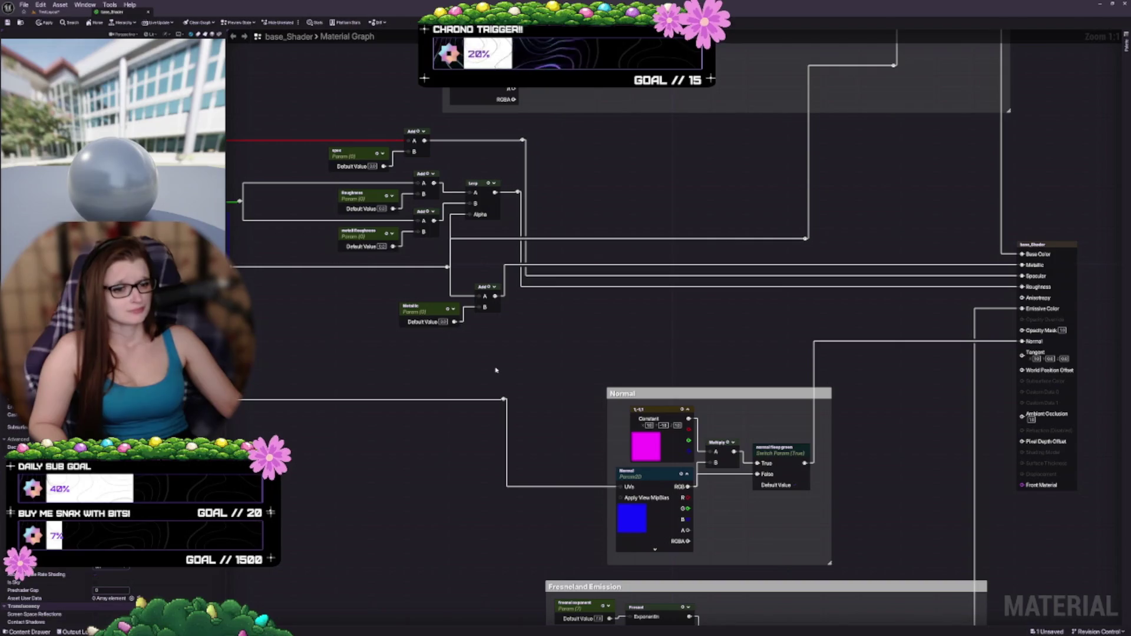
left_click_drag(496, 370, 466, 451)
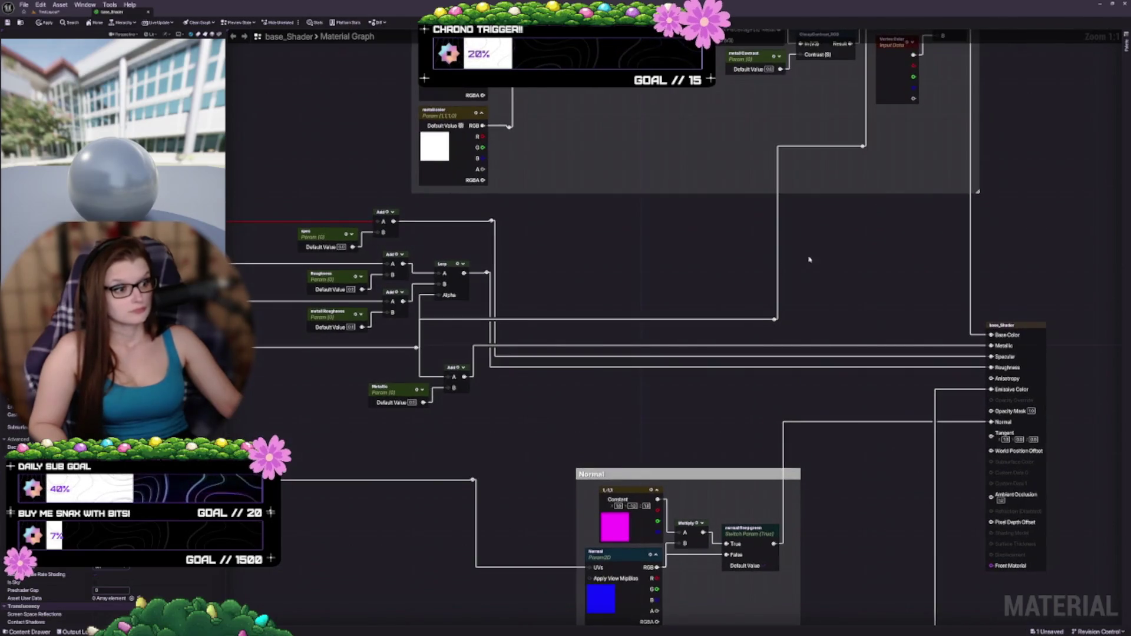
left_click_drag(809, 260, 683, 297)
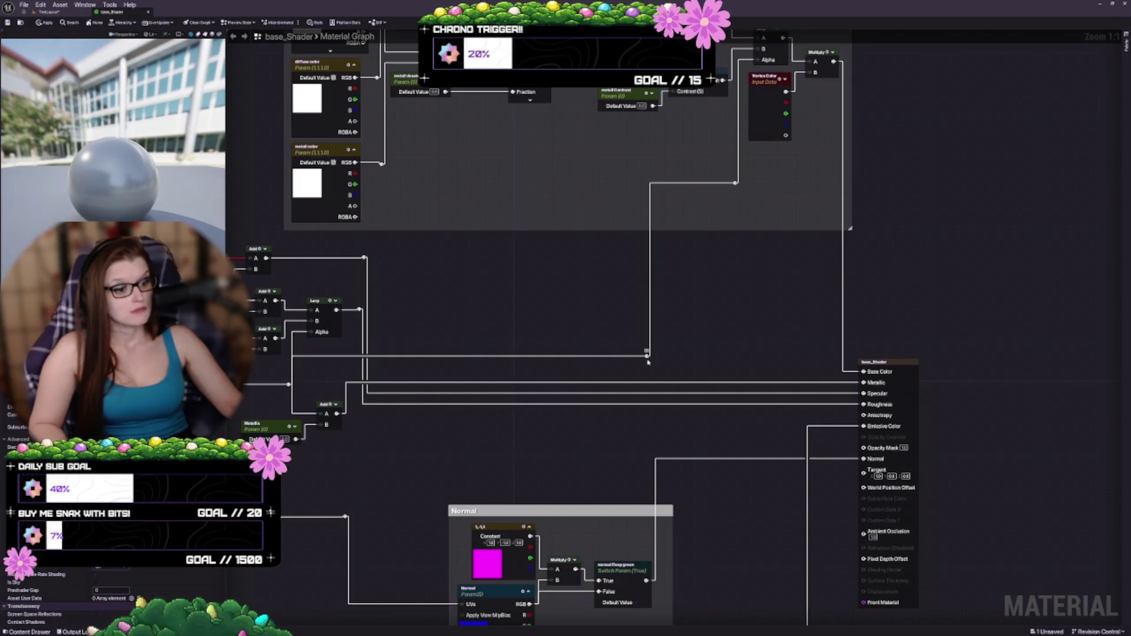
Move the wire's reroute point to the right and nudge the wire knot slightly right
mouse_move(648, 362)
left_mouse_down()
mouse_move(733, 365)
mouse_move(734, 212)
mouse_move(765, 112)
mouse_move(763, 61)
left_mouse_up()
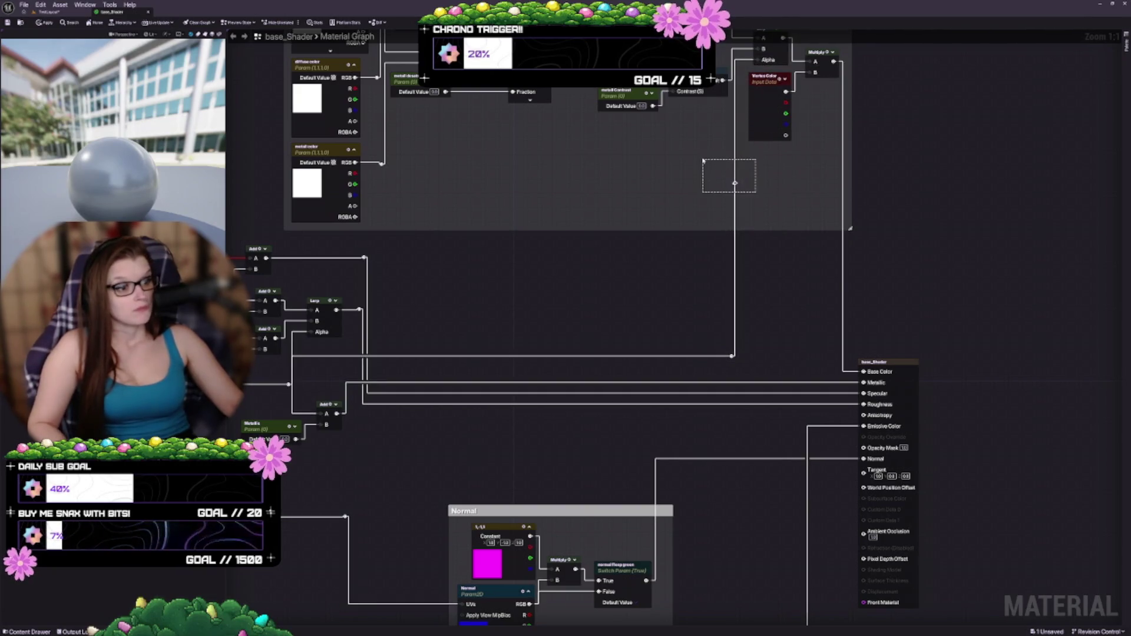
left_click_drag(717, 287, 781, 299)
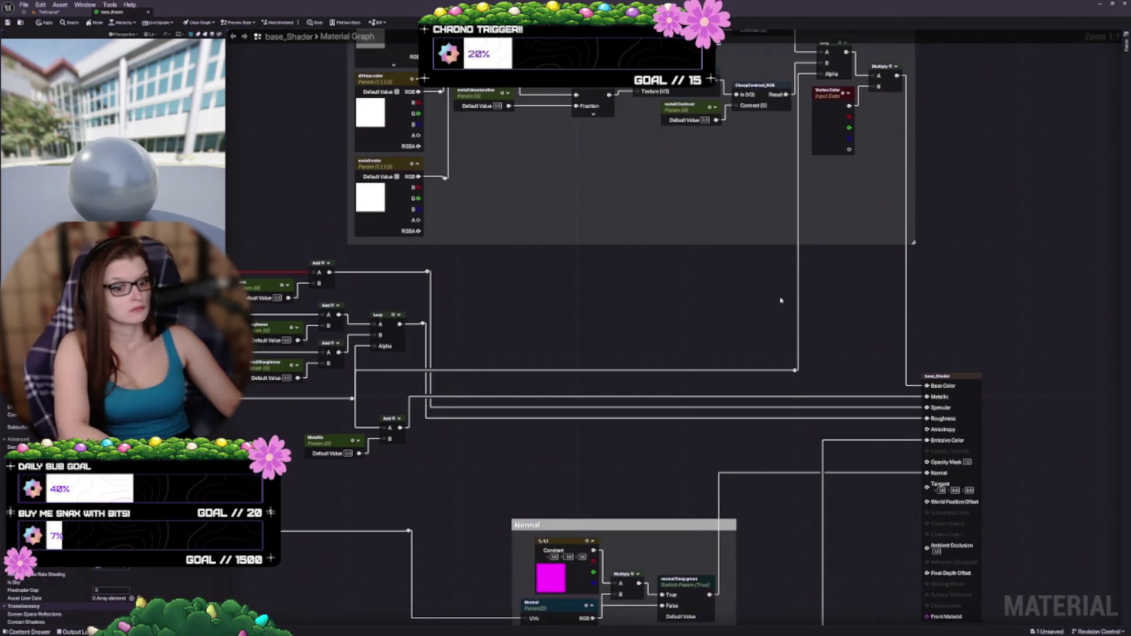
left_click_drag(580, 302, 582, 379)
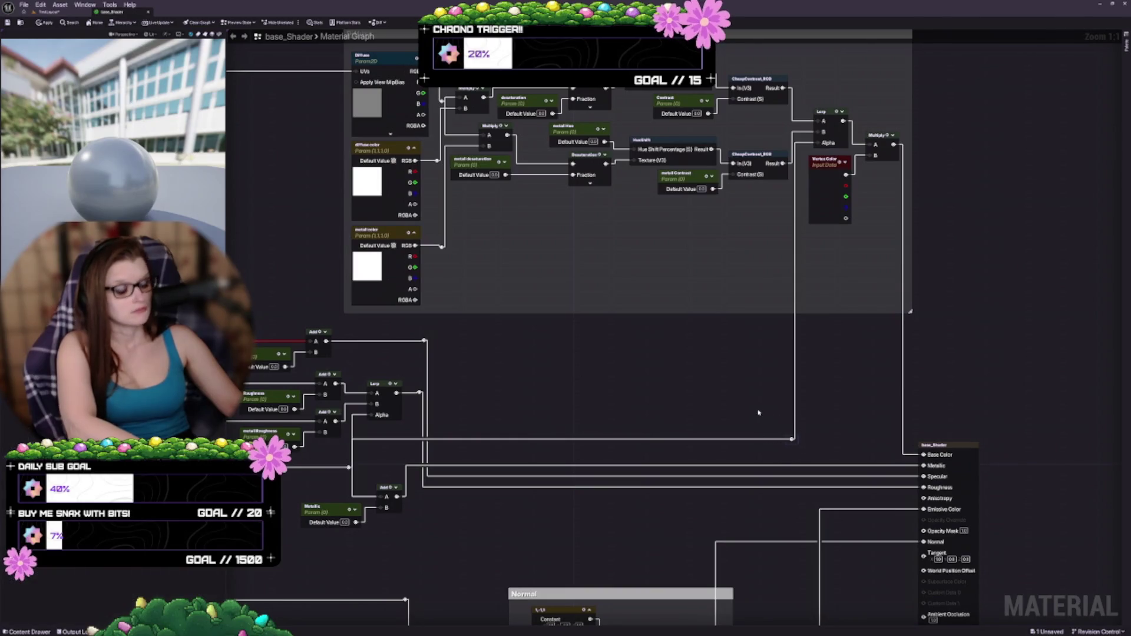
left_click_drag(792, 439, 798, 438)
mouse_move(680, 397)
left_mouse_down()
mouse_move(657, 374)
mouse_move(607, 412)
mouse_move(526, 345)
mouse_move(561, 313)
mouse_move(626, 298)
mouse_move(626, 308)
left_mouse_up()
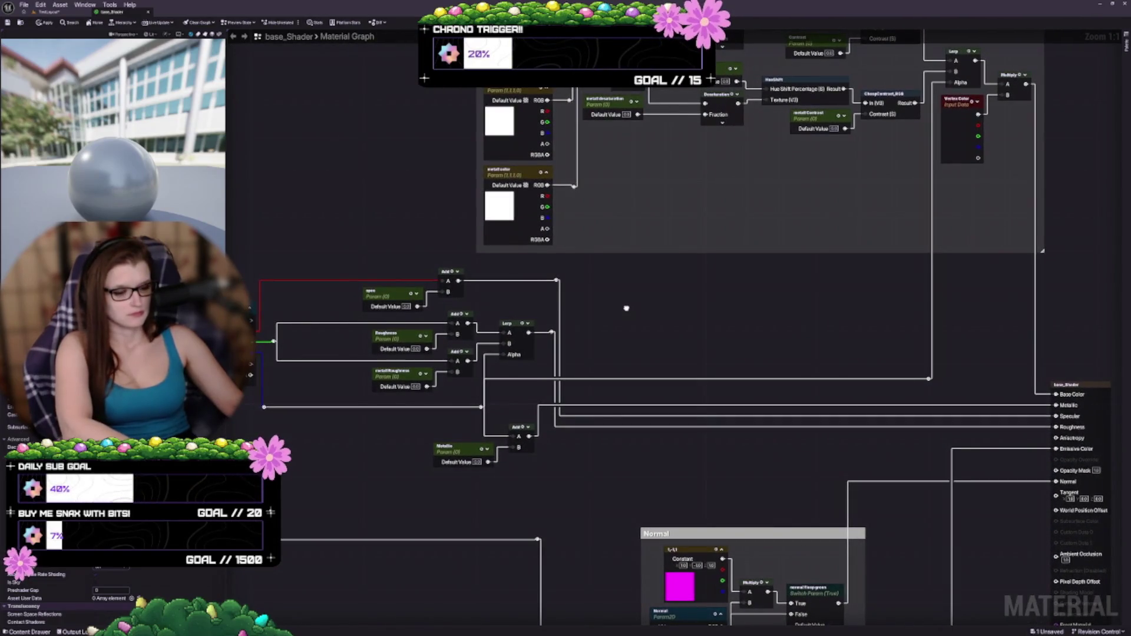
mouse_move(575, 515)
left_mouse_down()
mouse_move(624, 469)
mouse_move(484, 389)
mouse_move(494, 377)
left_mouse_up()
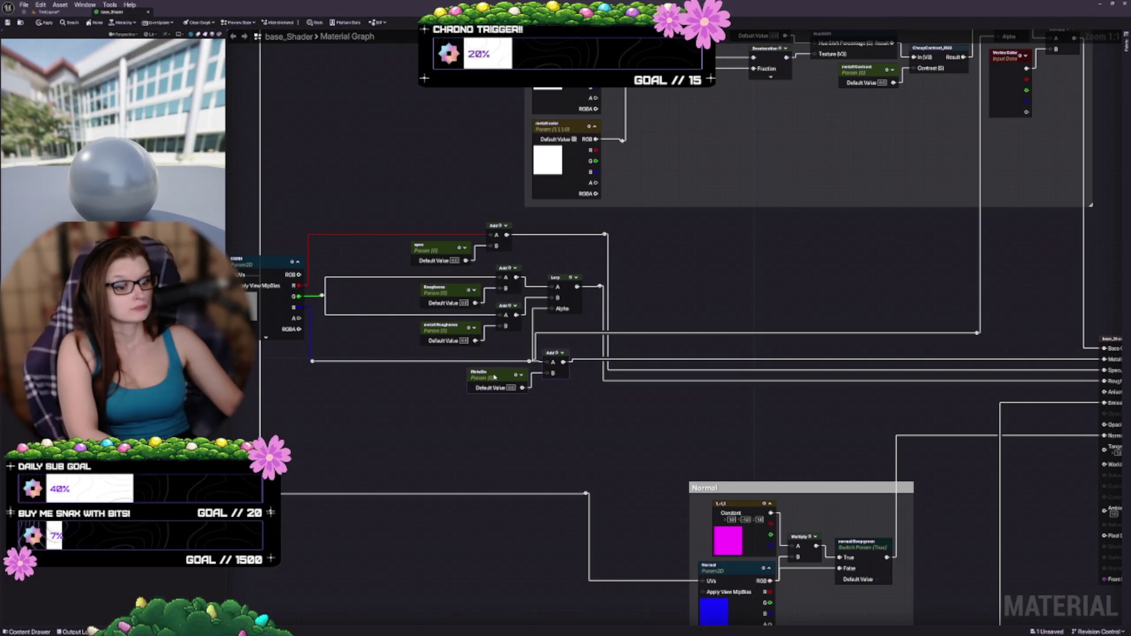
left_click_drag(798, 455, 740, 444)
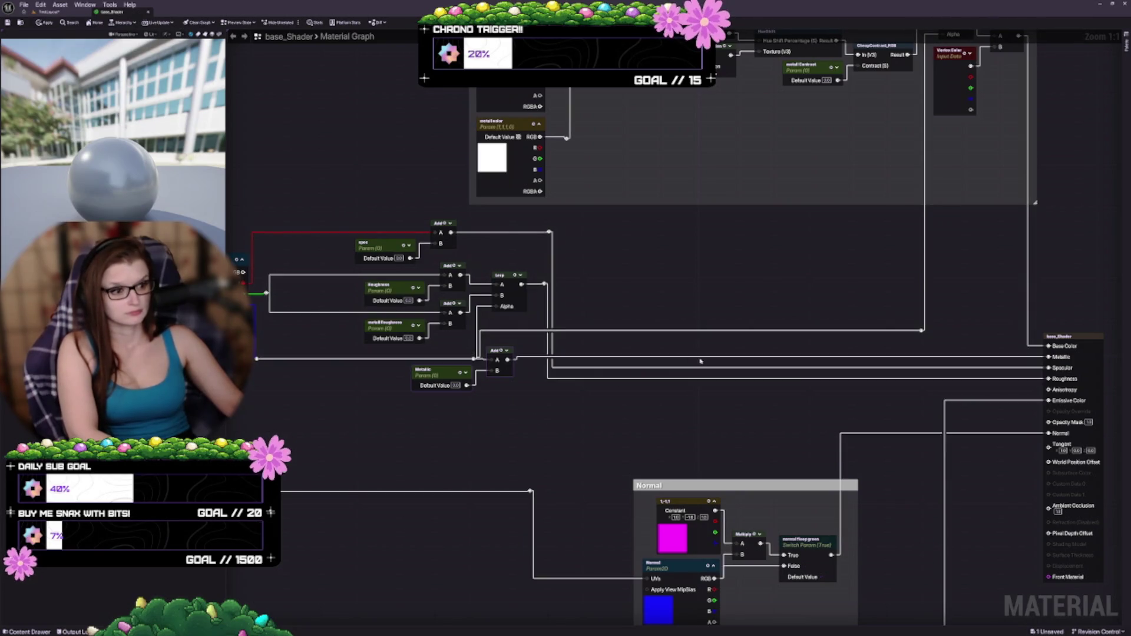
left_click_drag(430, 387, 548, 399)
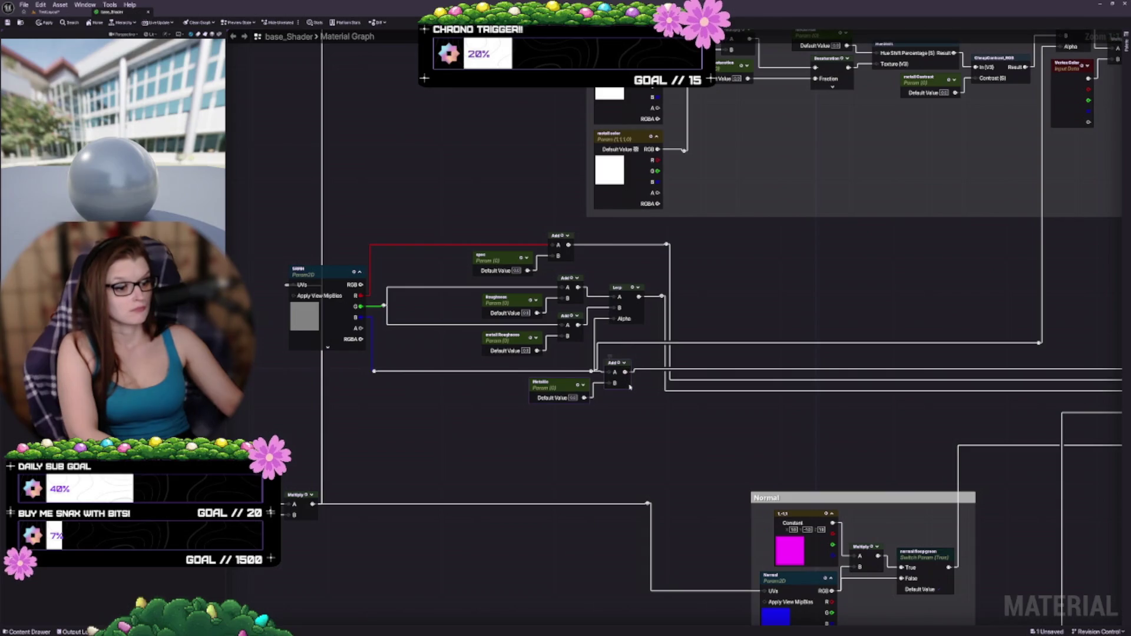
Reposition the Metallic parameter and its Add node slightly down and to the left
left_click_drag(630, 386, 625, 394)
mouse_move(585, 462)
left_mouse_down()
mouse_move(557, 471)
mouse_move(524, 438)
left_mouse_up()
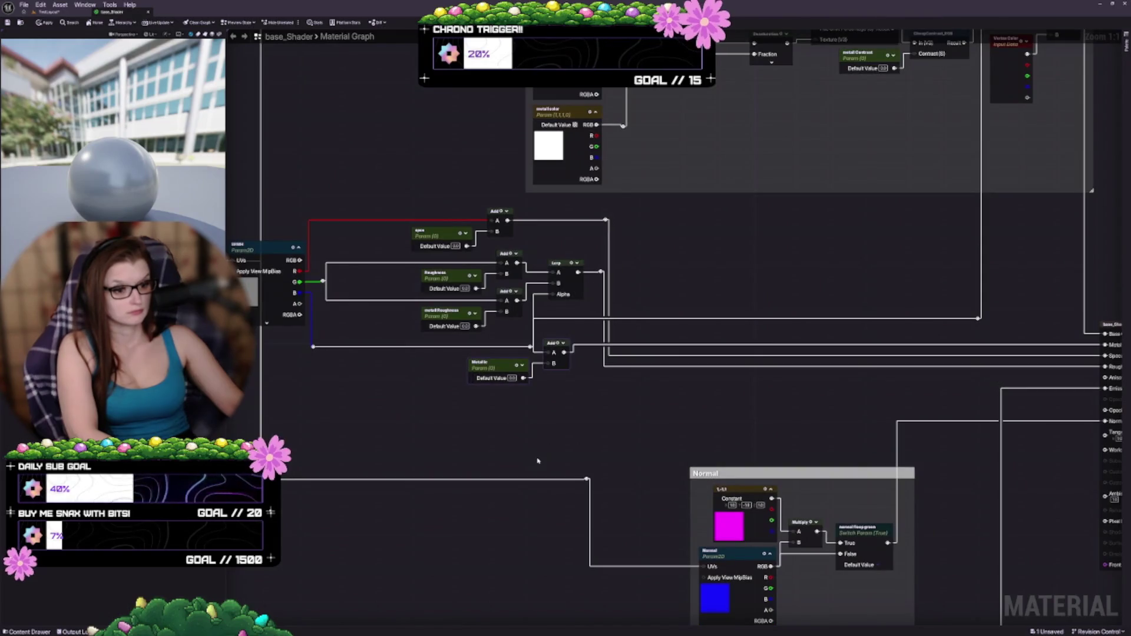
left_click(538, 461)
left_click_drag(657, 418, 552, 344)
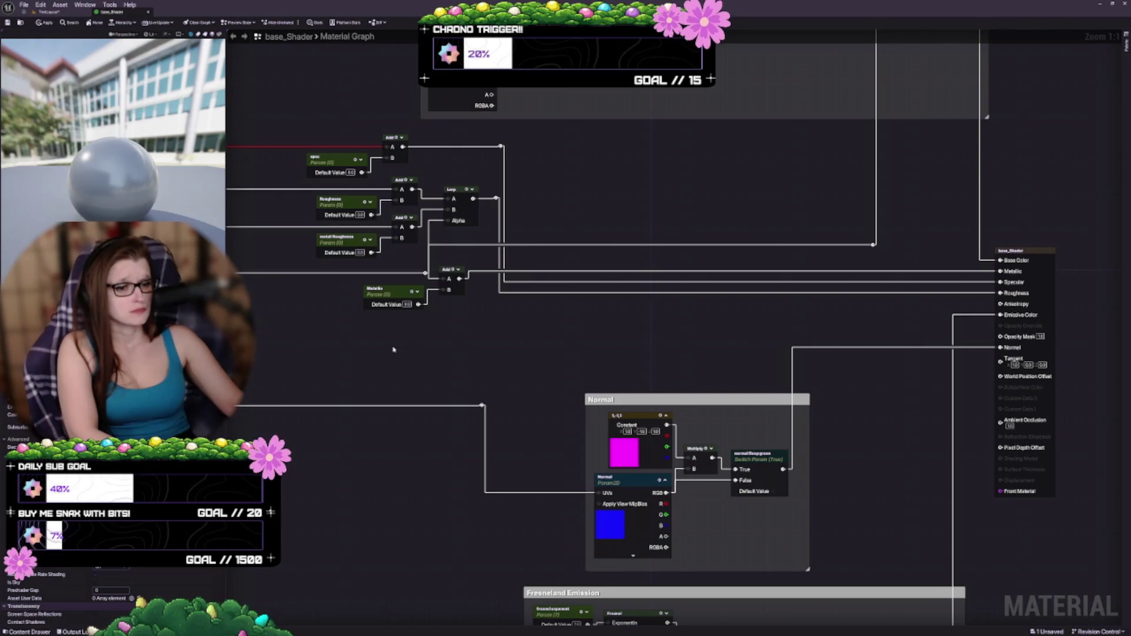
mouse_move(419, 346)
left_mouse_down()
mouse_move(532, 308)
mouse_move(670, 380)
left_mouse_up()
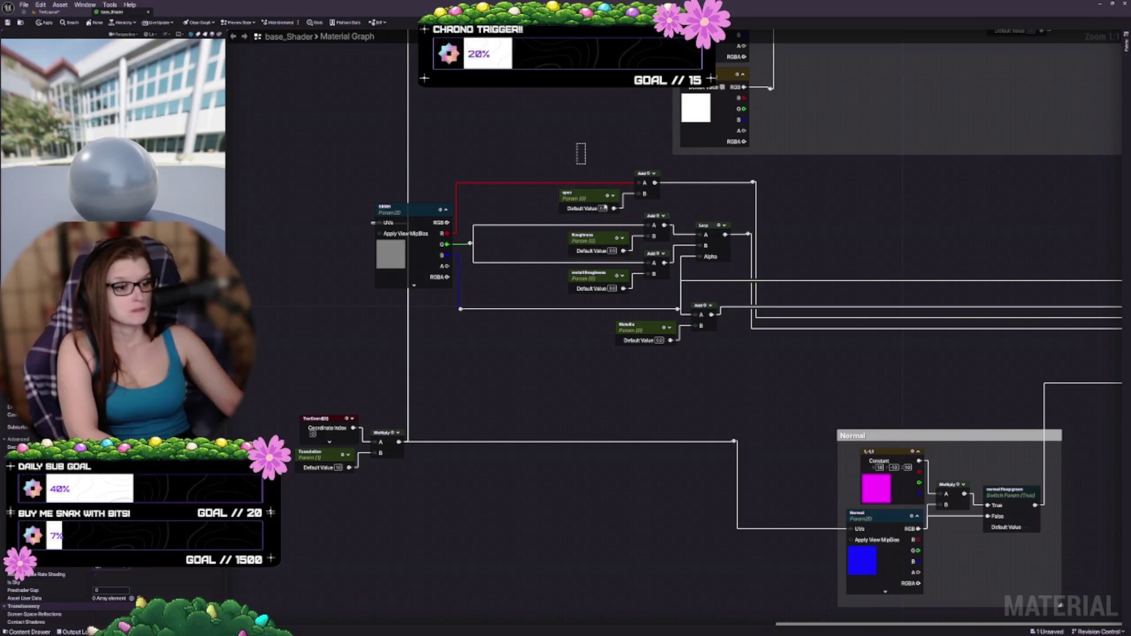
Shift the spec, Roughness and metall Roughness parameter group to the left
mouse_move(604, 207)
left_mouse_down()
mouse_move(672, 297)
mouse_move(640, 301)
left_mouse_up()
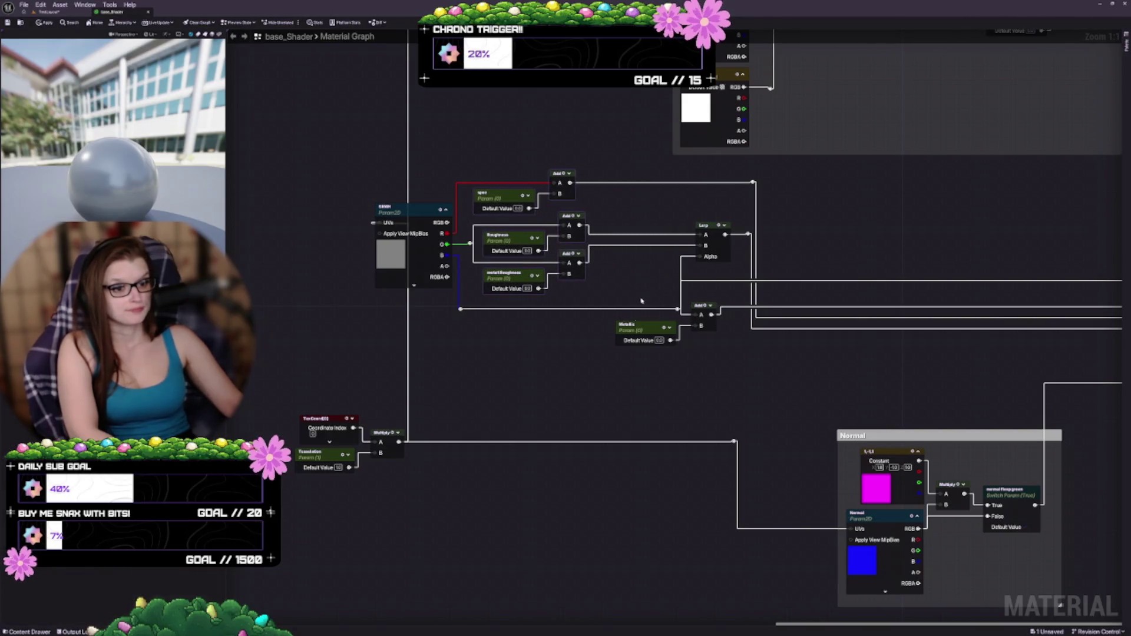
left_click(562, 353)
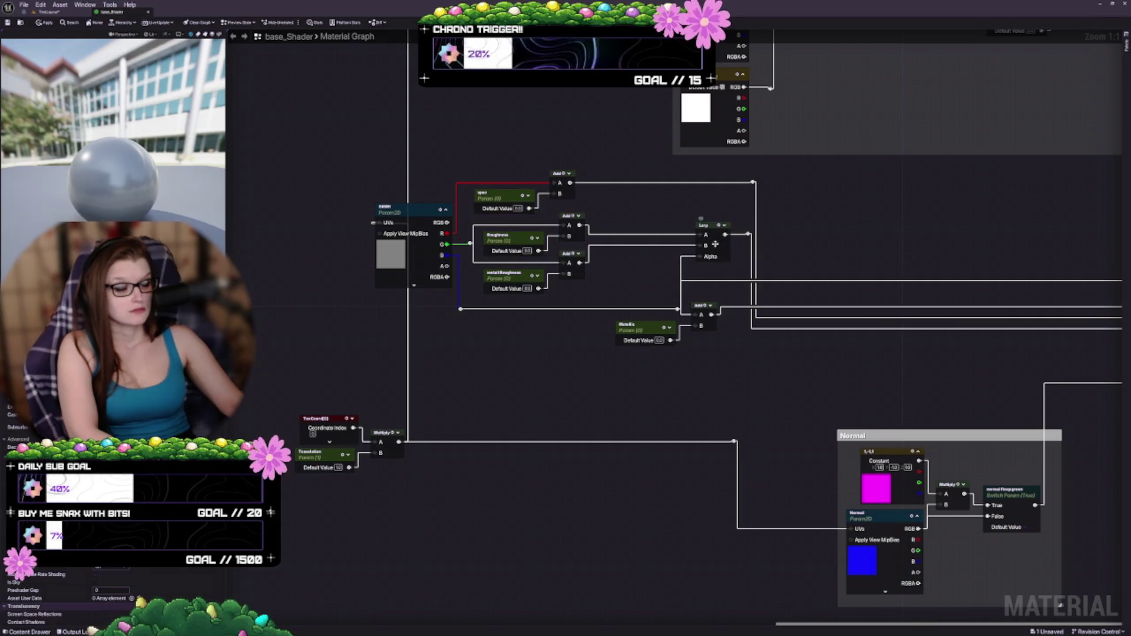
mouse_move(618, 166)
left_mouse_down()
mouse_move(640, 299)
mouse_move(741, 406)
mouse_move(737, 383)
mouse_move(698, 381)
left_mouse_up()
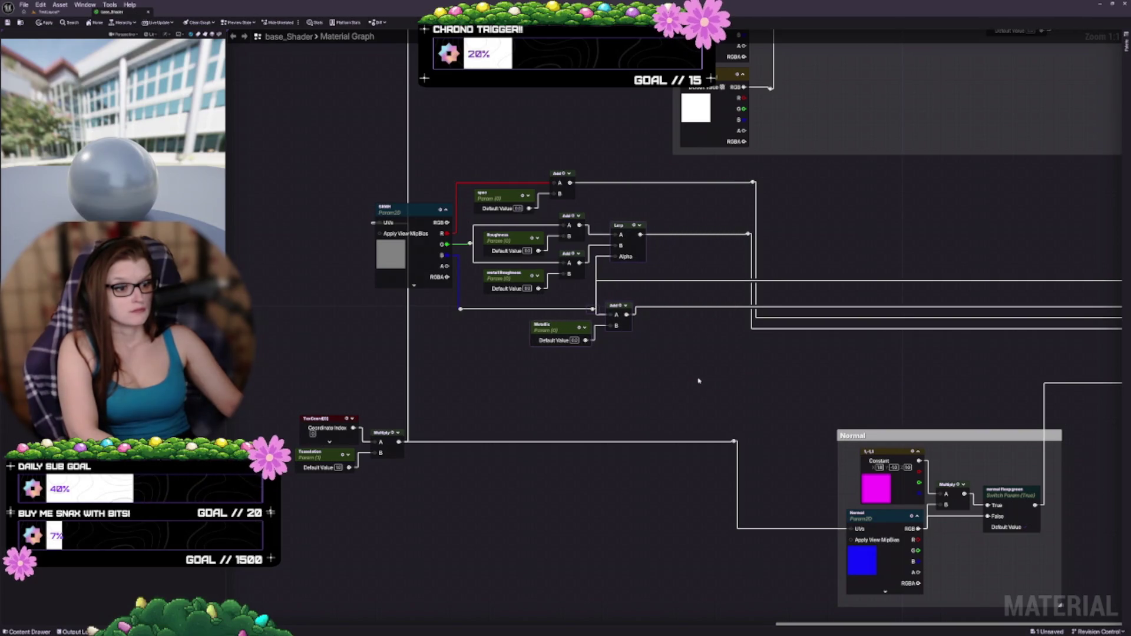
left_click(610, 369)
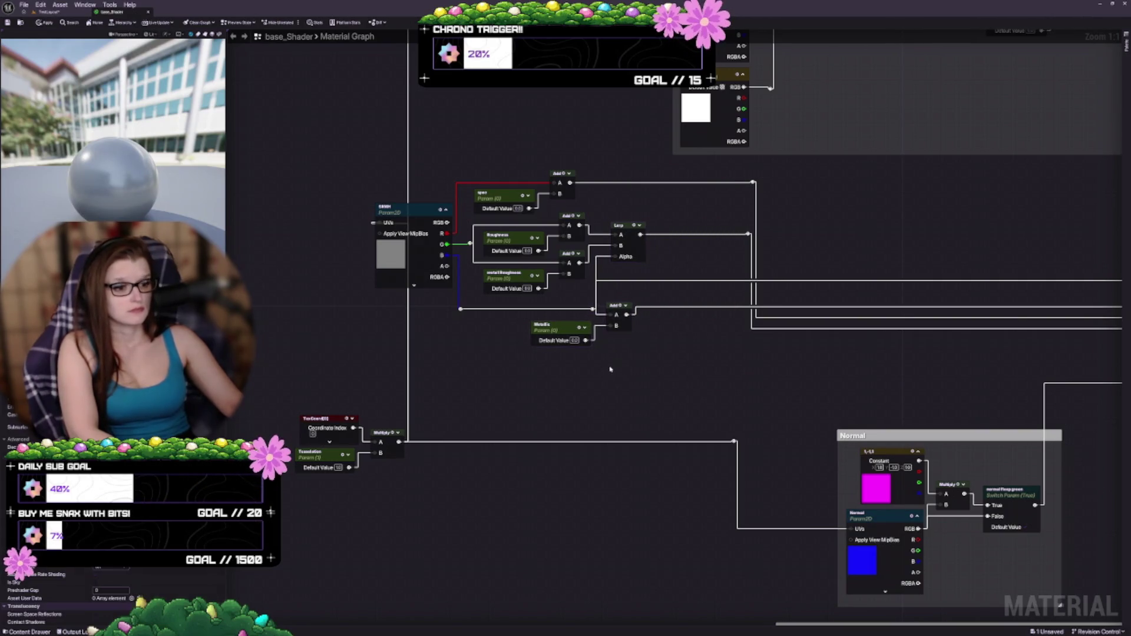
mouse_move(609, 367)
left_mouse_down()
mouse_move(618, 386)
mouse_move(606, 395)
left_mouse_up()
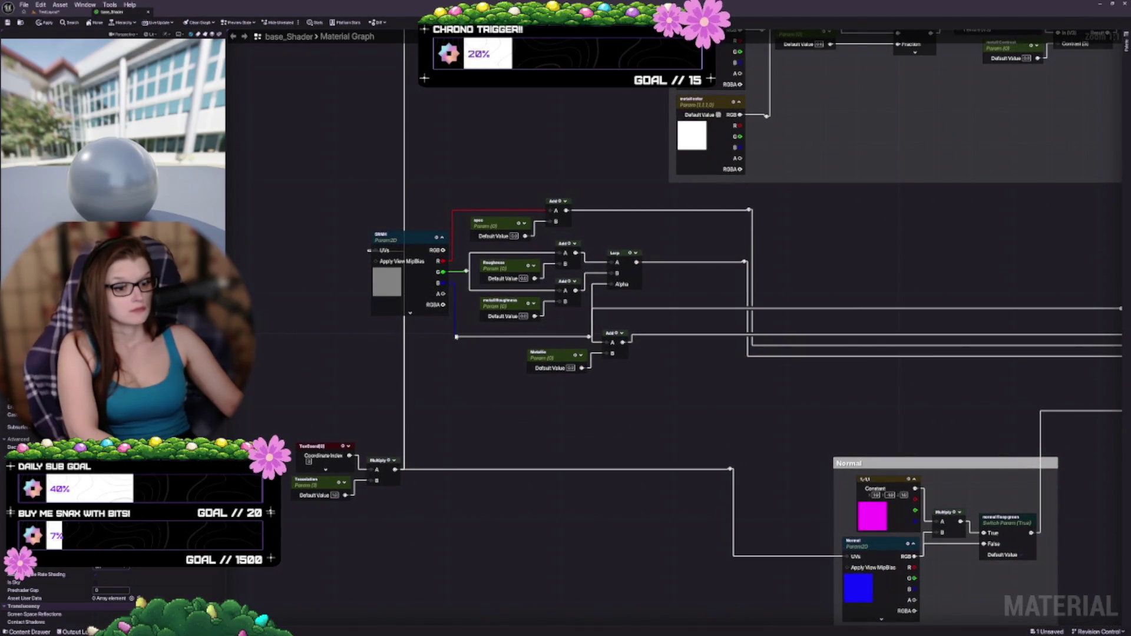
Wire the reroute into the Add node's A input and raise the blue B-wire knot
mouse_move(456, 336)
left_mouse_down()
mouse_move(653, 371)
mouse_move(610, 345)
mouse_move(515, 347)
left_mouse_up()
left_click(476, 387)
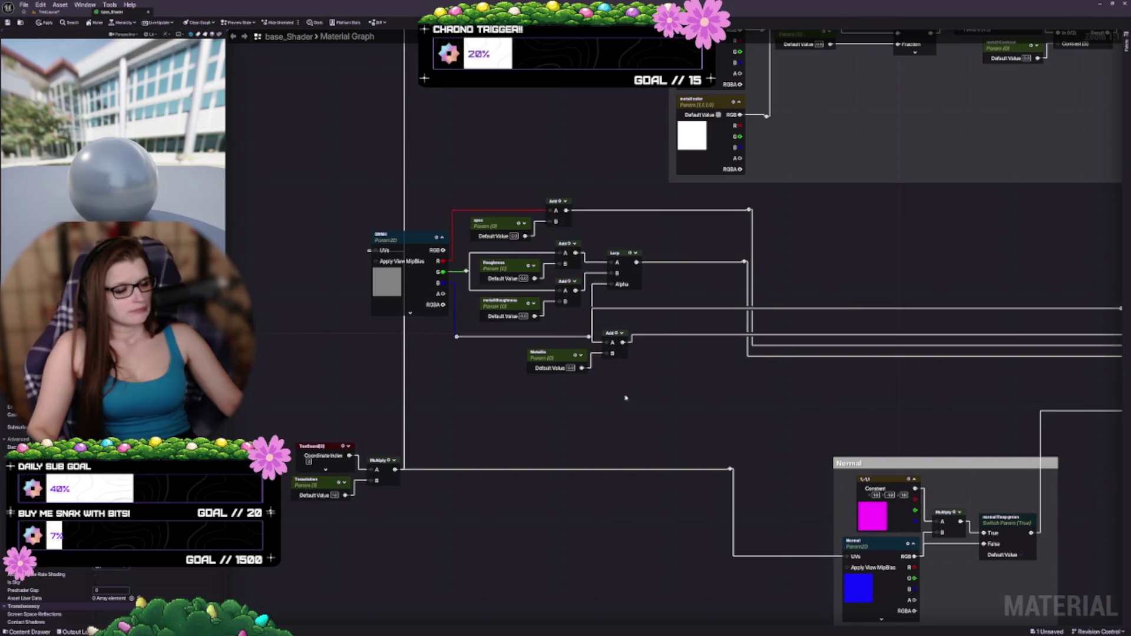
mouse_move(626, 396)
left_mouse_down()
mouse_move(652, 378)
mouse_move(608, 343)
left_mouse_up()
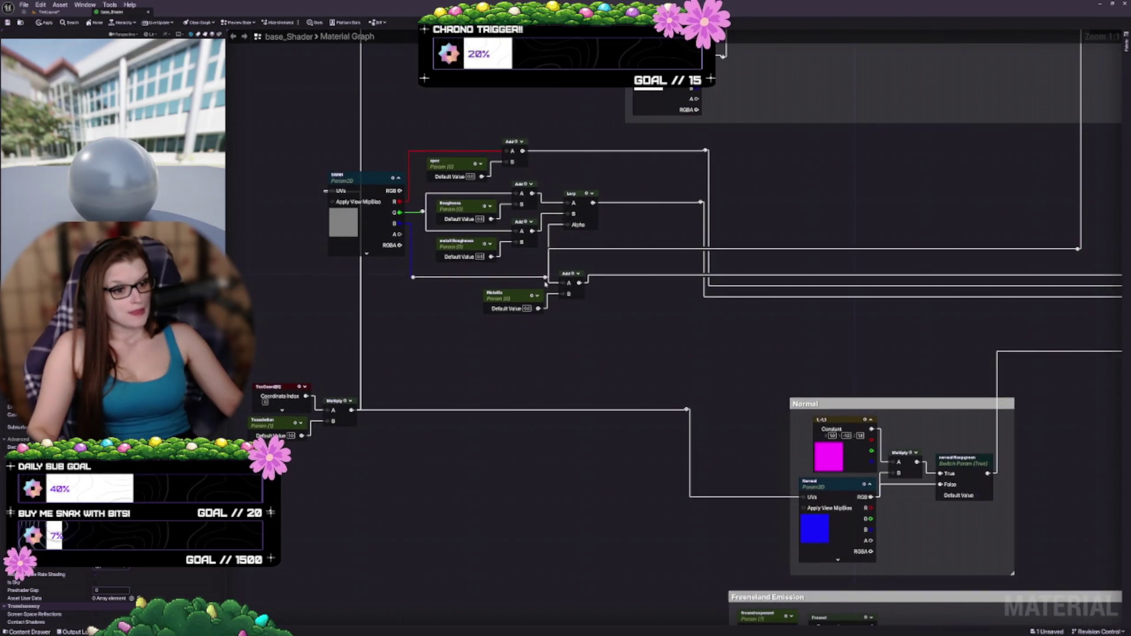
mouse_move(545, 279)
left_mouse_down()
mouse_move(541, 264)
mouse_move(548, 280)
left_mouse_up()
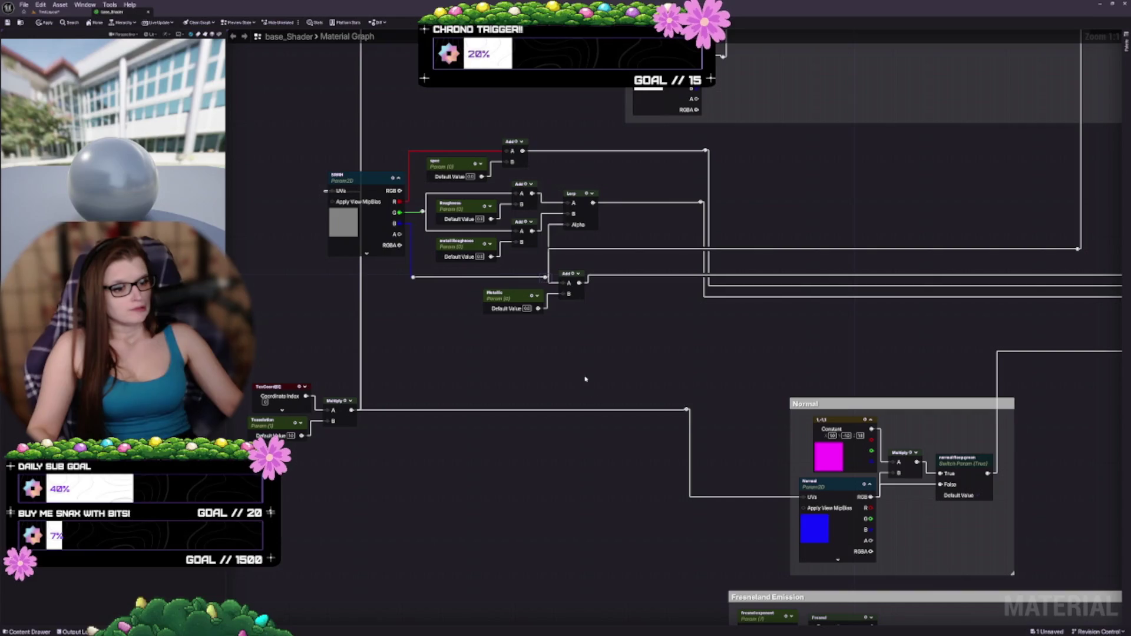
Slide the two reroute knots left, close beside the upper Add and Lerp nodes
left_click_drag(636, 347, 616, 332)
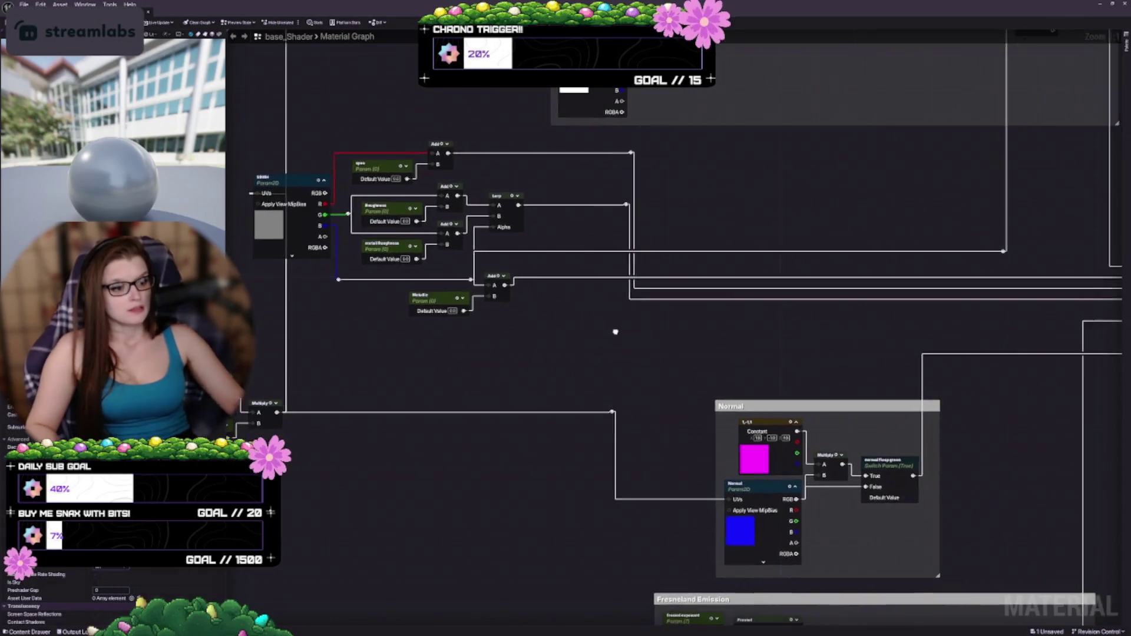
left_click_drag(548, 384, 628, 411)
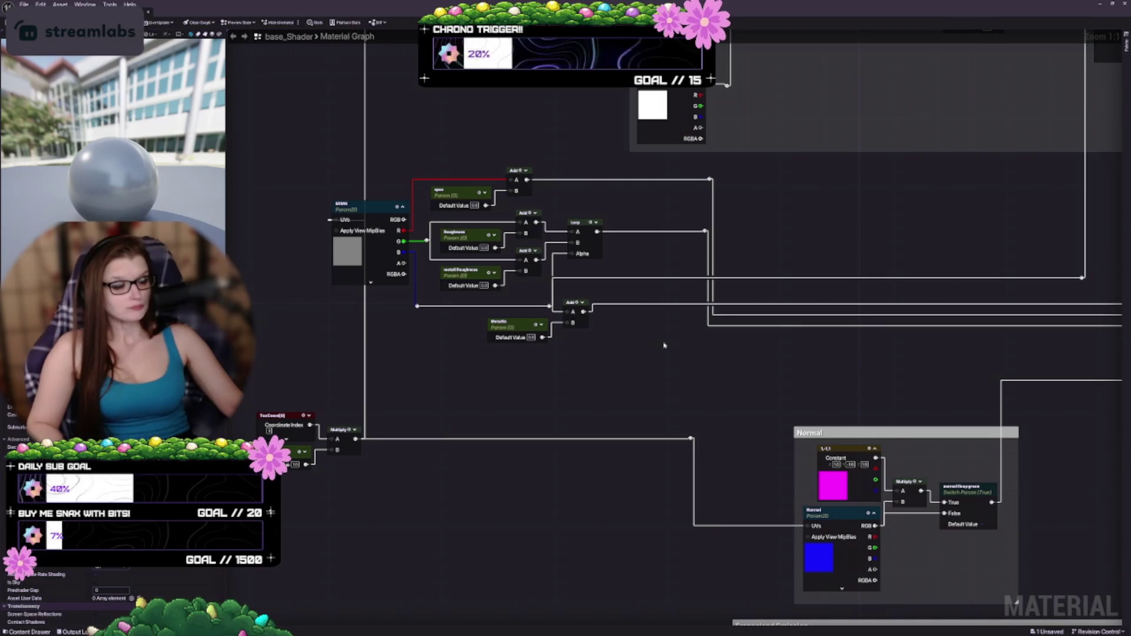
left_click_drag(694, 176, 736, 256)
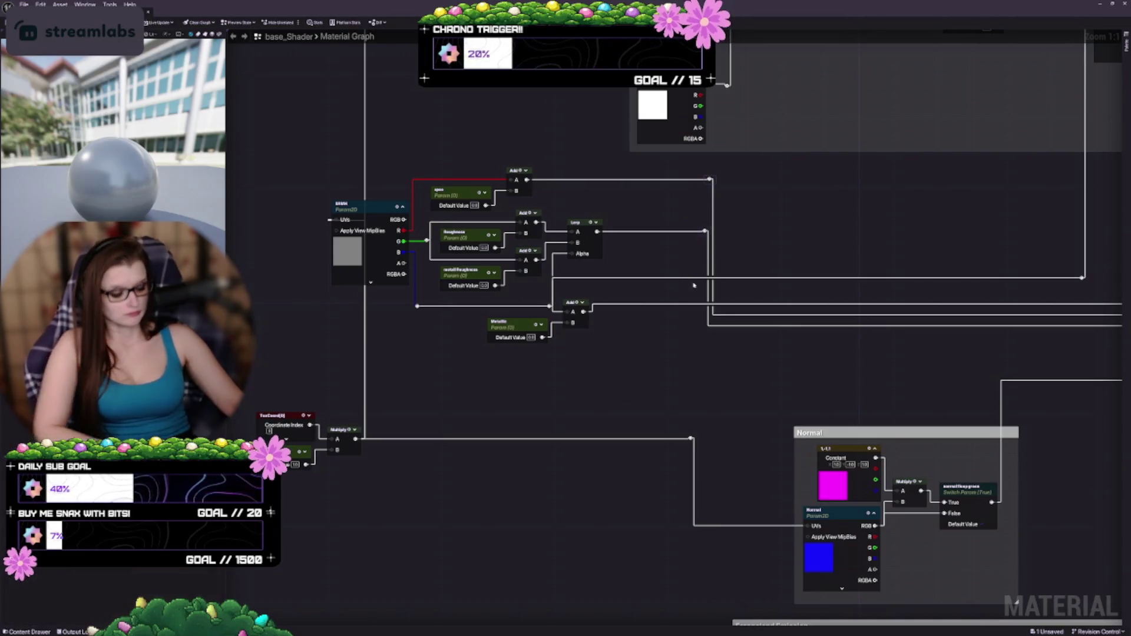
left_click_drag(710, 179, 682, 178)
left_click_drag(639, 296, 664, 290)
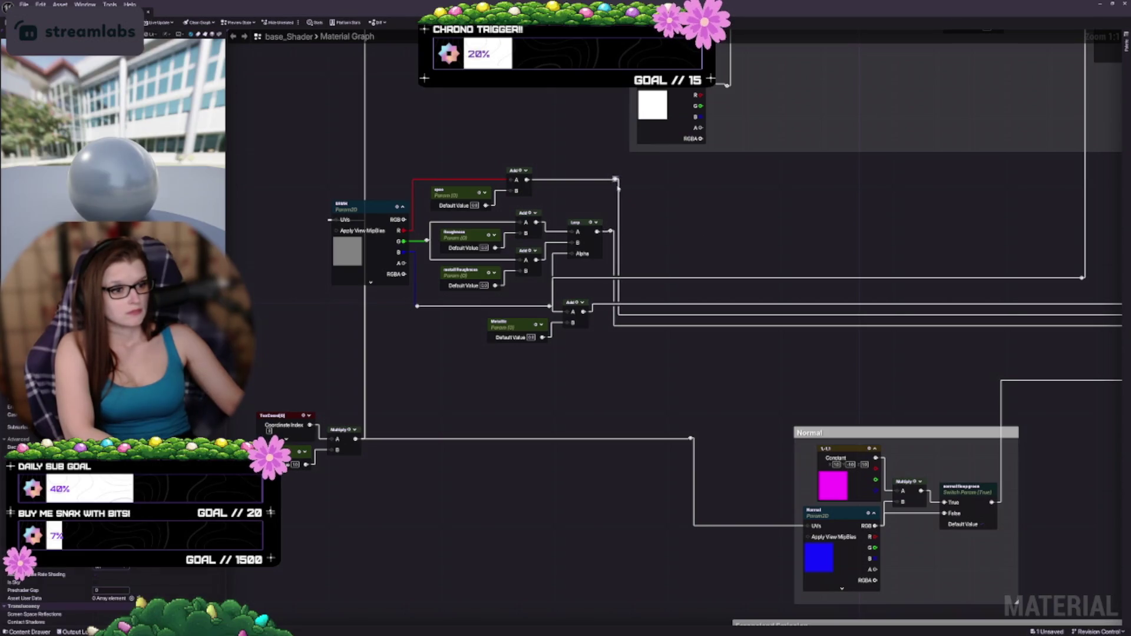
left_click_drag(616, 179, 549, 178)
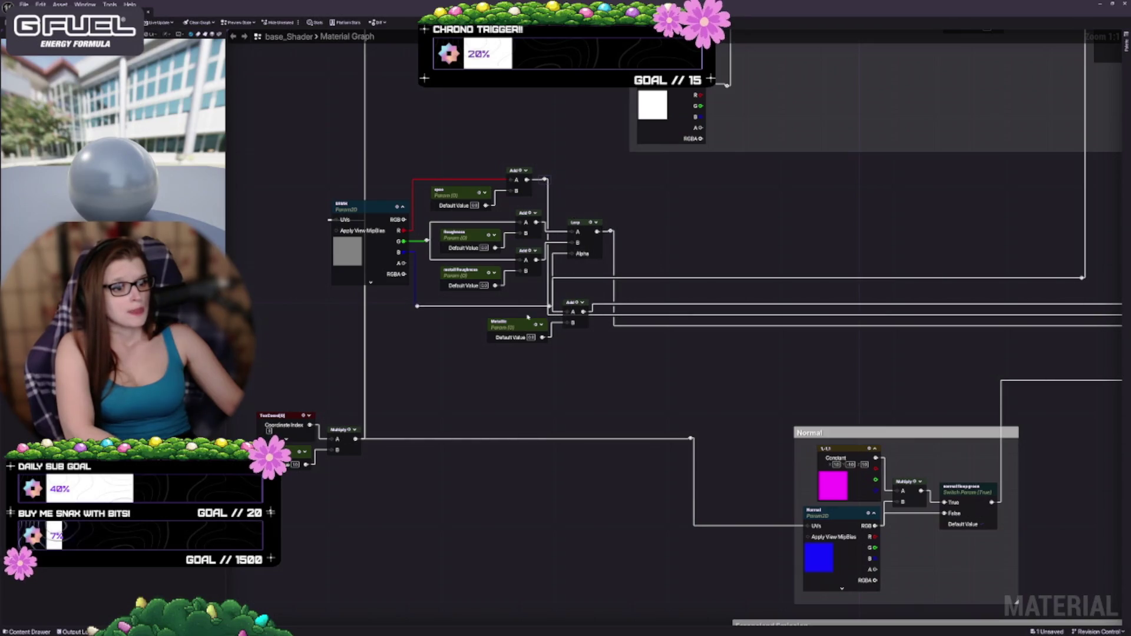
Try lowering the small Add node and its Metallic wire bend, then undo the nudges
key("ctrl+z")
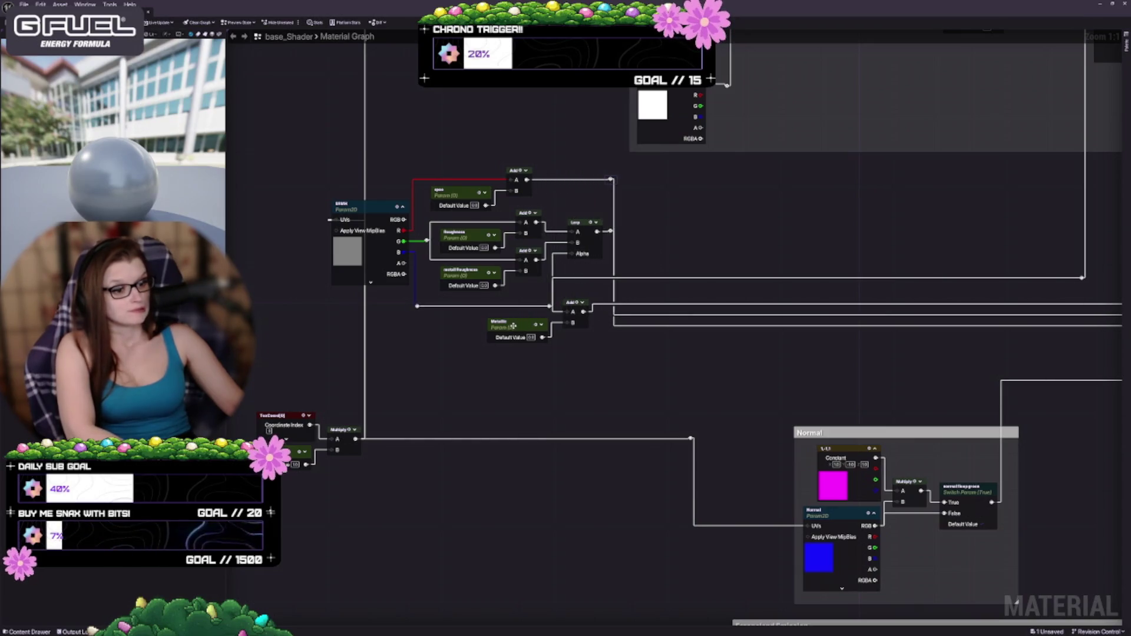
left_click_drag(690, 328, 536, 276)
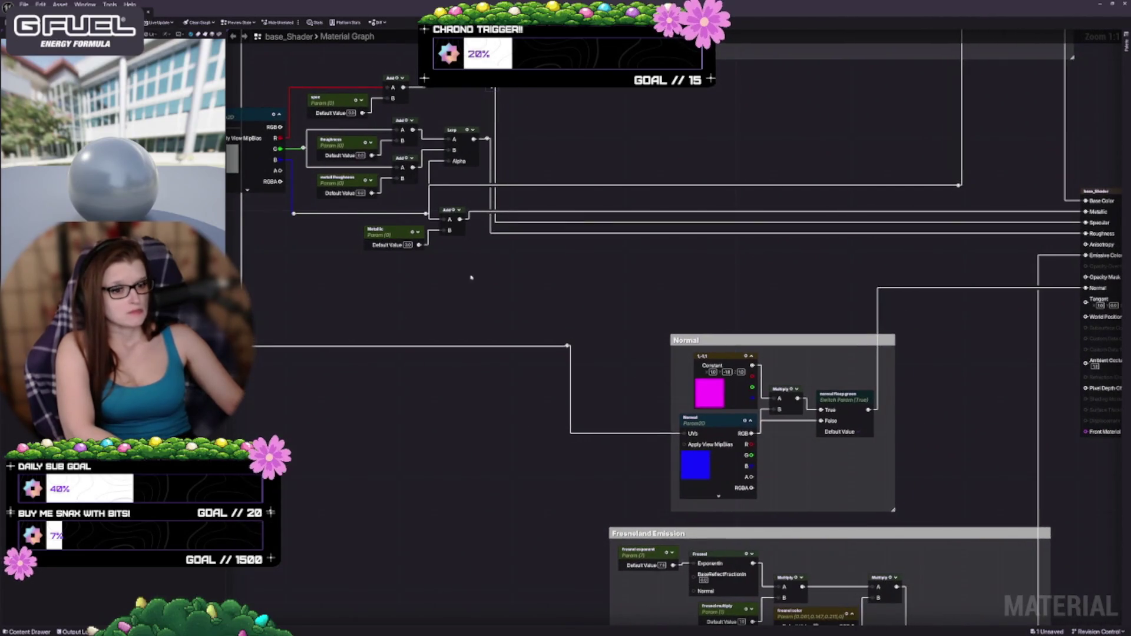
left_click_drag(459, 230, 459, 240)
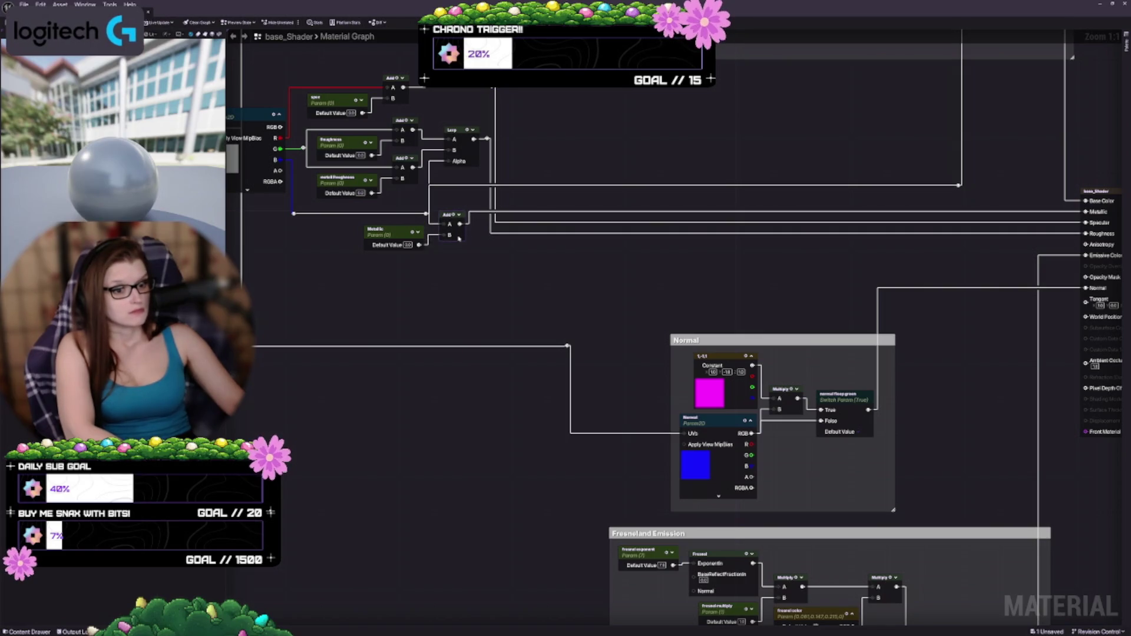
left_click_drag(521, 278, 525, 306)
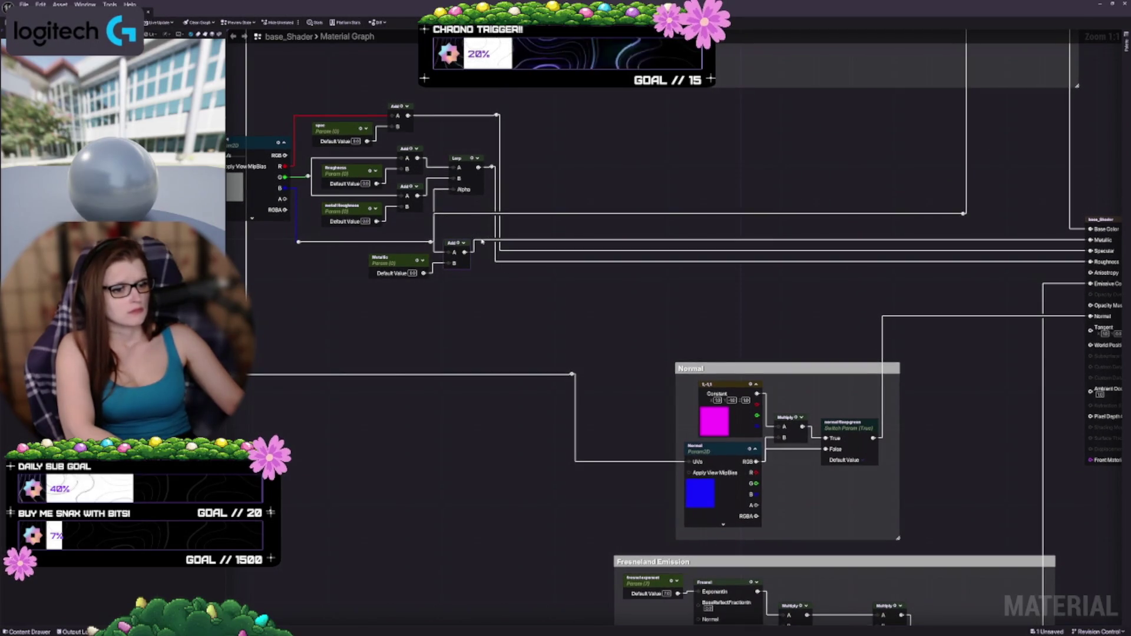
left_click(482, 242)
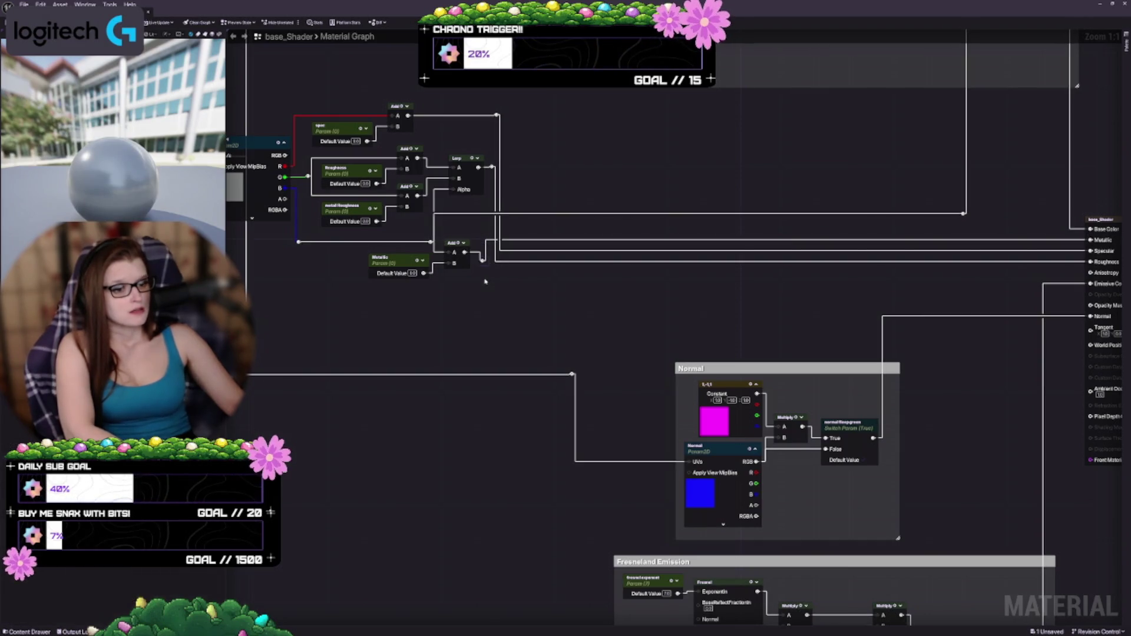
left_click_drag(485, 282, 485, 281)
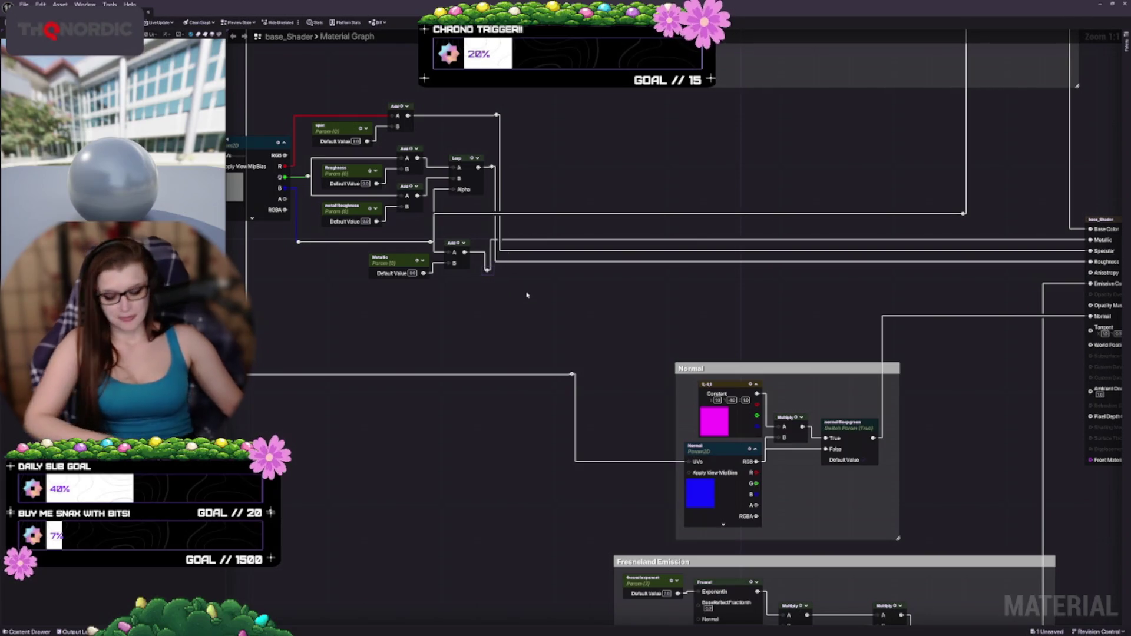
key("ctrl+z")
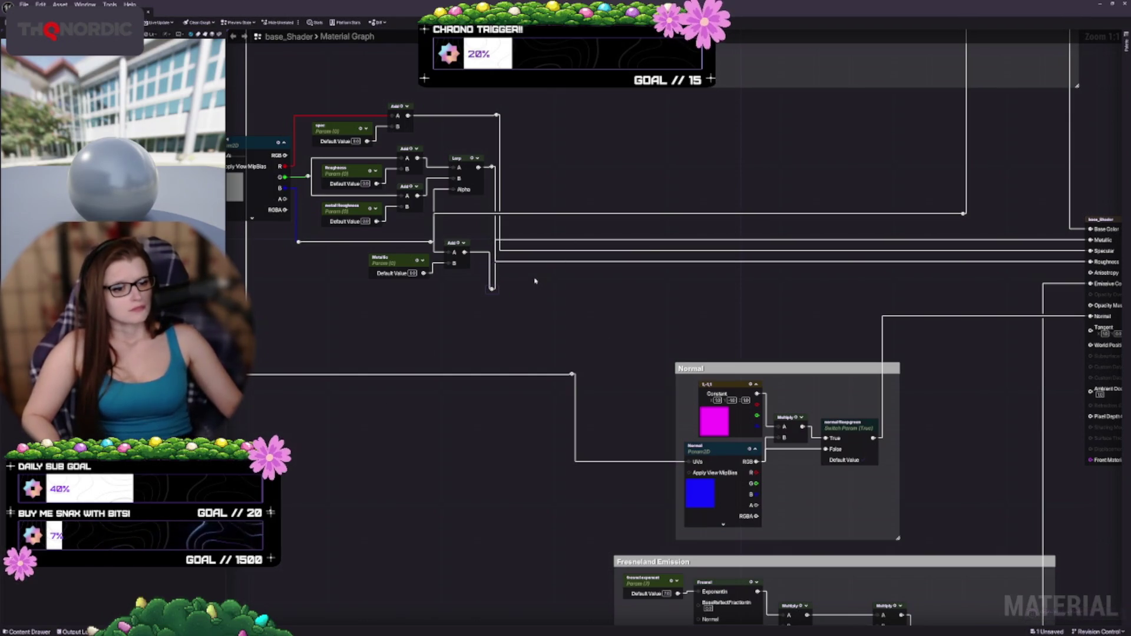
key("Down")
key("ctrl+z")
key("ctrl+z")
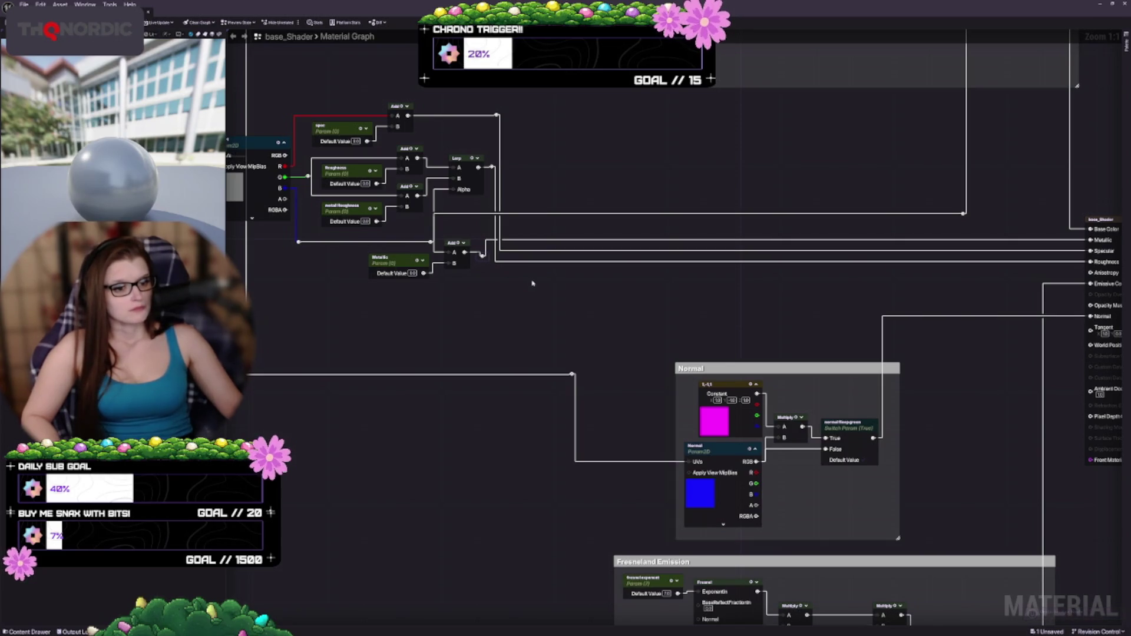
key("ctrl+z")
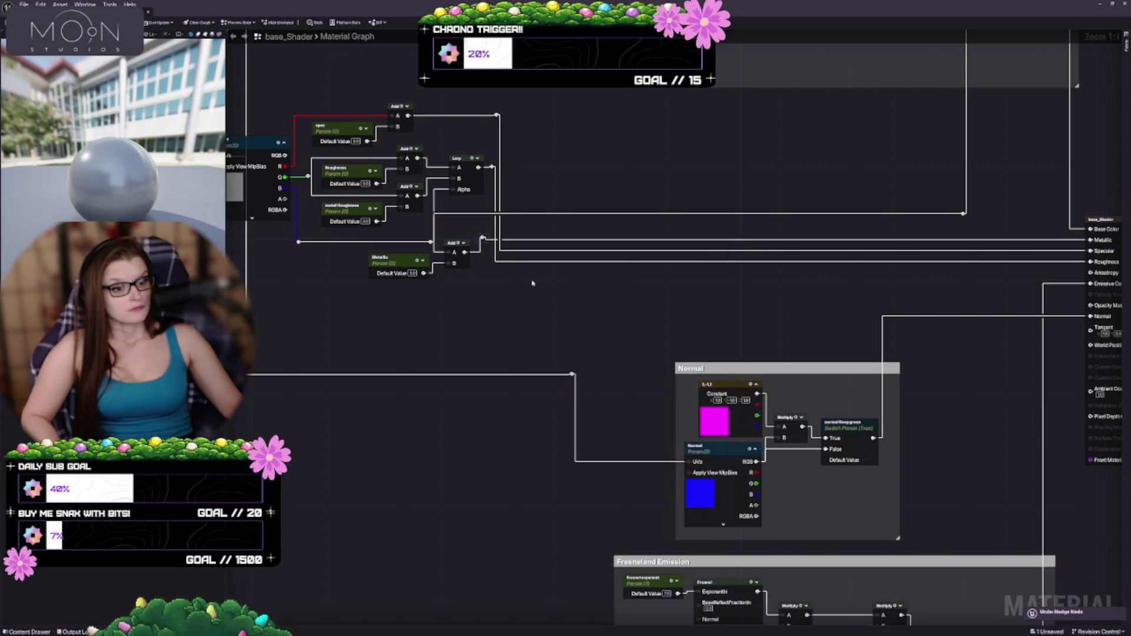
Move the Diffuse comment group down and to the right
left_click_drag(497, 320, 542, 401)
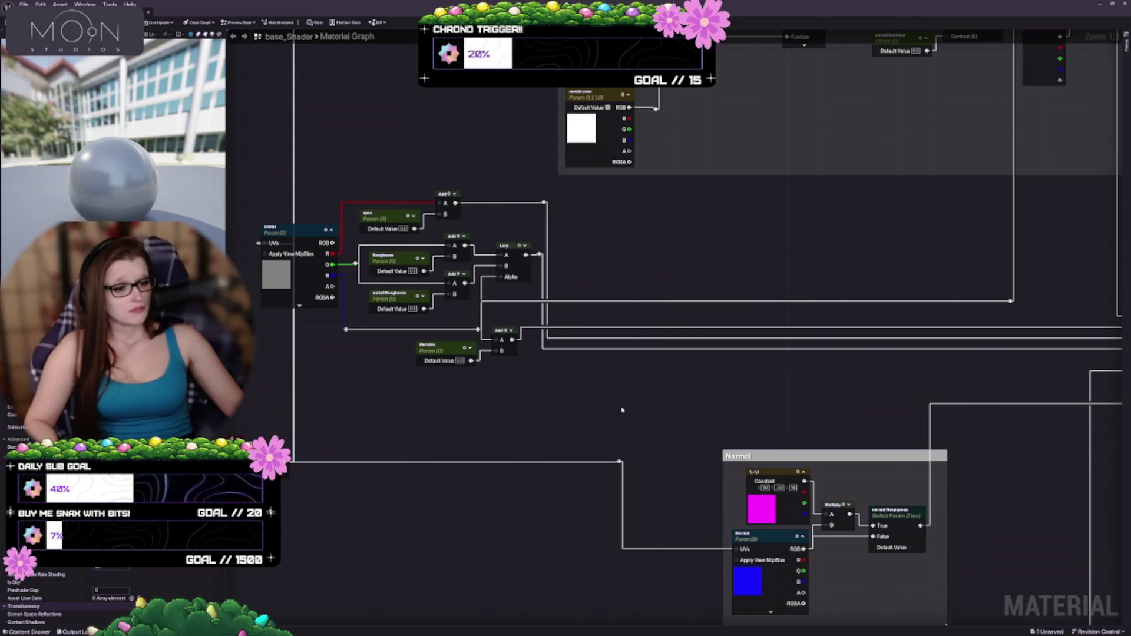
mouse_move(622, 410)
left_mouse_down()
mouse_move(508, 321)
mouse_move(609, 316)
mouse_move(511, 400)
left_mouse_up()
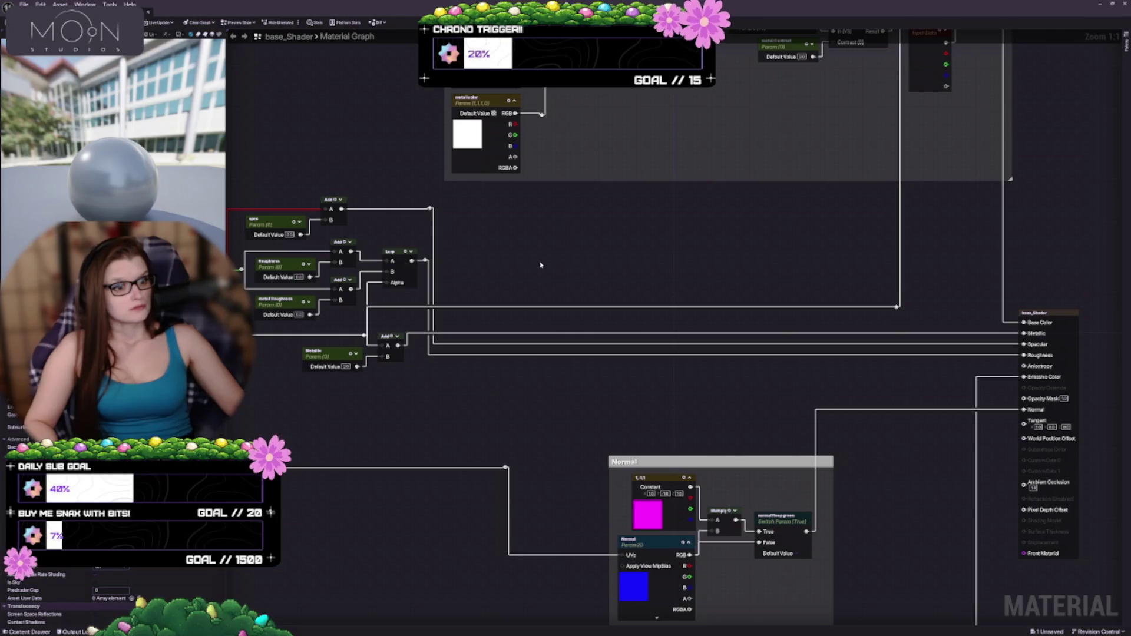
left_click_drag(540, 265, 564, 225)
left_click_drag(490, 276, 491, 275)
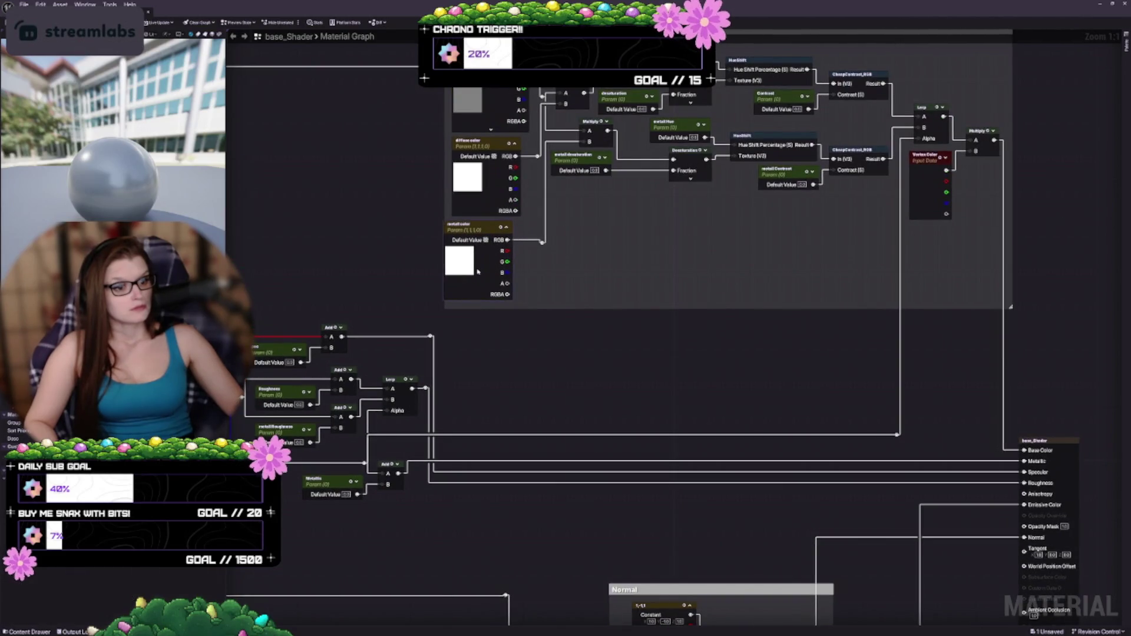
left_click_drag(572, 241, 608, 307)
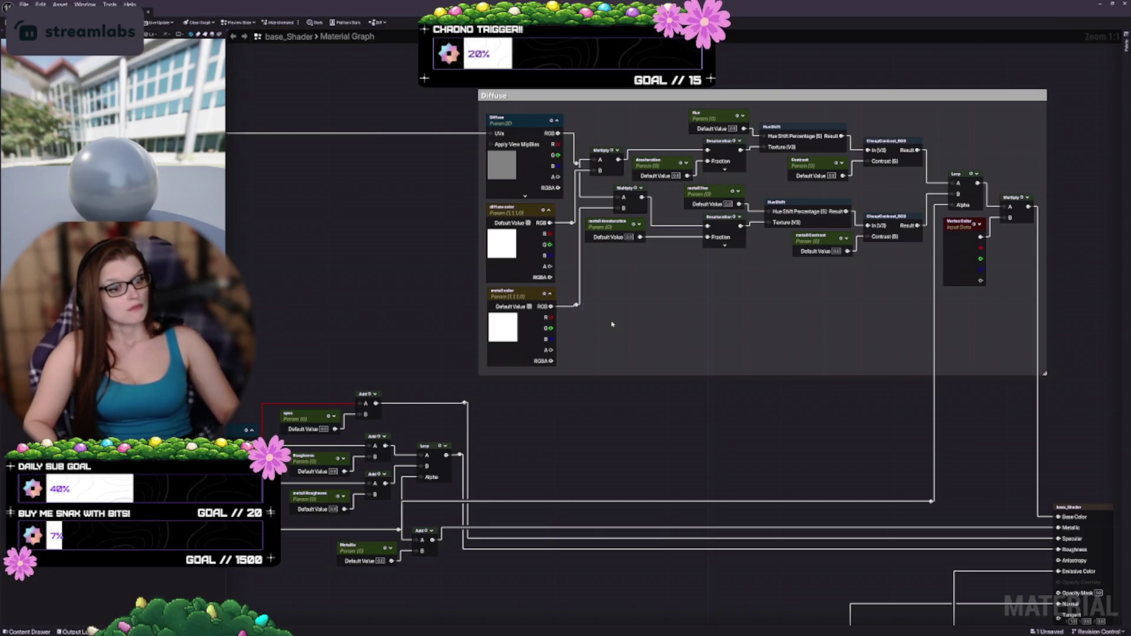
scroll(687, 361, "down", 5)
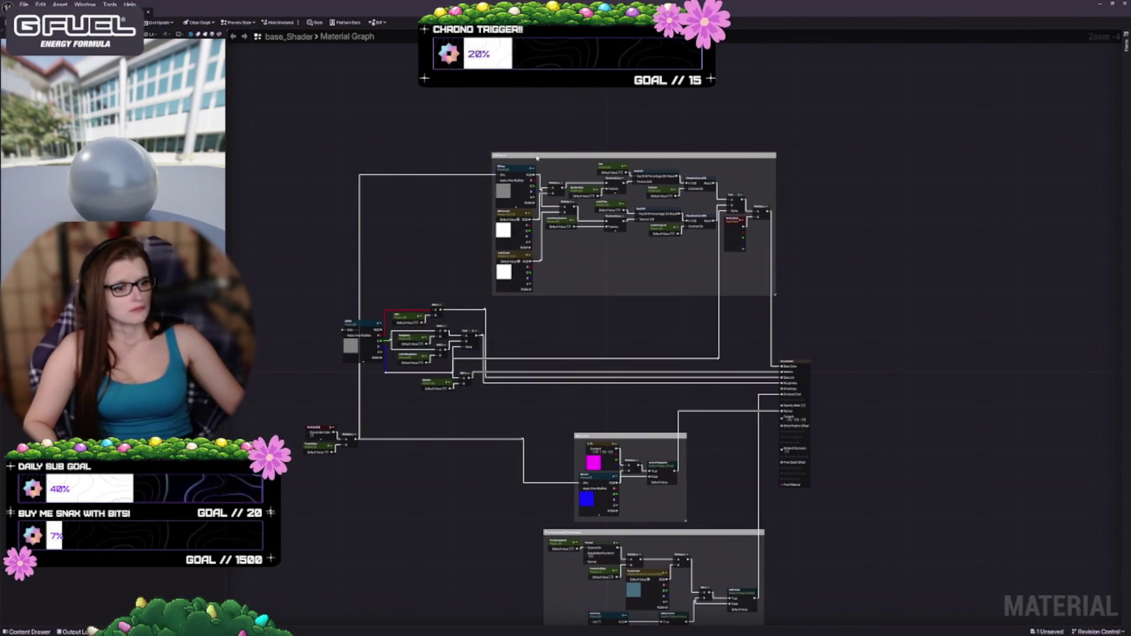
mouse_move(537, 158)
left_mouse_down()
mouse_move(551, 187)
mouse_move(540, 207)
mouse_move(535, 145)
mouse_move(517, 142)
mouse_move(511, 167)
mouse_move(548, 174)
mouse_move(535, 159)
left_mouse_up()
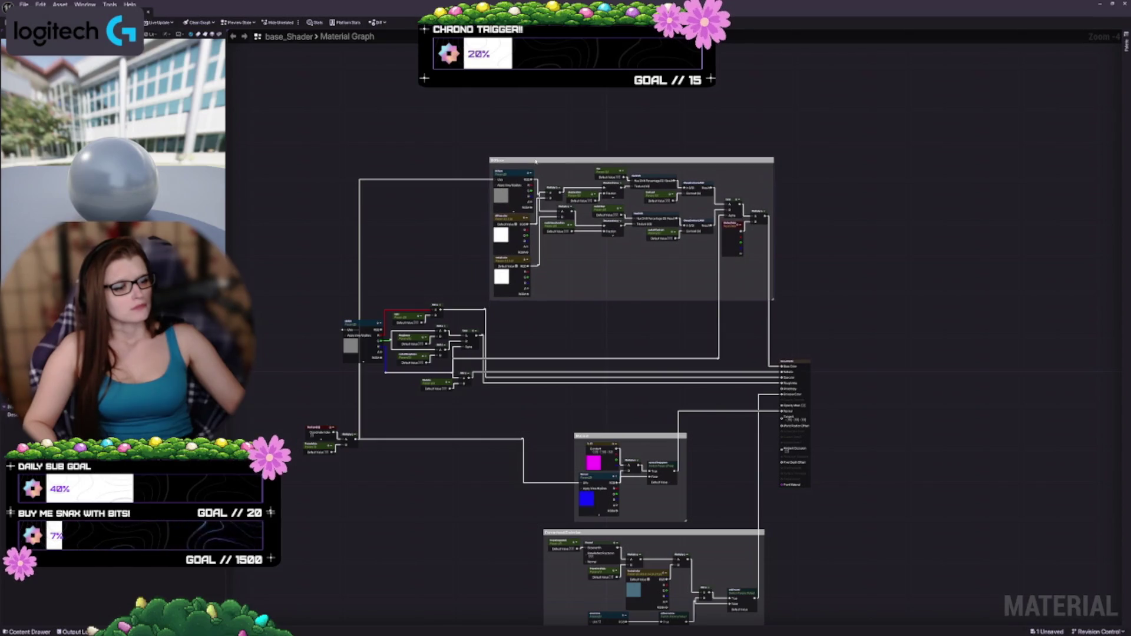
Route the vertical Base Color wire through a reroute knot just below the Diffuse group
scroll(736, 309, "up", 5)
left_click_drag(750, 307, 797, 305)
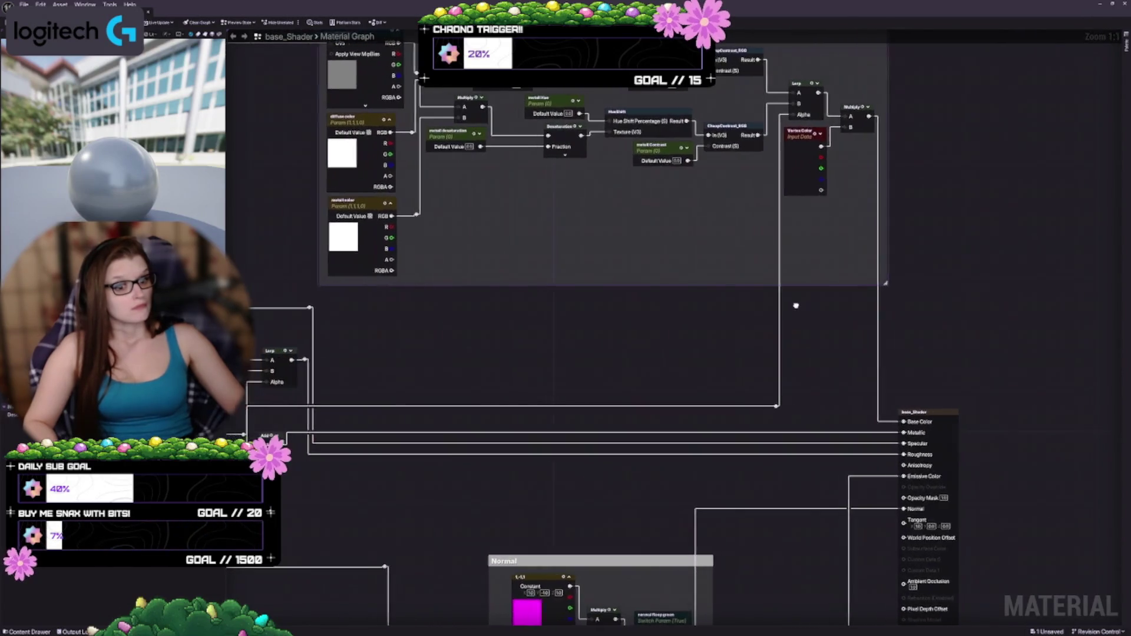
left_click_drag(784, 405, 784, 321)
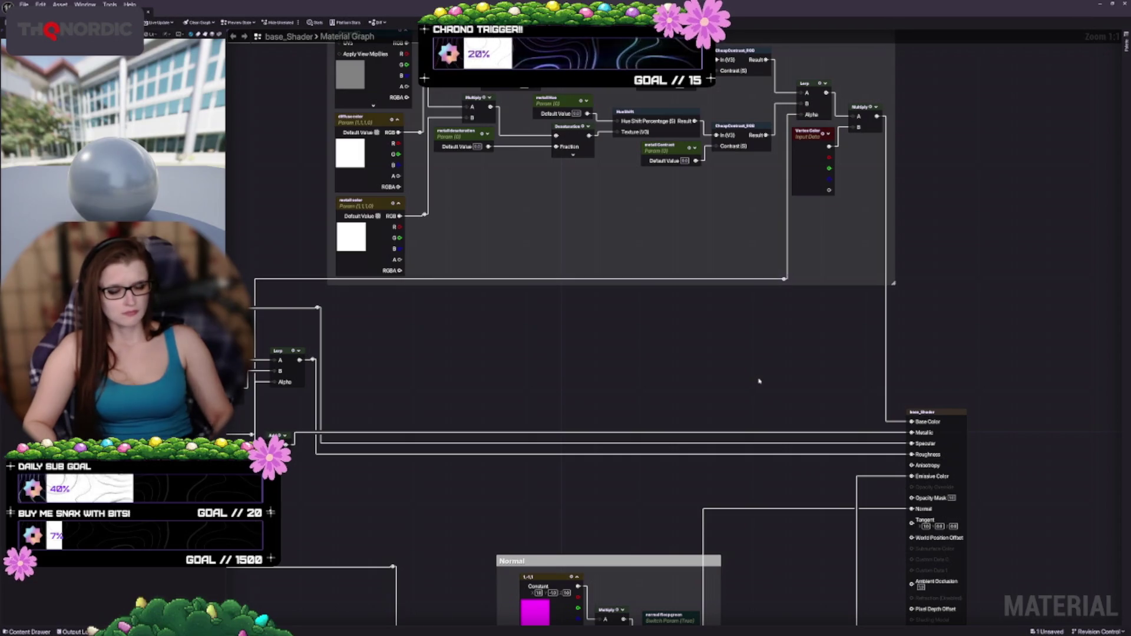
mouse_move(611, 387)
left_mouse_down()
mouse_move(845, 390)
mouse_move(661, 284)
left_mouse_up()
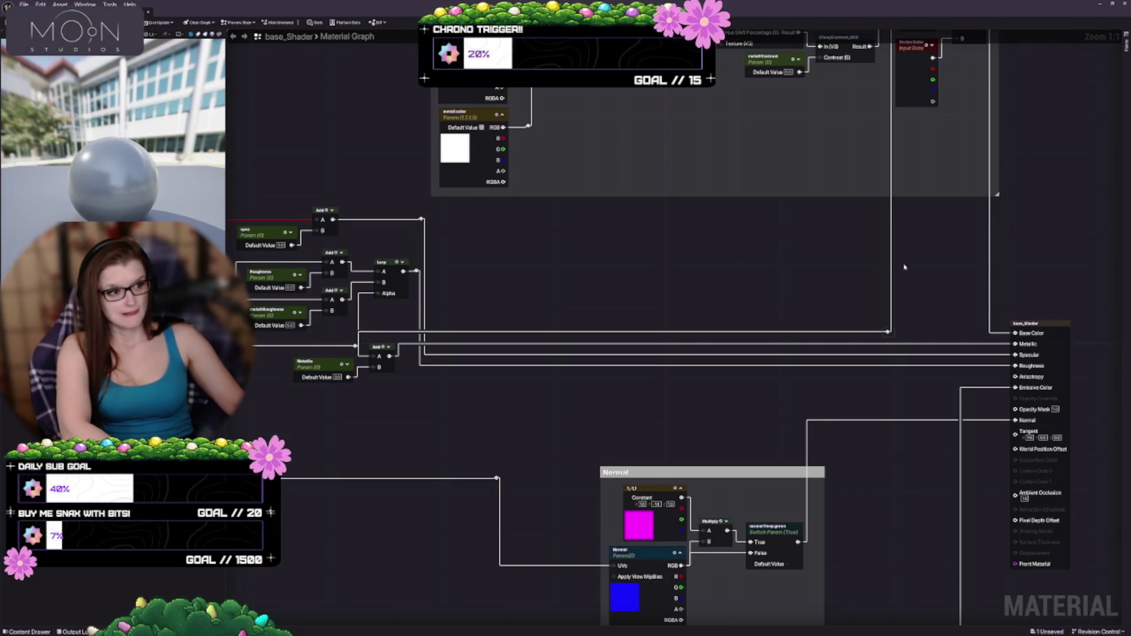
left_click_drag(904, 267, 836, 267)
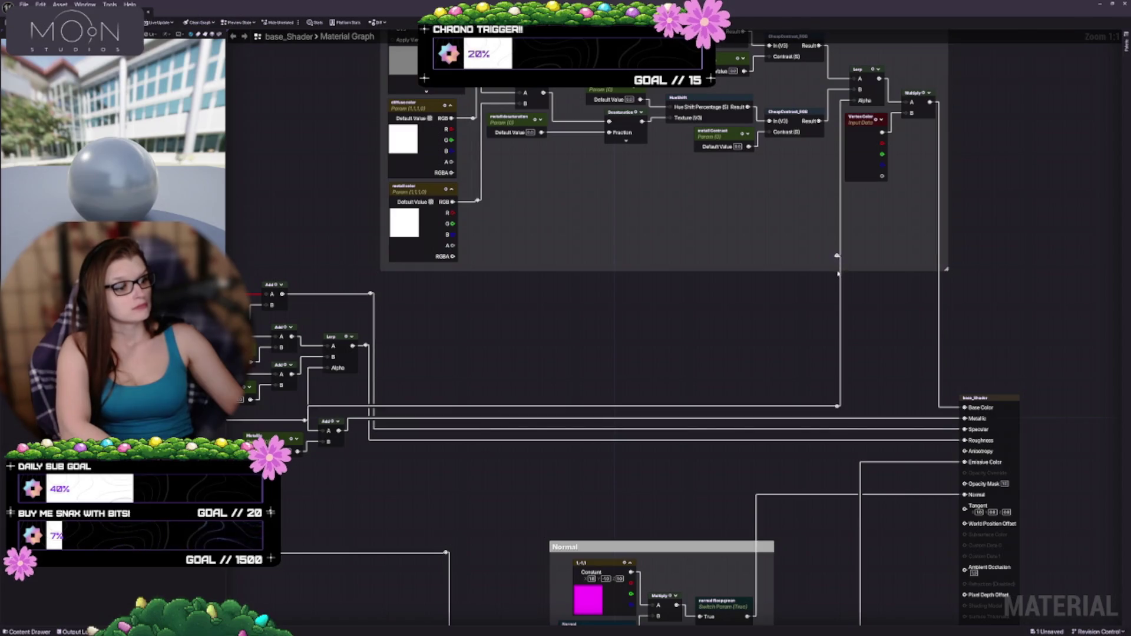
left_click_drag(836, 275, 837, 279)
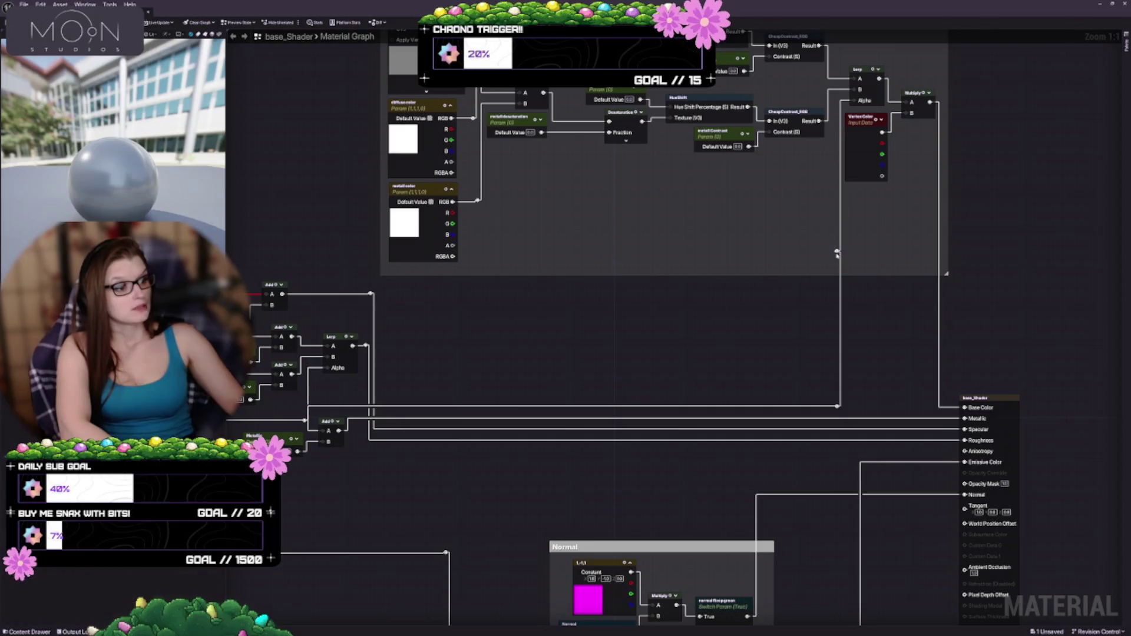
mouse_move(836, 258)
left_mouse_down()
mouse_move(846, 255)
mouse_move(832, 253)
left_mouse_up()
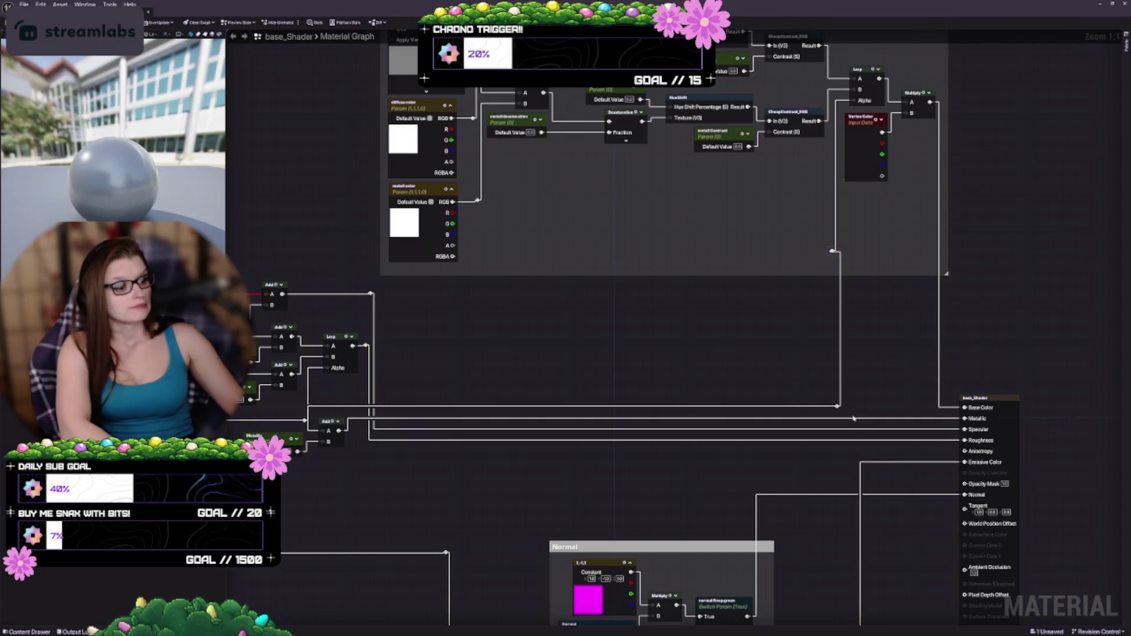
left_click_drag(801, 384, 801, 384)
mouse_move(839, 385)
left_mouse_down()
mouse_move(825, 385)
mouse_move(837, 432)
left_mouse_up()
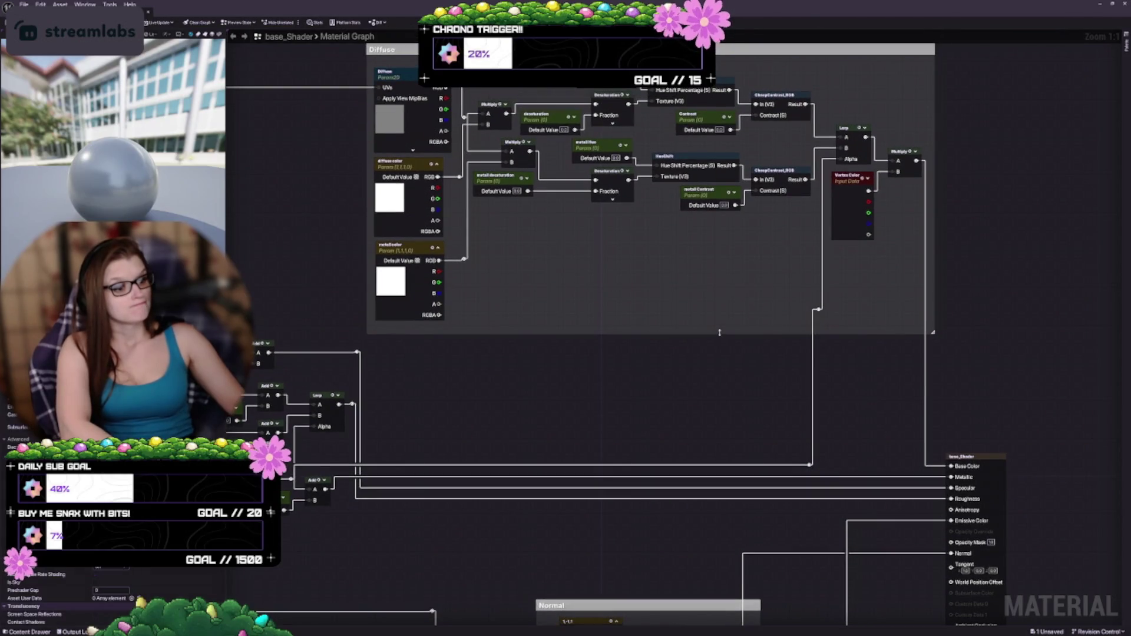
Shift the Diffuse group down-right, the output node right, and the TexCoord/Translation nodes left
scroll(699, 387, "down", 2)
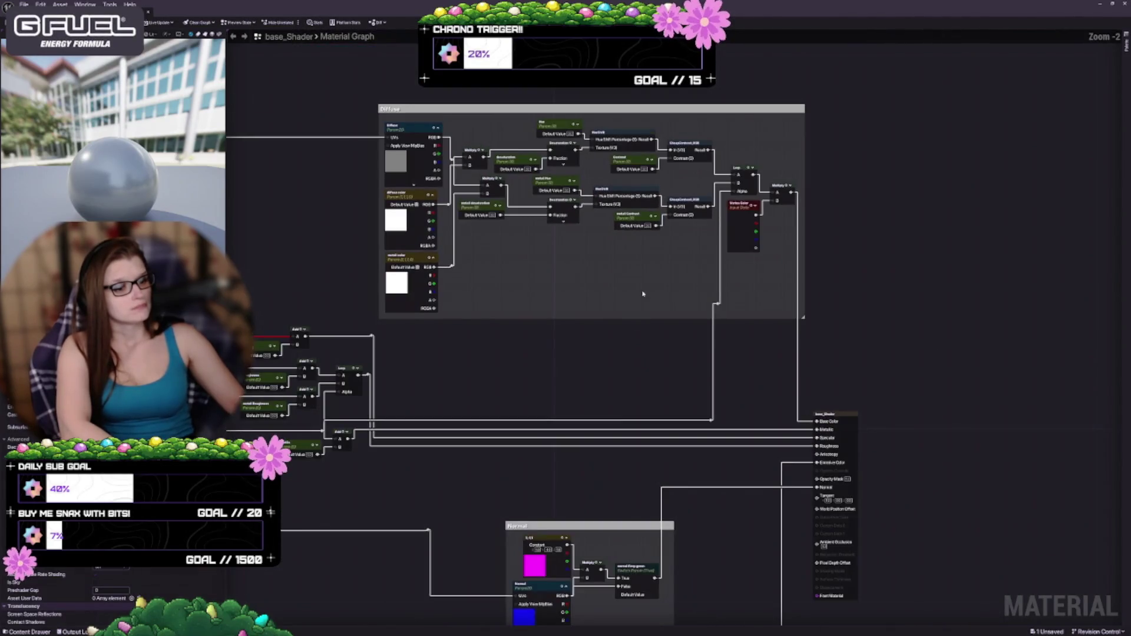
mouse_move(636, 108)
left_mouse_down()
mouse_move(680, 115)
mouse_move(700, 180)
mouse_move(700, 203)
mouse_move(640, 202)
left_mouse_up()
scroll(882, 353, "down", 5)
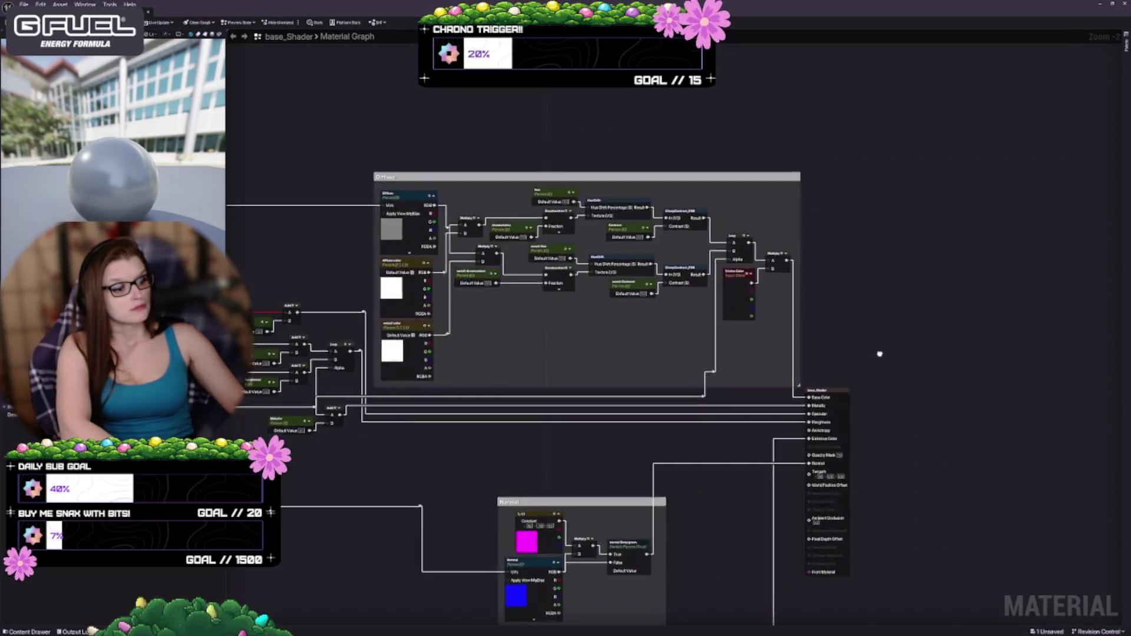
left_click_drag(835, 321, 839, 322)
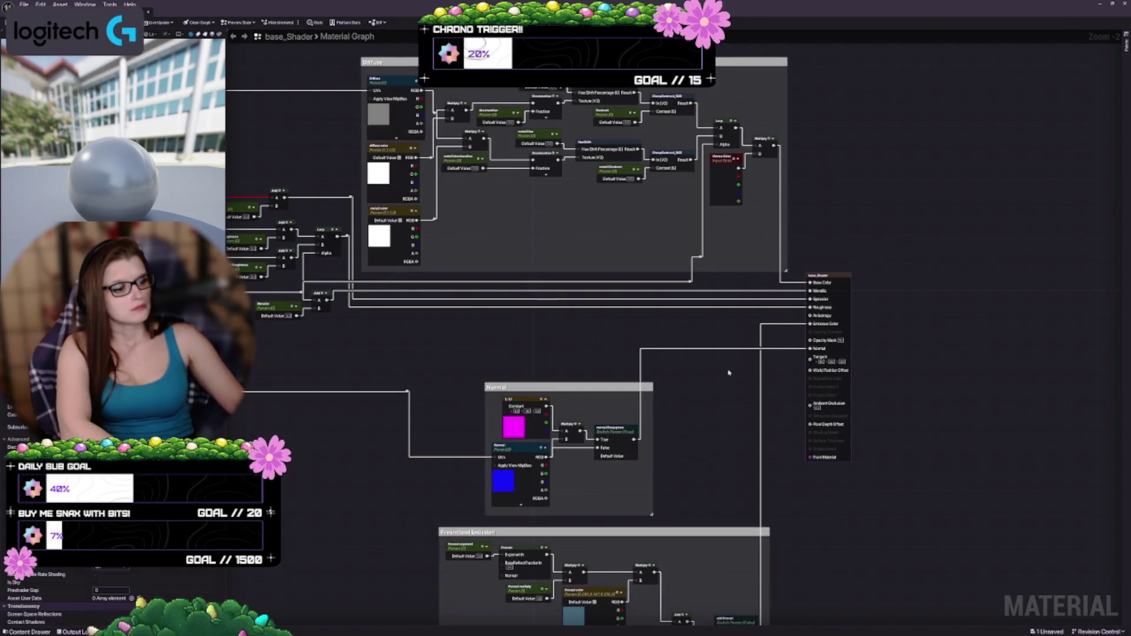
scroll(720, 394, "left", 5)
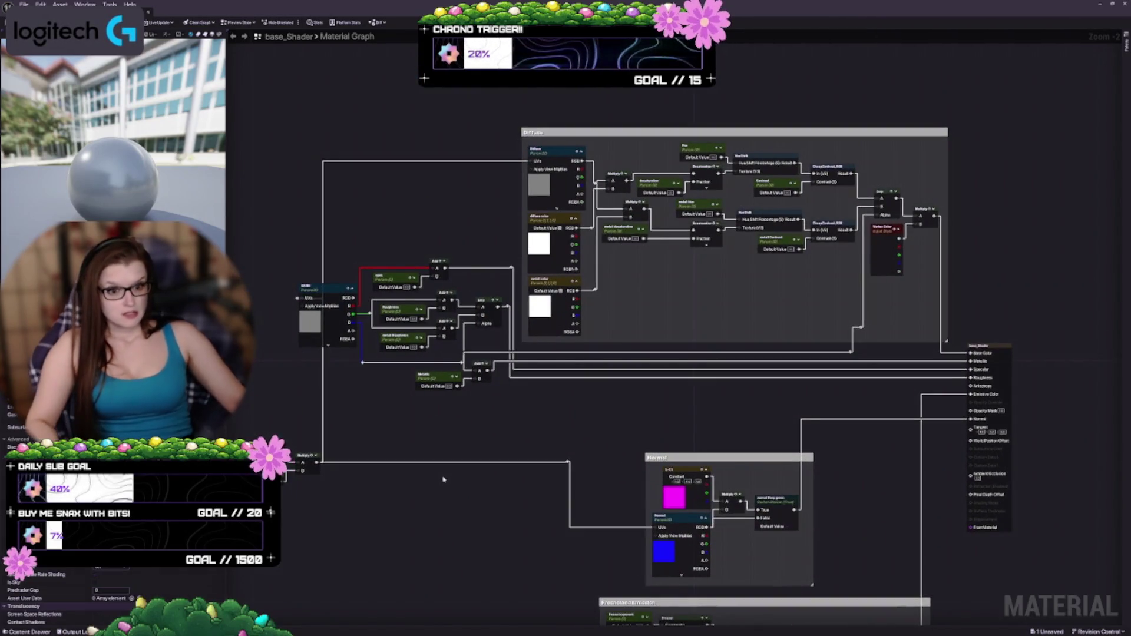
scroll(584, 399, "left", 4)
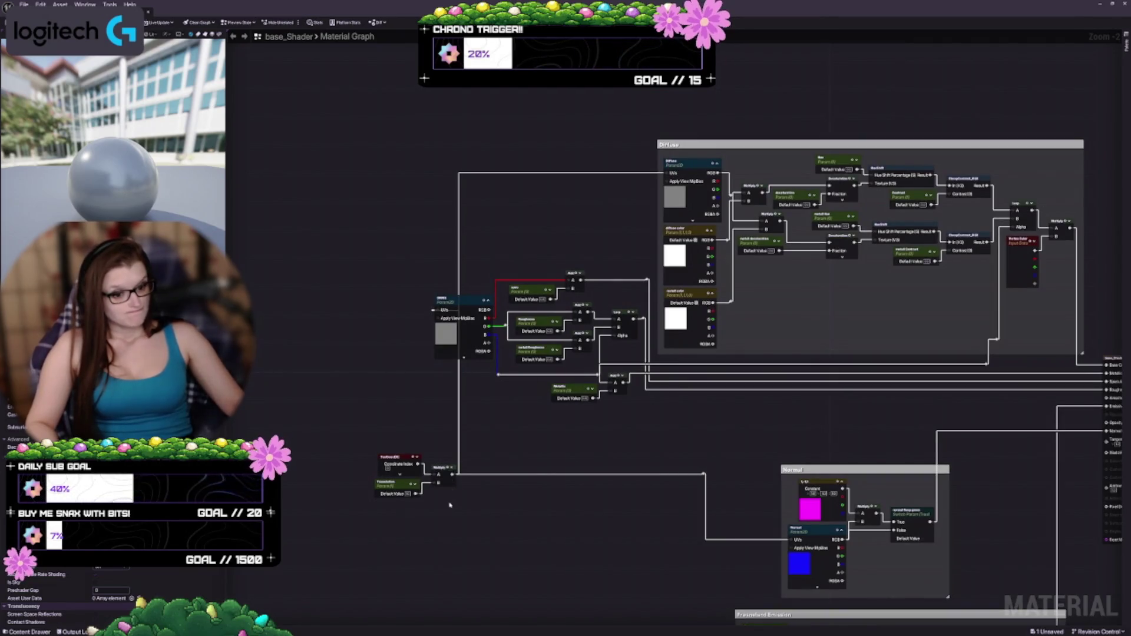
mouse_move(384, 487)
left_mouse_down()
mouse_move(333, 448)
mouse_move(314, 415)
mouse_move(312, 487)
left_mouse_up()
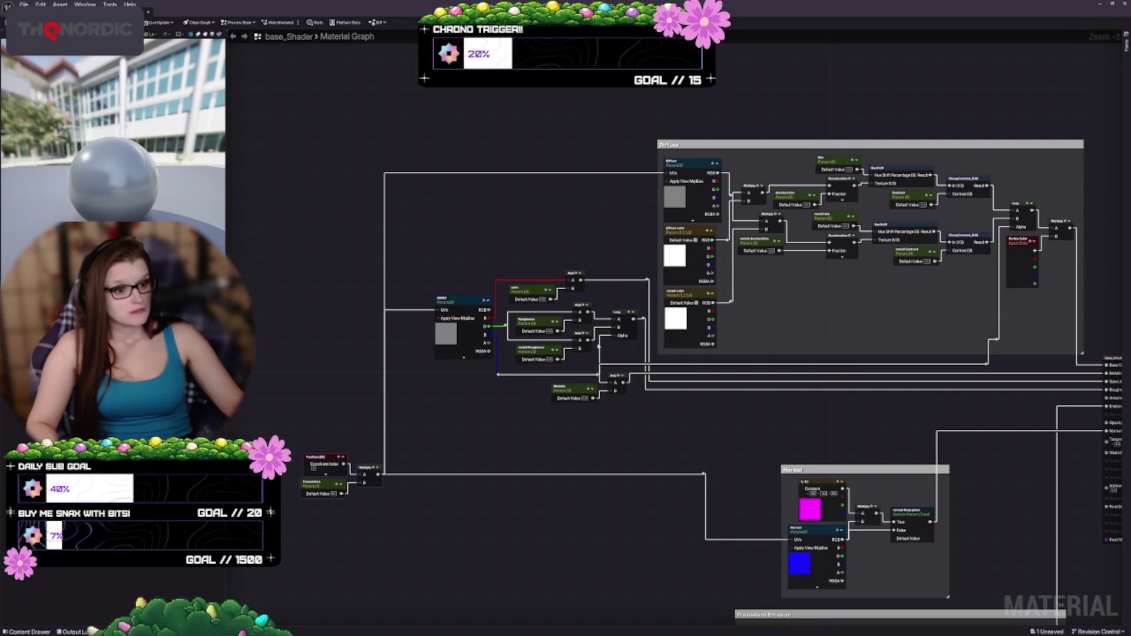
Wire the tiling Multiply output into the Normal texture's UVs
left_click_drag(631, 487, 549, 358)
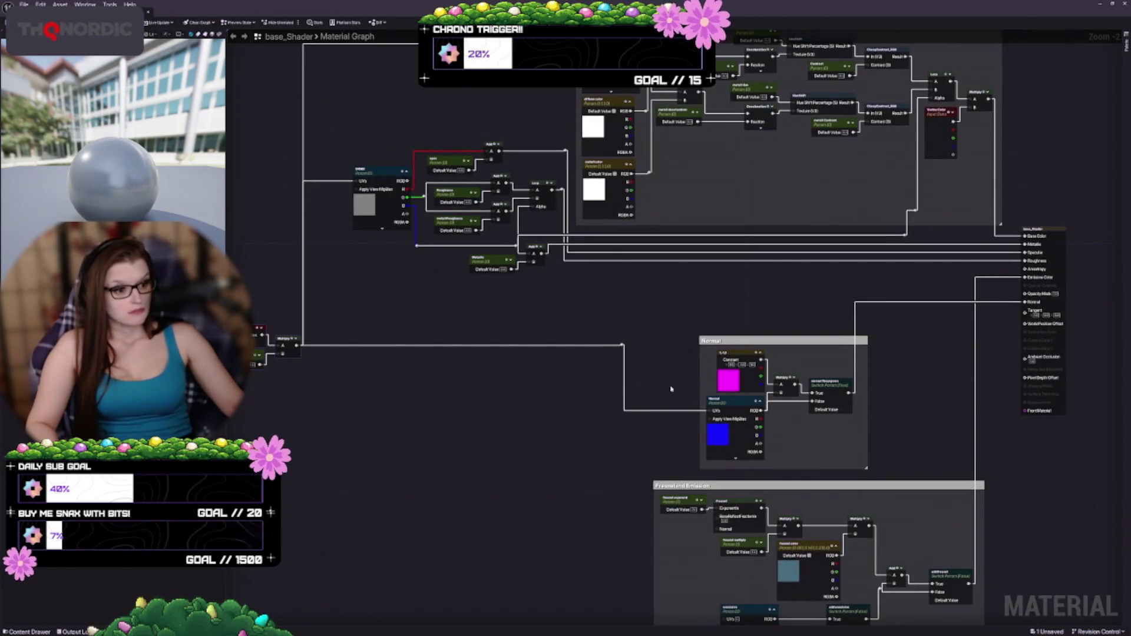
mouse_move(671, 389)
left_mouse_down()
mouse_move(691, 387)
mouse_move(693, 432)
left_mouse_up()
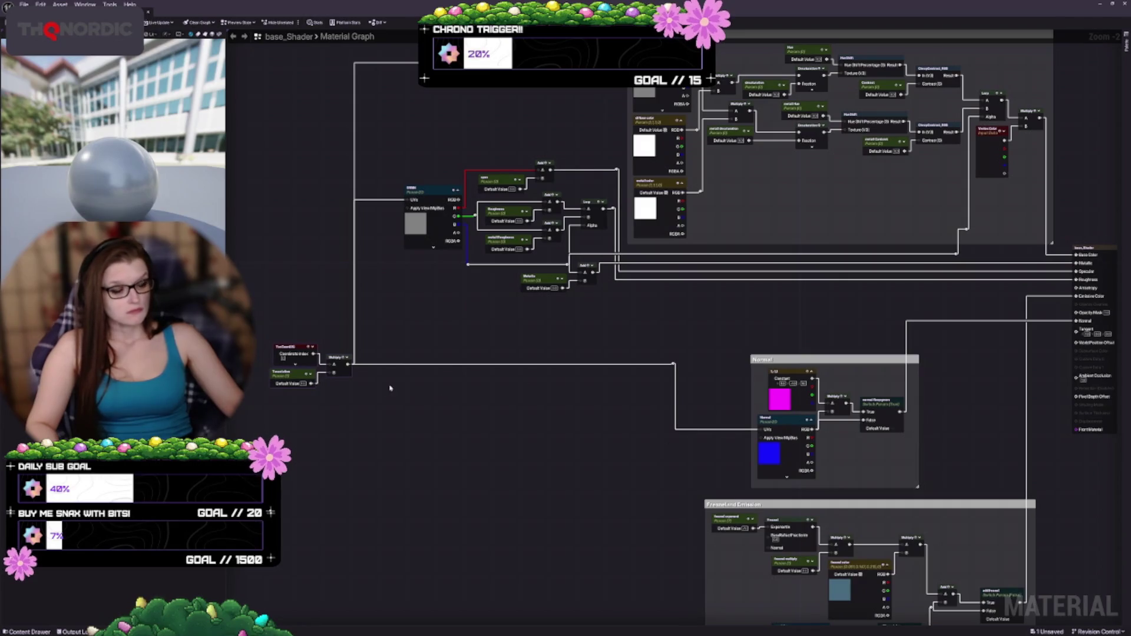
mouse_move(346, 366)
left_mouse_down()
mouse_move(615, 426)
mouse_move(765, 430)
left_mouse_up()
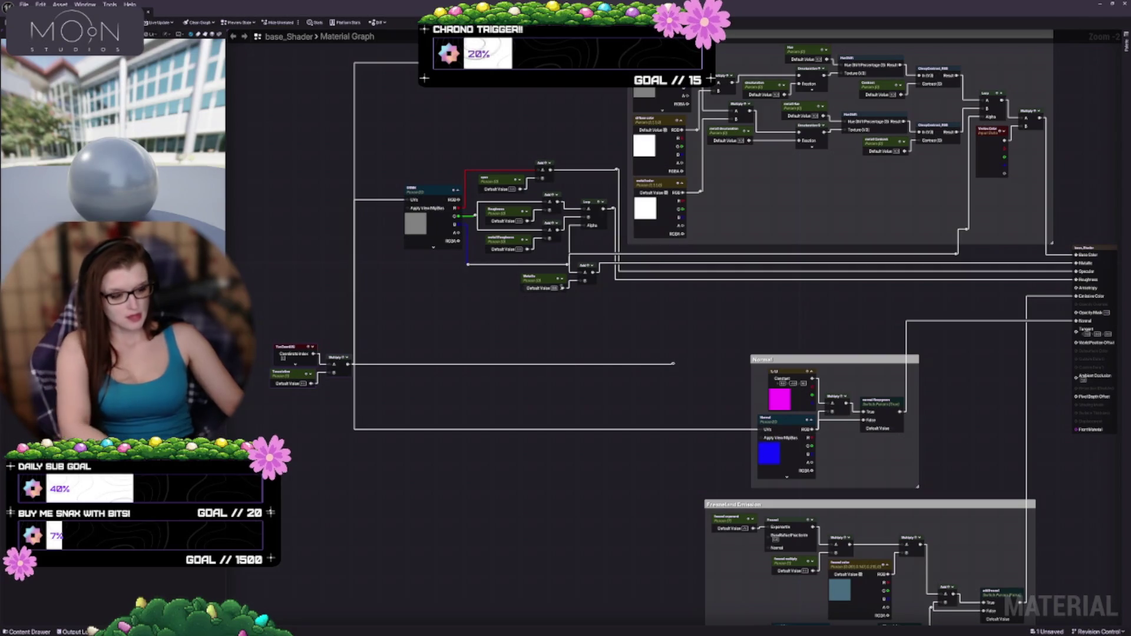
Move the Normal group and the Fresnel/Emission group up and left
left_click_drag(770, 361, 707, 303)
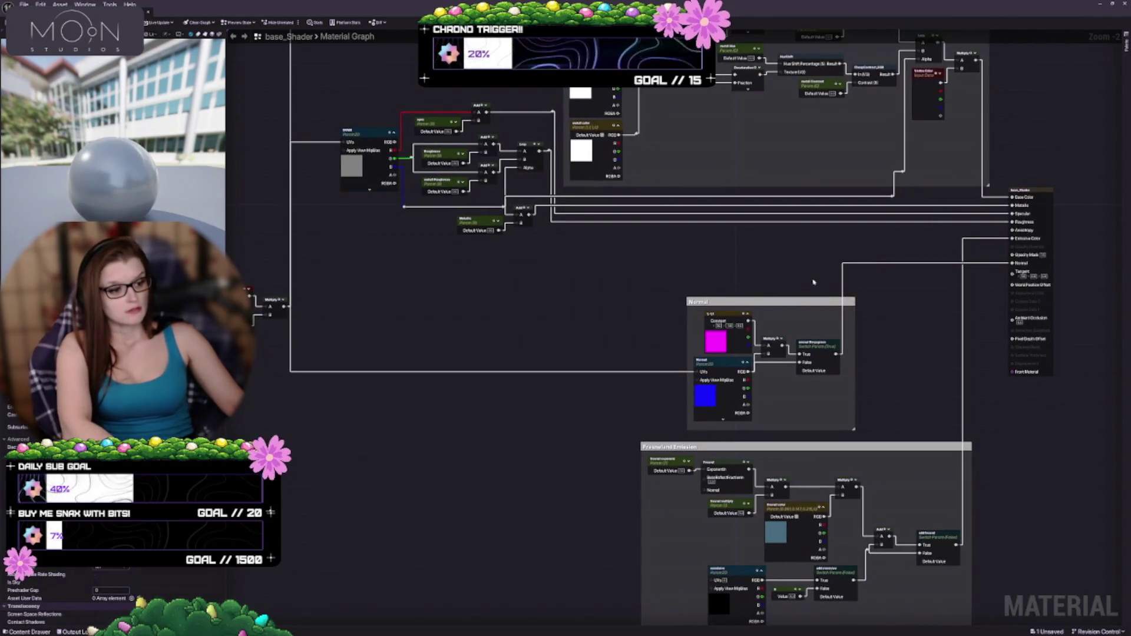
mouse_move(784, 304)
left_mouse_down()
mouse_move(731, 273)
mouse_move(634, 259)
mouse_move(663, 239)
left_mouse_up()
mouse_move(470, 401)
left_mouse_down()
mouse_move(571, 472)
mouse_move(340, 225)
left_mouse_up()
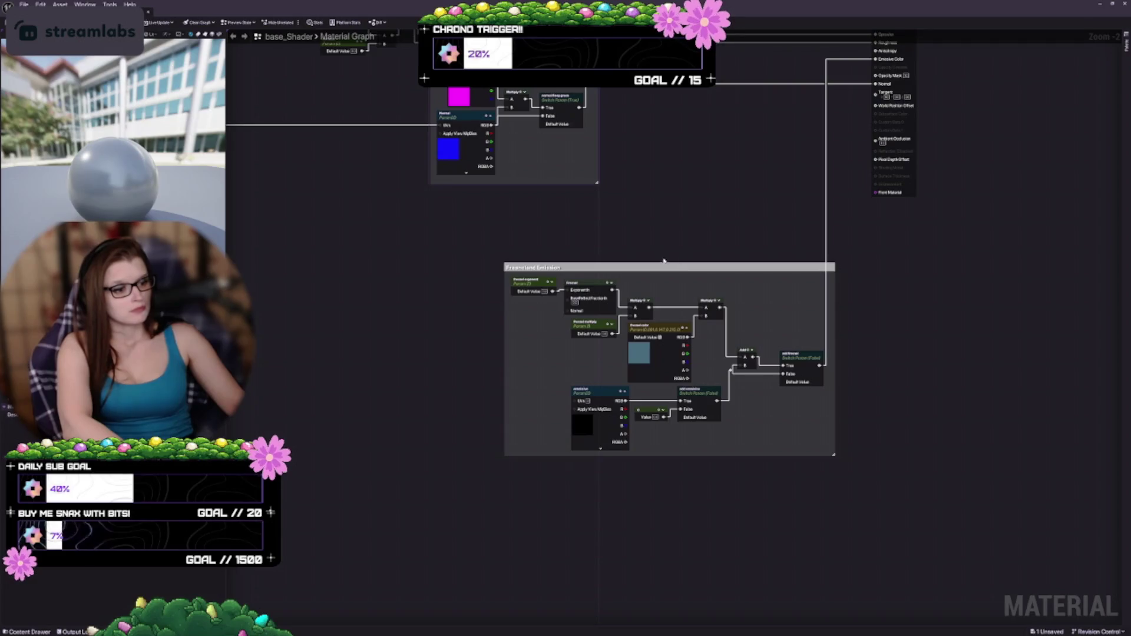
mouse_move(664, 261)
left_mouse_down()
mouse_move(658, 378)
mouse_move(539, 322)
mouse_move(436, 334)
mouse_move(678, 342)
mouse_move(707, 330)
mouse_move(696, 316)
left_mouse_up()
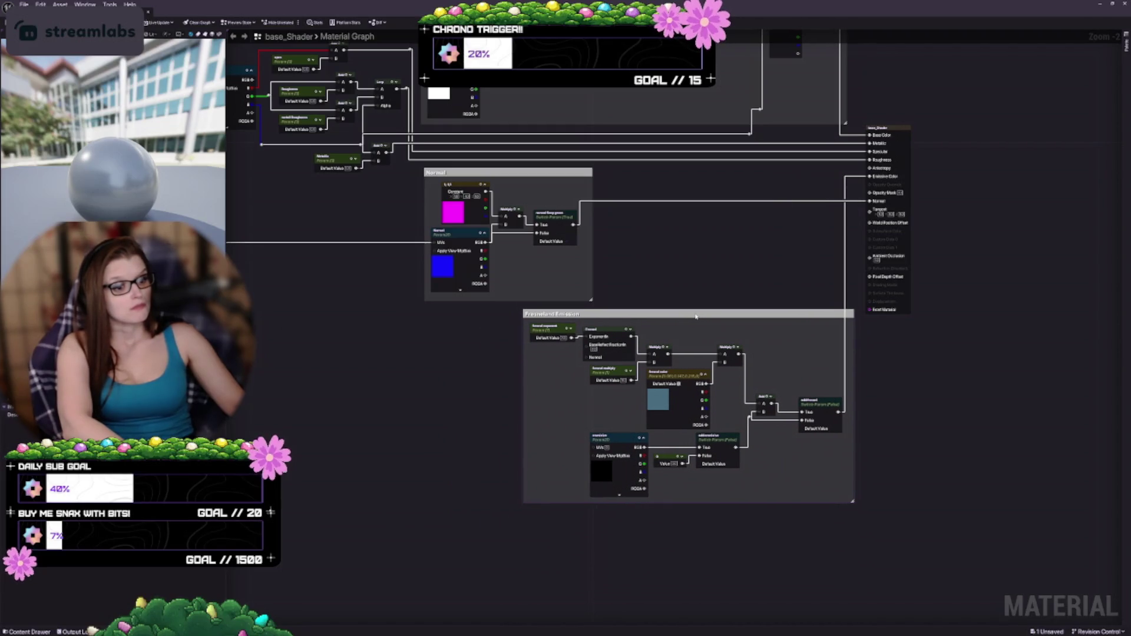
Select the SRMH mask-texture cluster and move it beside the Normal group
mouse_move(541, 141)
left_mouse_down()
mouse_move(510, 240)
mouse_move(546, 270)
mouse_move(745, 271)
left_mouse_up()
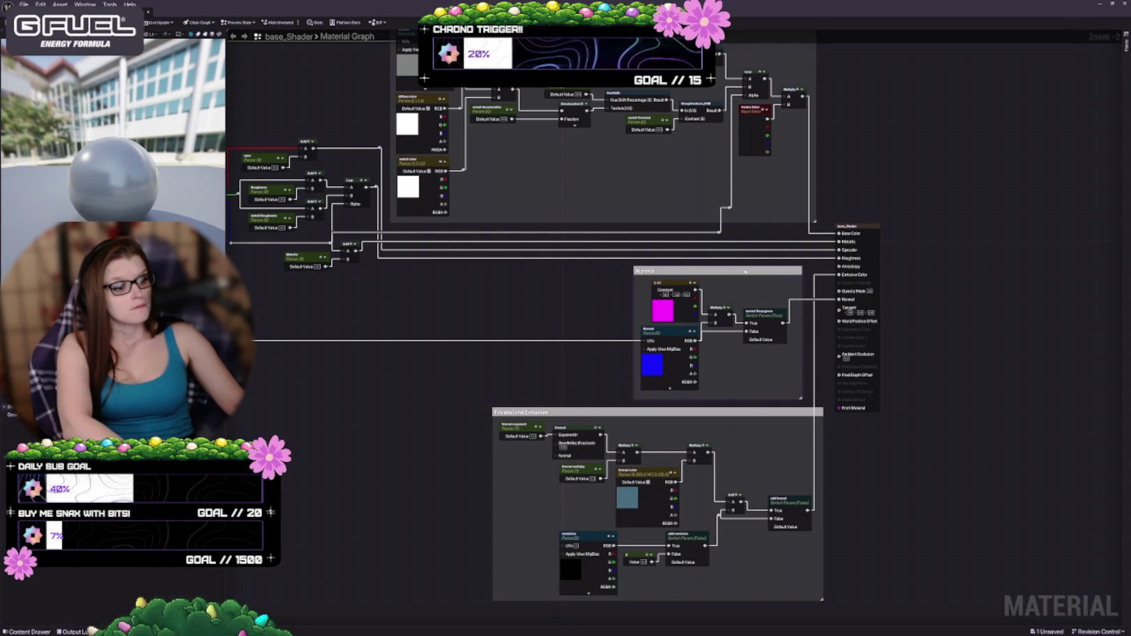
mouse_move(570, 324)
left_mouse_down()
mouse_move(571, 300)
mouse_move(546, 323)
mouse_move(639, 338)
mouse_move(848, 312)
left_mouse_up()
mouse_move(572, 280)
left_mouse_down()
mouse_move(558, 386)
mouse_move(594, 342)
left_mouse_up()
mouse_move(410, 128)
left_mouse_down()
mouse_move(606, 329)
mouse_move(636, 341)
left_mouse_up()
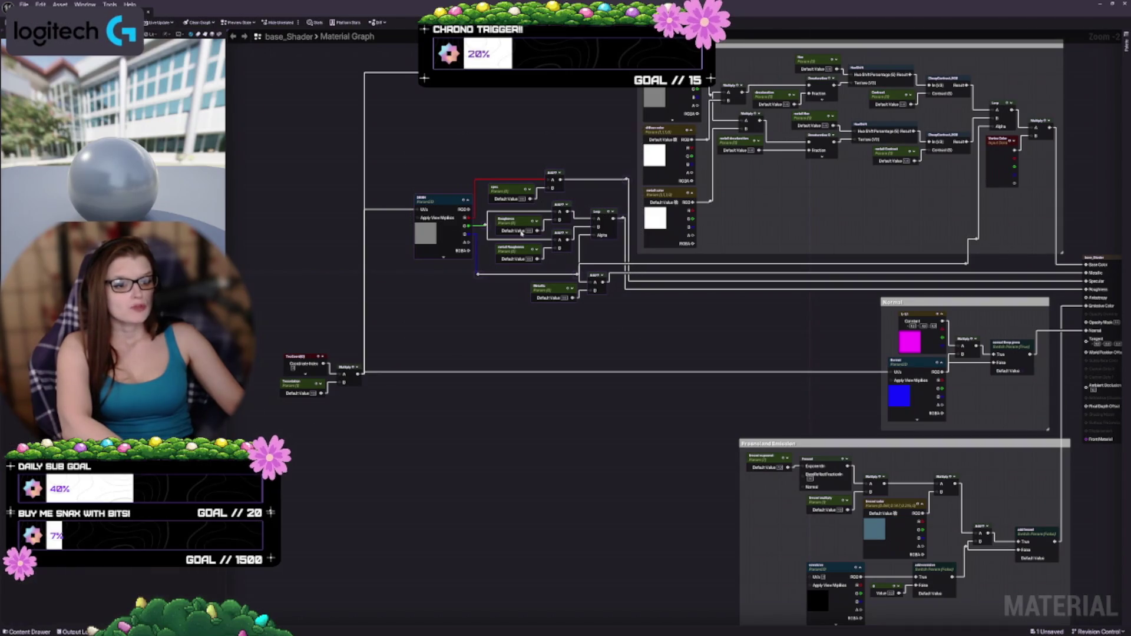
mouse_move(448, 233)
left_mouse_down()
mouse_move(463, 342)
mouse_move(692, 350)
mouse_move(673, 349)
left_mouse_up()
scroll(648, 357, "up", 2)
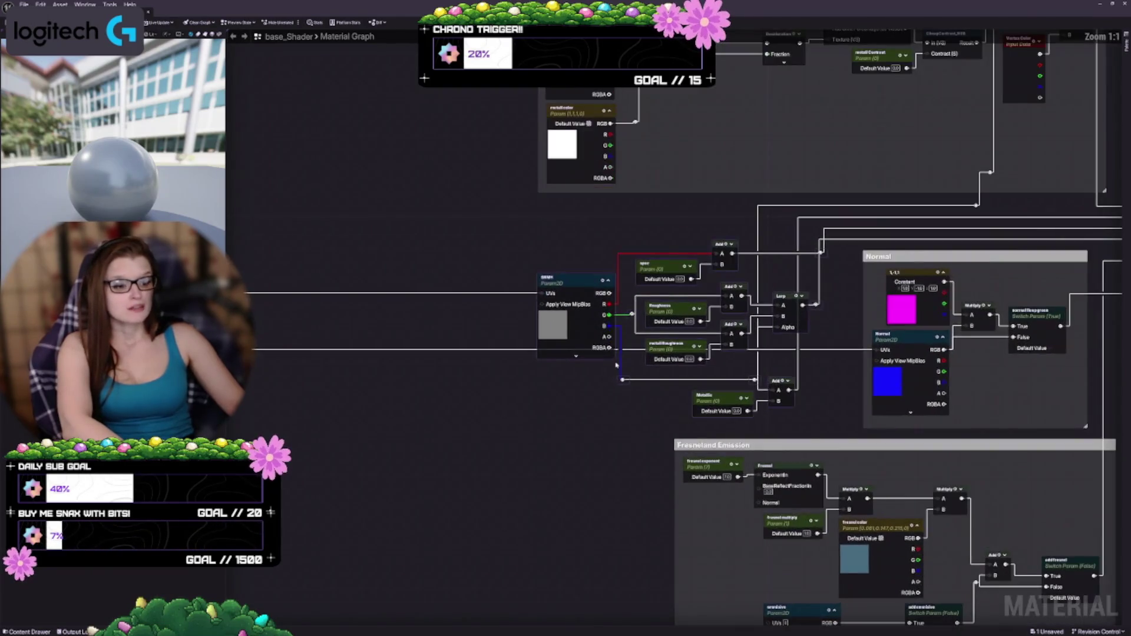
Wrap the selected SRMH parameters, Add nodes and Lerp in a 'Packed Map' comment, then nudge it up
left_click_drag(565, 338, 551, 338)
type("c")
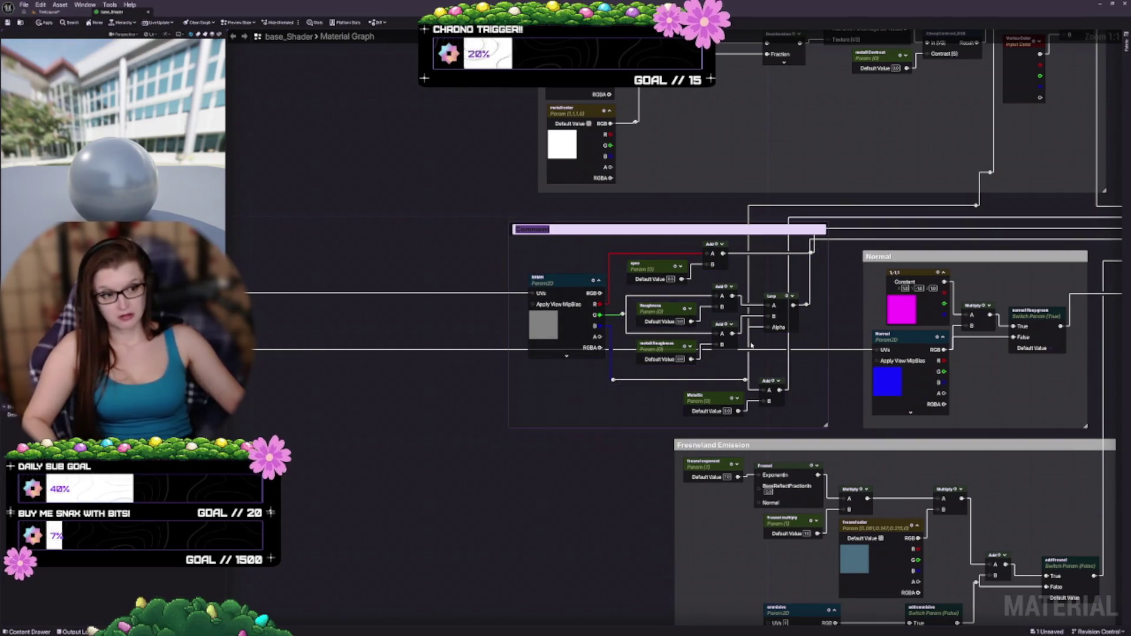
type("Packed Map")
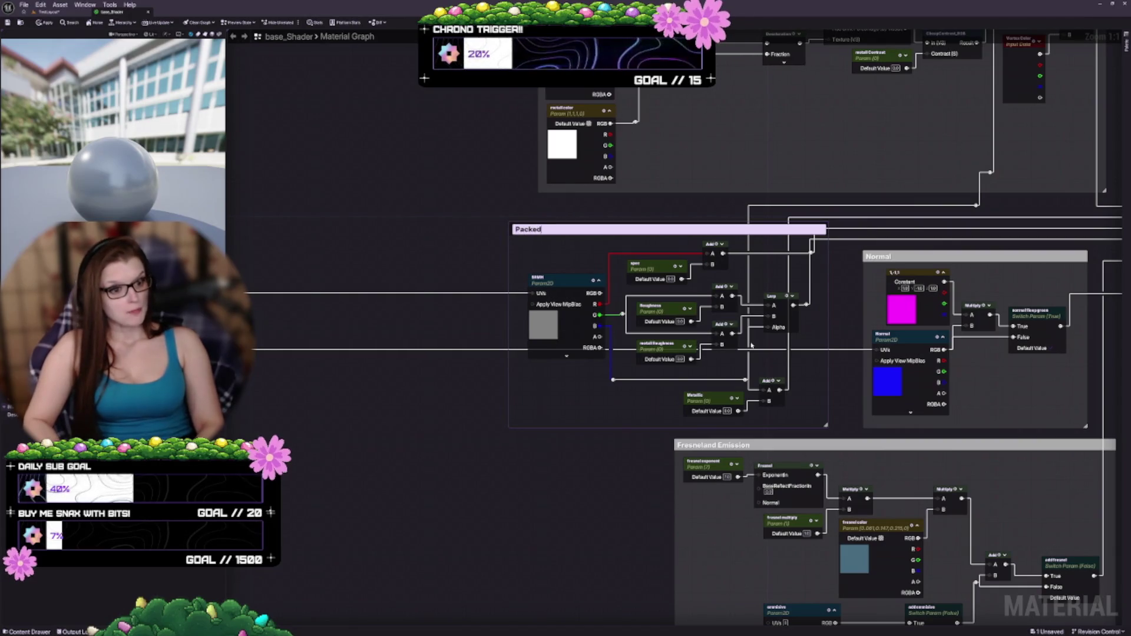
key("Return")
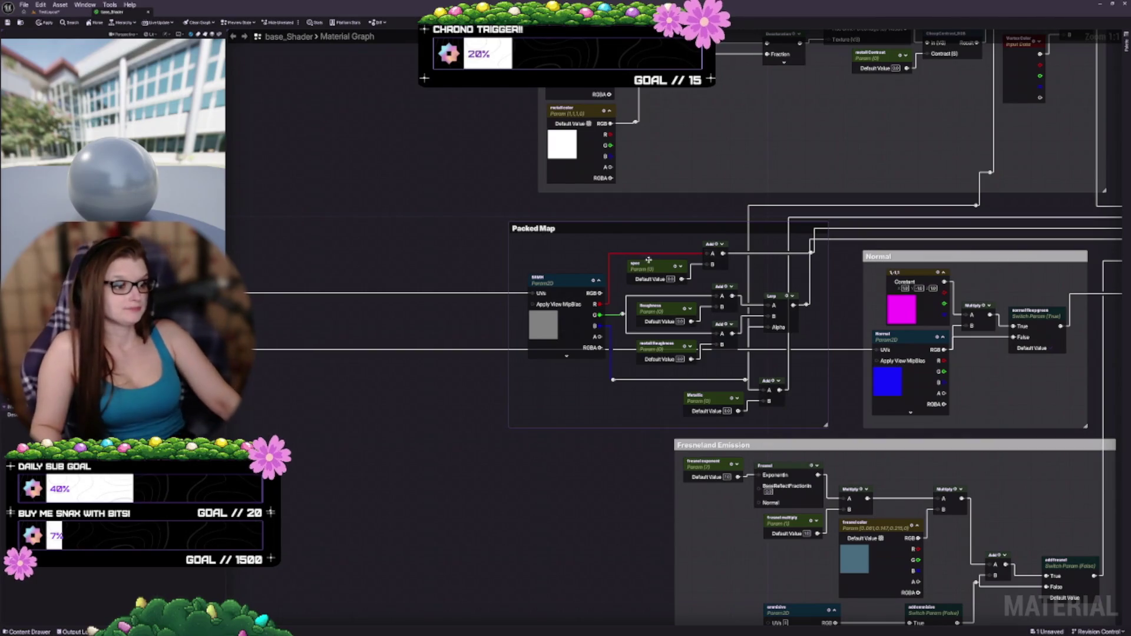
left_click_drag(645, 229, 648, 219)
Reposition the TexCoord, Translation and Multiply nodes and raise the Multiply output wire's bend point
left_click_drag(811, 466, 764, 435)
left_click_drag(711, 404, 778, 361)
scroll(778, 362, "down", 5)
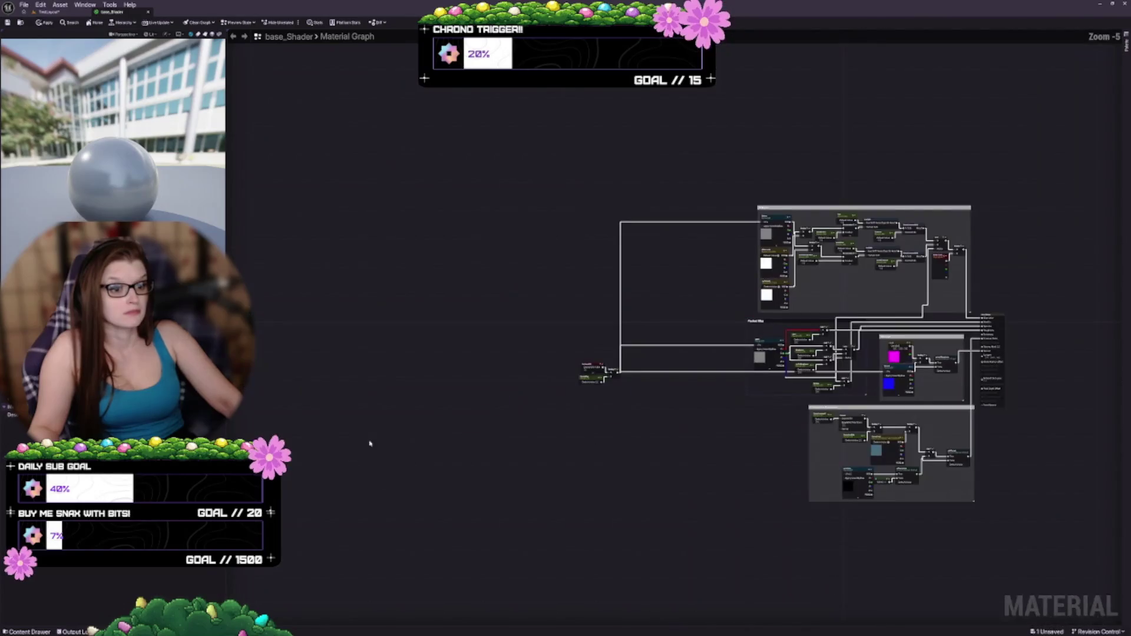
scroll(625, 442, "up", 4)
mouse_move(621, 435)
left_mouse_down()
mouse_move(537, 427)
mouse_move(567, 412)
mouse_move(545, 422)
left_mouse_up()
mouse_move(372, 392)
left_mouse_down()
mouse_move(404, 341)
mouse_move(450, 341)
mouse_move(527, 342)
mouse_move(528, 367)
mouse_move(560, 392)
mouse_move(542, 291)
mouse_move(581, 248)
mouse_move(613, 244)
left_mouse_up()
scroll(710, 227, "up", 1)
mouse_move(709, 227)
left_mouse_down()
mouse_move(606, 245)
mouse_move(560, 232)
mouse_move(509, 188)
left_mouse_up()
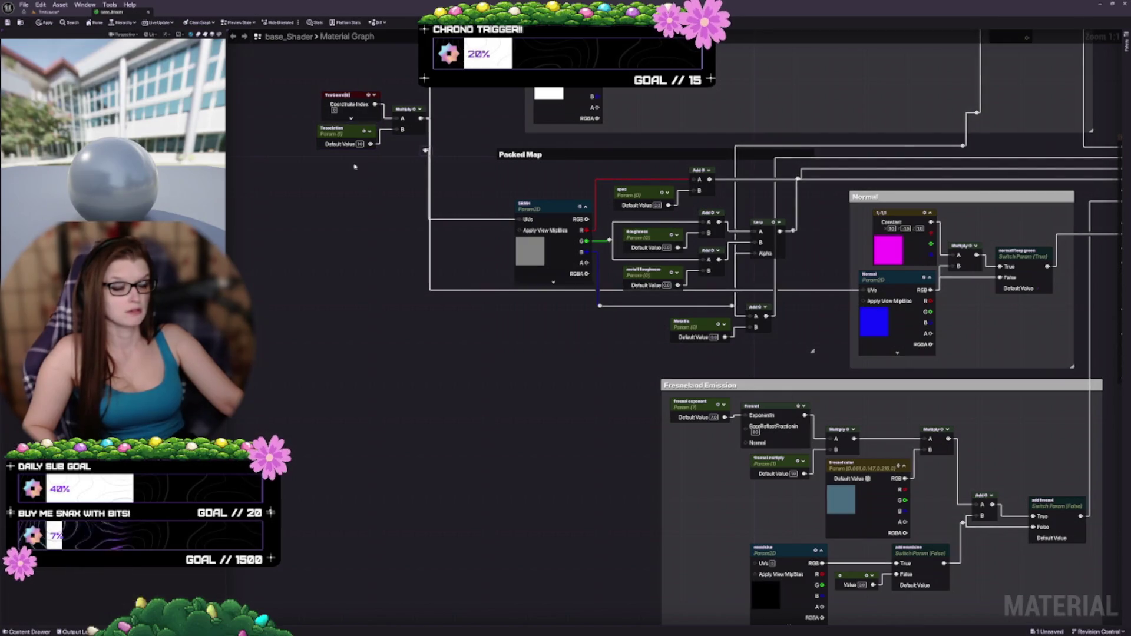
left_click_drag(401, 111, 330, 111)
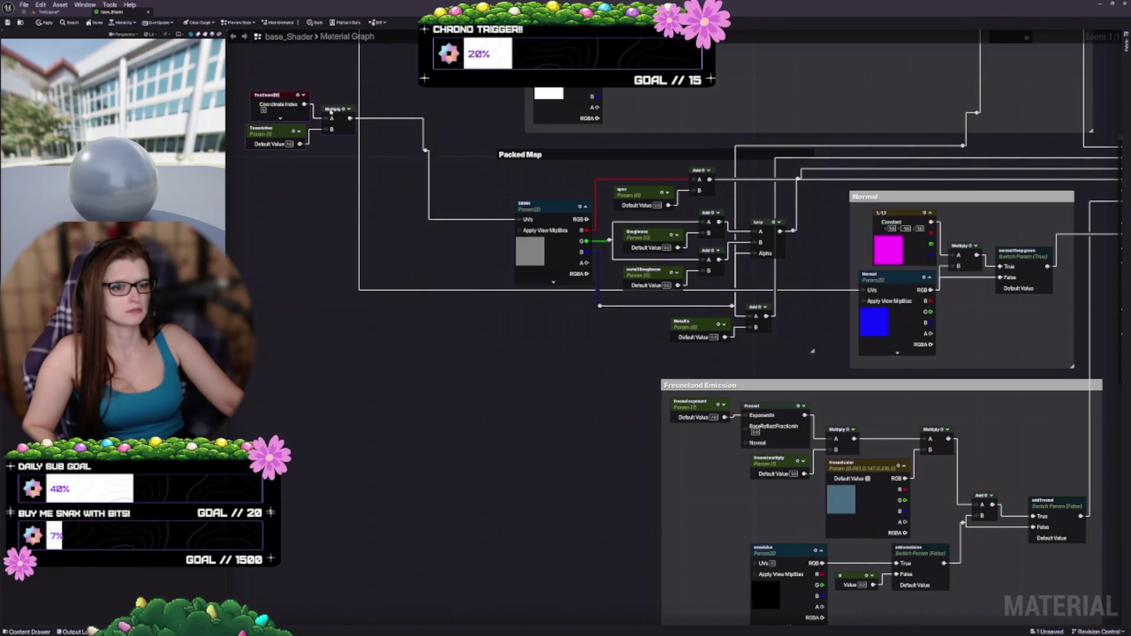
left_click(403, 166)
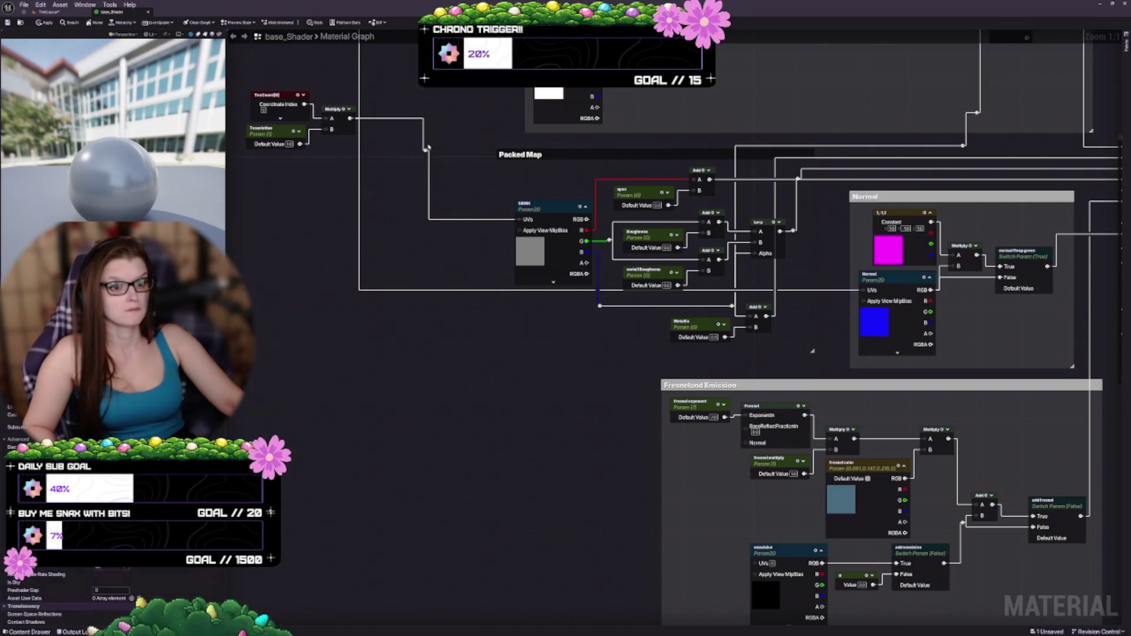
mouse_move(428, 148)
left_mouse_down()
mouse_move(416, 110)
mouse_move(420, 271)
mouse_move(486, 293)
left_mouse_up()
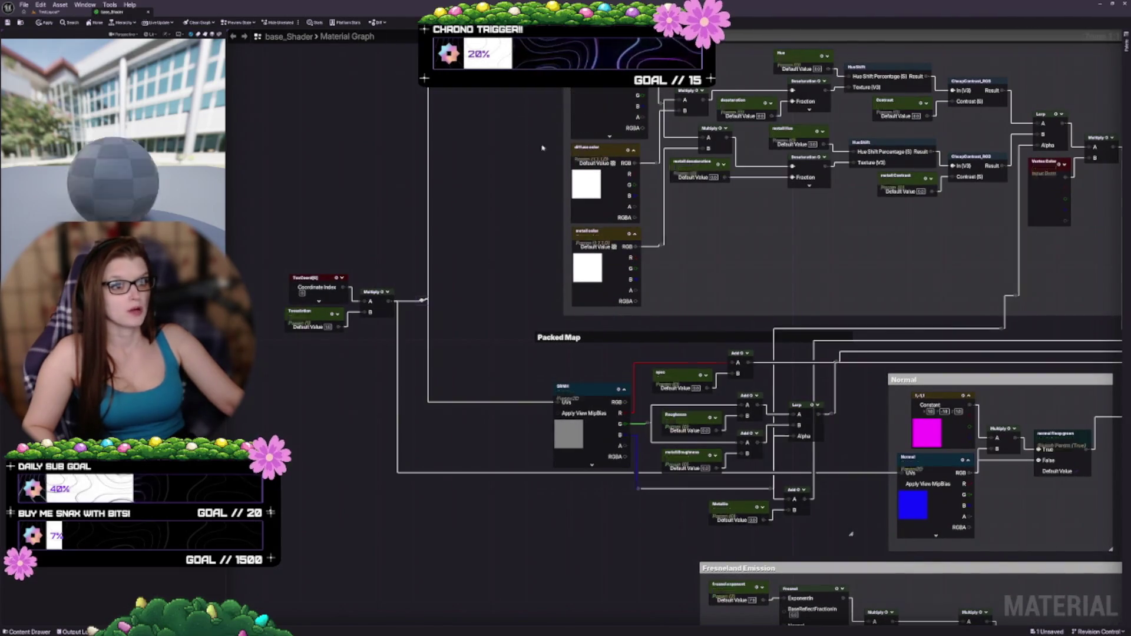
Connect the tiled coordinates to the Normal texture's UVs, adding a reroute pushed right toward it
left_click_drag(461, 297, 431, 151)
left_click_drag(555, 445, 481, 362)
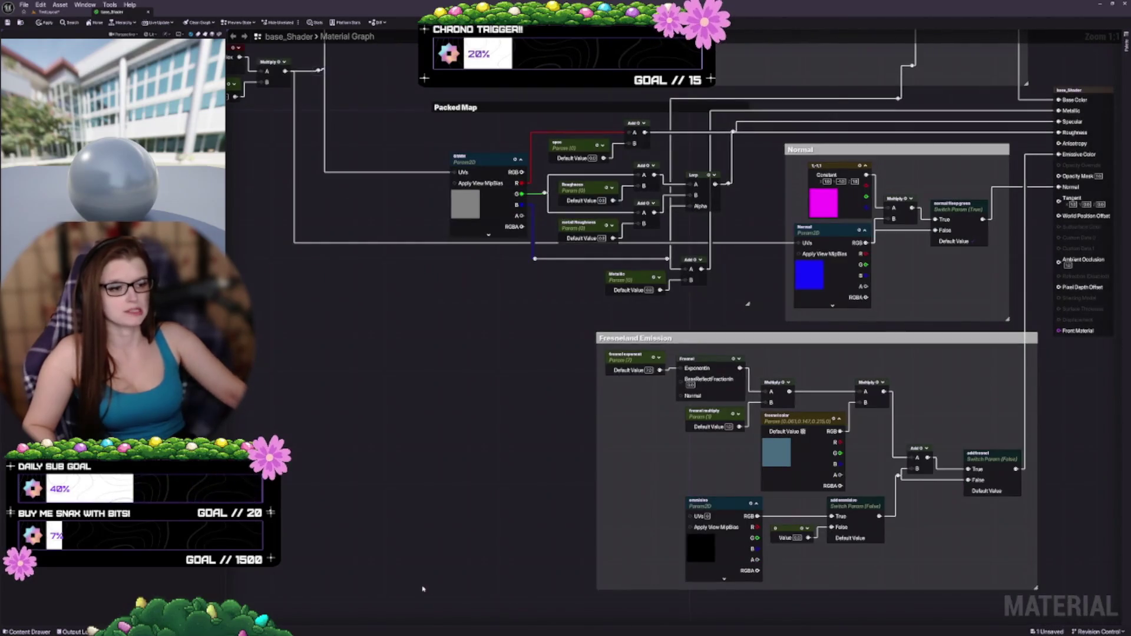
left_click_drag(400, 465, 455, 449)
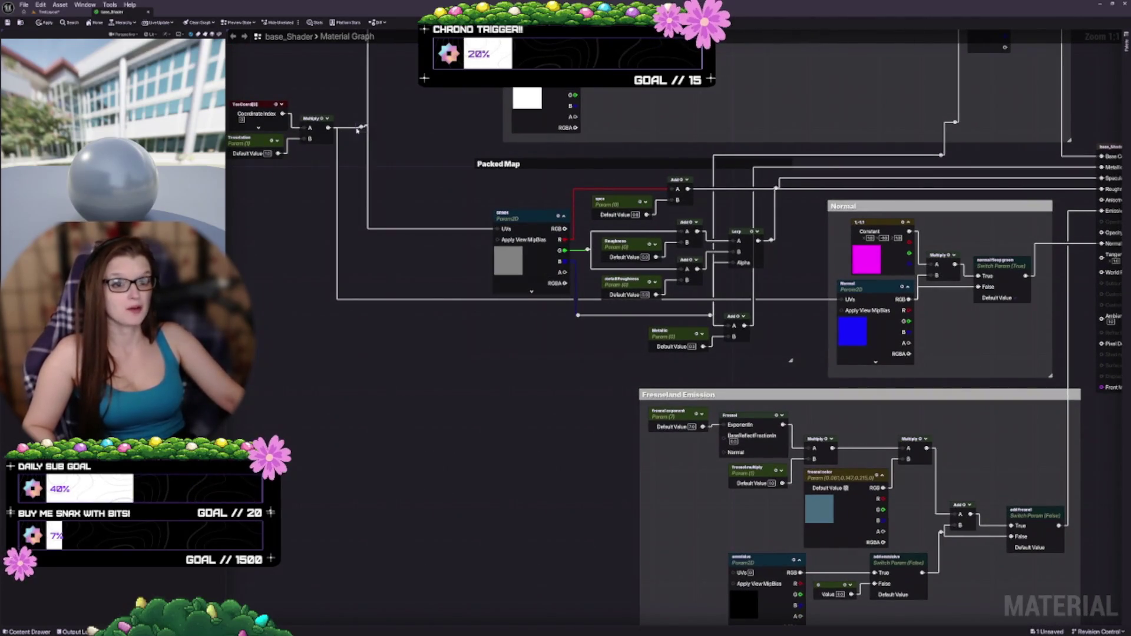
mouse_move(361, 124)
left_mouse_down()
mouse_move(548, 377)
mouse_move(843, 300)
left_mouse_up()
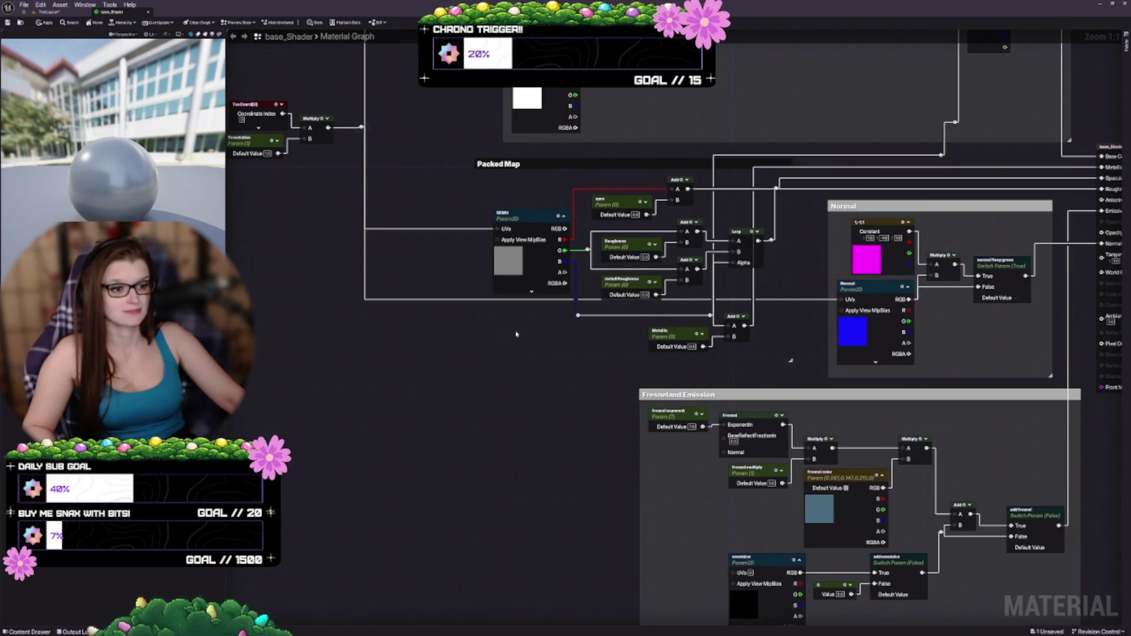
mouse_move(516, 334)
left_mouse_down()
mouse_move(517, 285)
mouse_move(505, 395)
left_mouse_up()
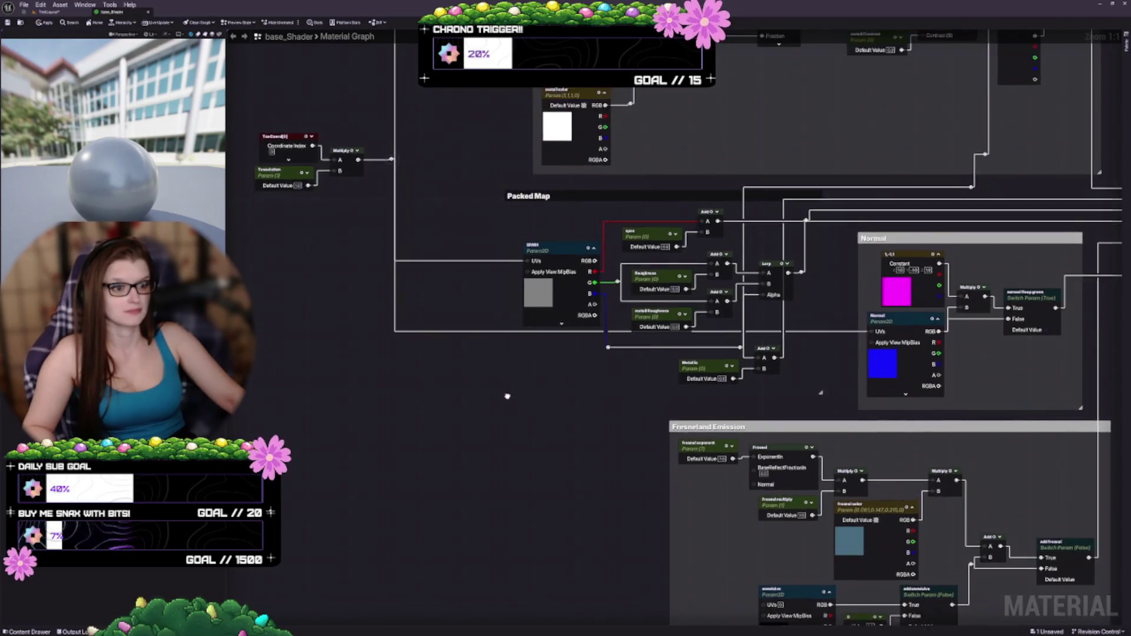
double_click(439, 334)
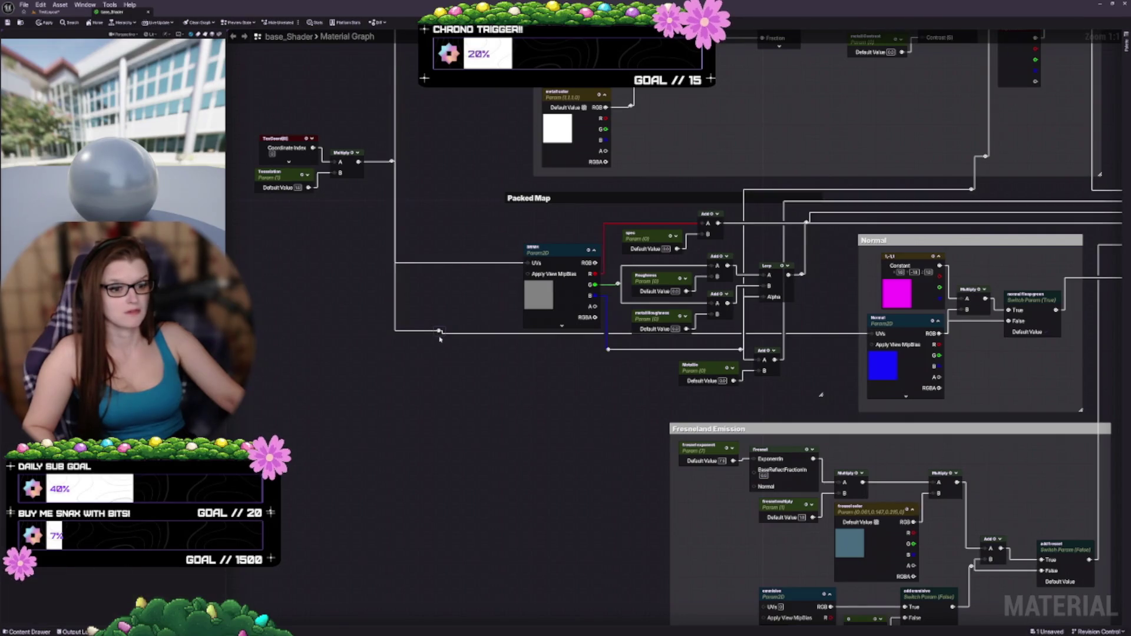
mouse_move(476, 416)
left_mouse_down()
mouse_move(856, 416)
mouse_move(840, 401)
mouse_move(868, 416)
left_mouse_up()
Shift the Normal group's nodes left, narrow its comment box, and move the group slightly right
left_click_drag(955, 369, 864, 389)
left_click(765, 296)
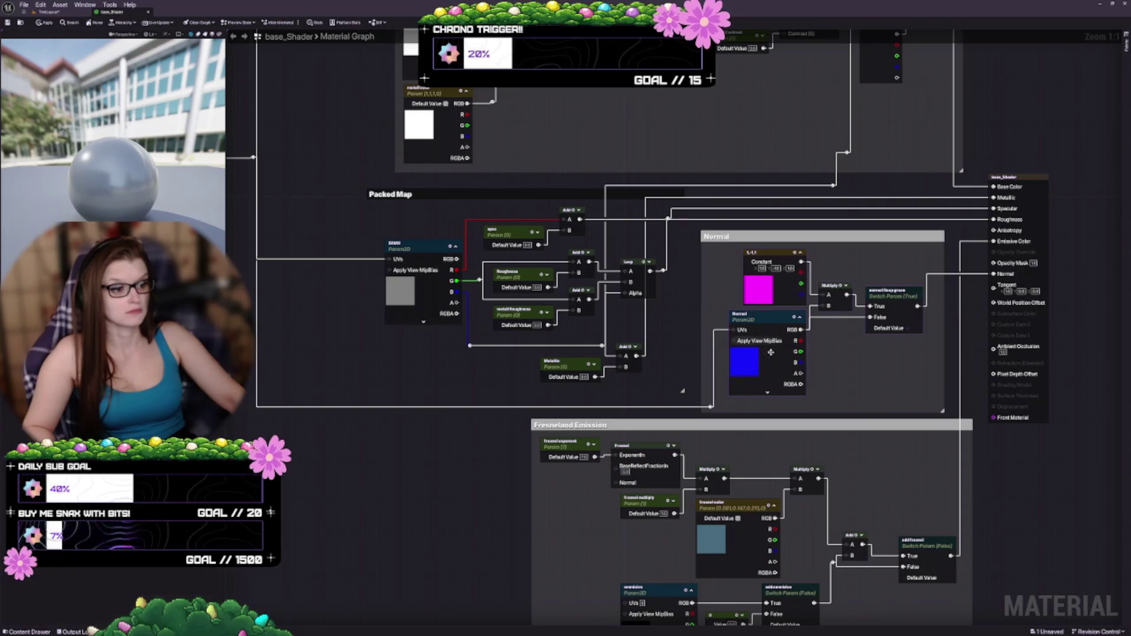
left_click_drag(771, 352, 760, 362)
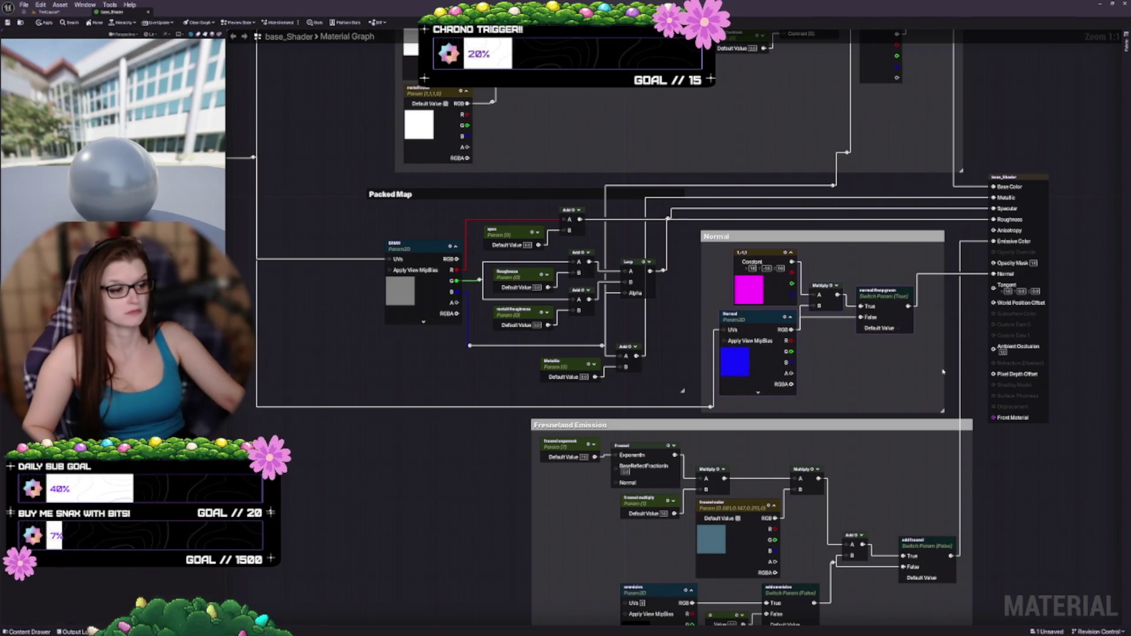
left_click_drag(943, 363, 919, 361)
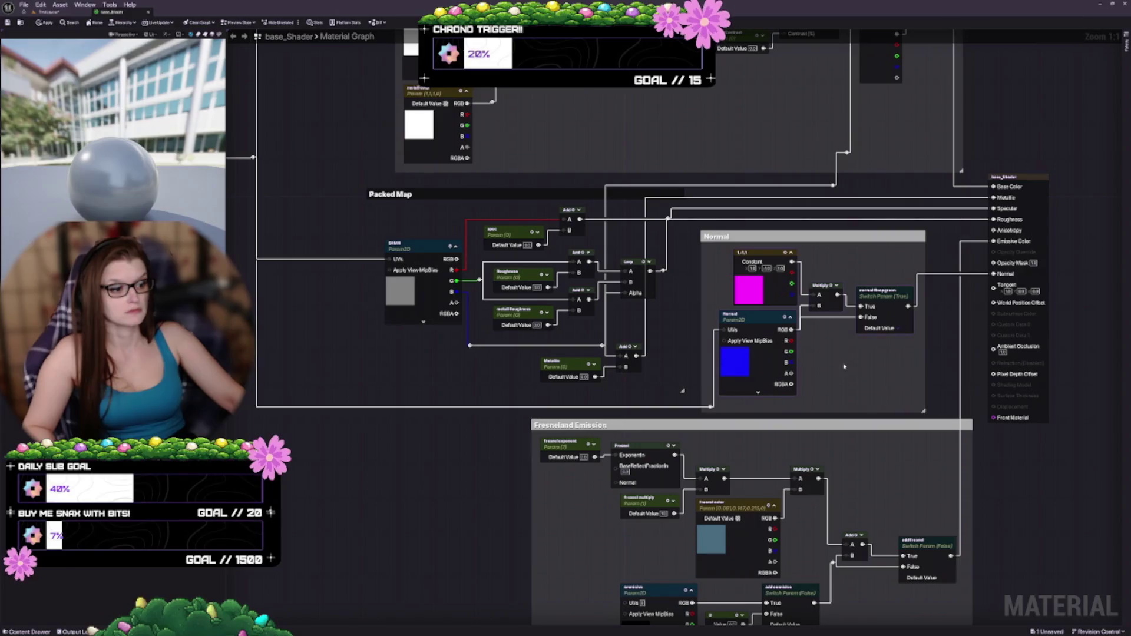
left_click(670, 246)
left_click_drag(727, 236, 751, 236)
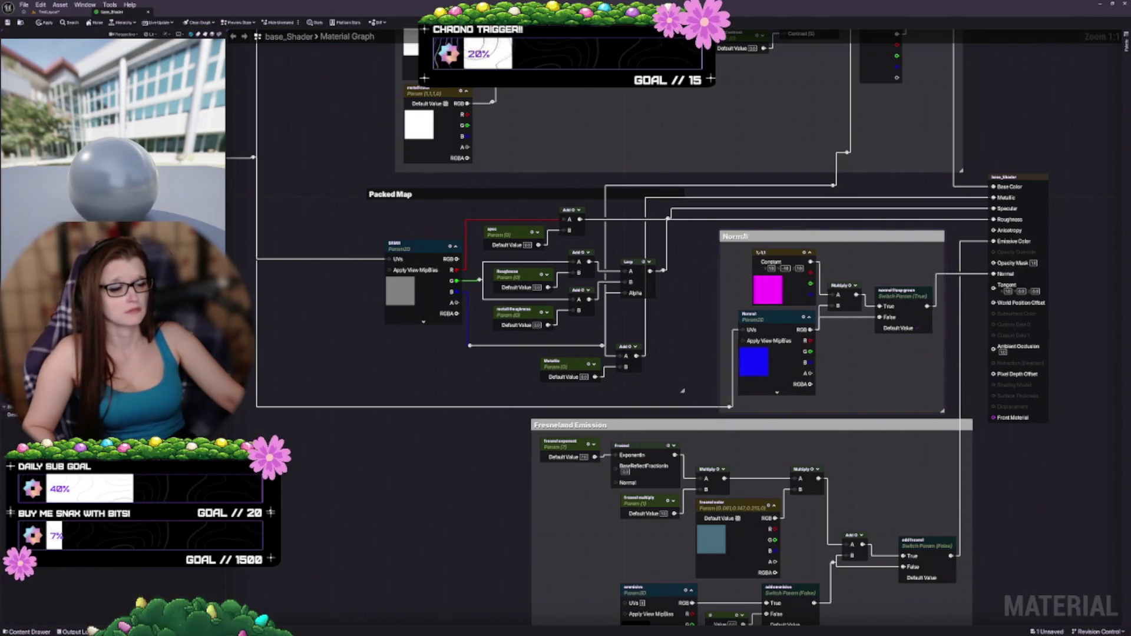
Nudge the Fresnel/Emission group down and move the Packed Map group left
left_click_drag(470, 405, 564, 316)
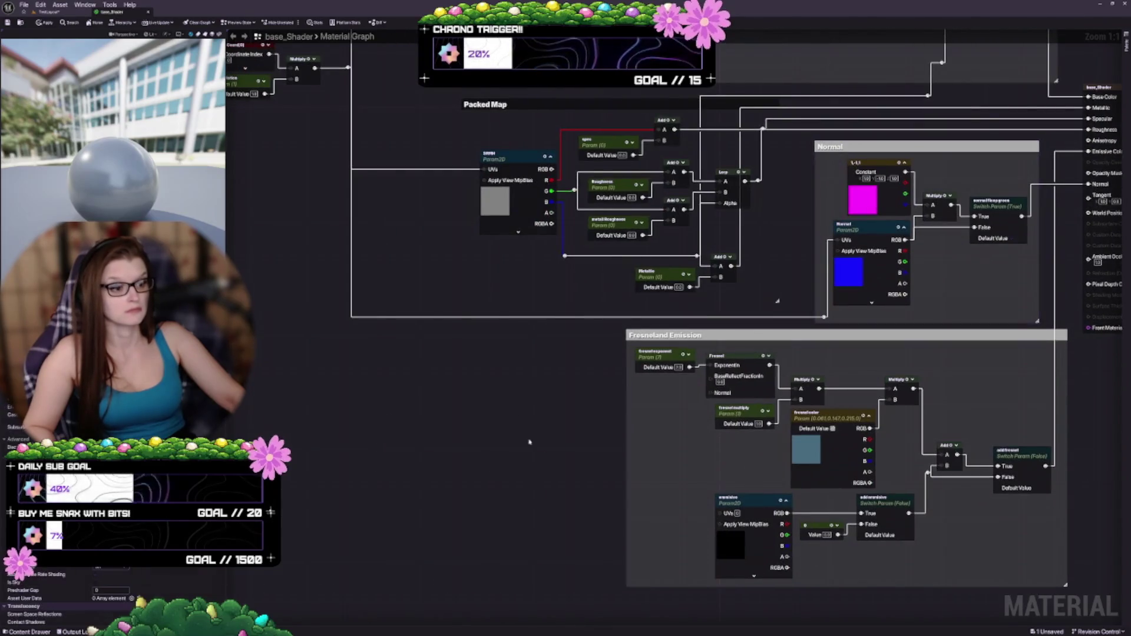
left_click_drag(553, 463, 502, 359)
left_click_drag(768, 229, 766, 235)
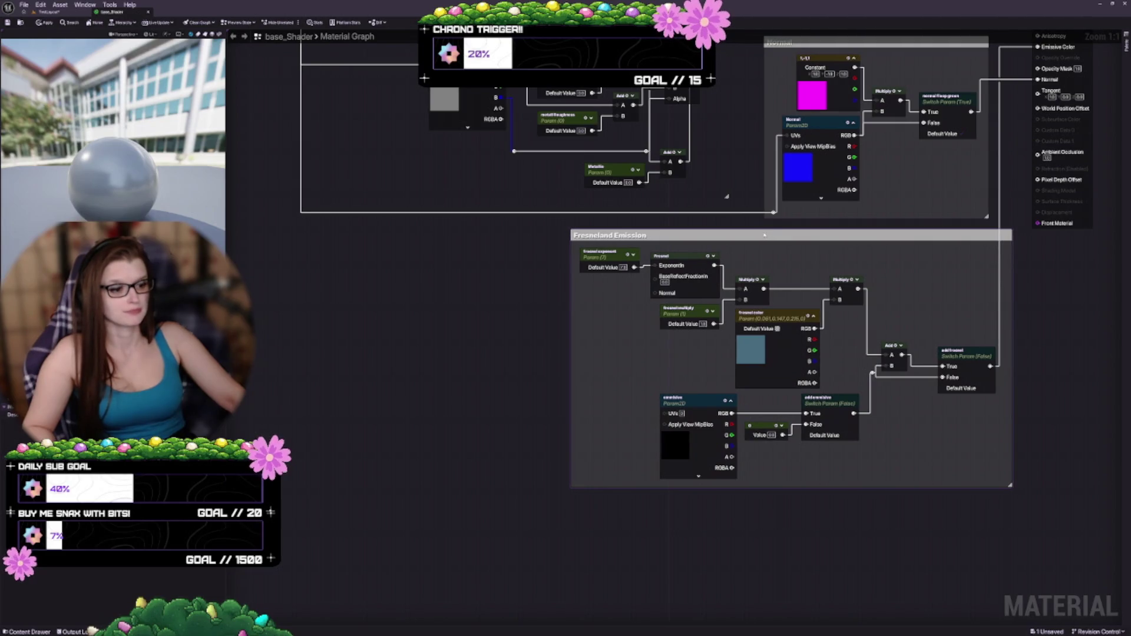
left_click_drag(638, 504, 609, 380)
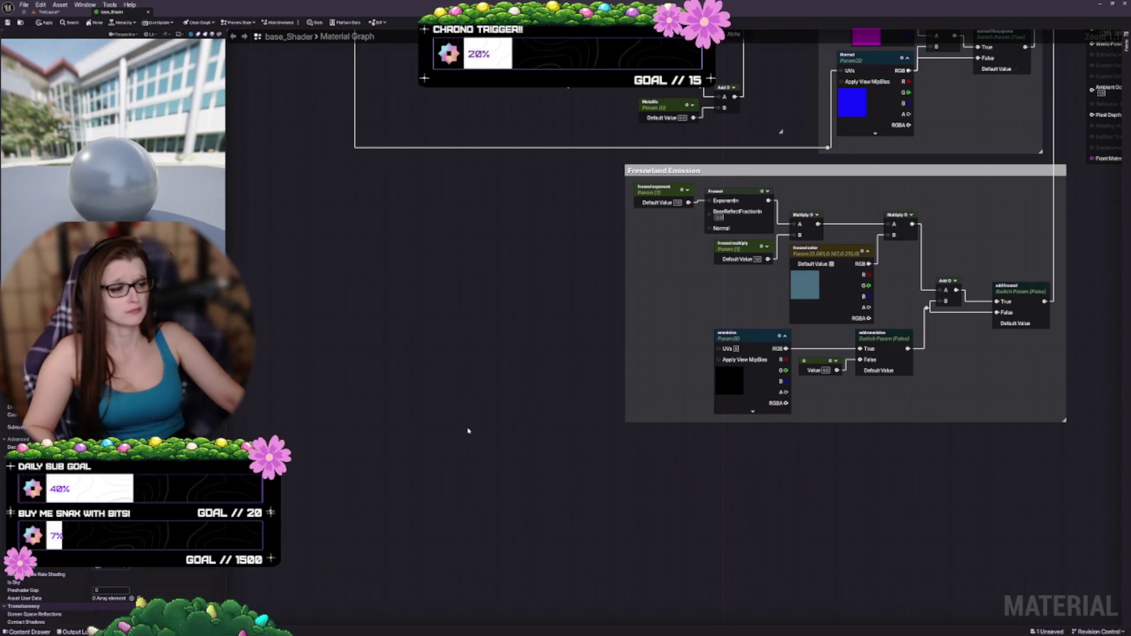
scroll(517, 366, "down", 2)
scroll(472, 396, "up", 2)
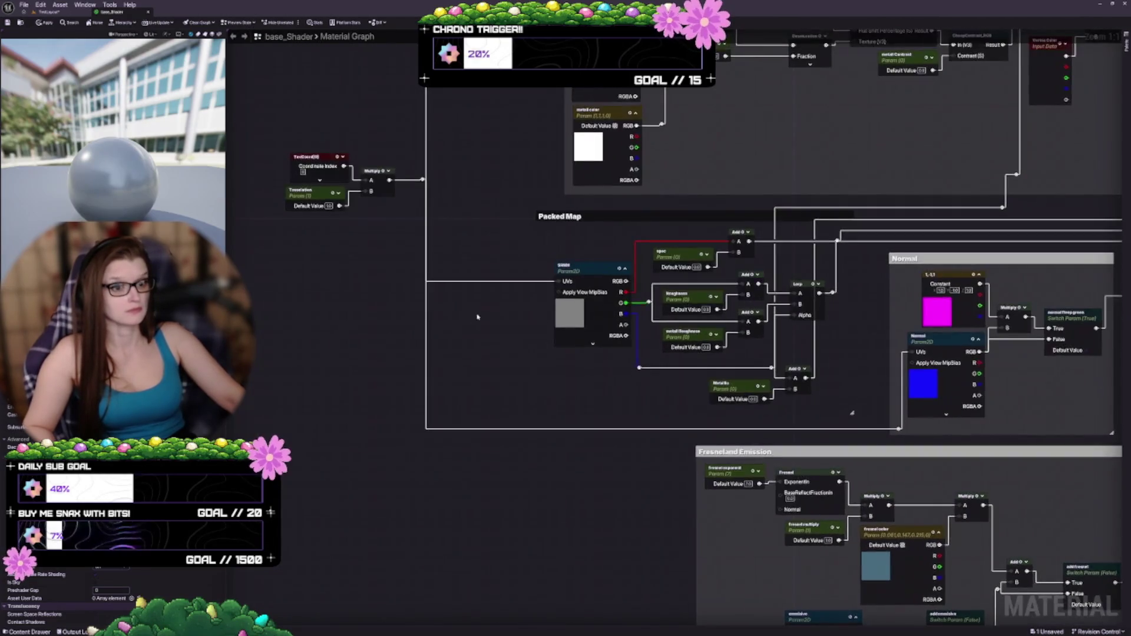
left_click_drag(480, 391, 411, 319)
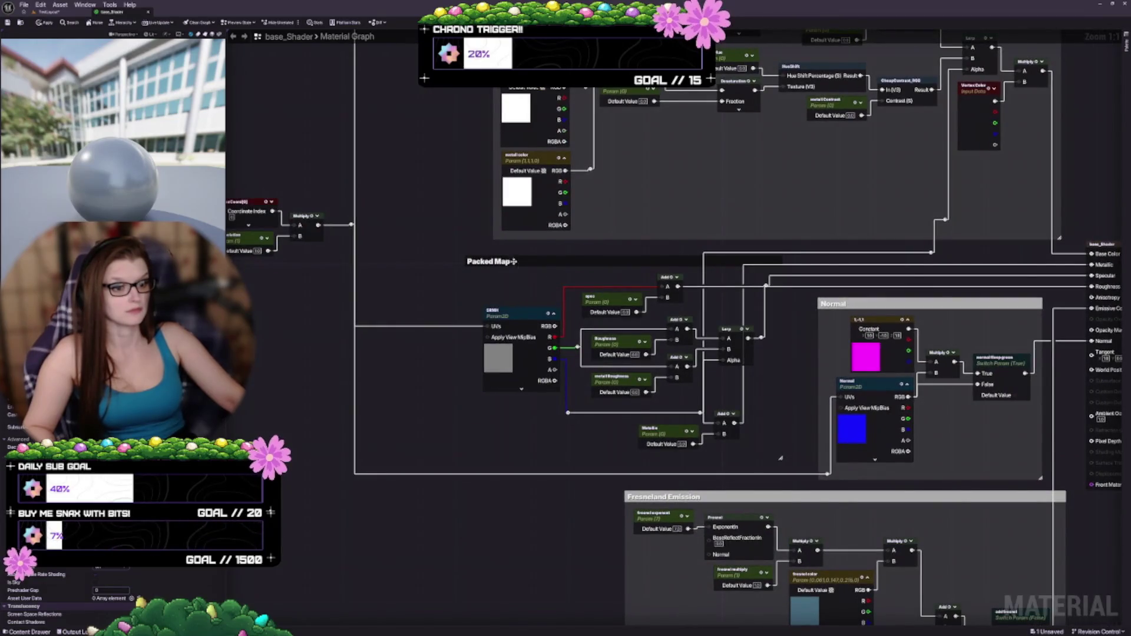
left_click(513, 261)
mouse_move(515, 262)
left_mouse_down()
mouse_move(433, 260)
mouse_move(542, 265)
left_mouse_up()
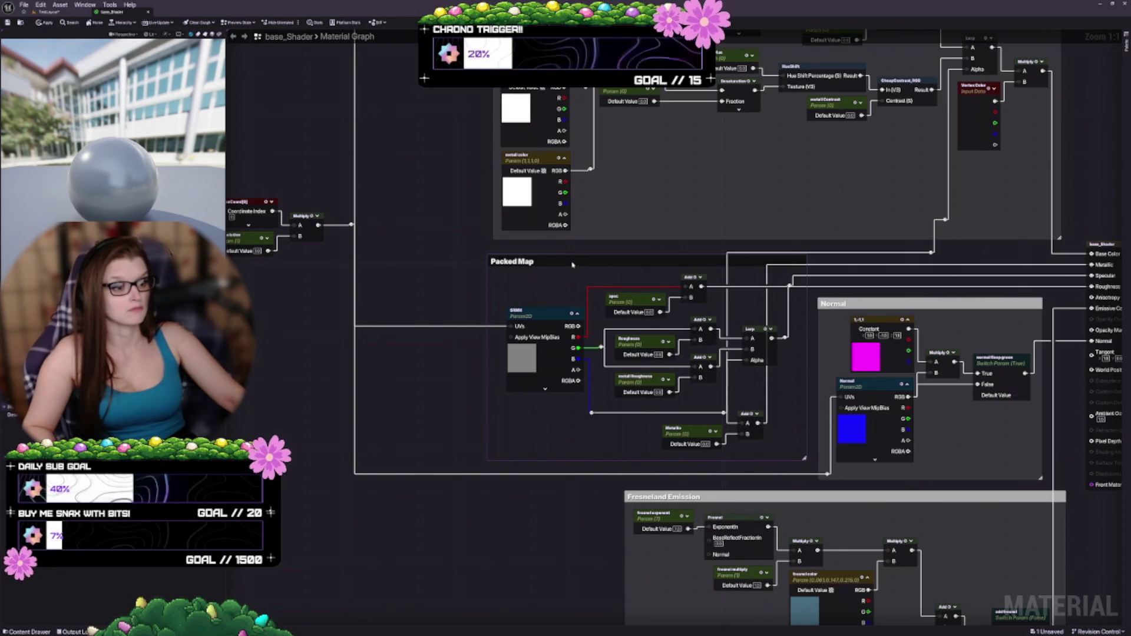
left_click_drag(578, 265, 559, 265)
Adjust the Specular wire's bend point and reroute the Base Color wire through a lower bend
mouse_move(776, 401)
left_mouse_down()
mouse_move(648, 413)
mouse_move(582, 387)
left_mouse_up()
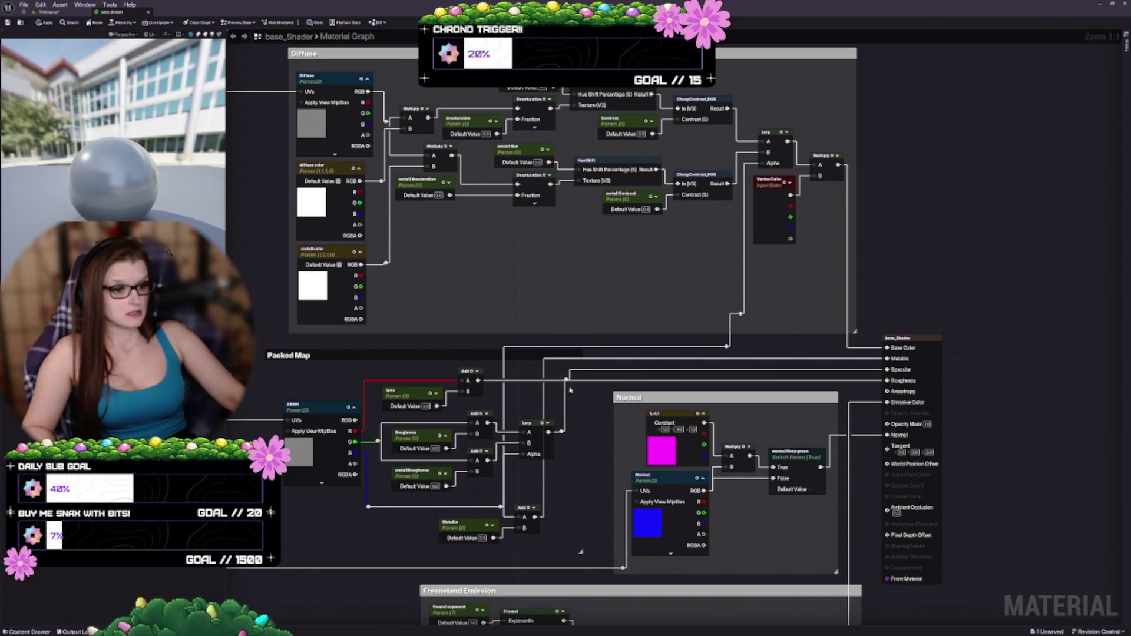
mouse_move(589, 387)
left_mouse_down()
mouse_move(578, 370)
mouse_move(569, 376)
left_mouse_up()
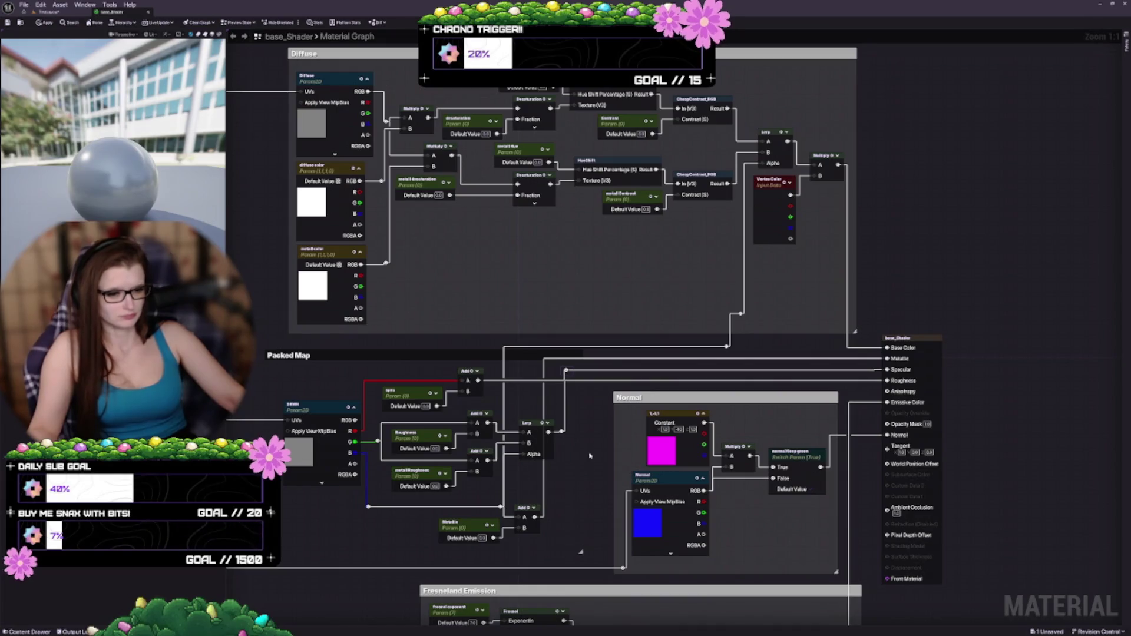
left_click_drag(578, 489, 610, 454)
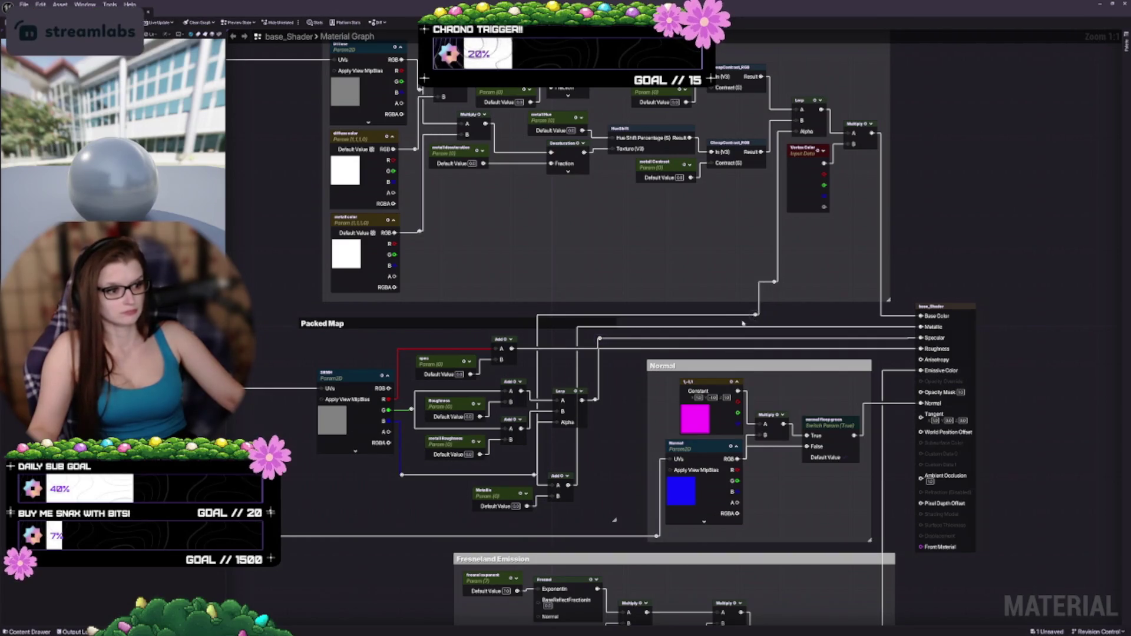
mouse_move(754, 321)
left_mouse_down()
mouse_move(629, 369)
mouse_move(628, 483)
mouse_move(627, 463)
mouse_move(607, 466)
left_mouse_up()
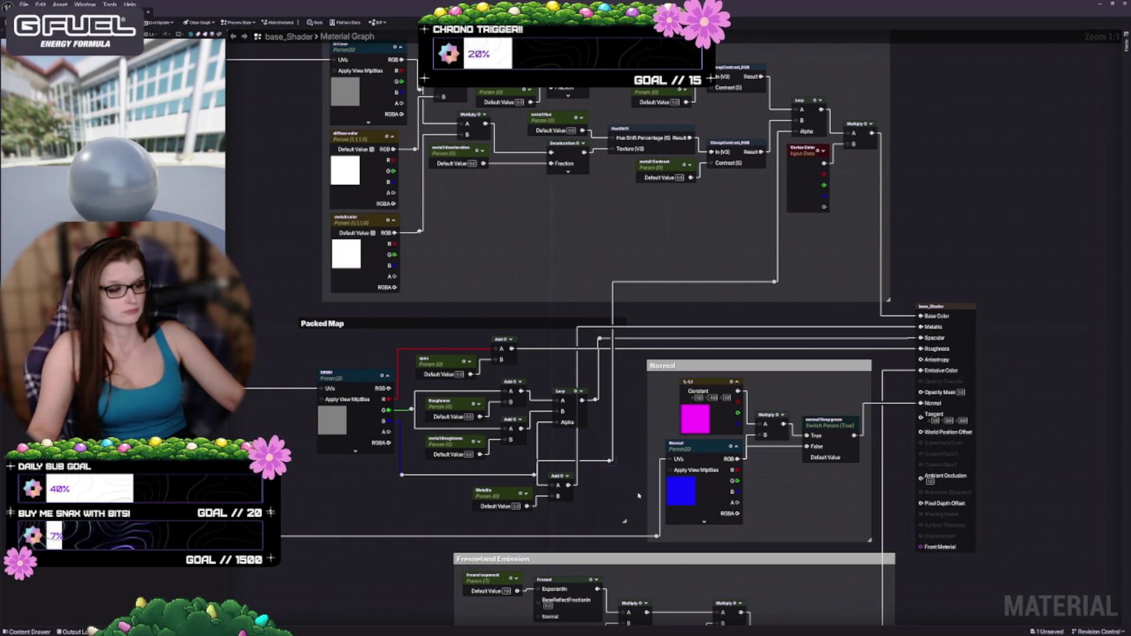
left_click(665, 322)
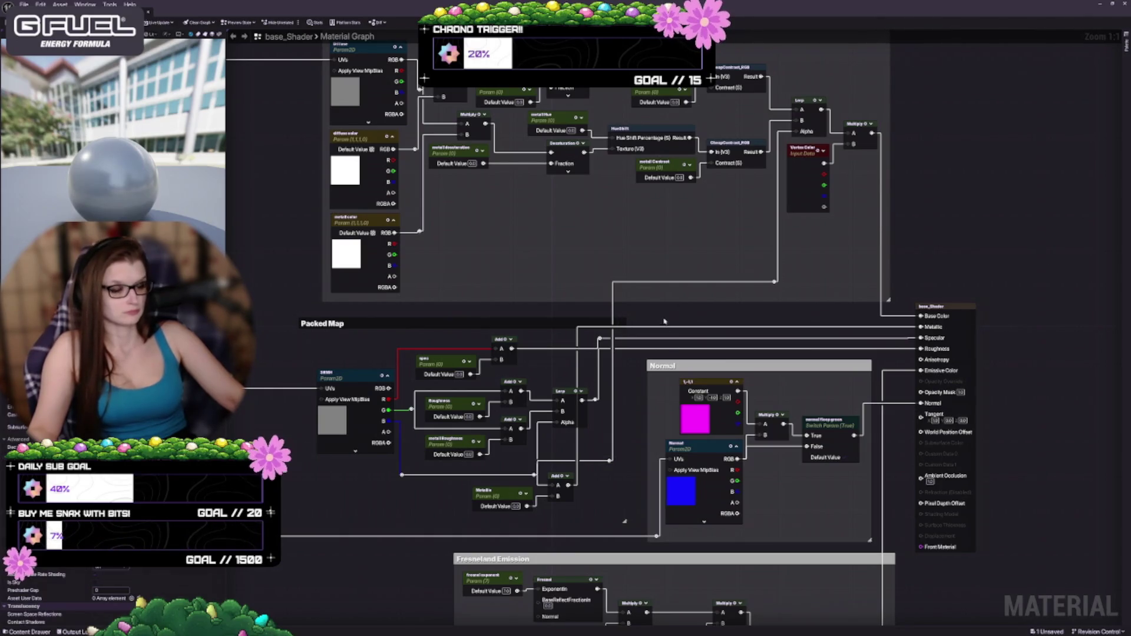
left_click_drag(615, 399, 695, 343)
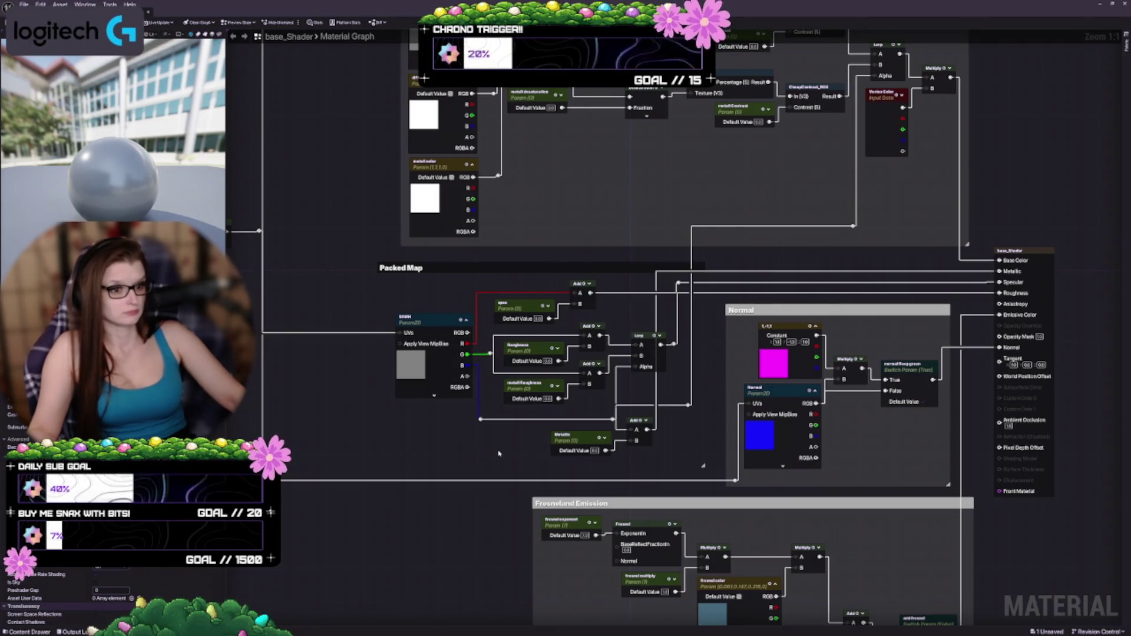
left_click_drag(499, 453, 569, 476)
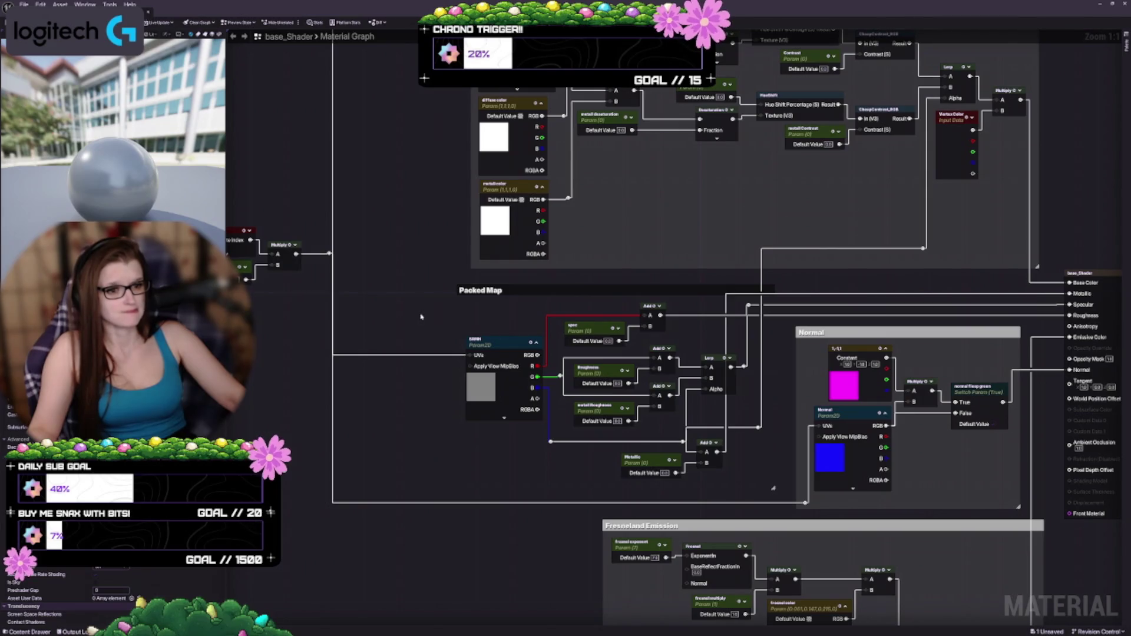
Marquee-select the TexCoord, Translation and Multiply nodes and drag them right toward the Diffuse group
mouse_move(421, 317)
left_mouse_down()
mouse_move(479, 220)
mouse_move(299, 223)
left_mouse_up()
left_click_drag(291, 166, 380, 286)
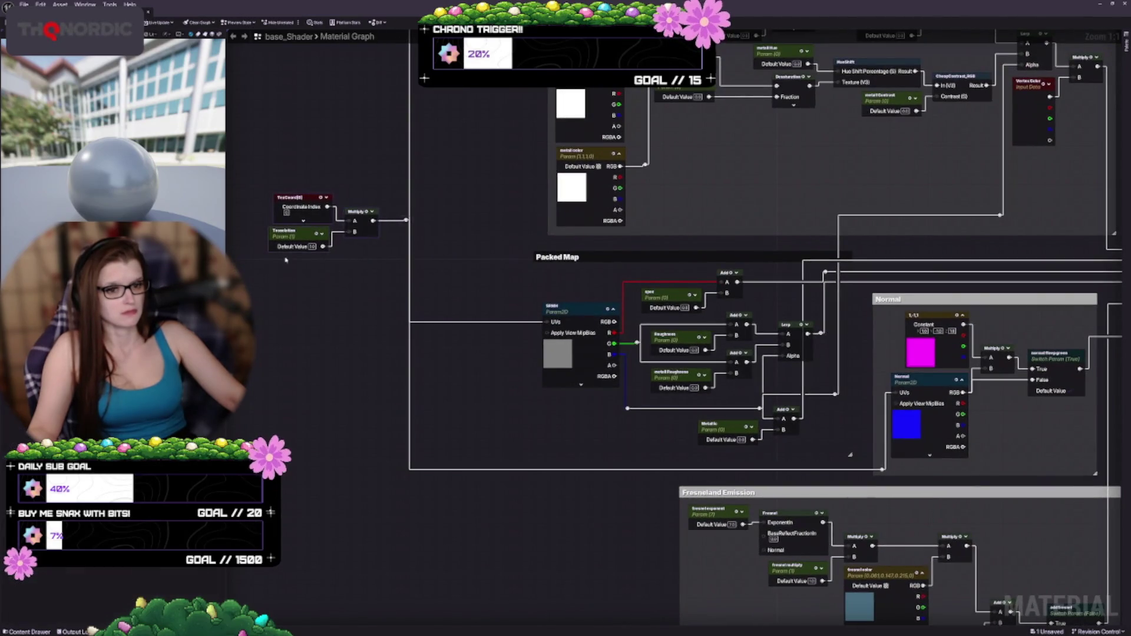
left_click_drag(296, 236, 419, 240)
mouse_move(423, 335)
left_mouse_down()
mouse_move(423, 468)
mouse_move(385, 349)
left_mouse_up()
Review the Packed Map, Normal, Fresnel/Emission and Diffuse groups, then switch back to the level editor
scroll(411, 433, "down", 3)
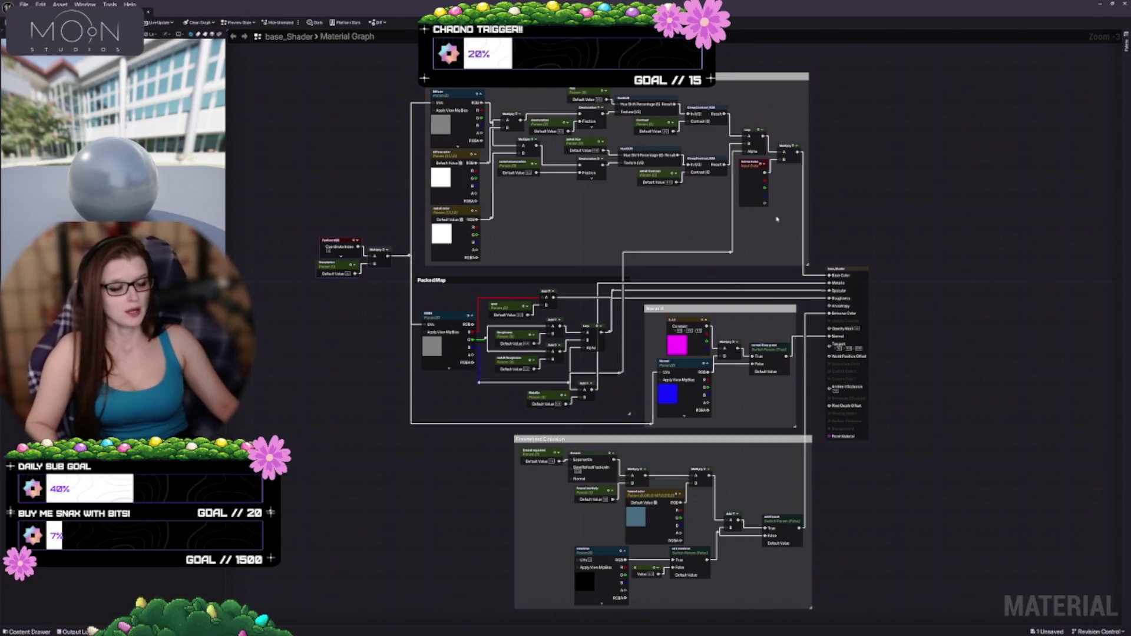
scroll(609, 406, "up", 3)
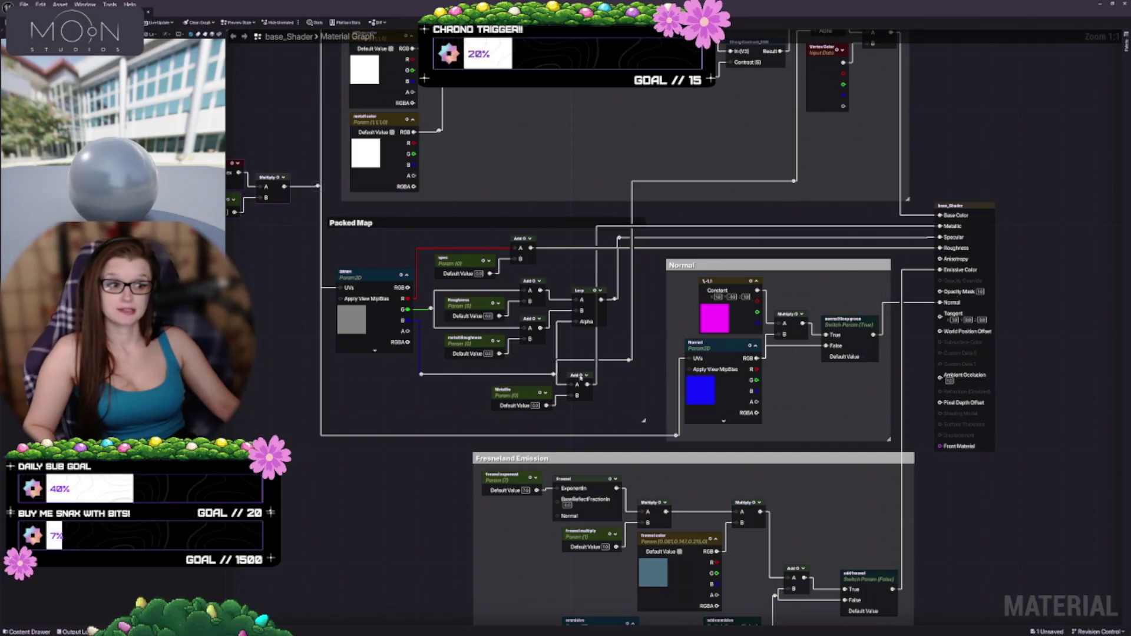
left_click_drag(707, 424, 711, 299)
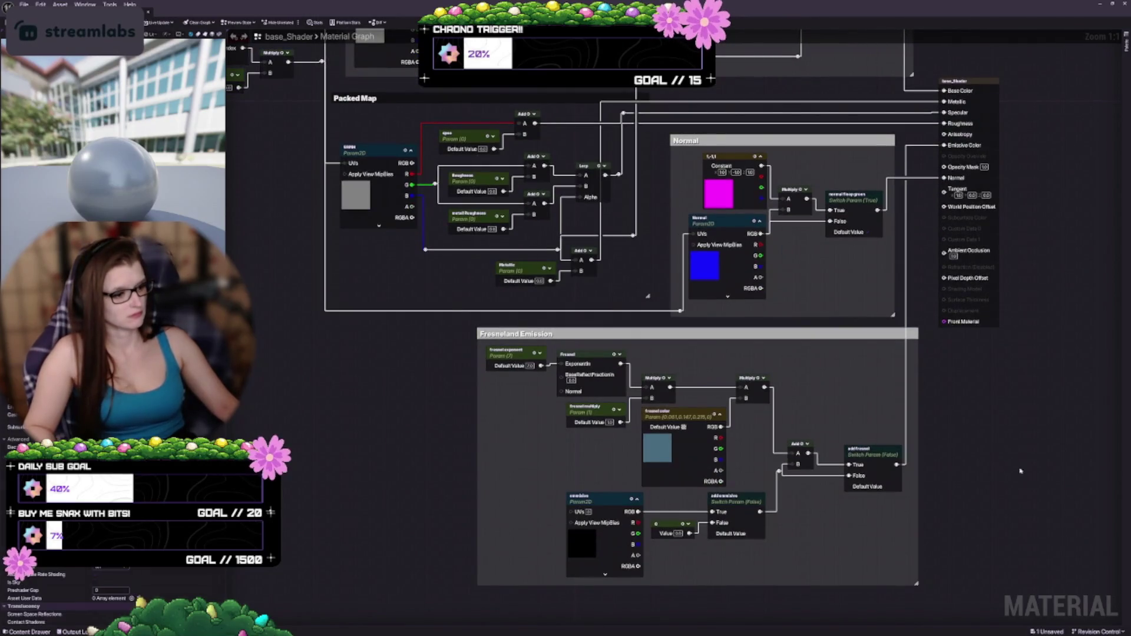
left_click_drag(845, 272, 810, 385)
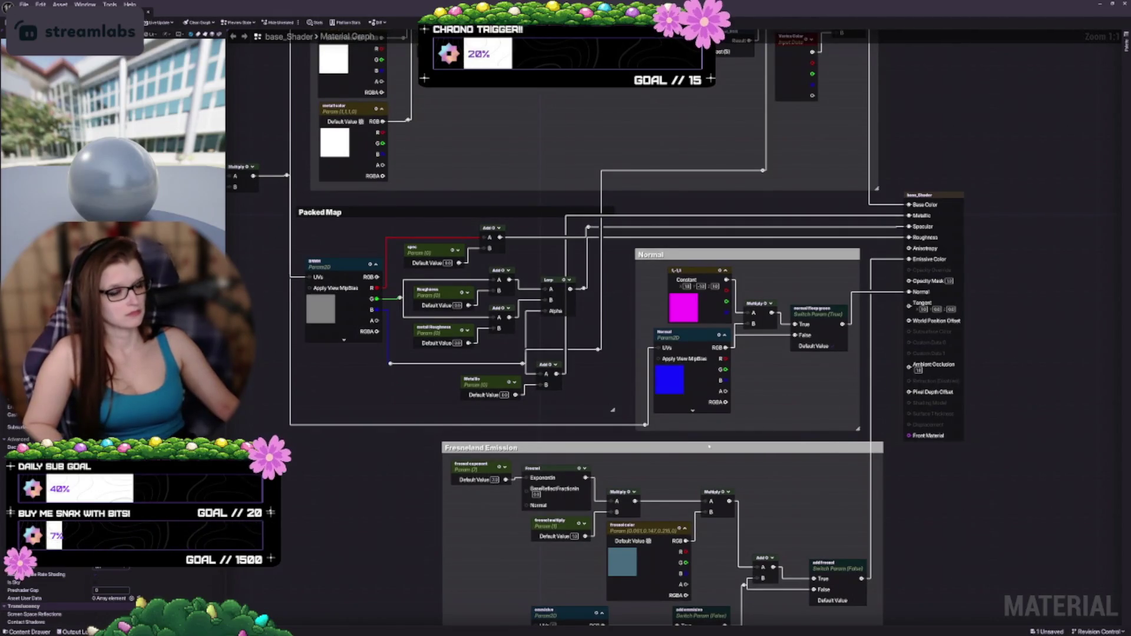
mouse_move(463, 248)
left_mouse_down()
mouse_move(505, 330)
mouse_move(508, 508)
left_mouse_up()
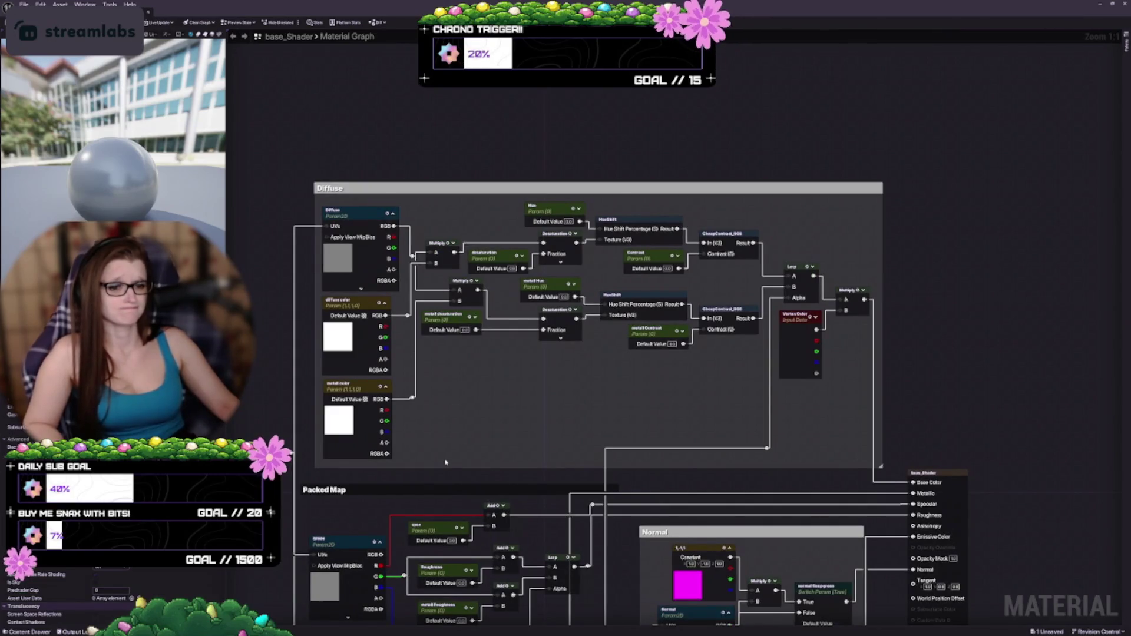
left_click_drag(434, 443, 558, 319)
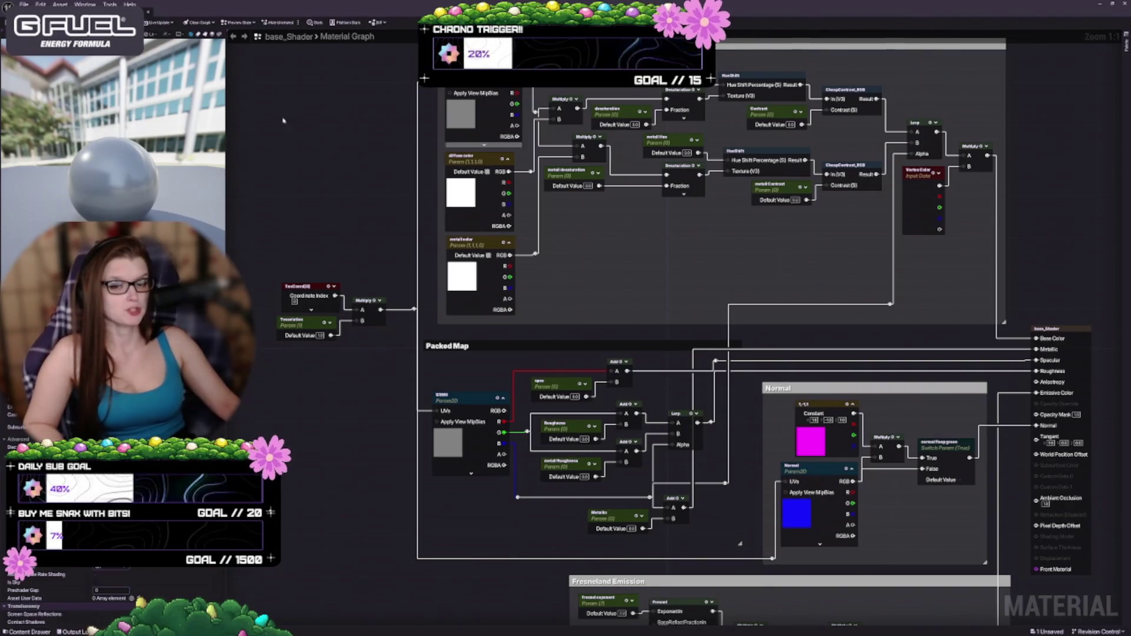
left_click(149, 13)
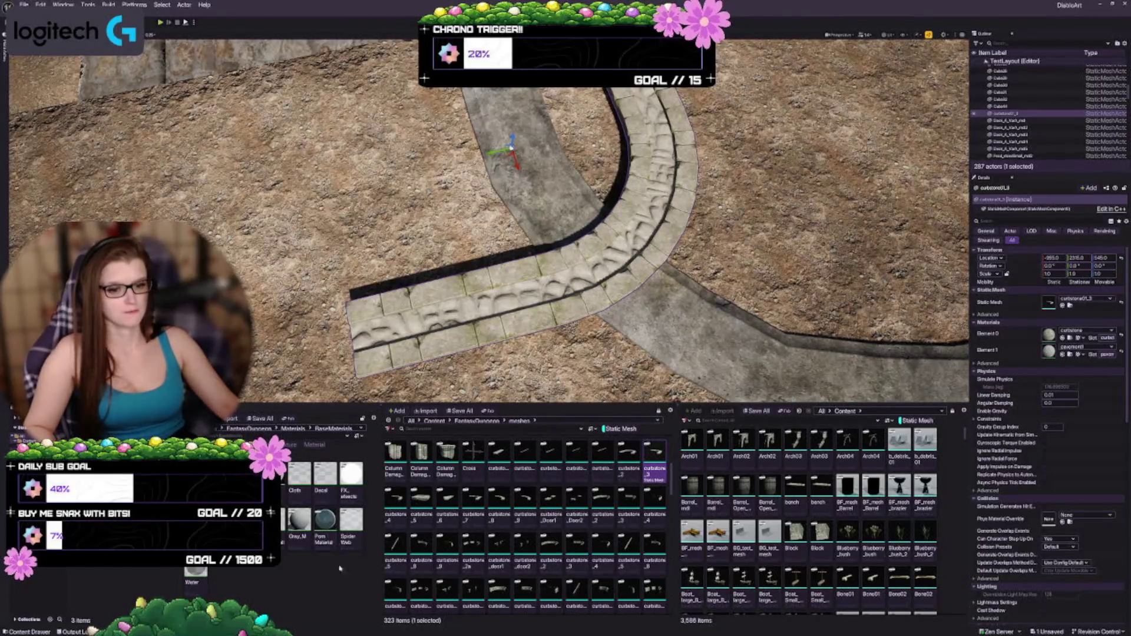
Show the Materials/Floor folder, open the pavement material instance, then close it
left_click(1072, 354)
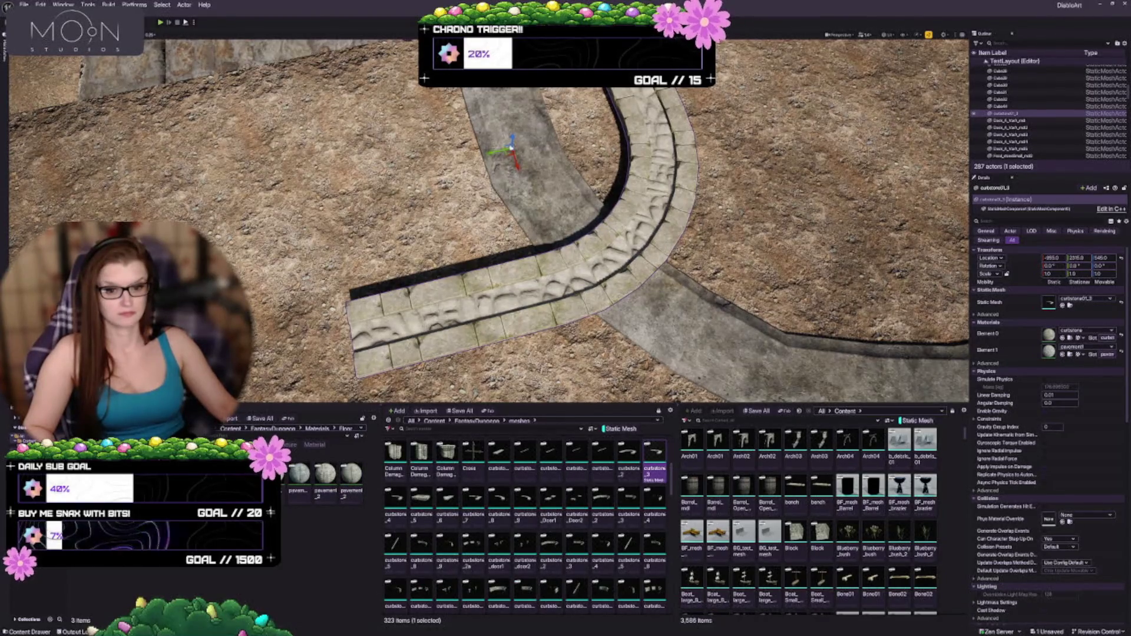
double_click(325, 473)
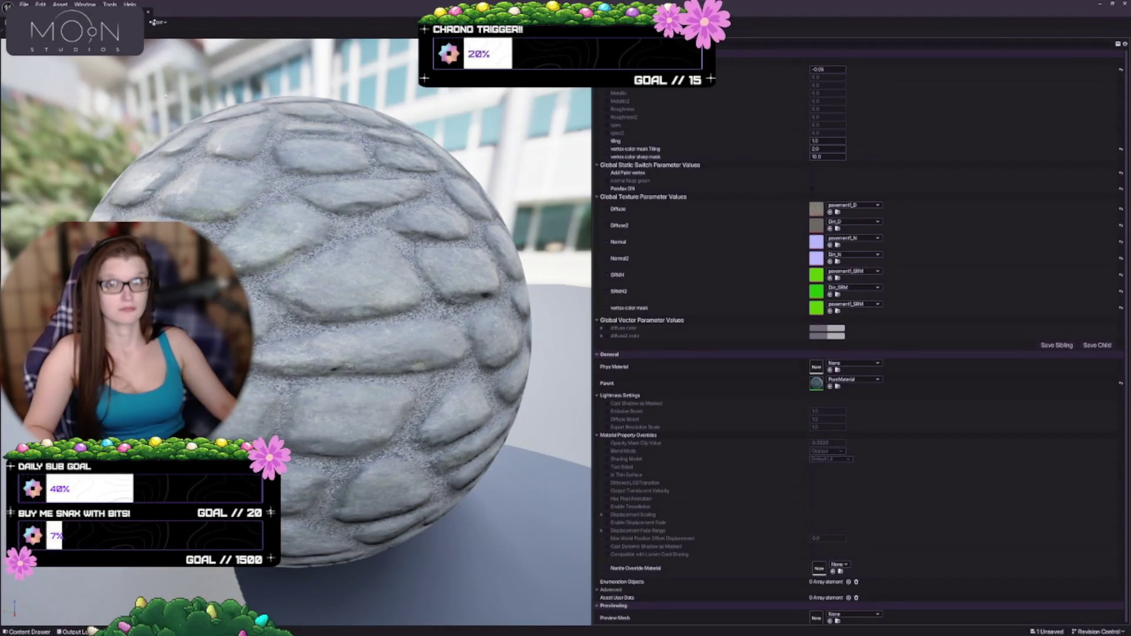
key("alt+Tab")
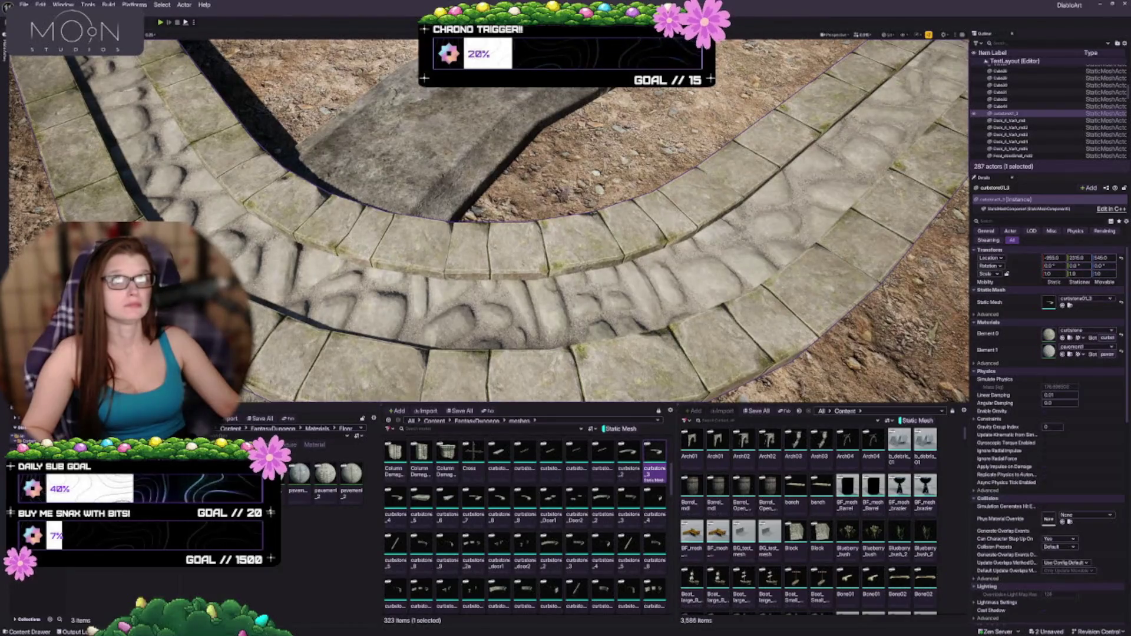
Frame the selected curb piece and pull back to view the whole curb path
key("f")
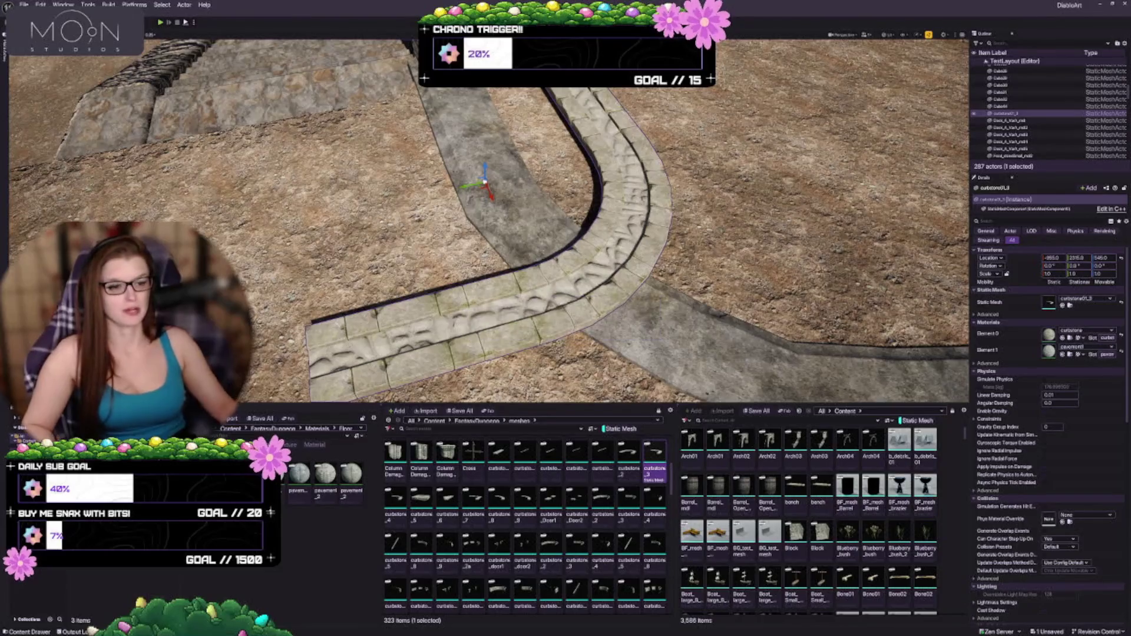
scroll(489, 218, "up", 2)
scroll(489, 218, "down", 3)
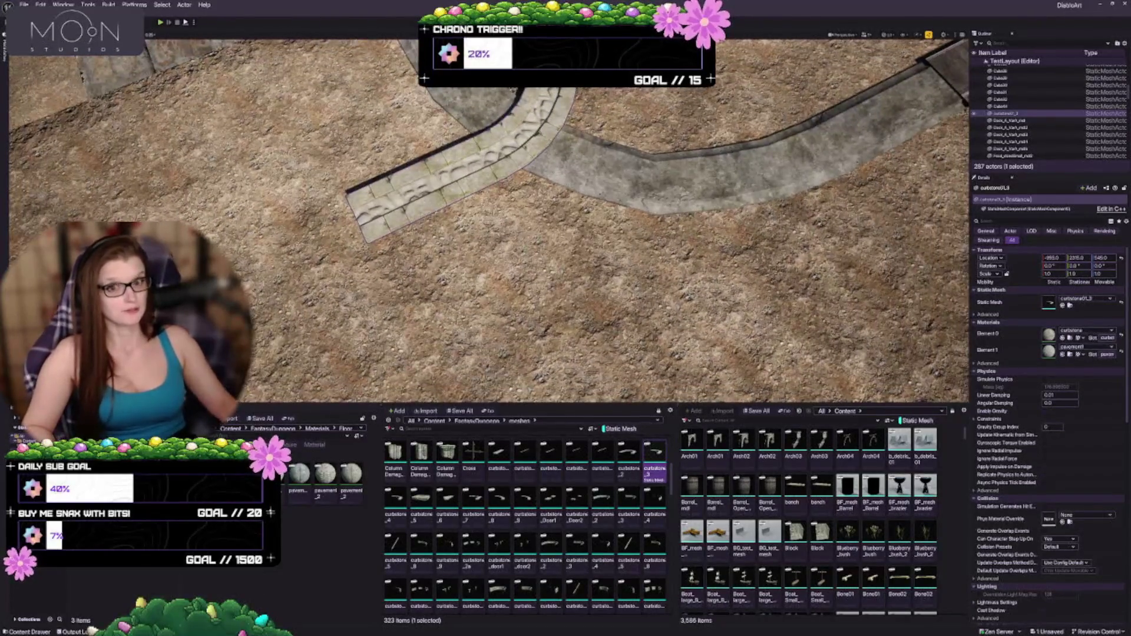
mouse_move(489, 218)
left_mouse_down()
mouse_move(489, 289)
mouse_move(530, 288)
left_mouse_up()
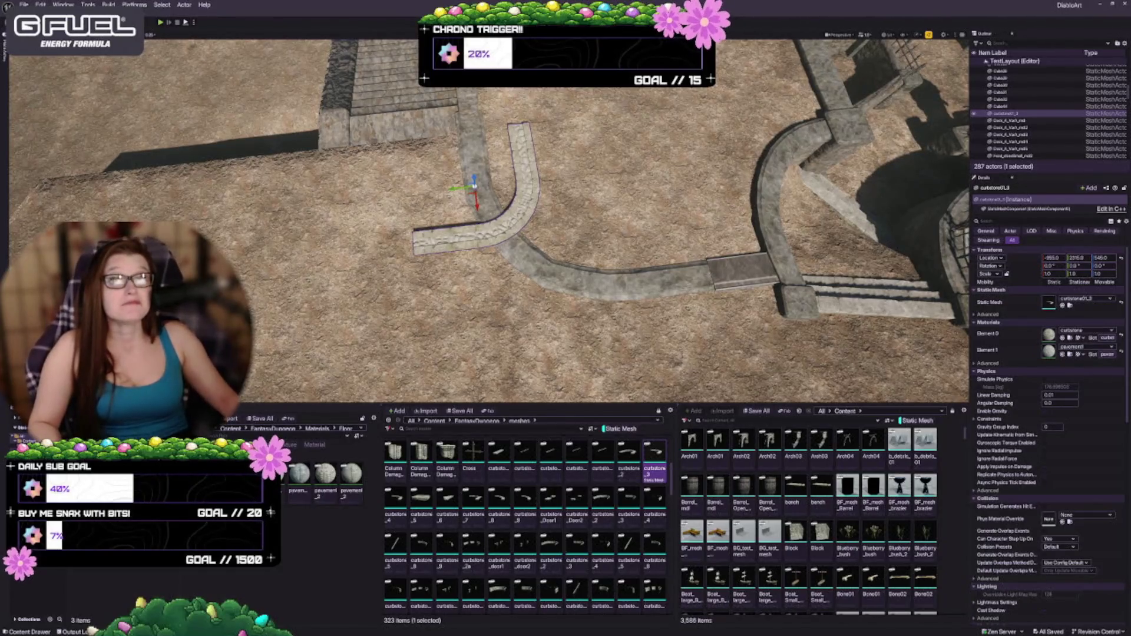
scroll(489, 220, "up", 10)
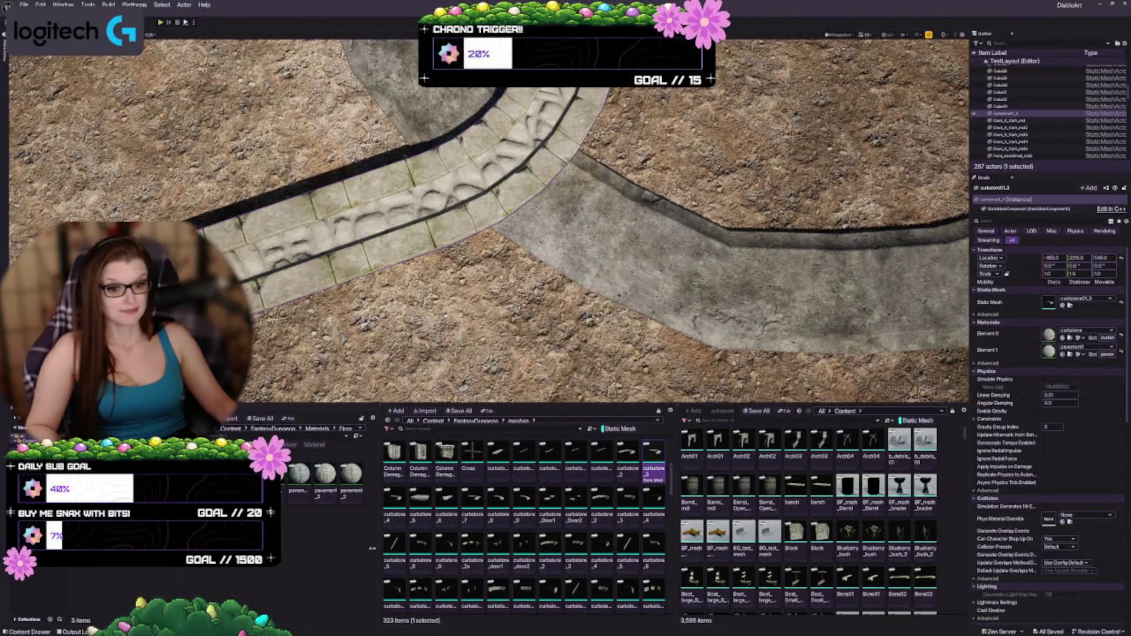
Drag the content-browser splitter left to give the curbstone mesh list more room
left_click_drag(372, 548, 360, 554)
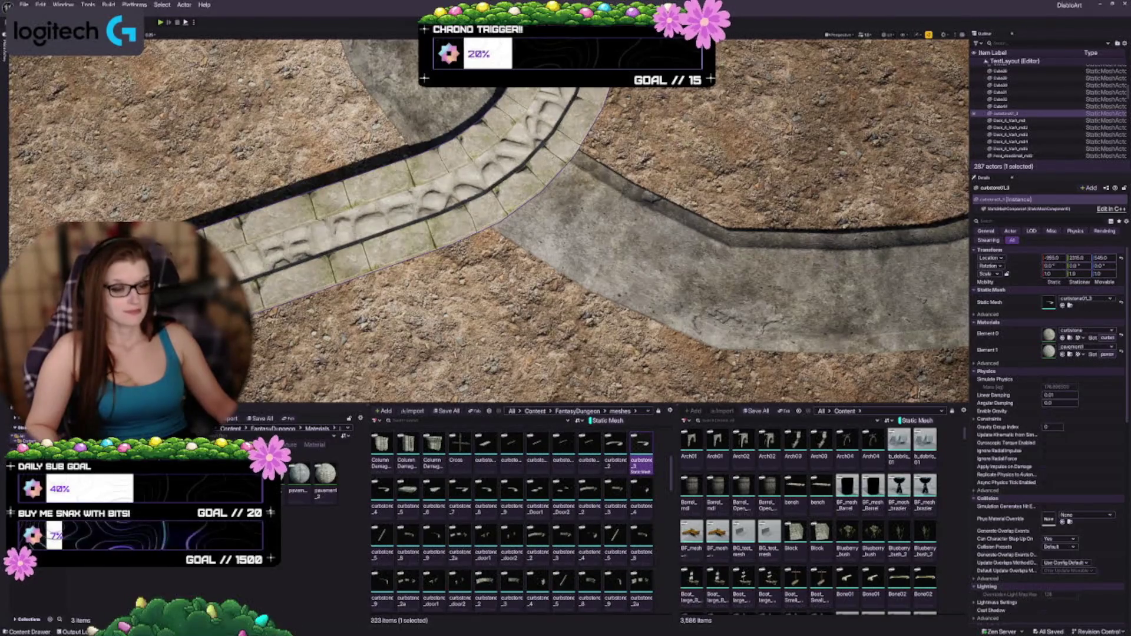
scroll(489, 224, "down", 6)
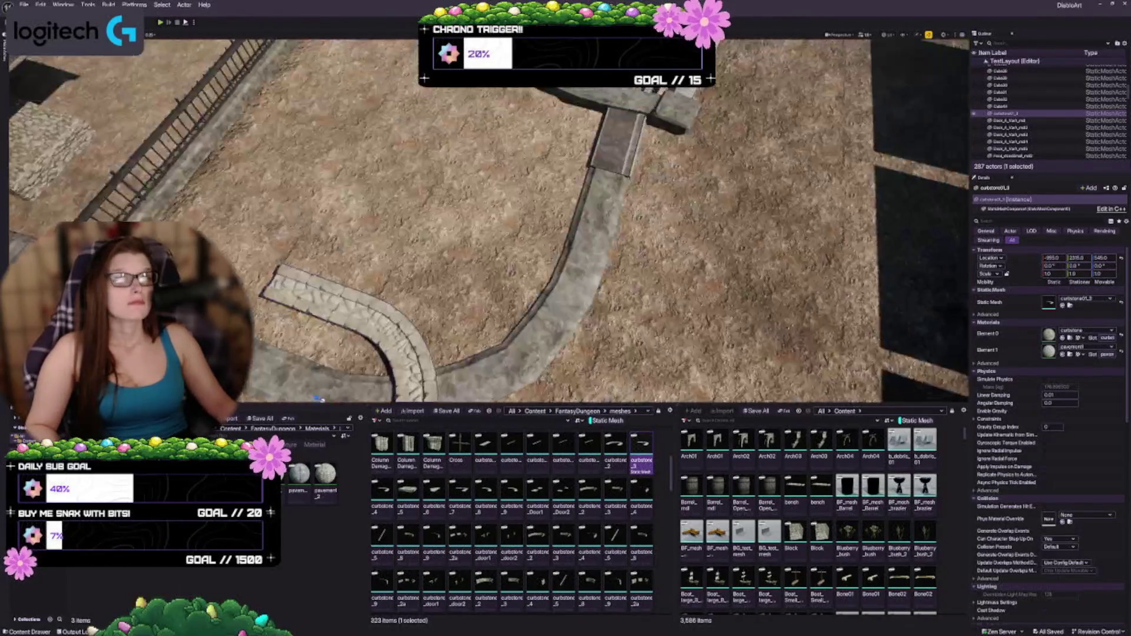
scroll(489, 224, "up", 3)
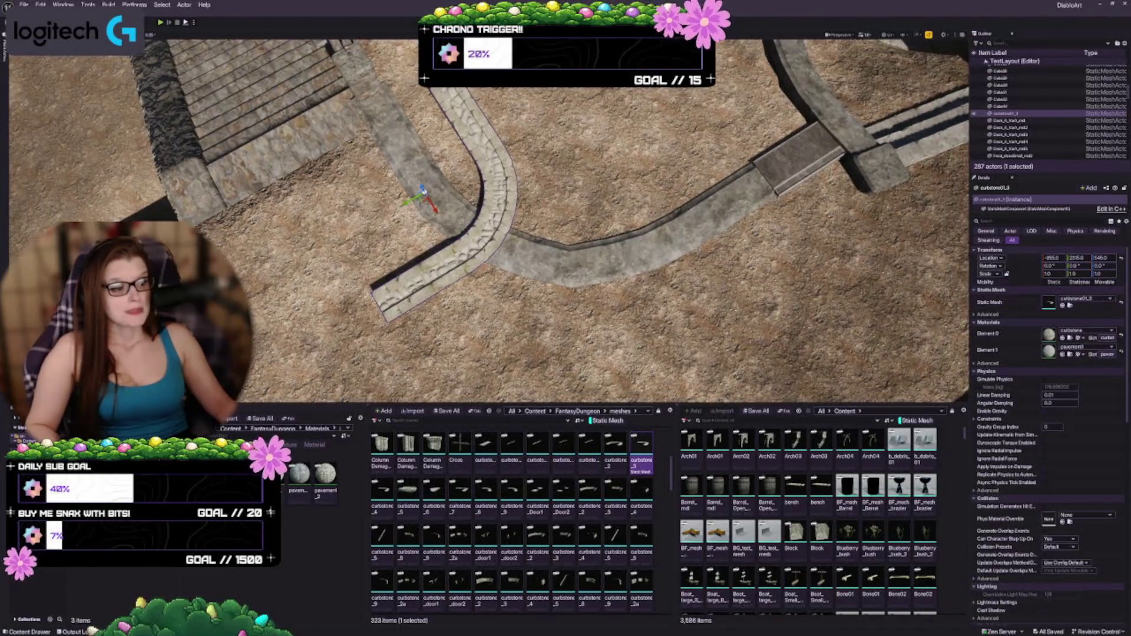
Swap the curb piece's mesh to curbstone01_4 and turn it 90° on Z
left_click(1049, 303)
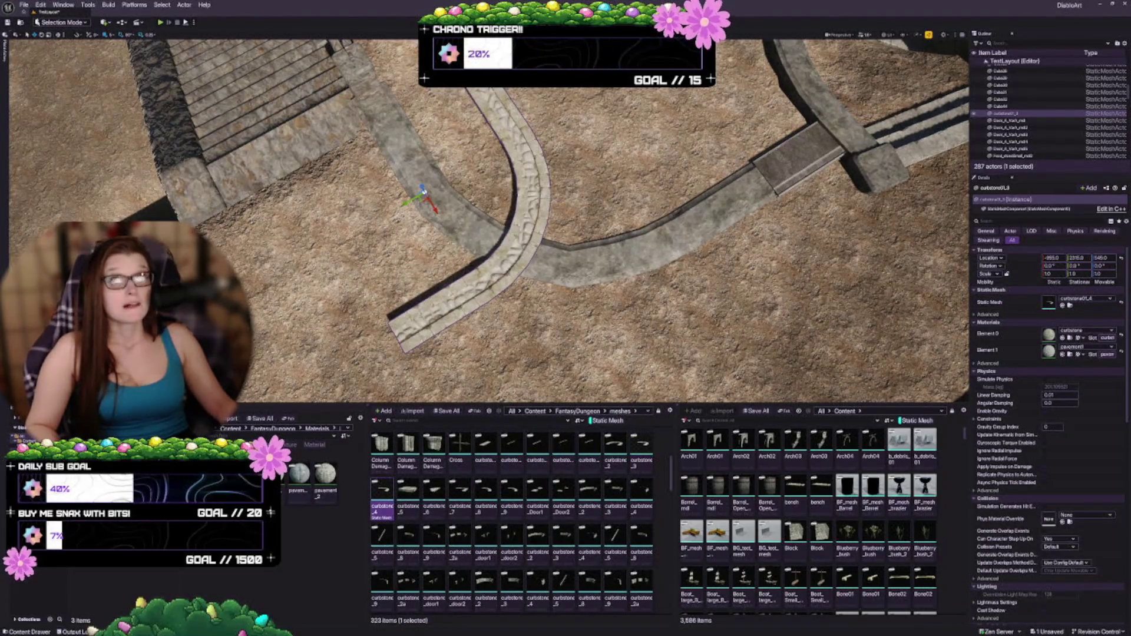
key("Down")
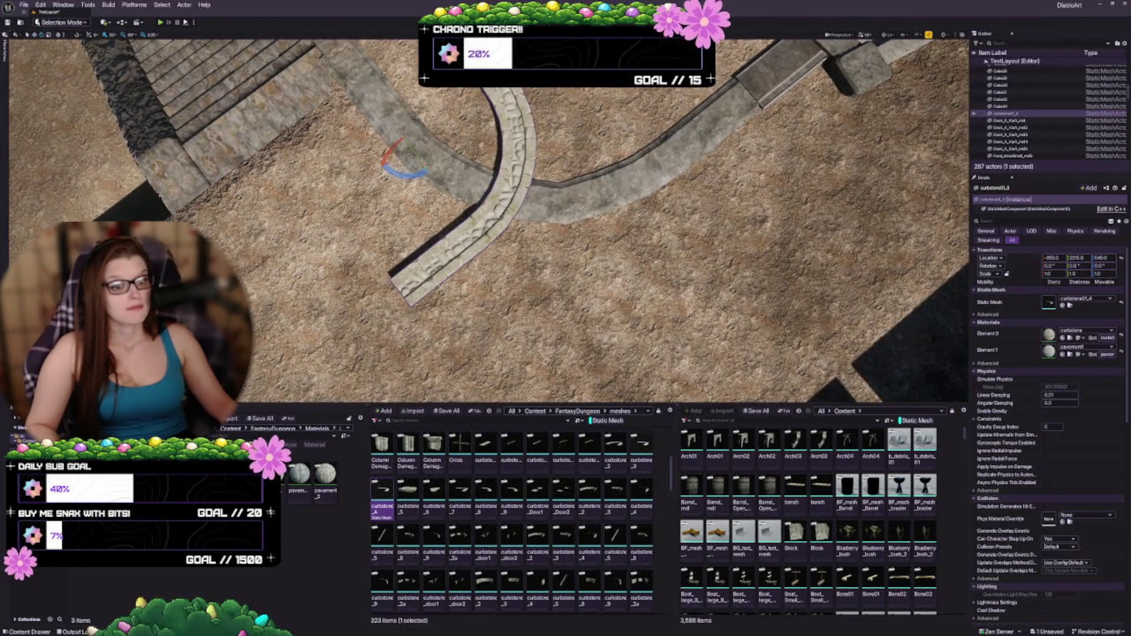
key("e")
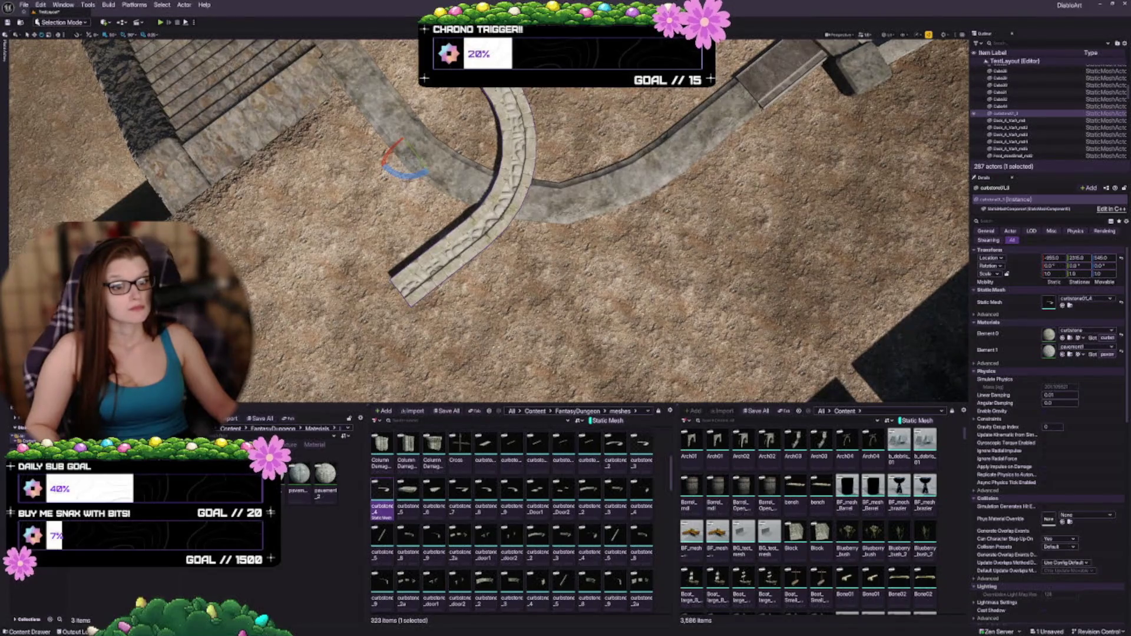
mouse_move(406, 174)
left_mouse_down()
mouse_move(389, 177)
mouse_move(543, 114)
mouse_move(525, 106)
mouse_move(535, 98)
left_mouse_up()
Frame the curb piece, scale it up uniformly, and check it from above
key("w")
key("f")
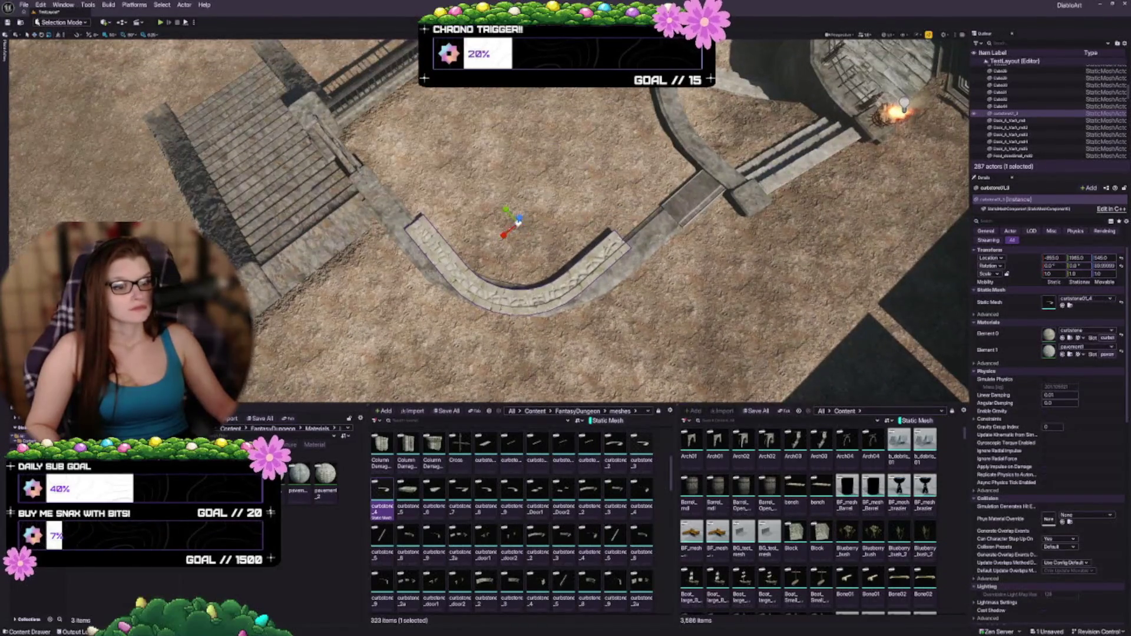
left_click_drag(519, 222, 520, 221)
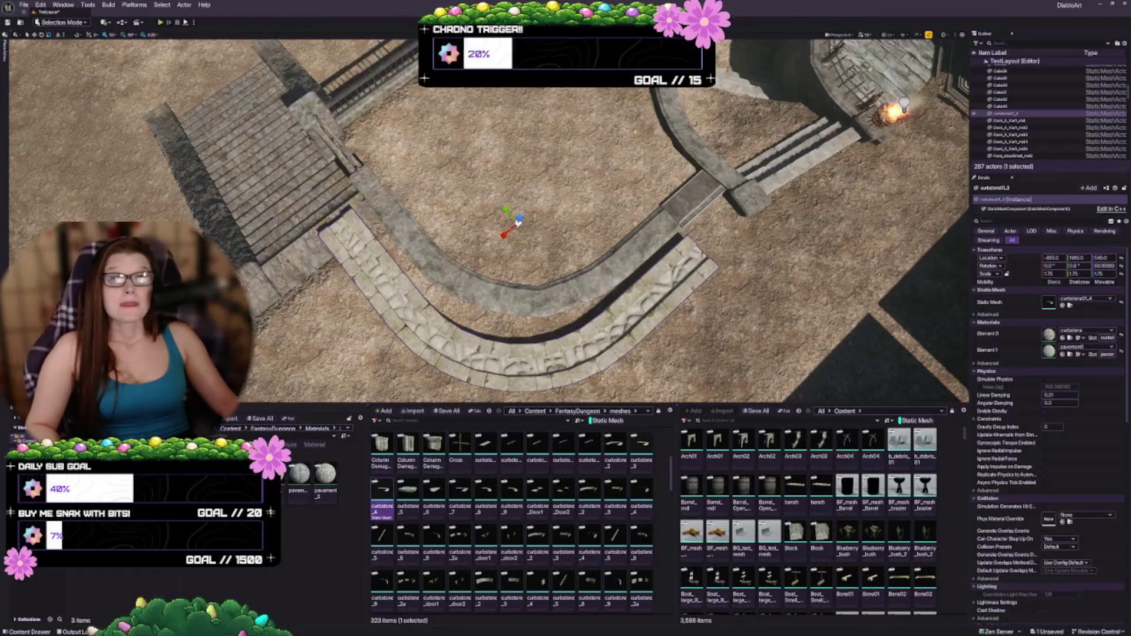
mouse_move(518, 222)
left_mouse_down()
mouse_move(530, 247)
mouse_move(566, 212)
mouse_move(584, 228)
mouse_move(616, 224)
mouse_move(575, 203)
mouse_move(597, 288)
left_mouse_up()
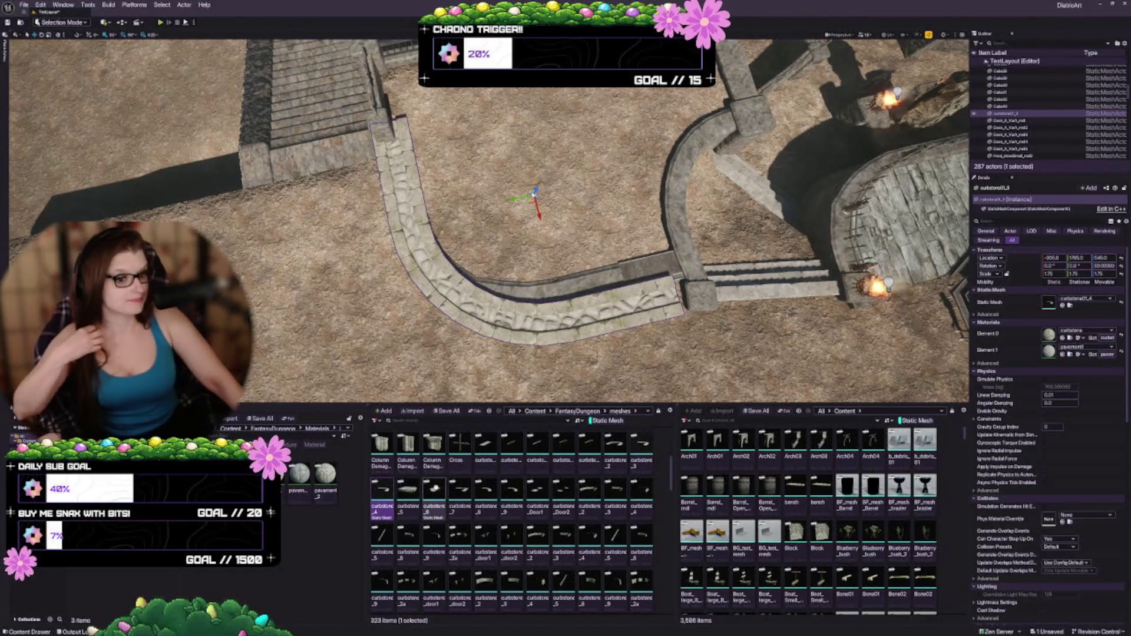
Pick the curbstone_6 mesh, then select the foundation piece near the curb and open its context menu
left_click(434, 492)
scroll(489, 221, "up", 5)
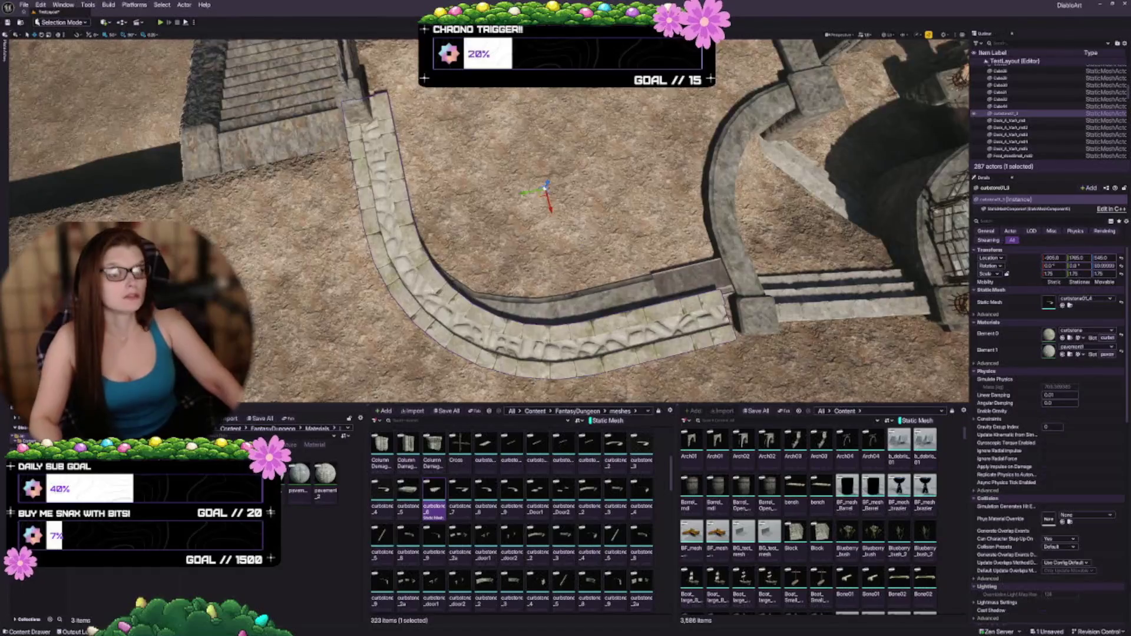
scroll(488, 221, "up", 1)
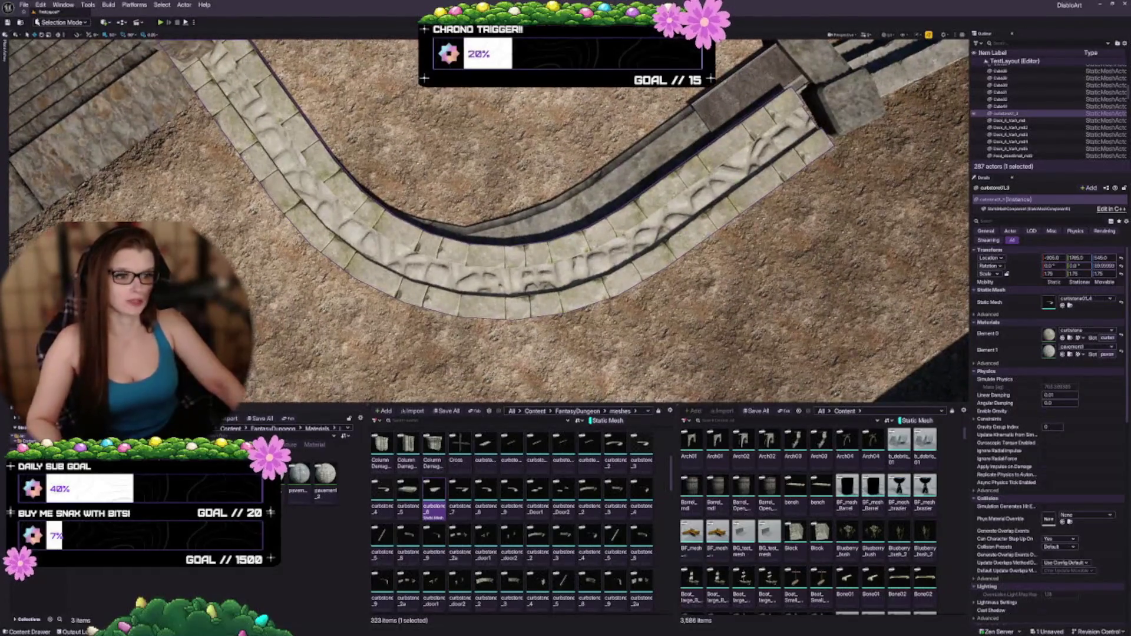
left_click(625, 191)
right_click(624, 192)
Delete the foundation piece and a stray object beside the curb
key("f")
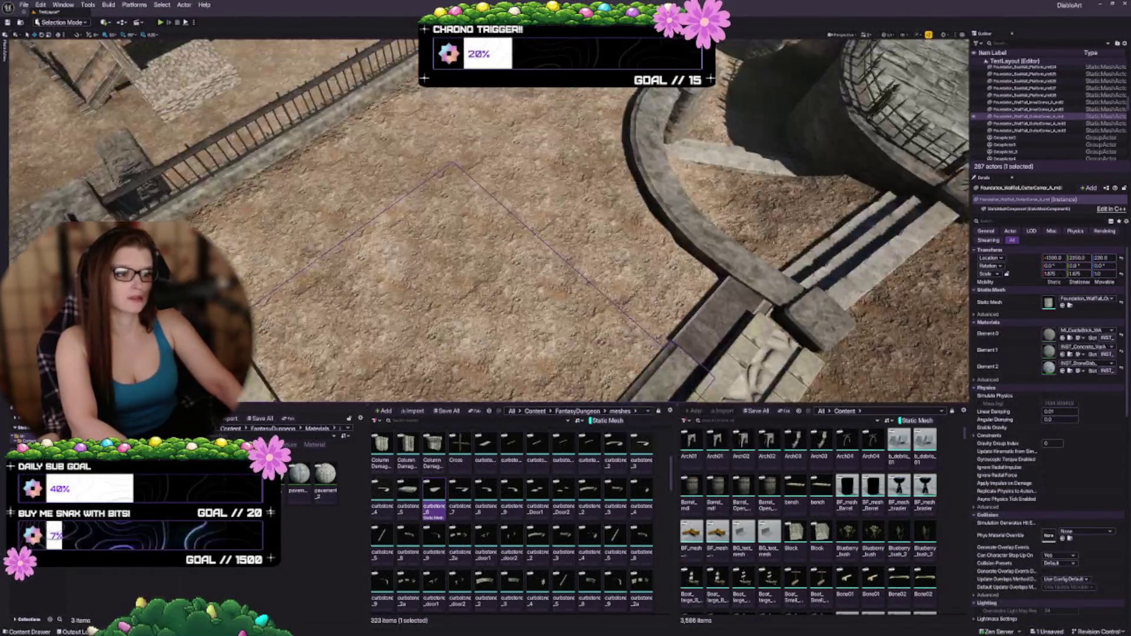
key("Delete")
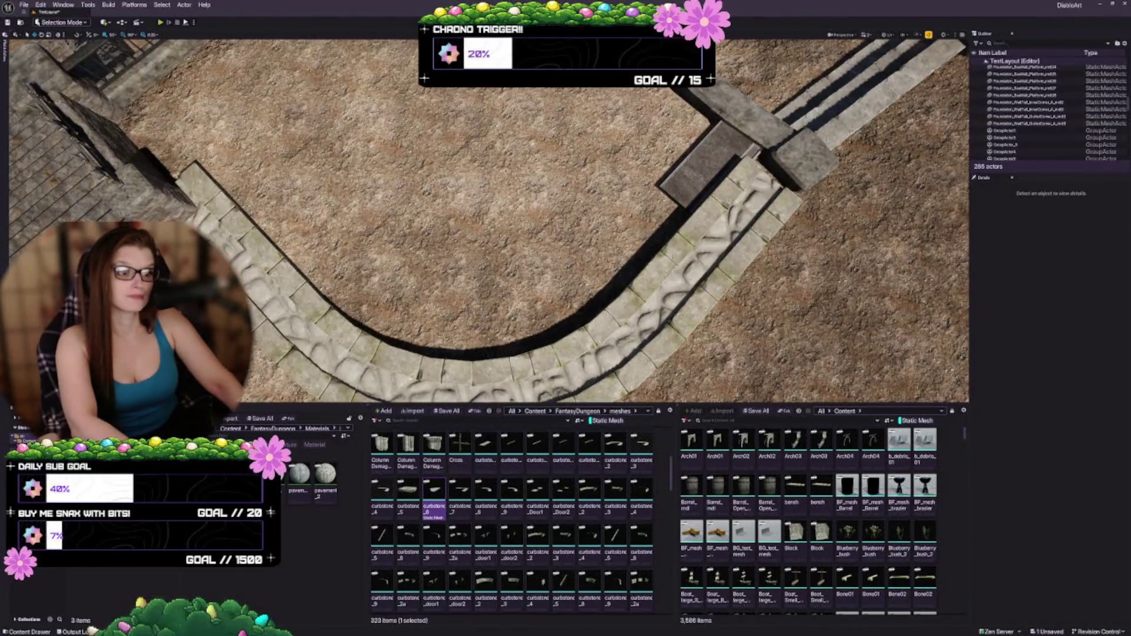
left_click(760, 259)
key("Delete")
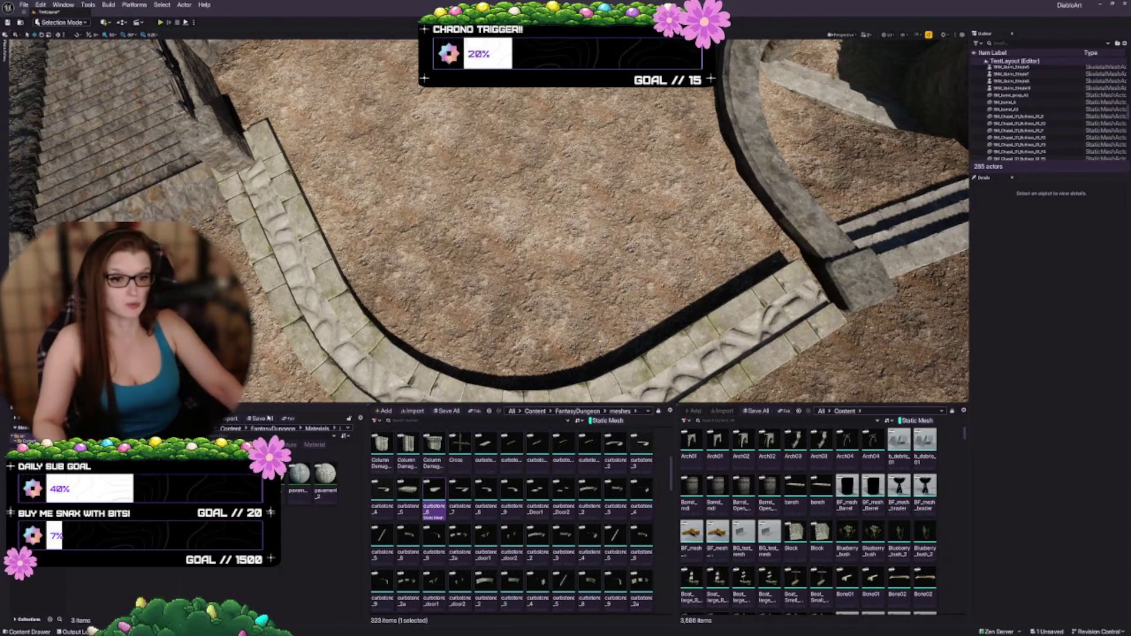
Make the level view taller, widen the Outliner, and fly up for an overhead view of the border
left_click_drag(441, 182, 441, 182)
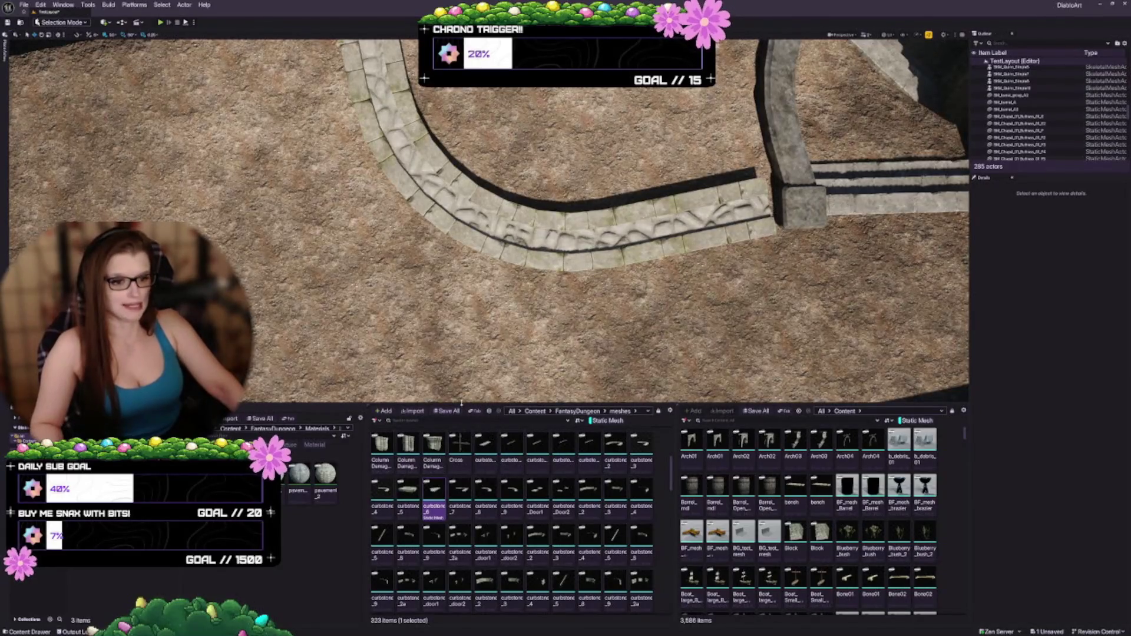
left_click_drag(463, 407, 466, 430)
left_click_drag(466, 353, 465, 353)
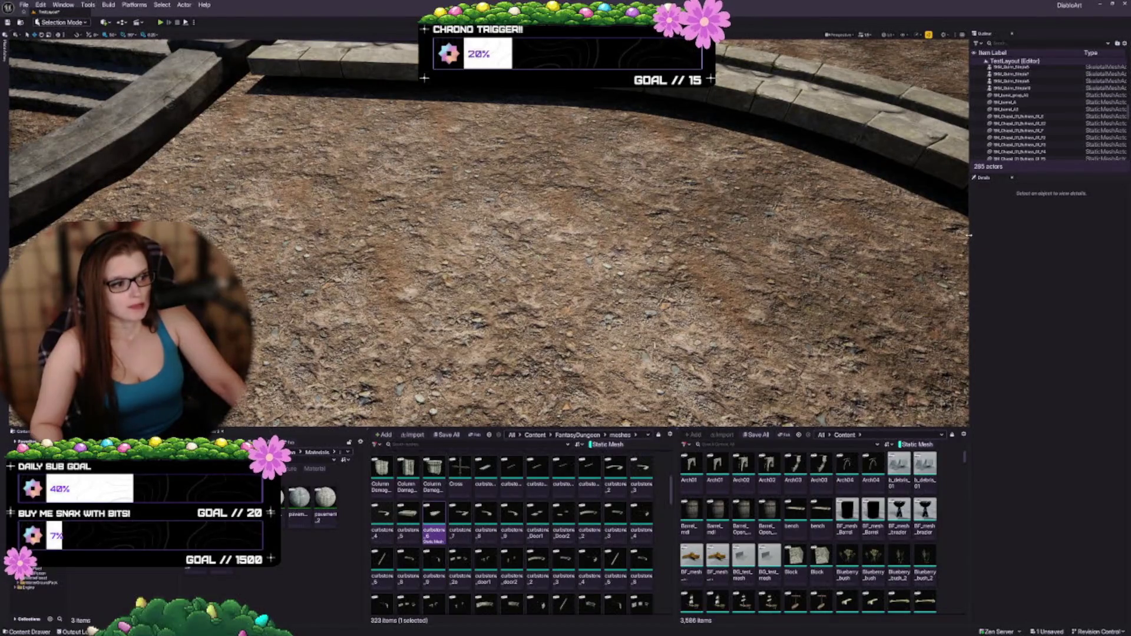
left_click_drag(969, 235, 958, 235)
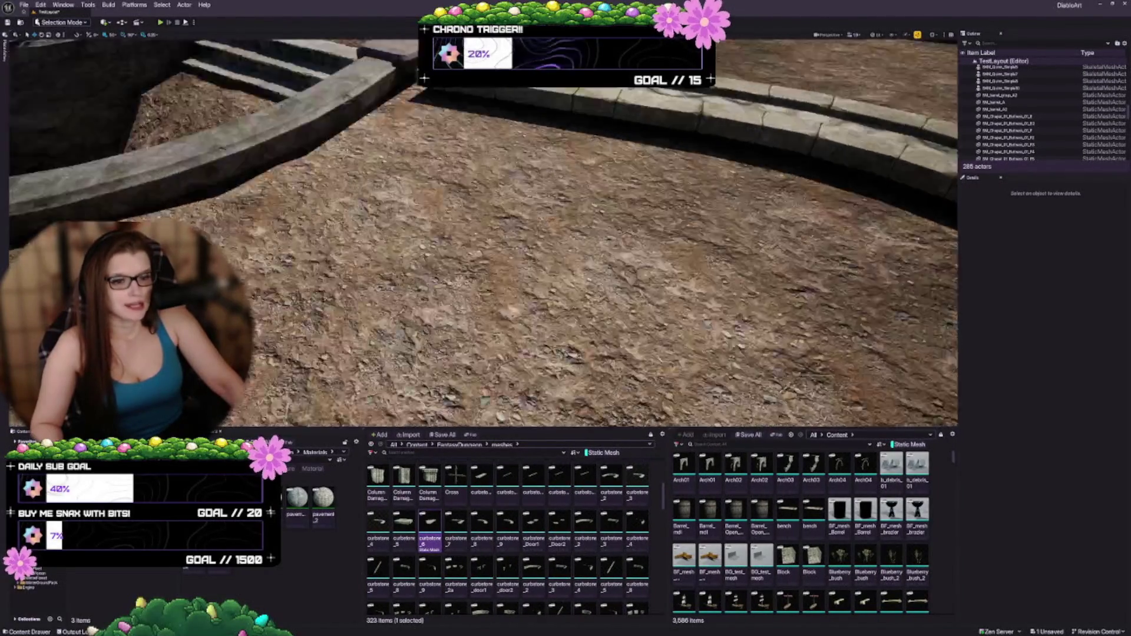
left_click_drag(466, 354, 466, 354)
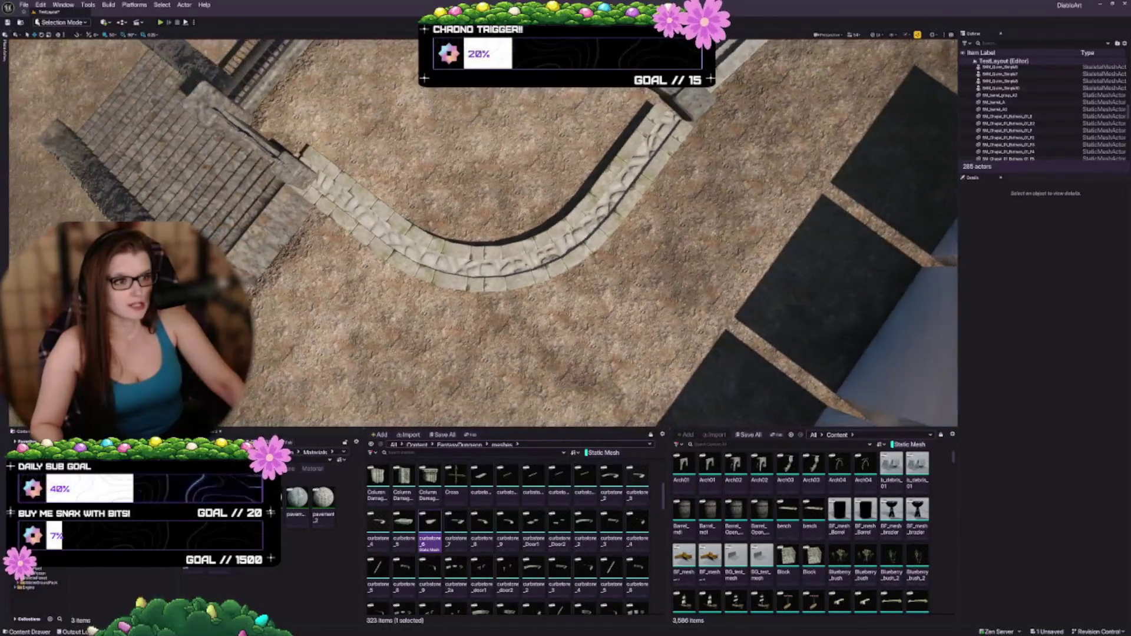
Open and close Viewport Scalability, view the castle walls, and drag the Outliner splitter down for more rows
left_click(908, 35)
mouse_move(936, 75)
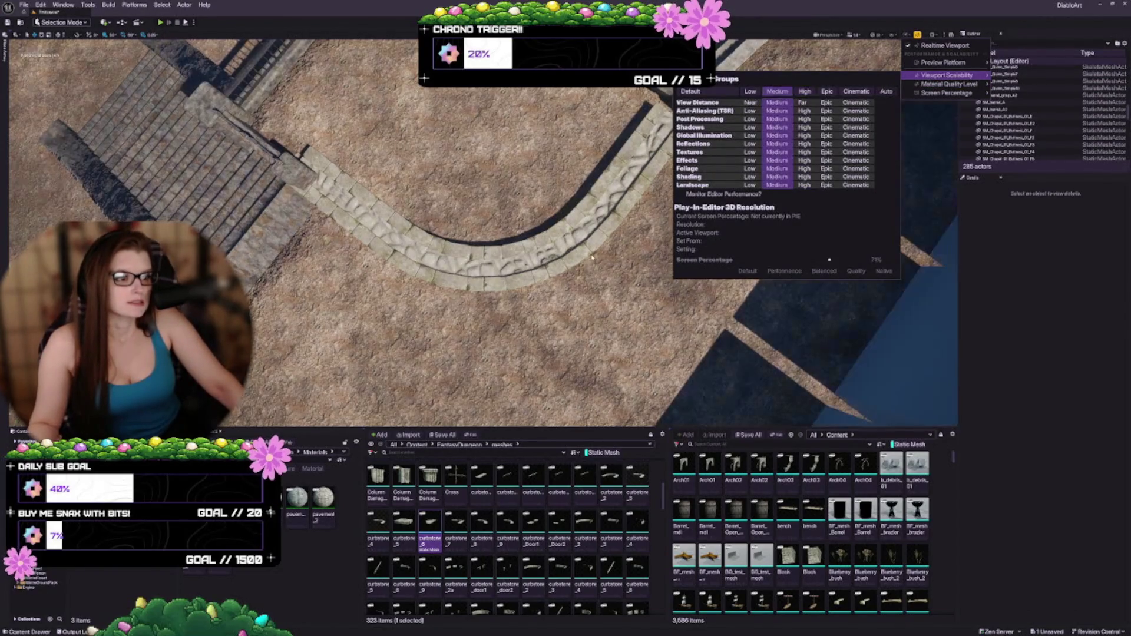
left_click_drag(616, 248, 665, 257)
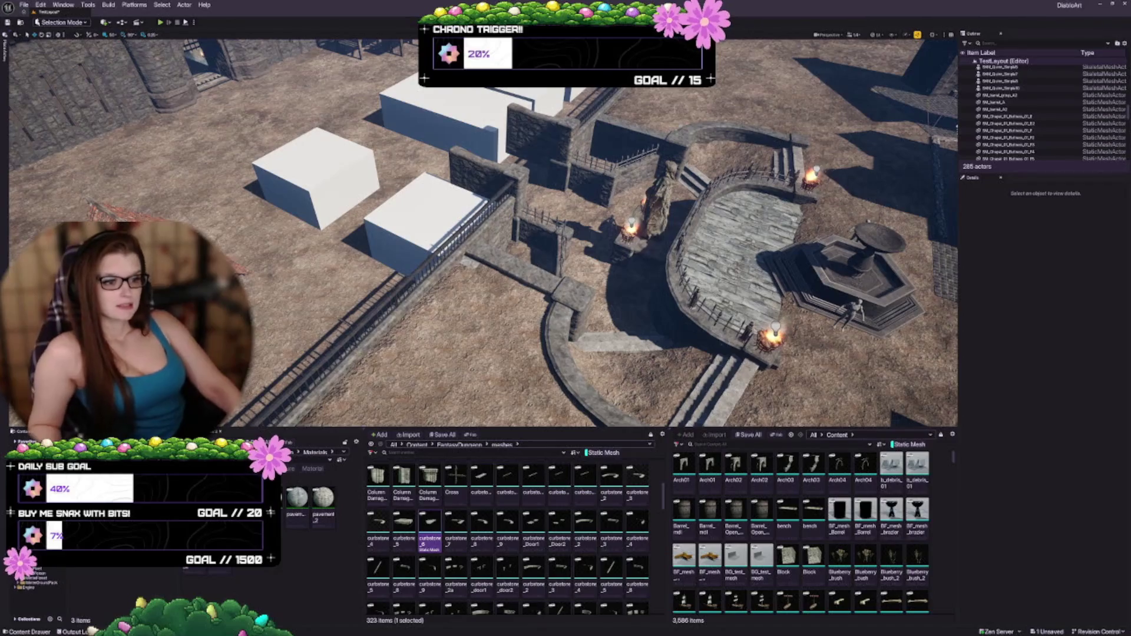
left_click_drag(589, 236, 559, 253)
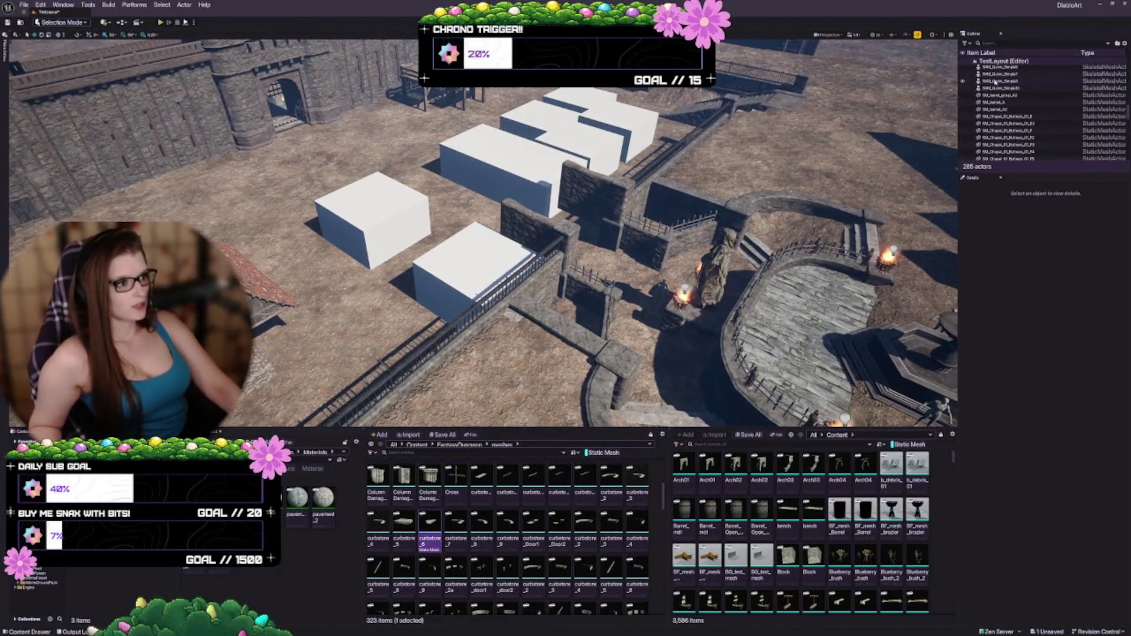
scroll(996, 82, "up", 15)
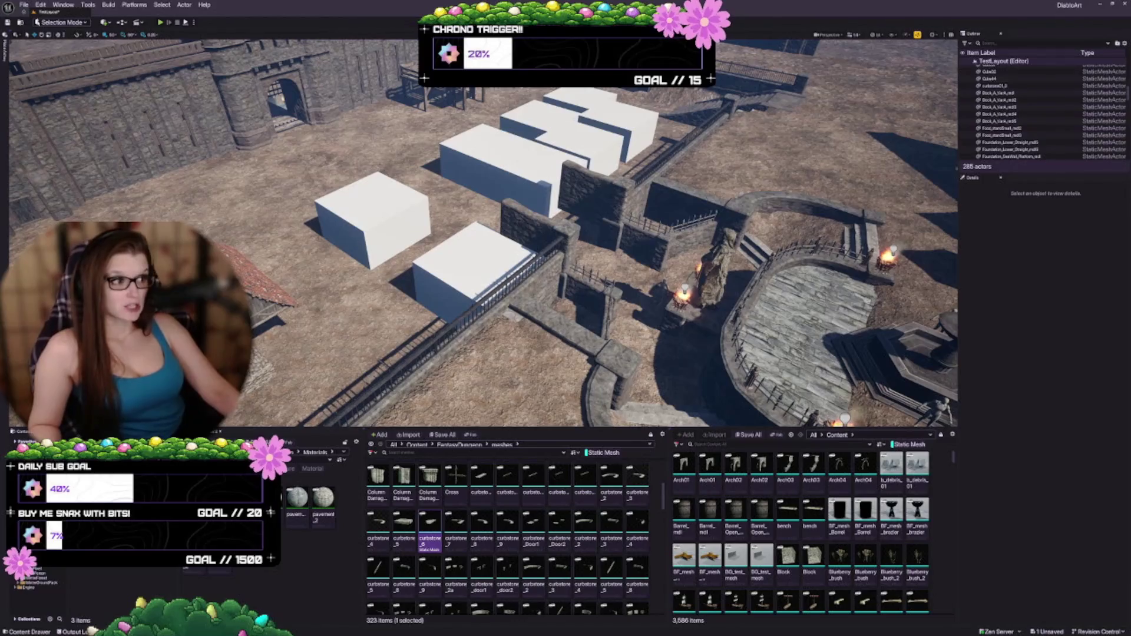
left_click_drag(1127, 89, 1127, 59)
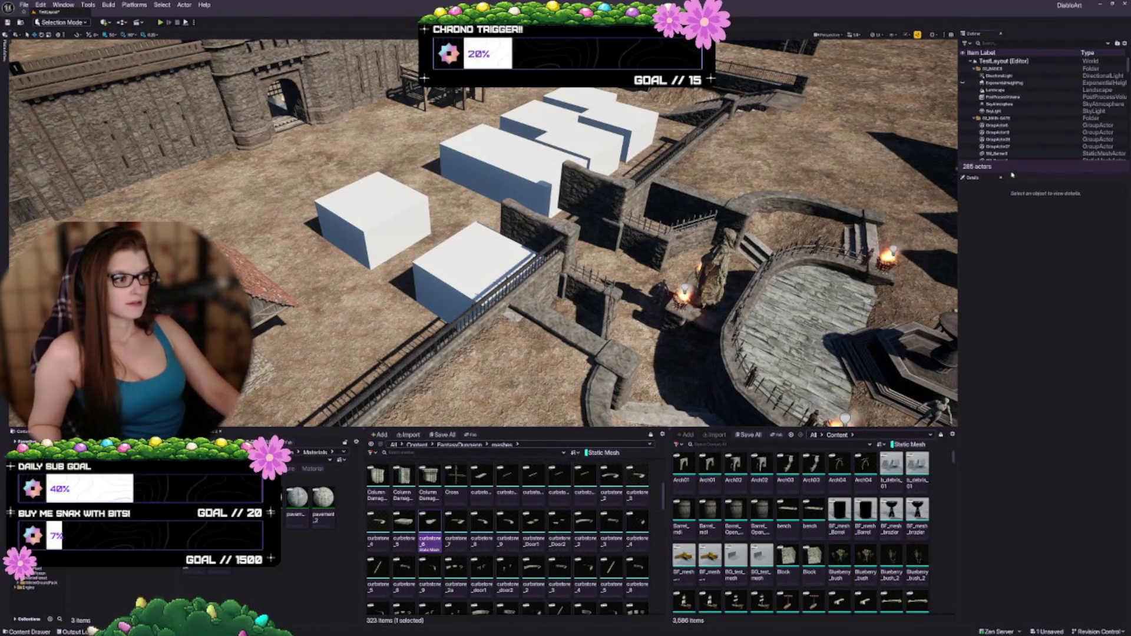
mouse_move(1013, 172)
left_mouse_down()
mouse_move(1018, 217)
mouse_move(1018, 176)
left_mouse_up()
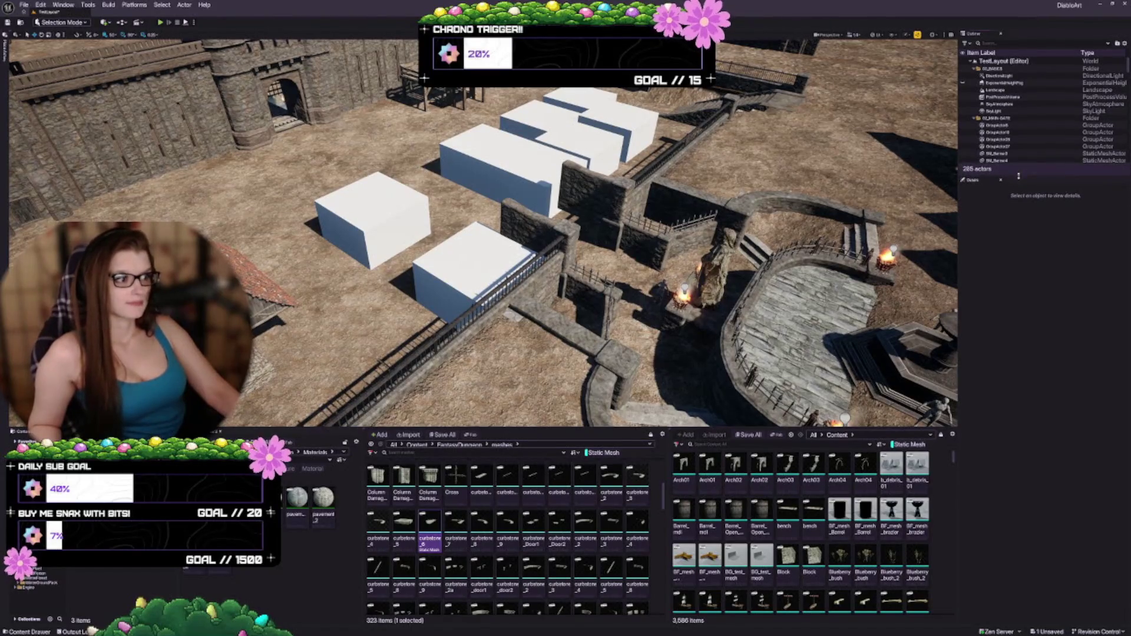
Fly the camera with W and S around the curved curb, from close-ups to overhead, toward the stairs
key("w")
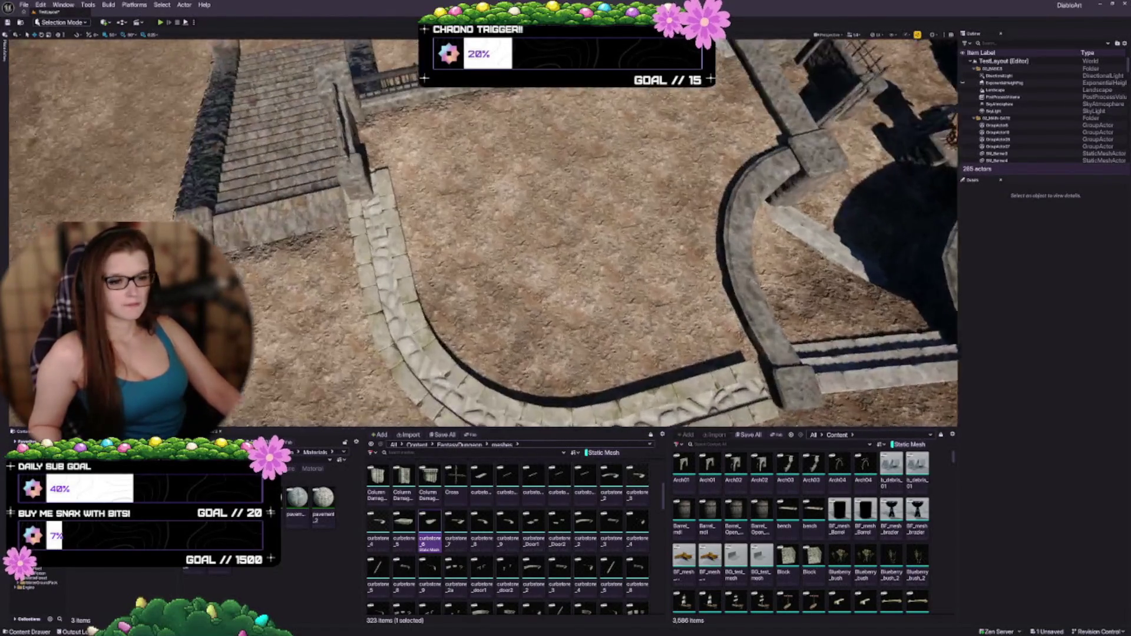
key("w")
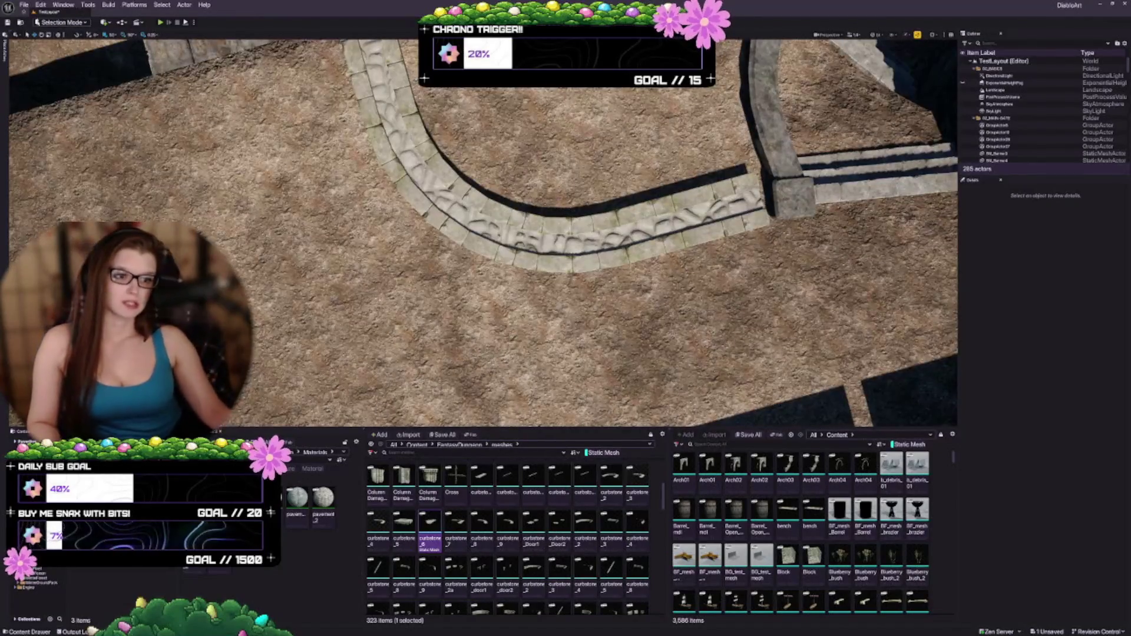
key("w")
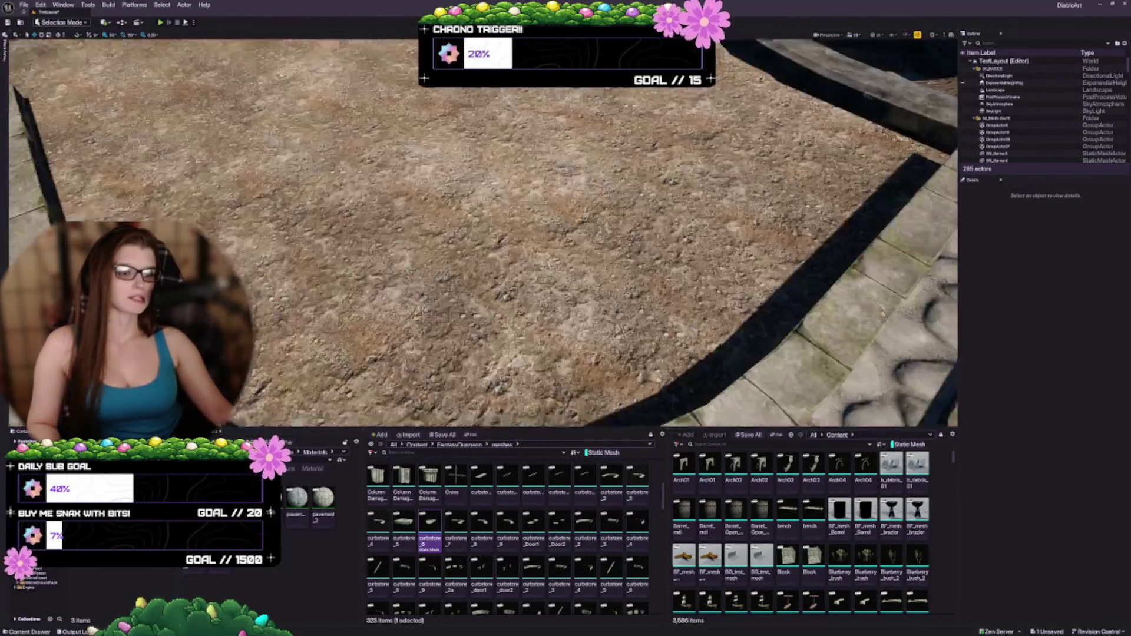
key("s")
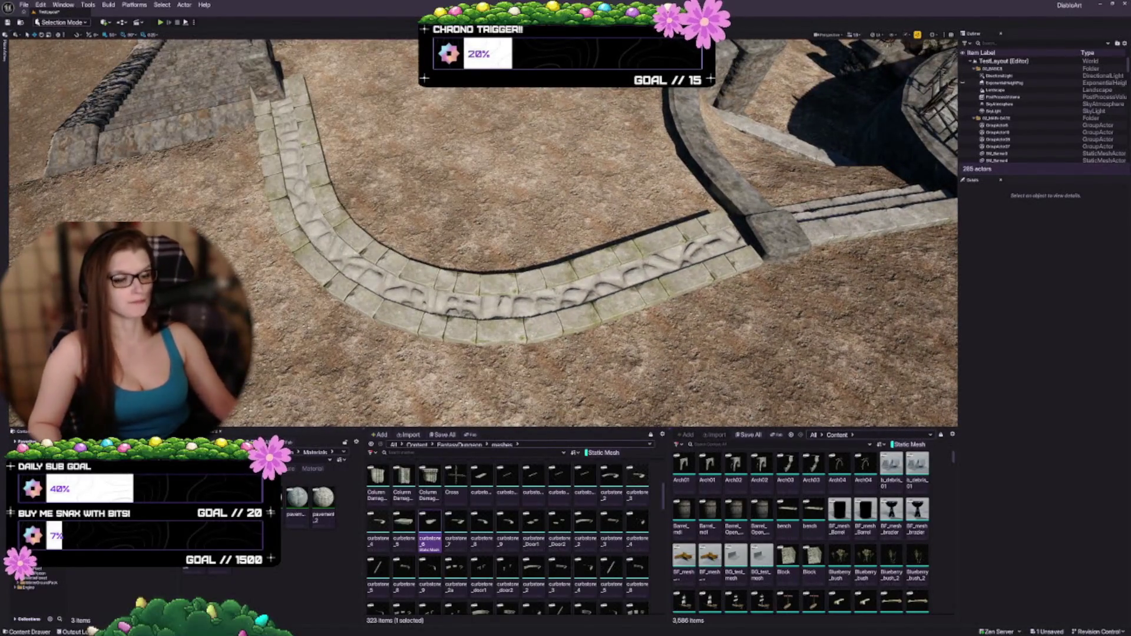
key("s")
key("w")
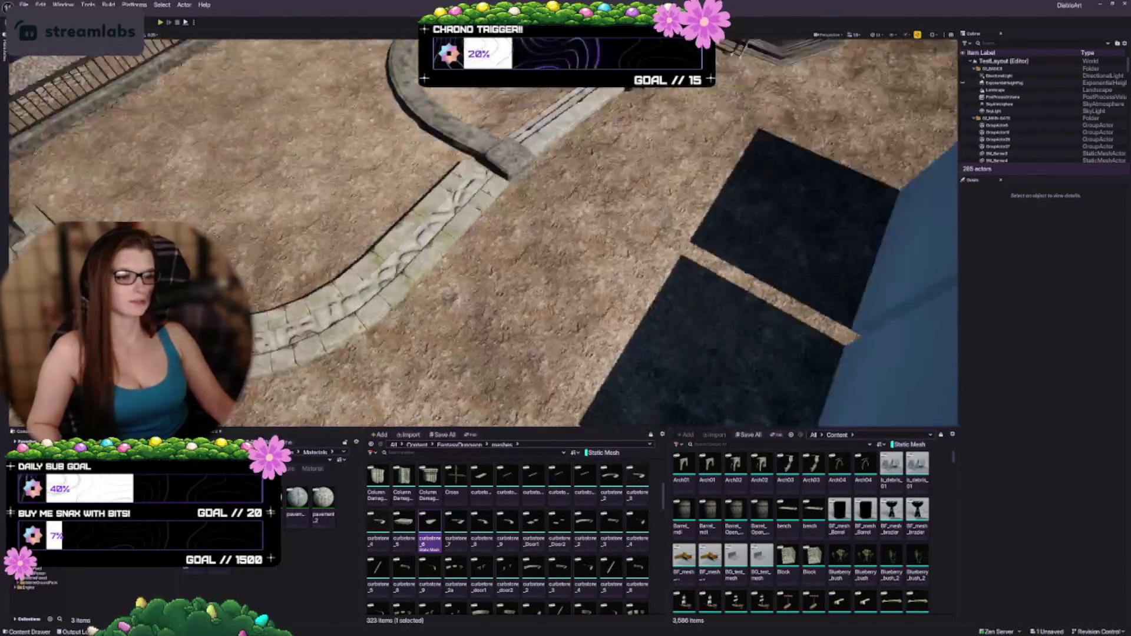
key("s")
key("w")
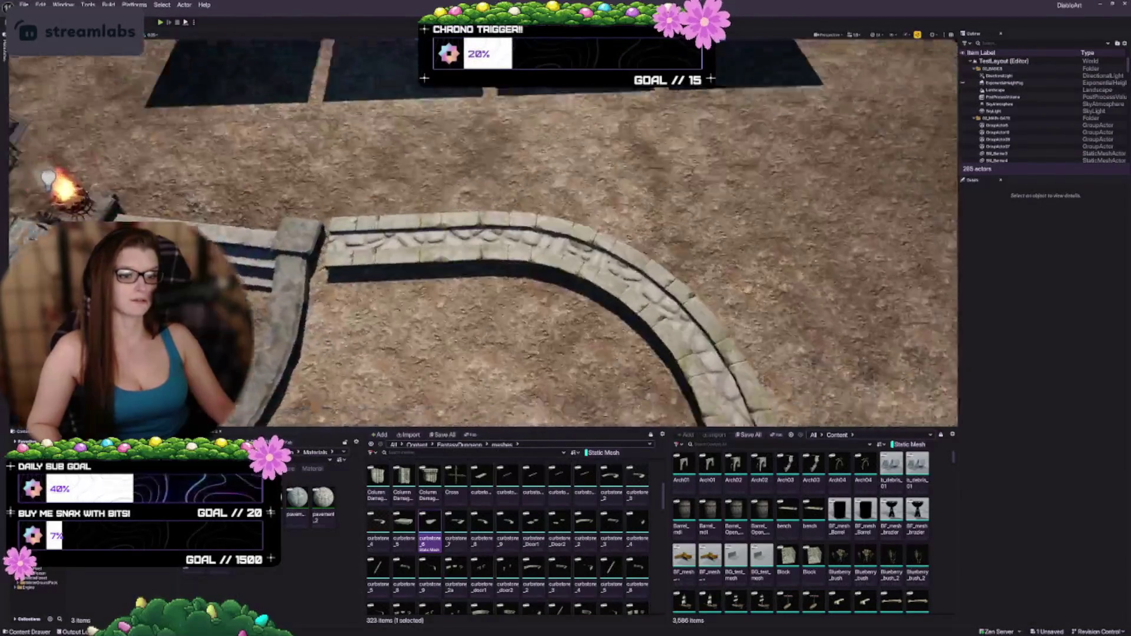
key("s")
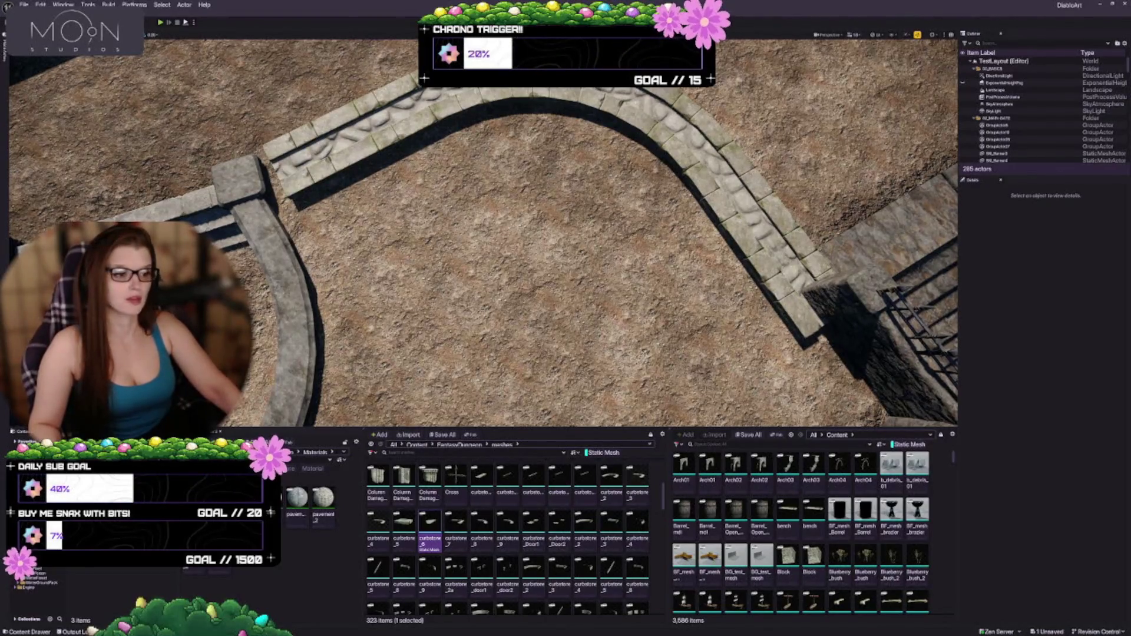
Trial a half-round and then a straight curbstone piece on the dirt, deleting both
mouse_move(430, 521)
left_mouse_down()
mouse_move(489, 295)
mouse_move(533, 231)
left_mouse_up()
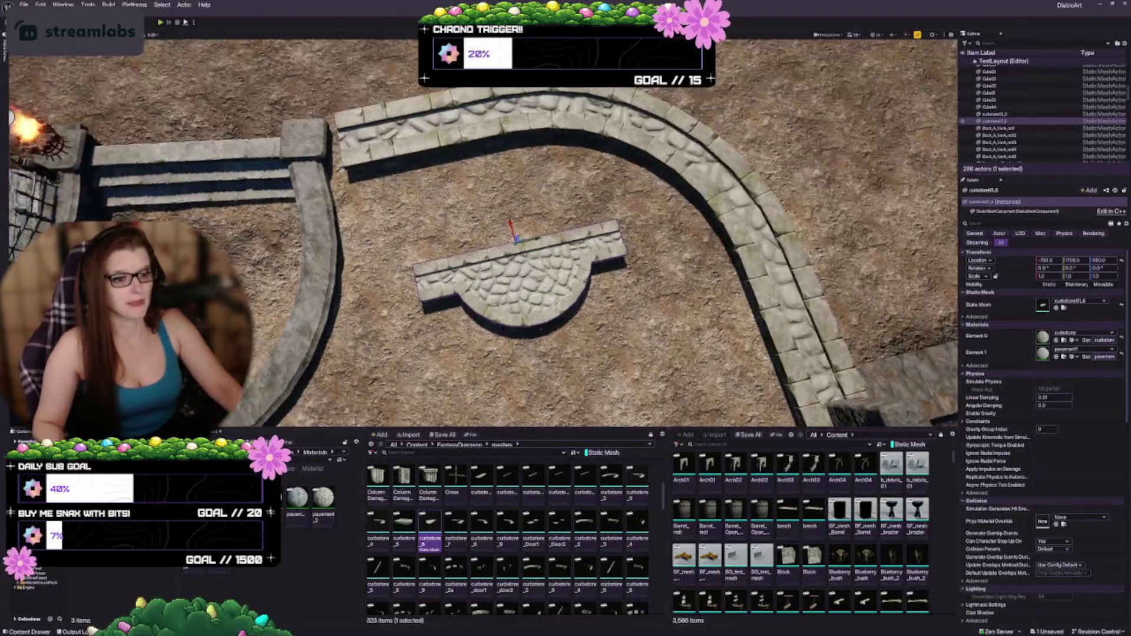
scroll(483, 235, "up", 5)
scroll(483, 235, "down", 5)
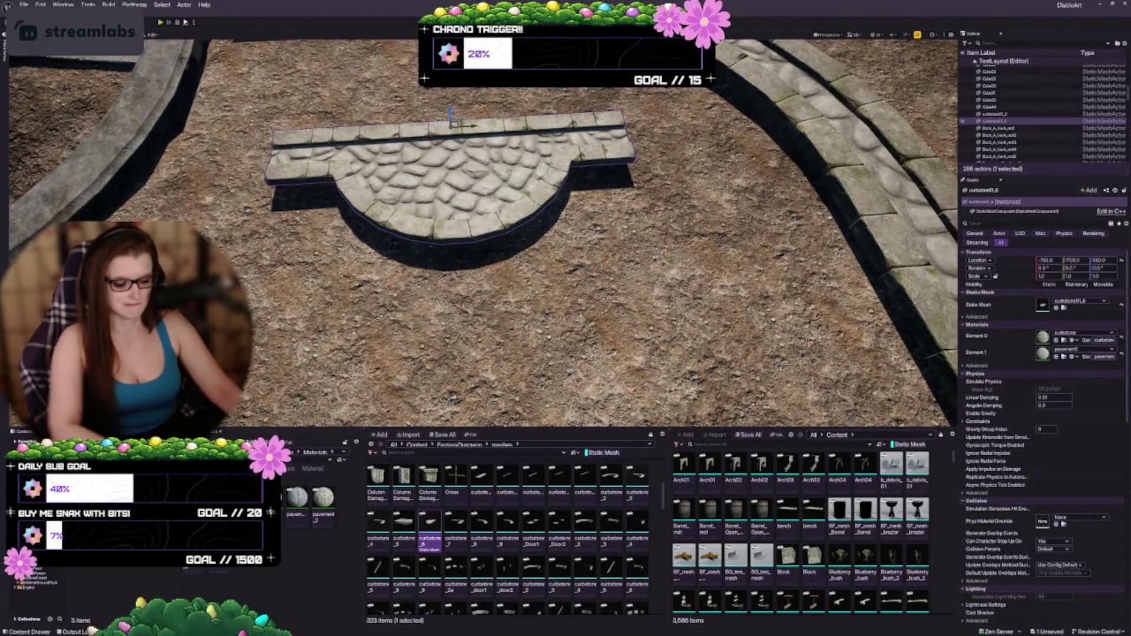
scroll(420, 296, "down", 3)
key("Delete")
left_click_drag(455, 524, 420, 296)
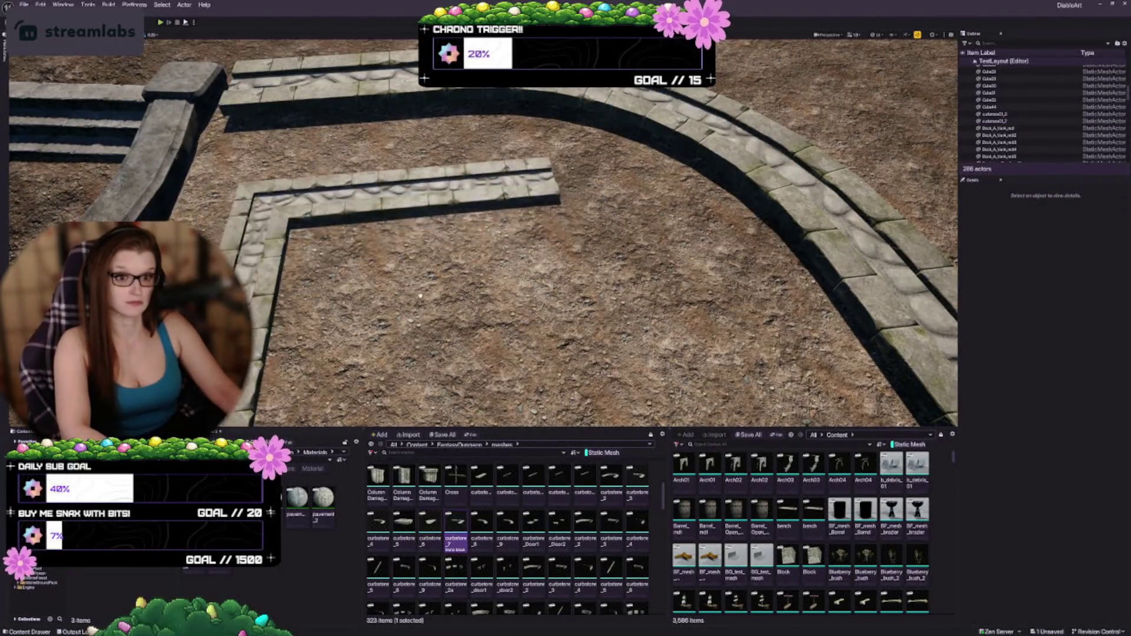
scroll(420, 295, "down", 3)
key("Delete")
Drop a curved curbstone, delete it, and place a smaller curved curbstone in the dirt again
left_click_drag(481, 525, 518, 197)
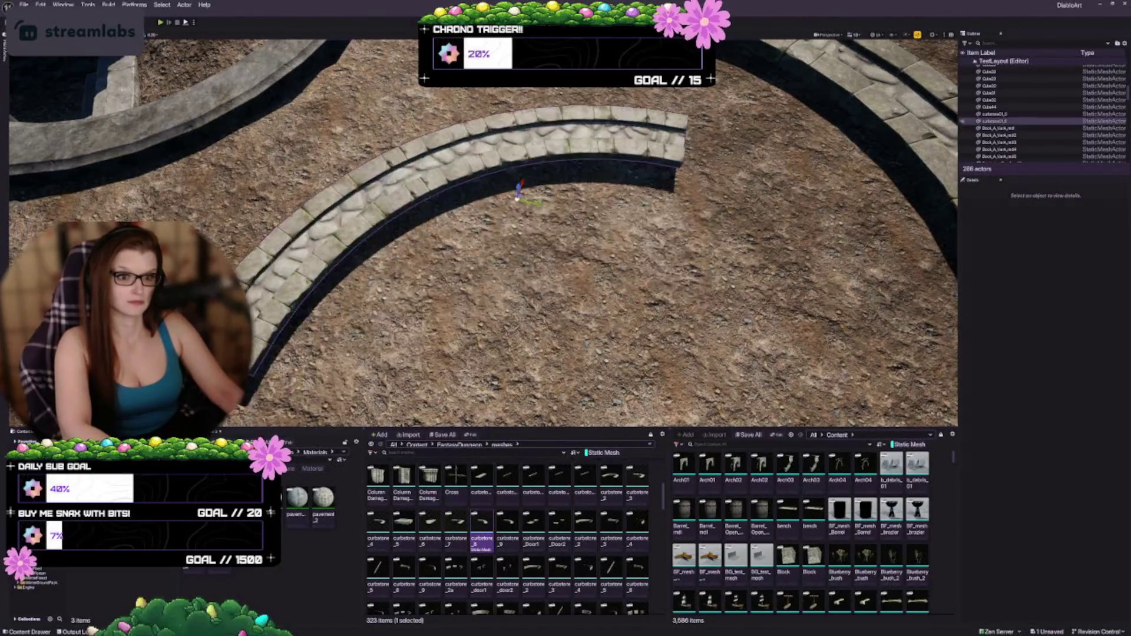
scroll(518, 195, "down", 5)
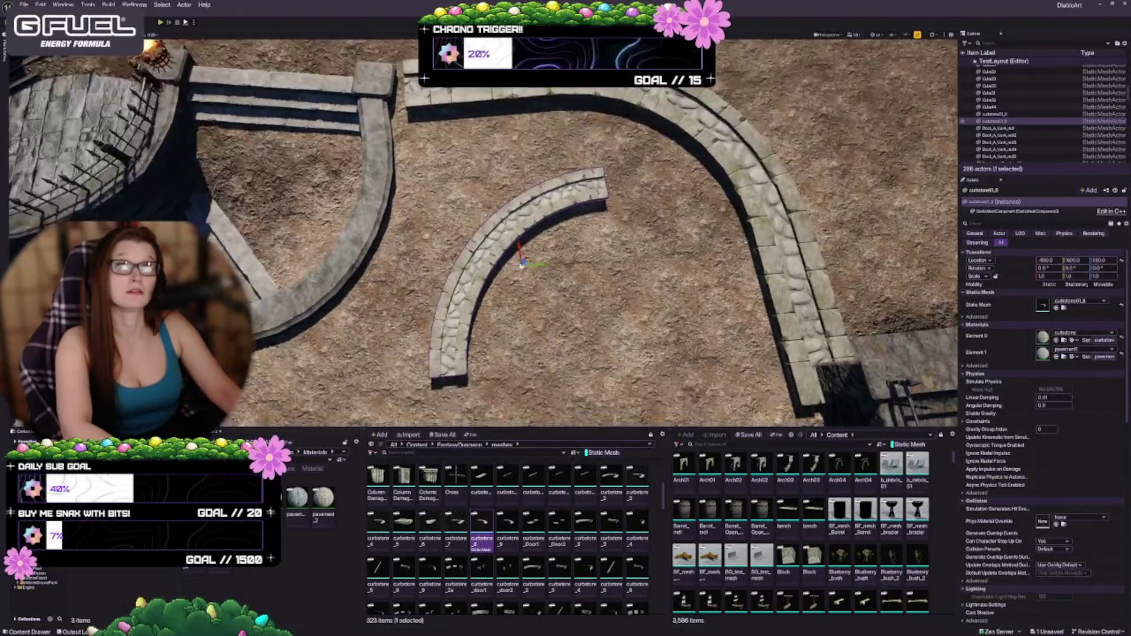
scroll(484, 285, "down", 1)
scroll(484, 285, "down", 1)
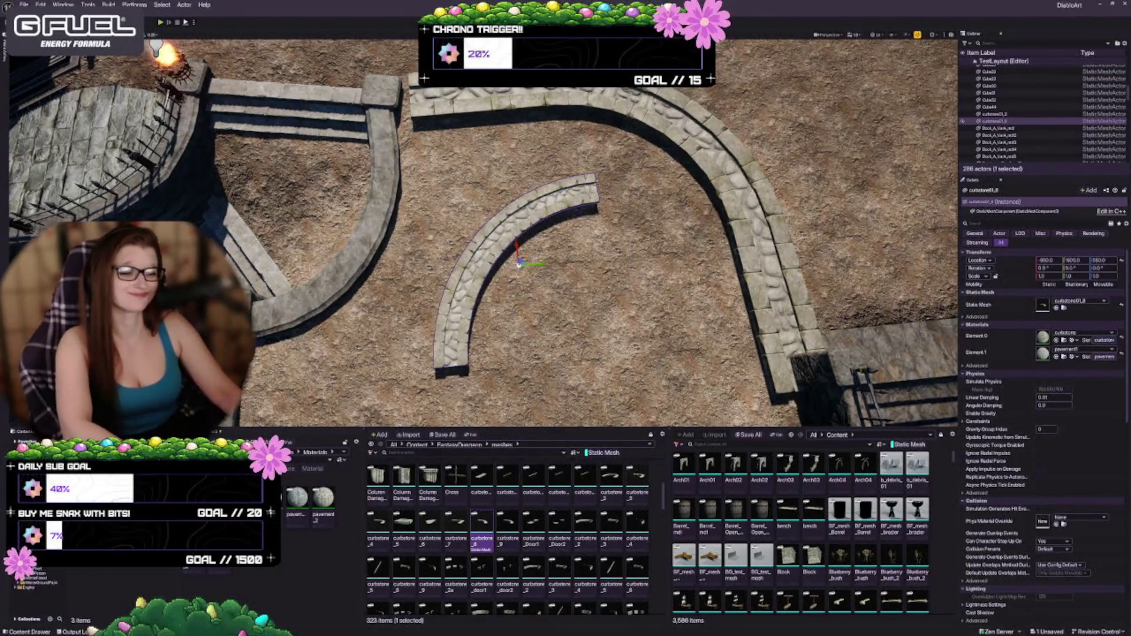
scroll(483, 235, "up", 1)
key("Delete")
left_click_drag(500, 512, 489, 297)
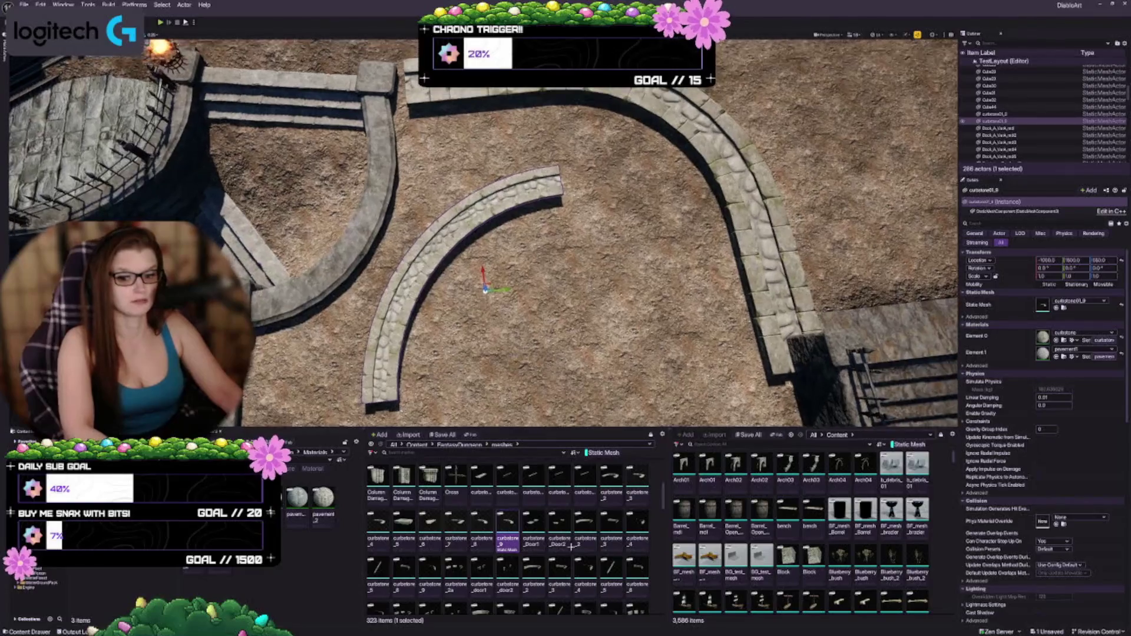
key("Delete")
mouse_move(533, 527)
left_mouse_down()
mouse_move(509, 252)
mouse_move(498, 250)
left_mouse_up()
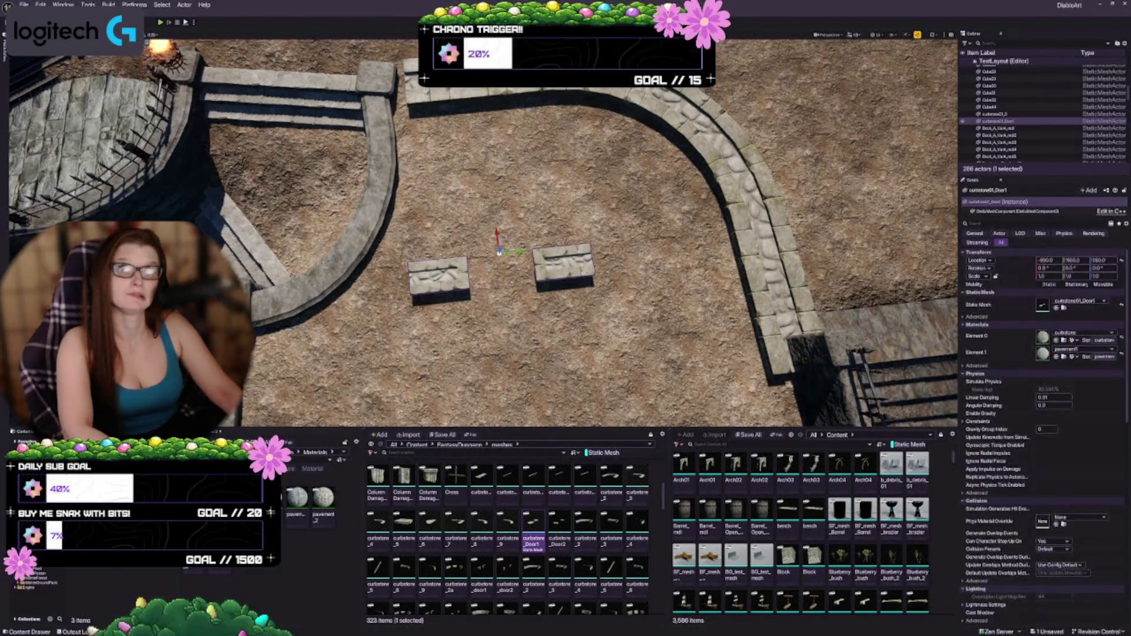
key("Delete")
left_click_drag(560, 527, 505, 305)
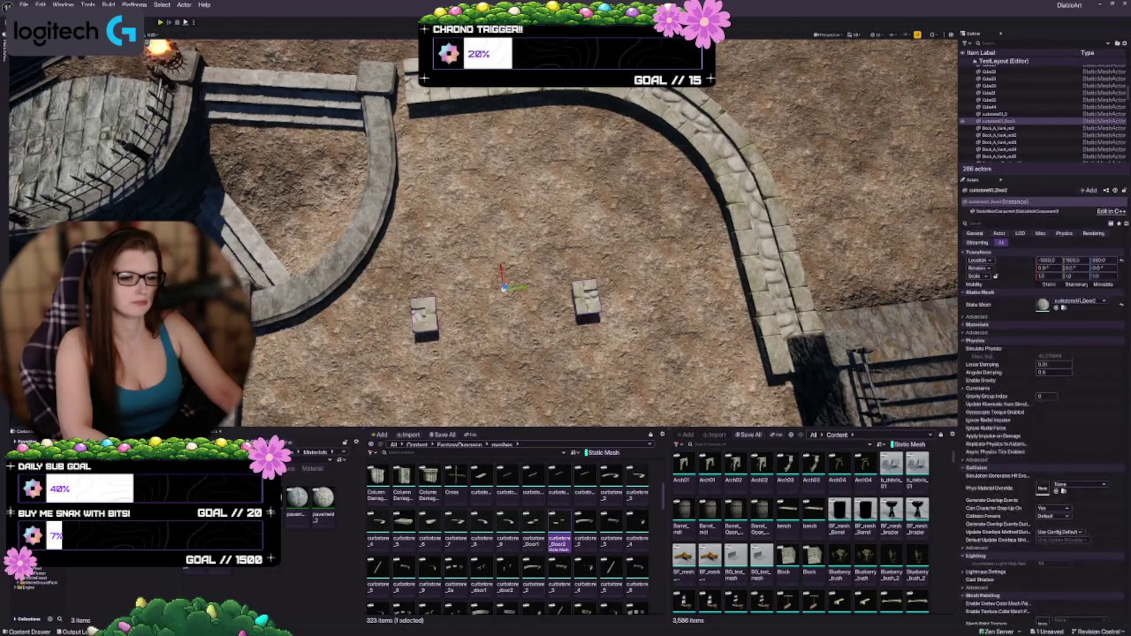
key("ctrl+z")
left_click_drag(589, 521, 518, 236)
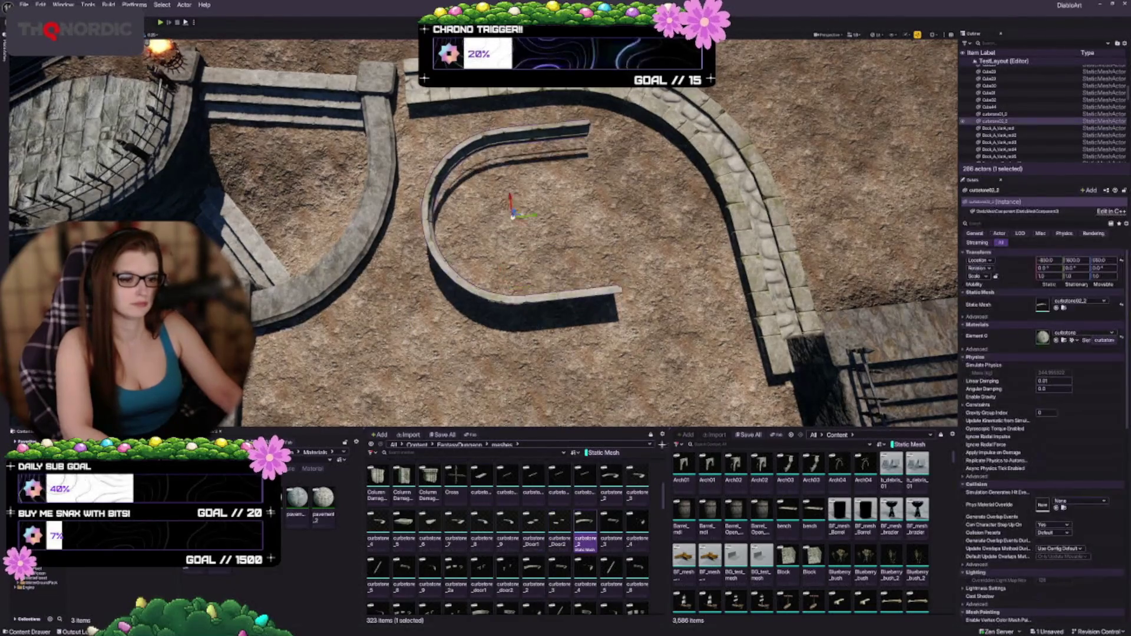
key("ctrl+z")
left_click_drag(606, 526, 430, 224)
key("ctrl+z")
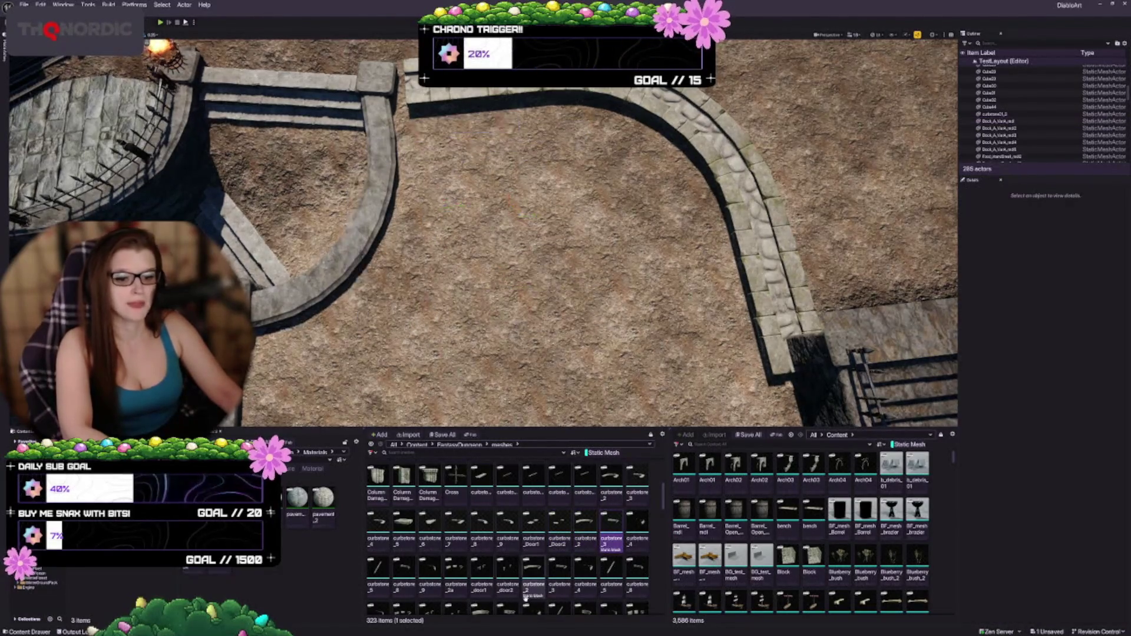
scroll(528, 545, "down", 1)
scroll(528, 545, "down", 1)
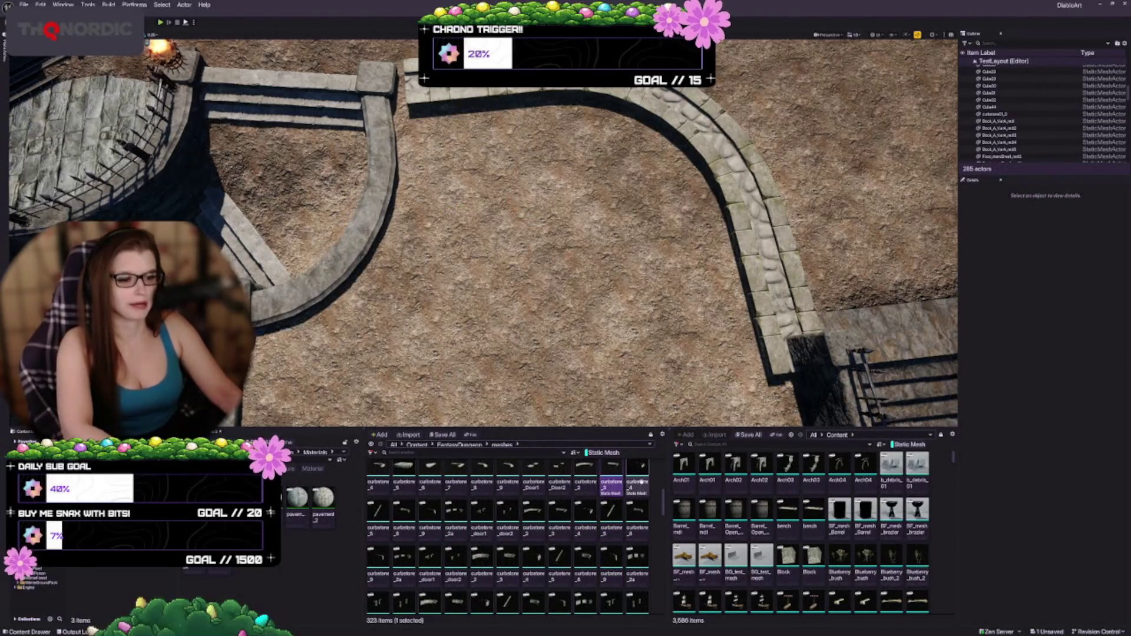
left_click_drag(637, 471, 473, 184)
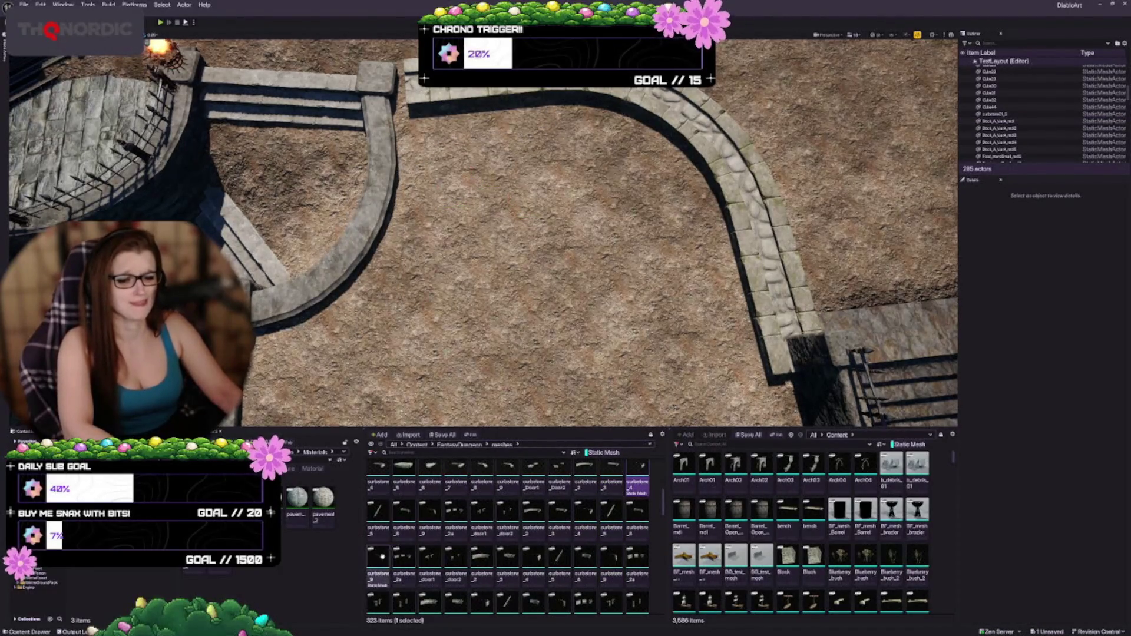
left_click_drag(378, 560, 473, 184)
key("ctrl+z")
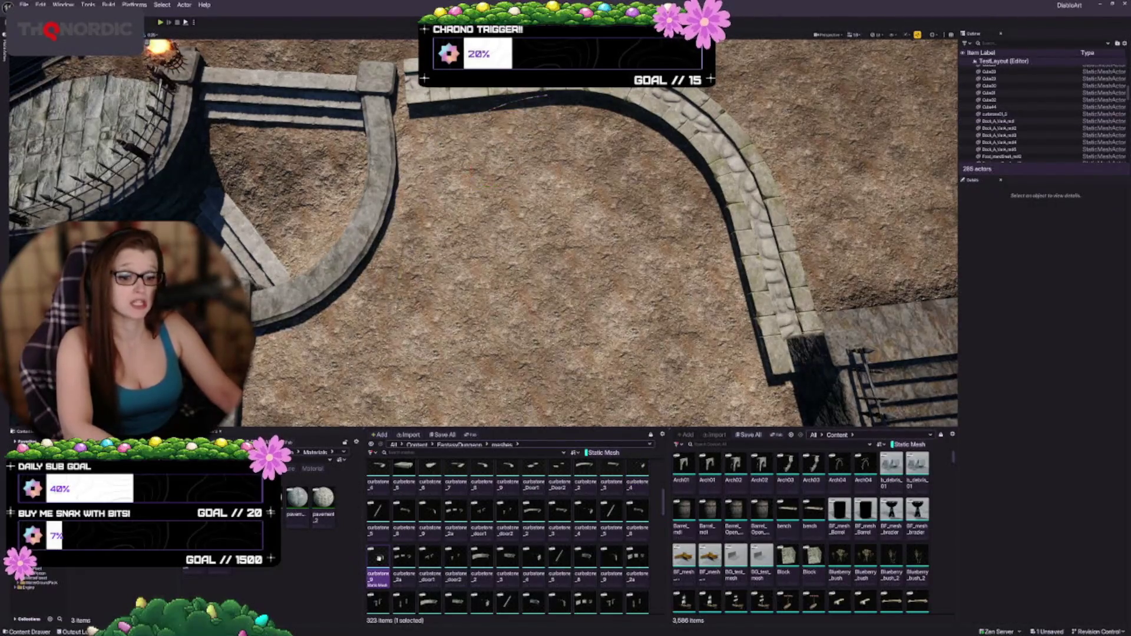
left_click_drag(404, 556, 427, 277)
key("ctrl+z")
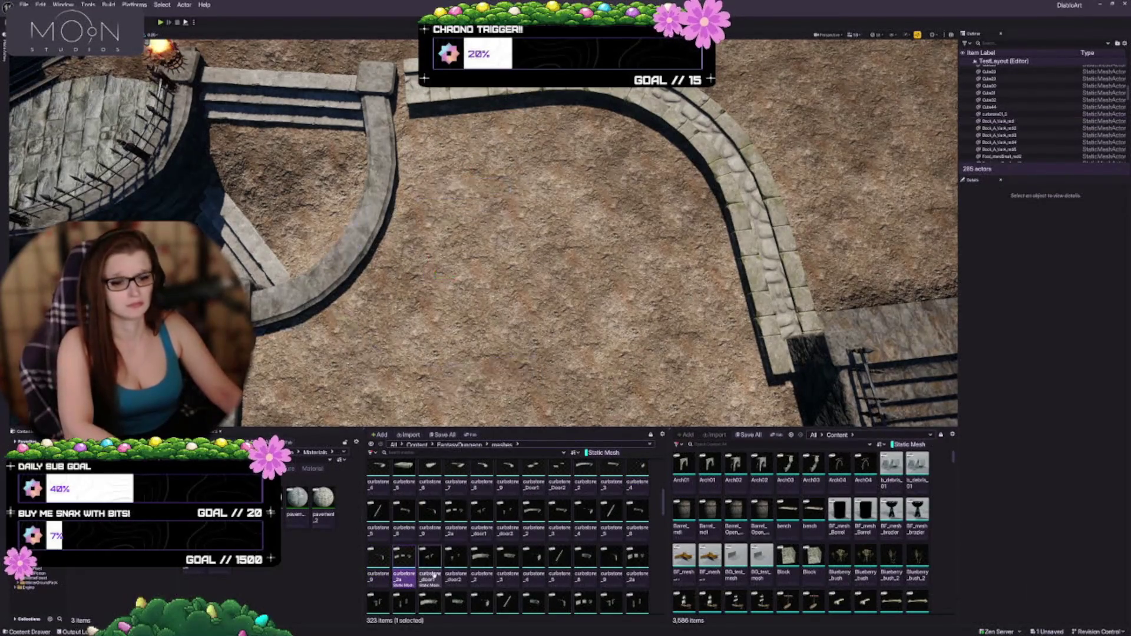
mouse_move(482, 560)
left_mouse_down()
mouse_move(473, 234)
mouse_move(505, 530)
mouse_move(512, 216)
left_mouse_up()
key("ctrl+z")
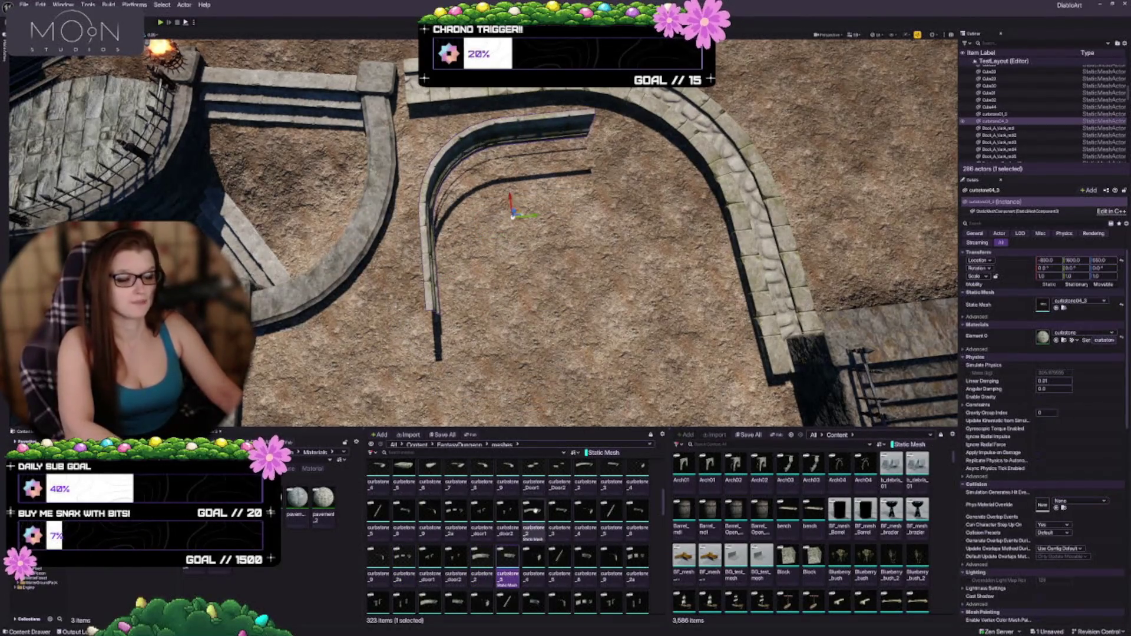
key("ctrl+z")
left_click_drag(533, 560, 493, 203)
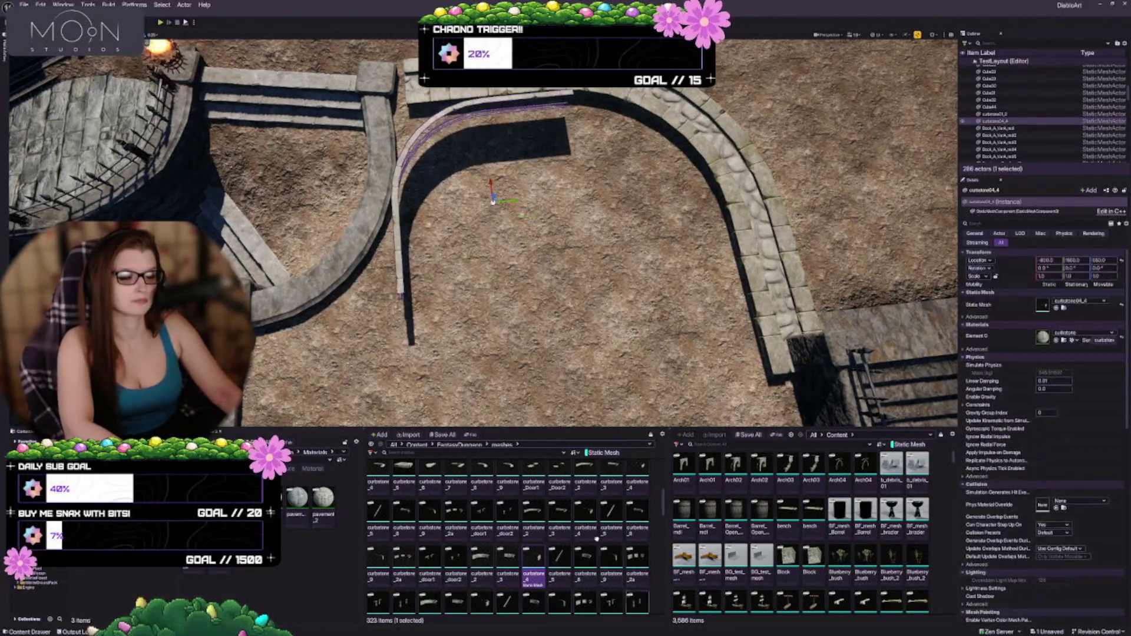
key("ctrl+z")
scroll(521, 523, "down", 2)
scroll(521, 524, "down", 2)
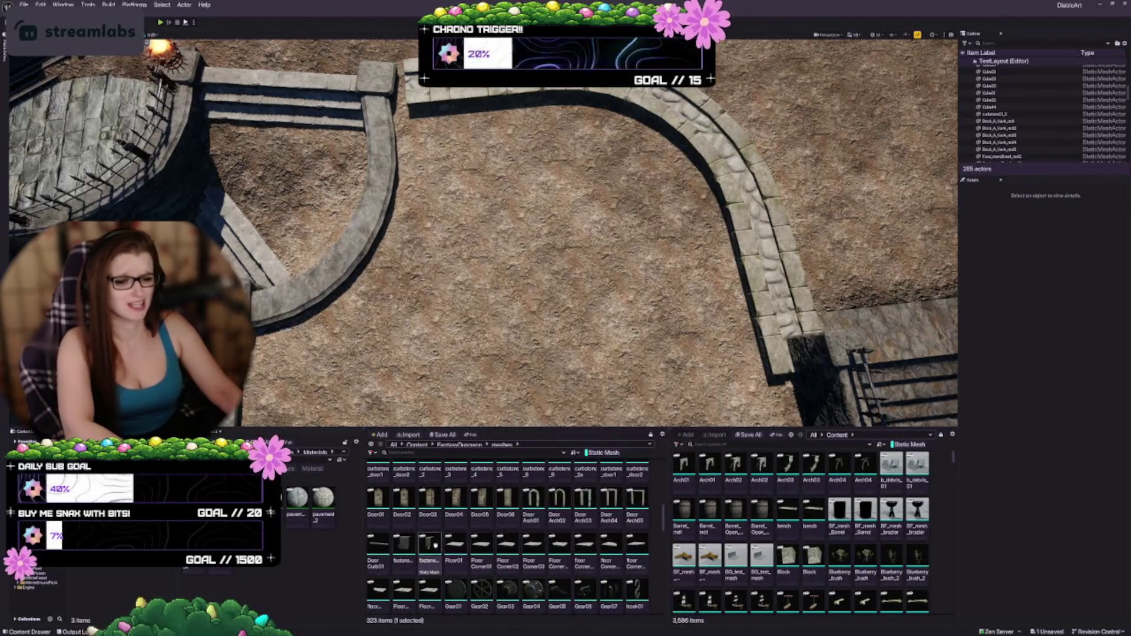
scroll(459, 502, "down", 2)
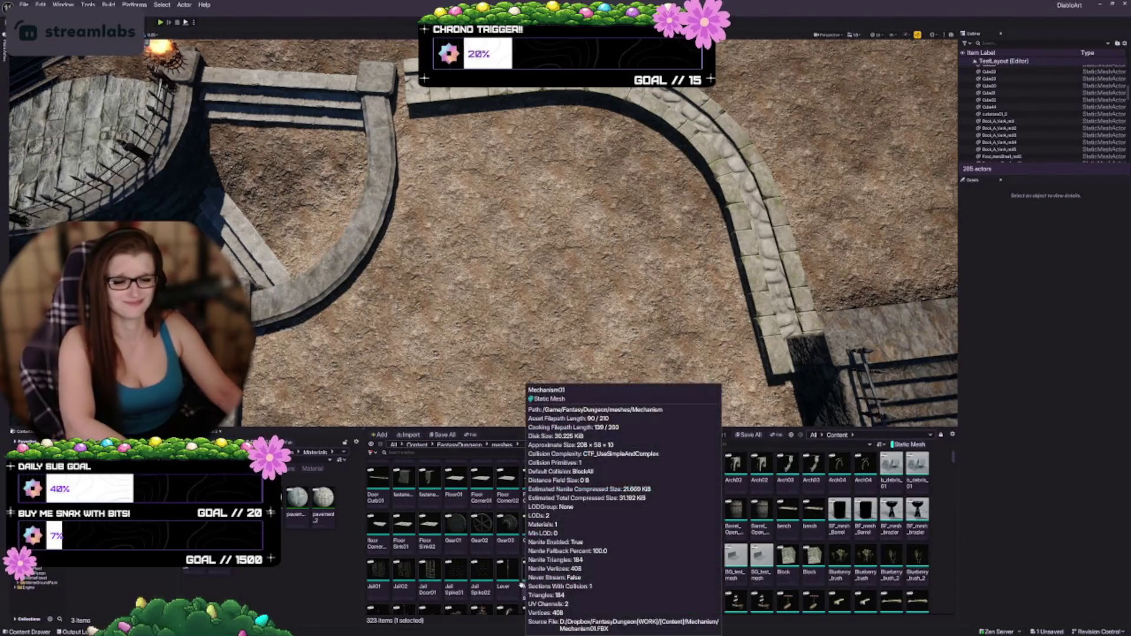
scroll(562, 578, "down", 1)
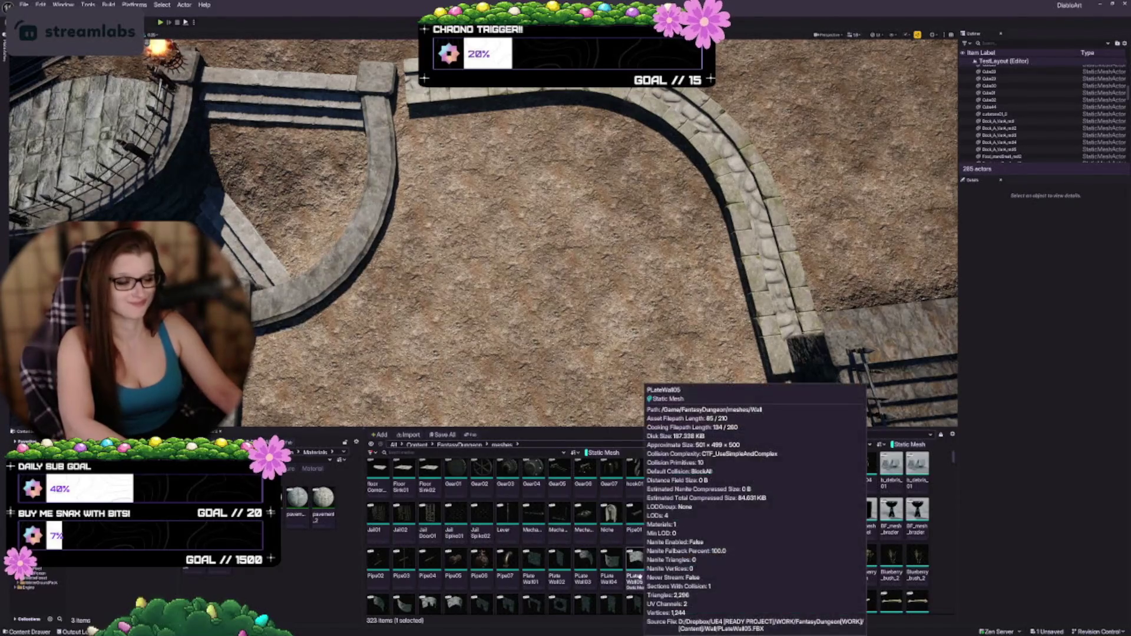
scroll(462, 547, "down", 1)
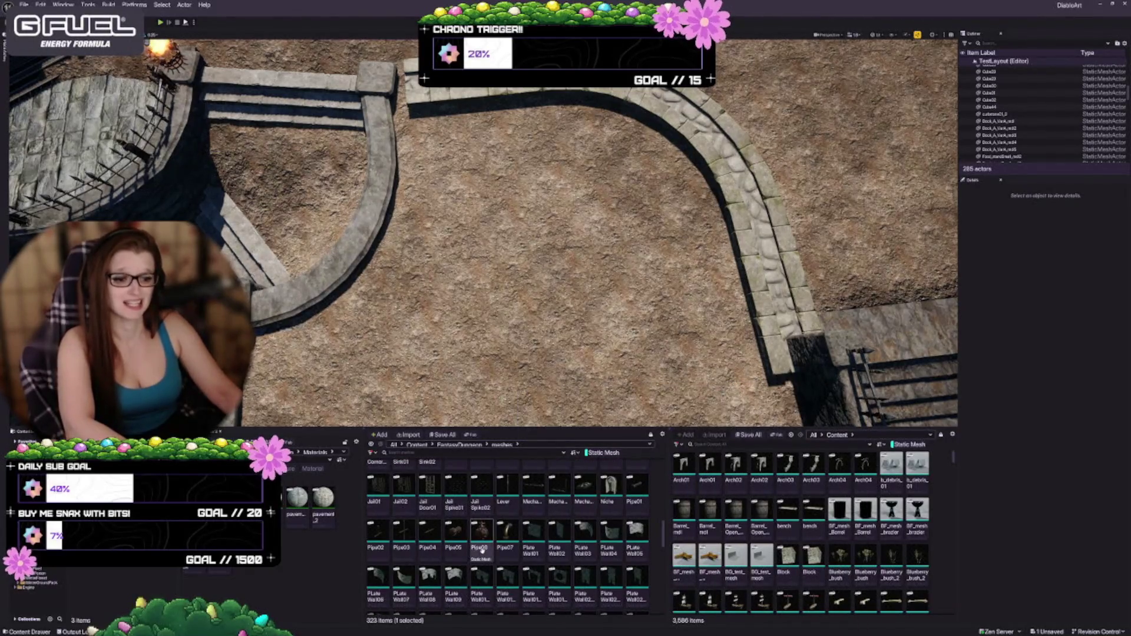
scroll(526, 511, "down", 2)
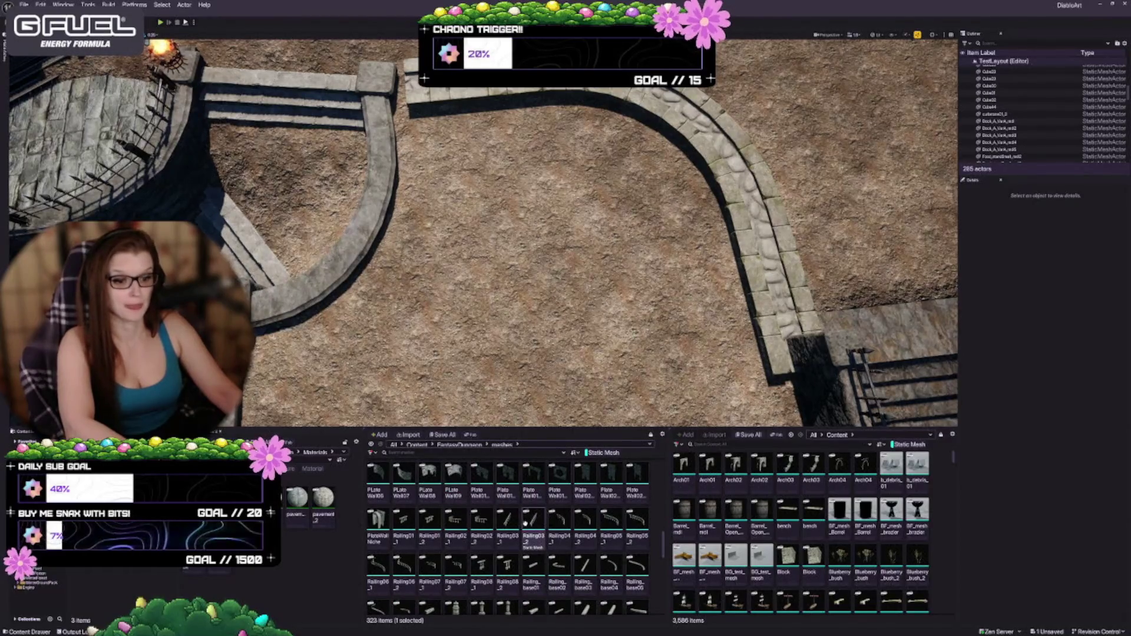
scroll(531, 518, "down", 1)
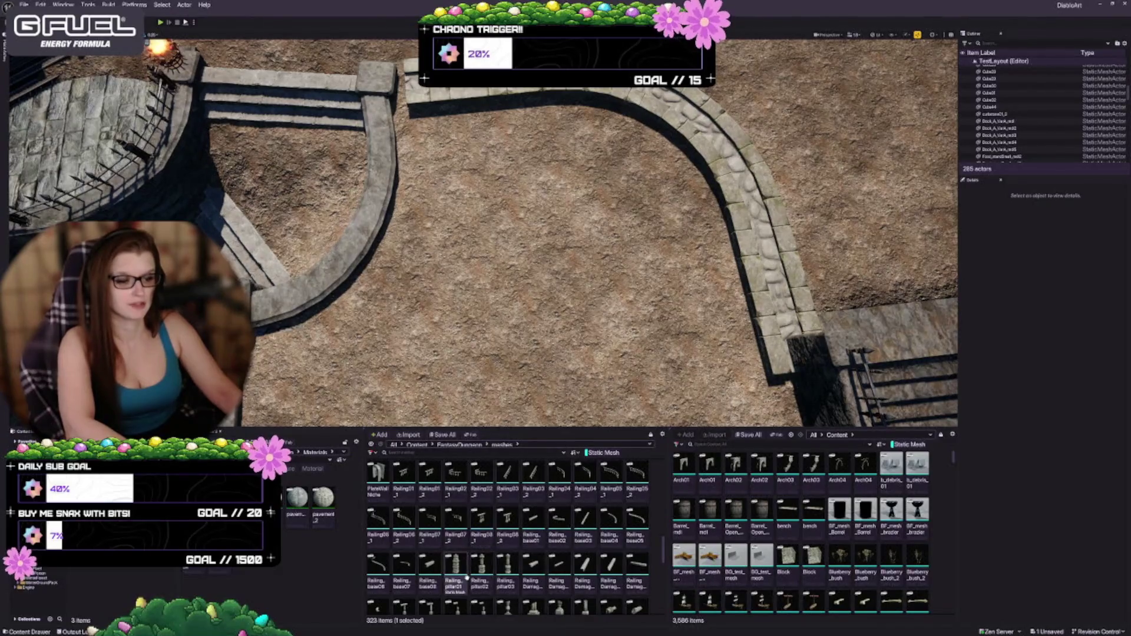
scroll(463, 574, "down", 1)
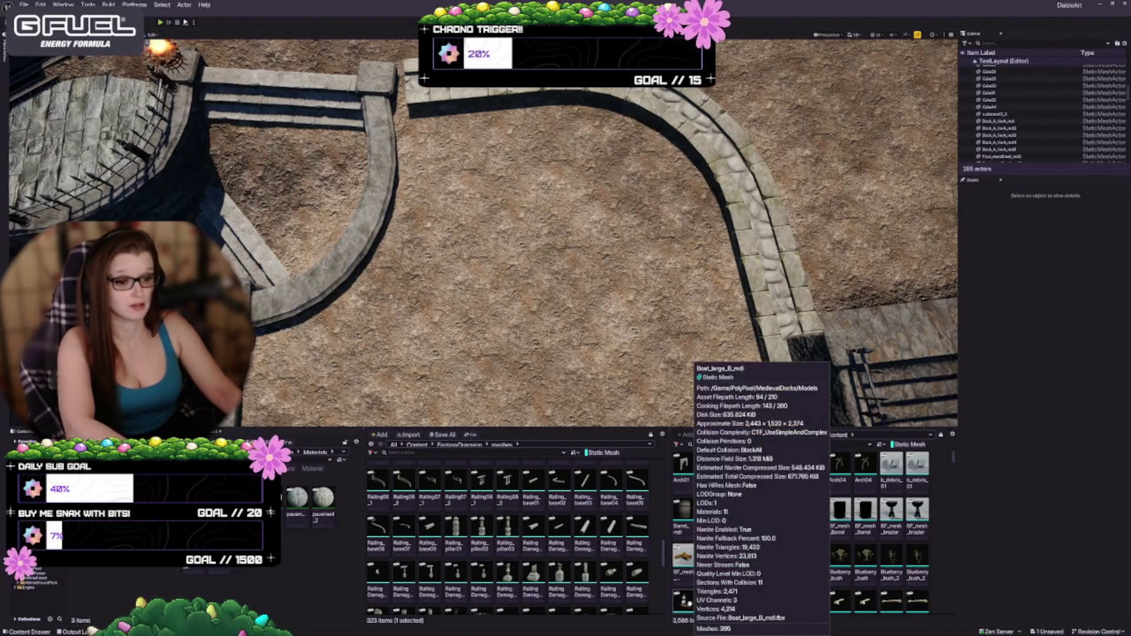
scroll(430, 536, "down", 1)
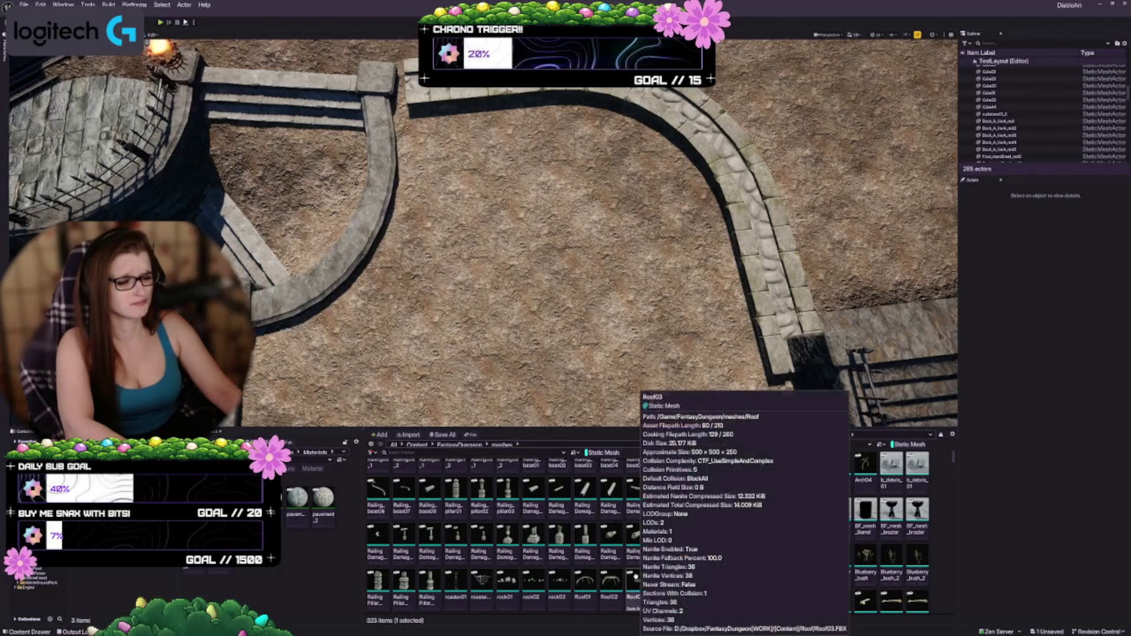
scroll(530, 553, "down", 1)
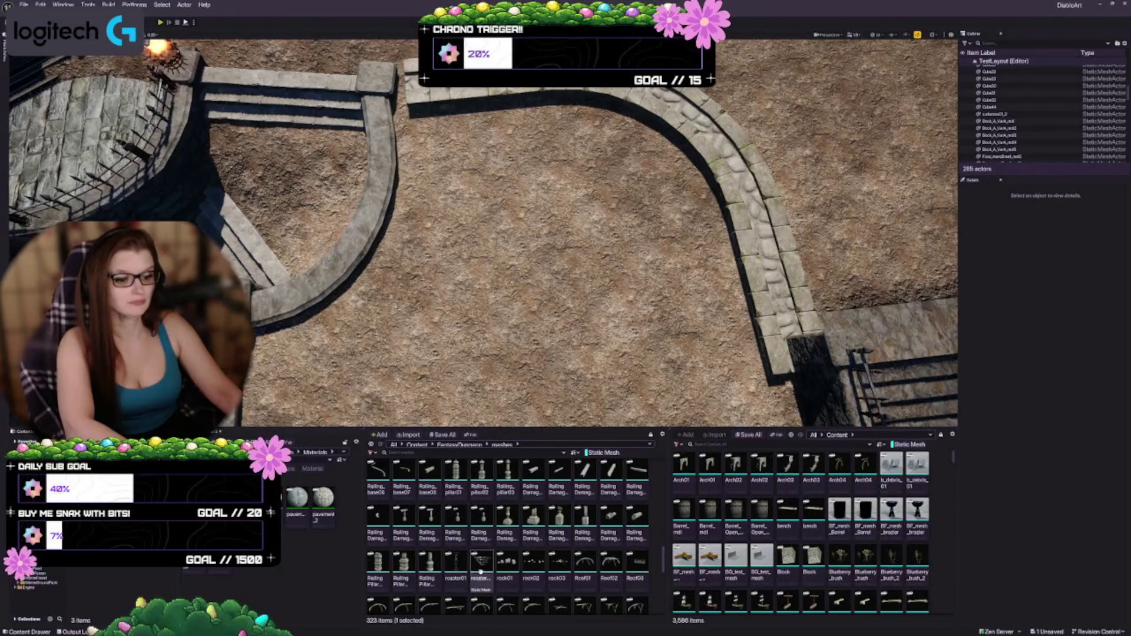
Place the roaster02 brazier on the dirt path and inspect it from the side
mouse_move(528, 170)
left_mouse_down()
mouse_move(518, 187)
mouse_move(528, 194)
left_mouse_up()
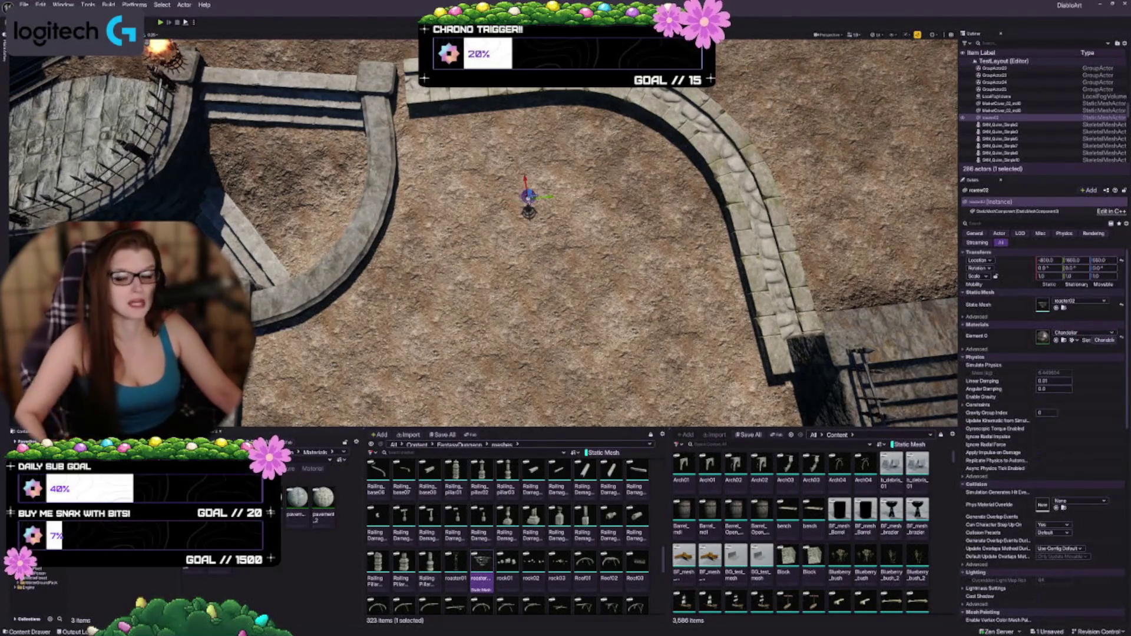
key("f")
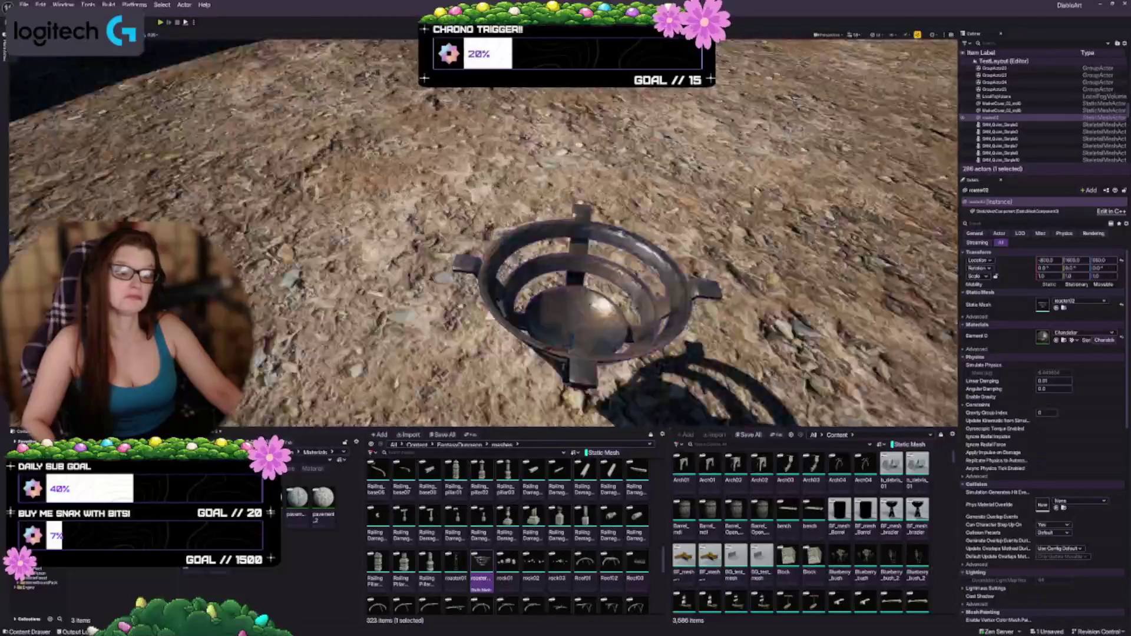
mouse_move(566, 235)
left_mouse_down()
mouse_move(542, 259)
mouse_move(506, 235)
mouse_move(495, 248)
left_mouse_up()
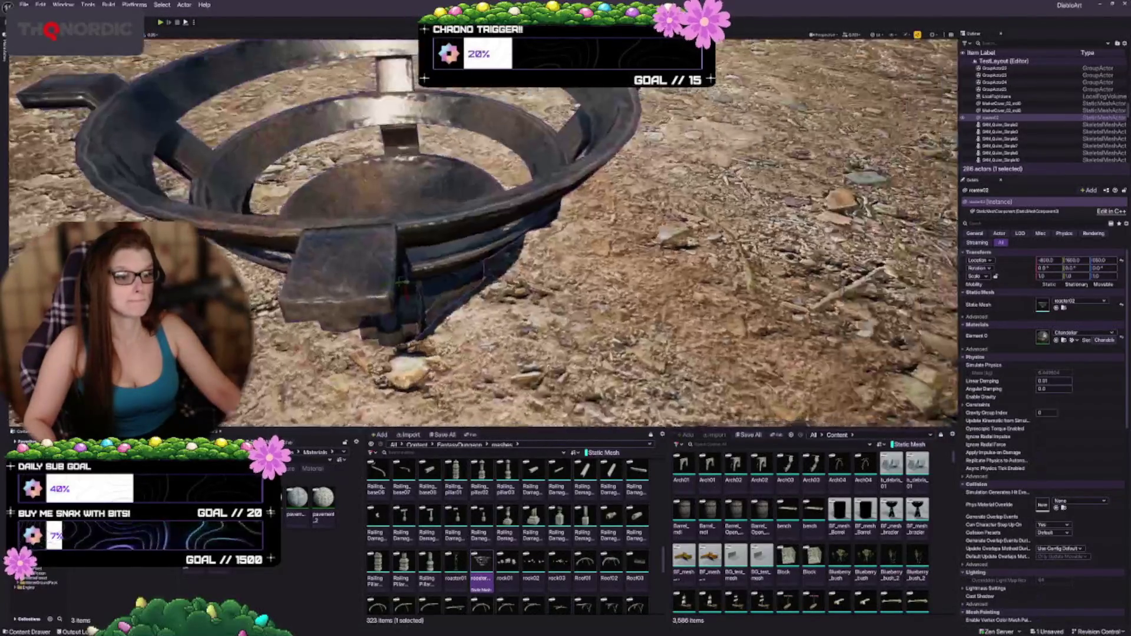
key("f")
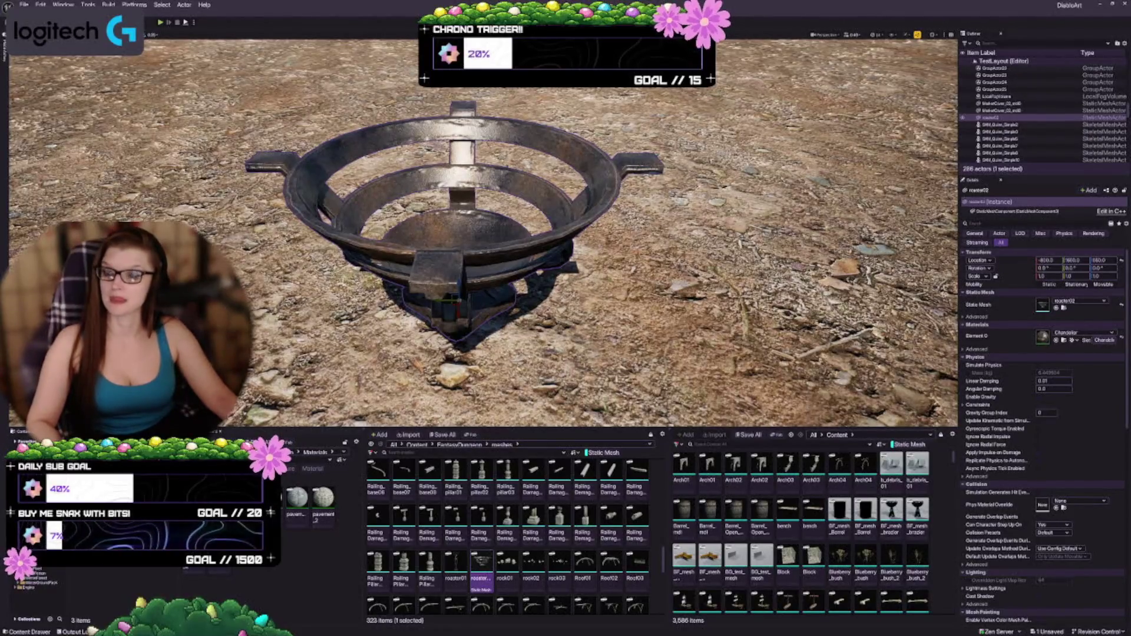
Compare the roaster02 with the burning brazier by the courtyard railing
scroll(483, 233, "up", 1)
mouse_move(483, 233)
left_mouse_down()
mouse_move(483, 271)
mouse_move(448, 277)
left_mouse_up()
key("f")
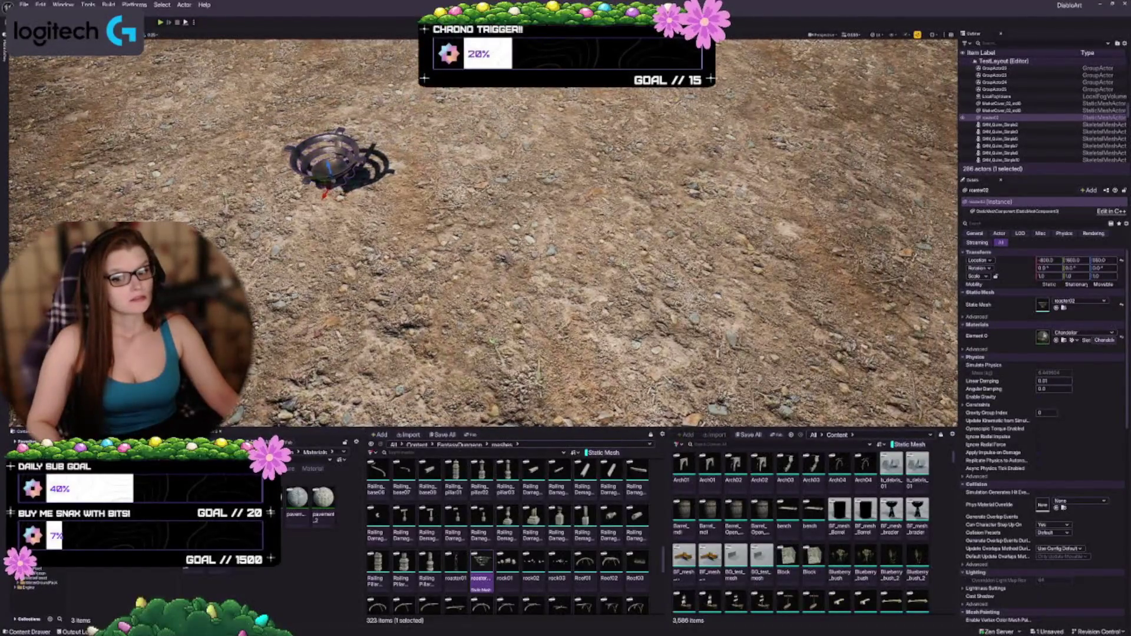
left_click_drag(483, 233, 421, 245)
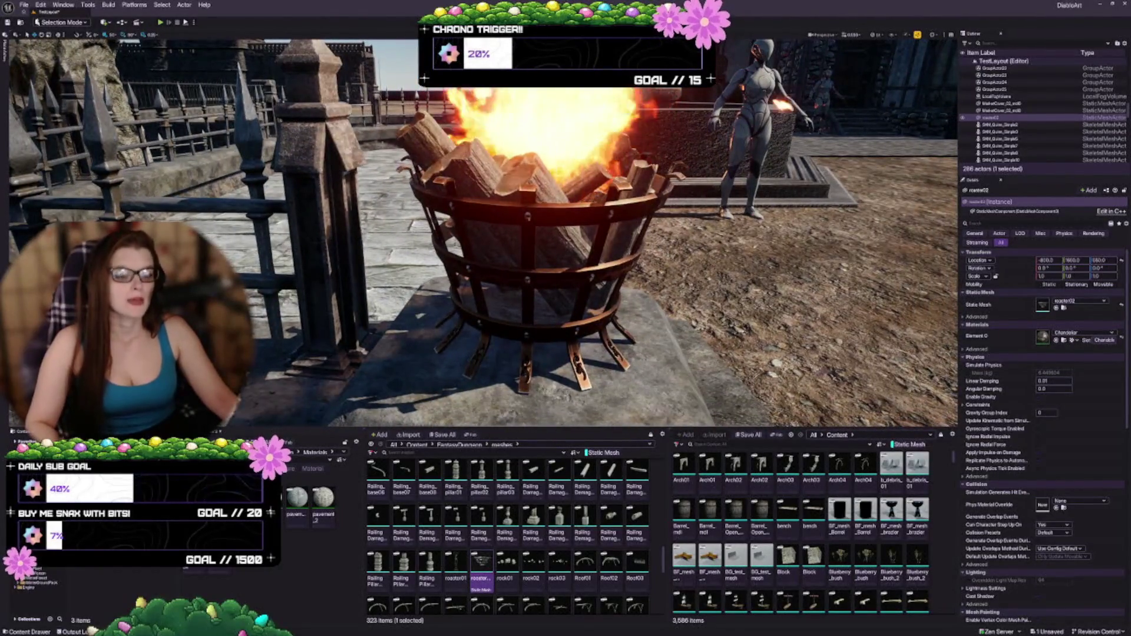
Fly back over the curved curb border to the roaster02 stand and delete it
key("1")
left_click_drag(483, 236, 468, 262)
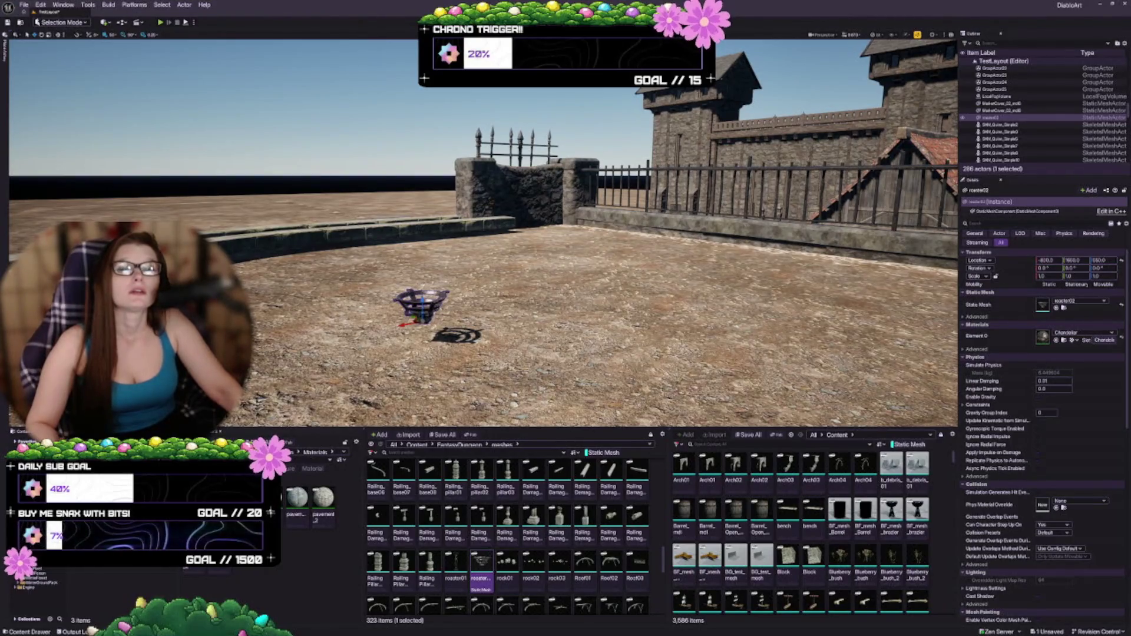
key("w")
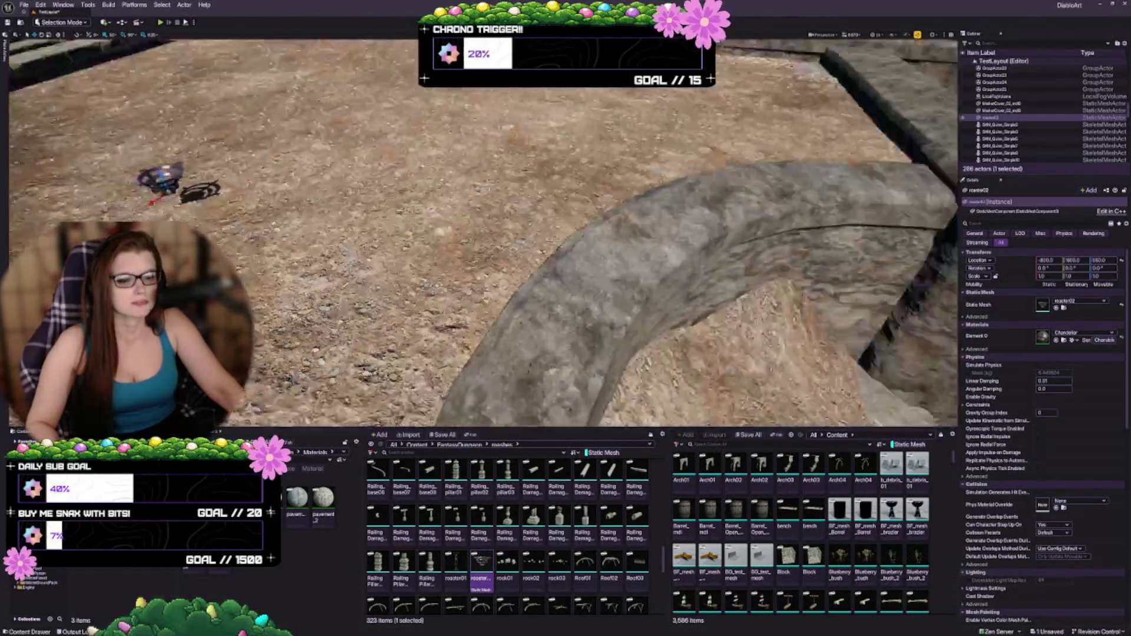
key("s")
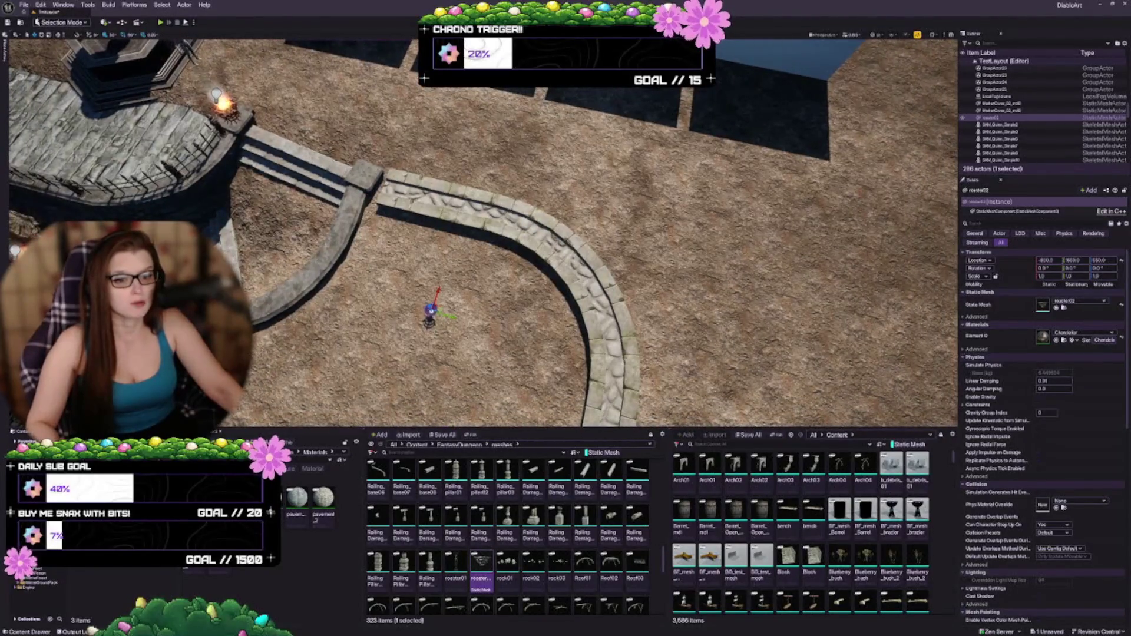
key("w")
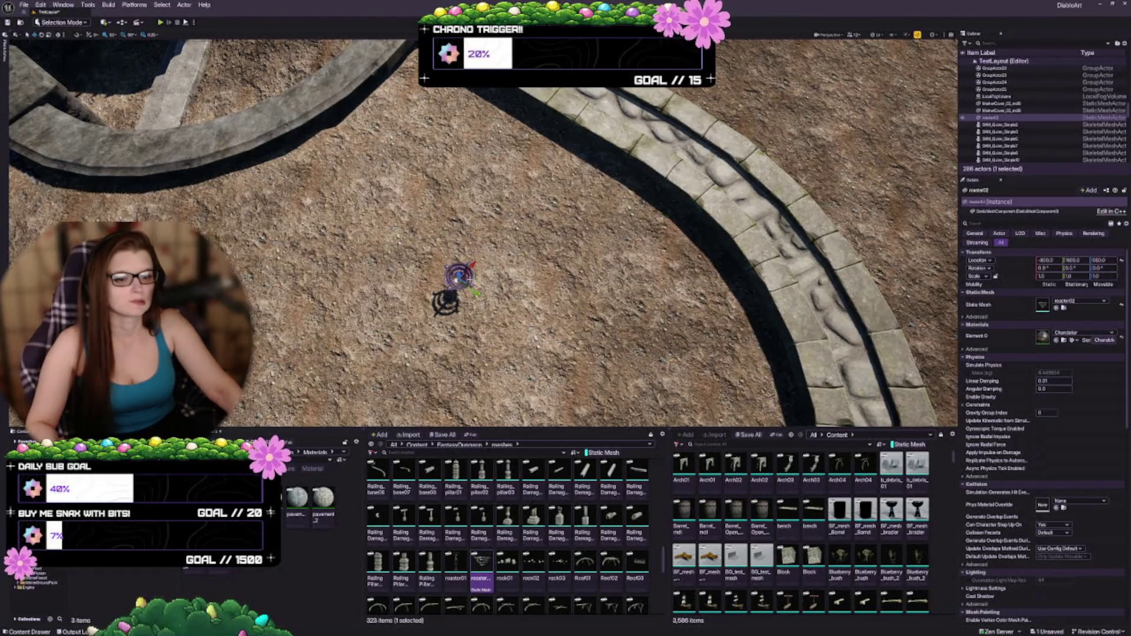
key("Delete")
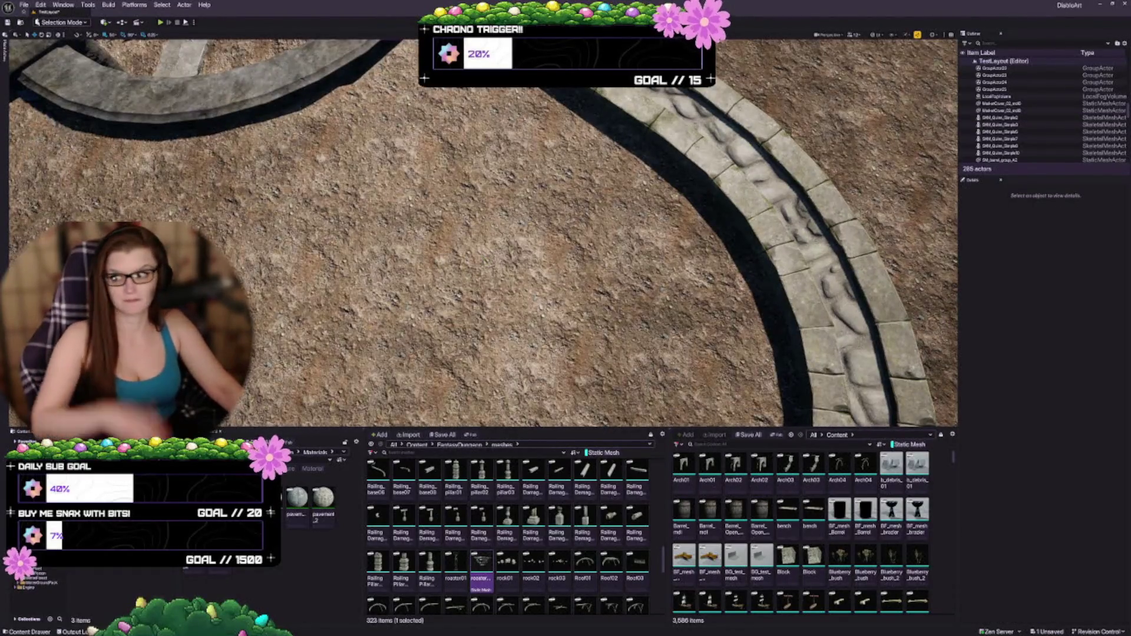
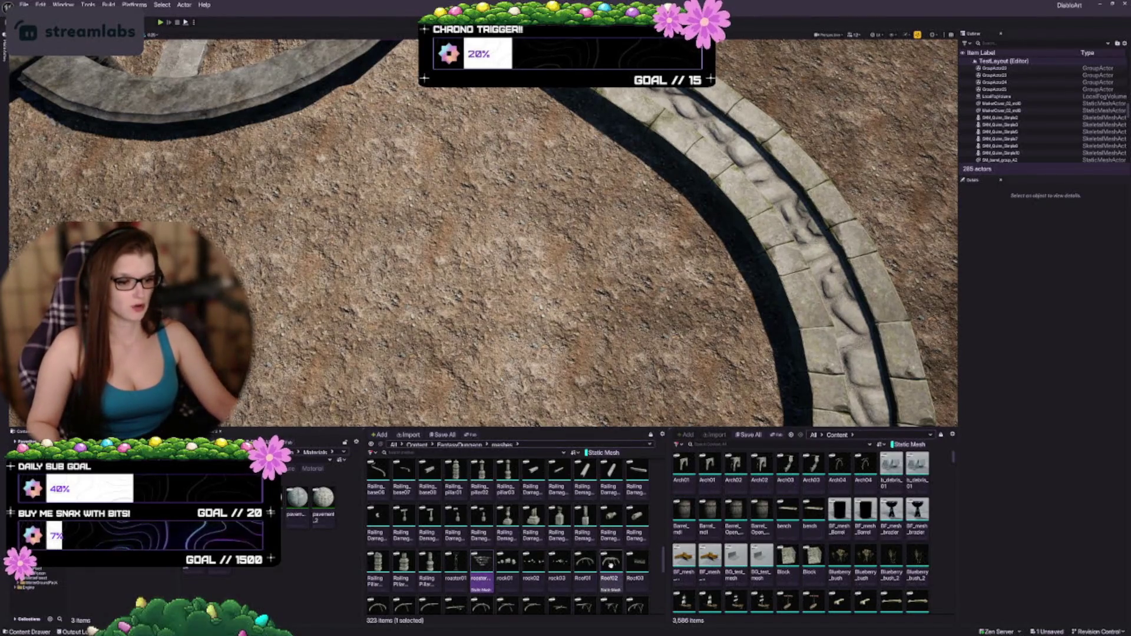
Place the Sink03 manhole grate in the plaza from an oblique overview and frame it
scroll(618, 526, "down", 2)
scroll(619, 526, "down", 3)
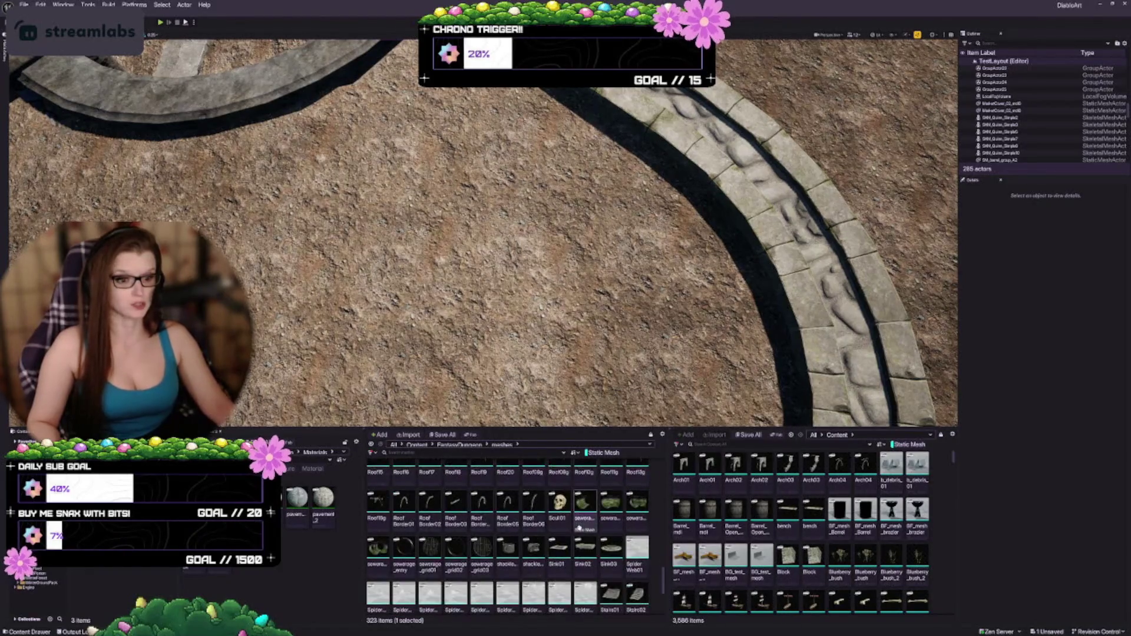
scroll(566, 530, "down", 1)
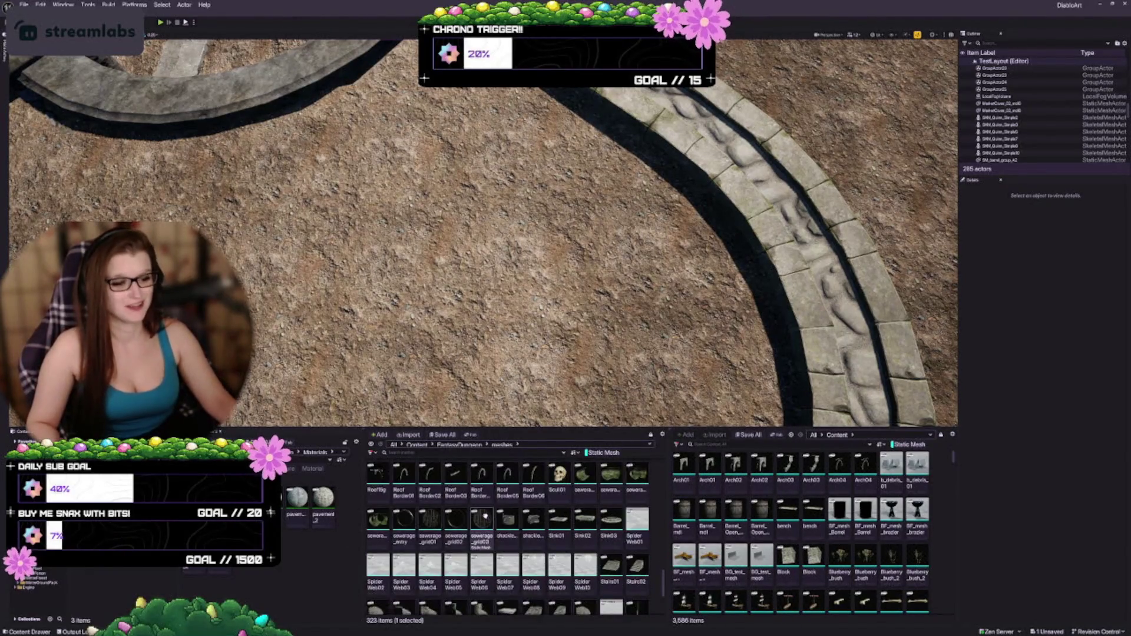
left_click_drag(218, 377, 227, 283)
scroll(483, 236, "up", 5)
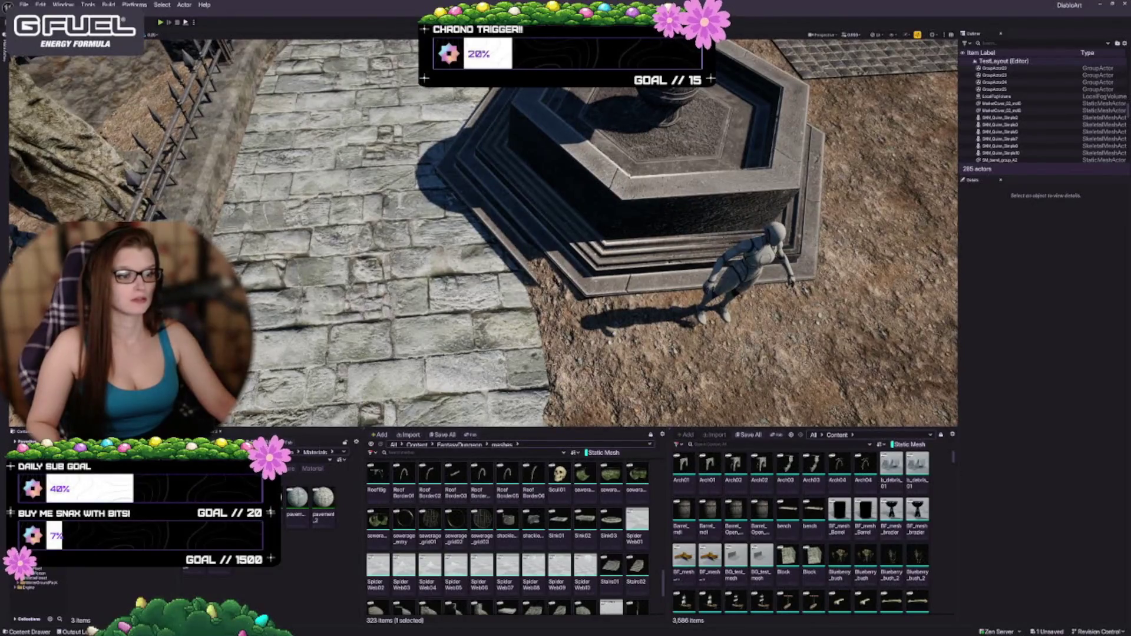
scroll(483, 232, "down", 5)
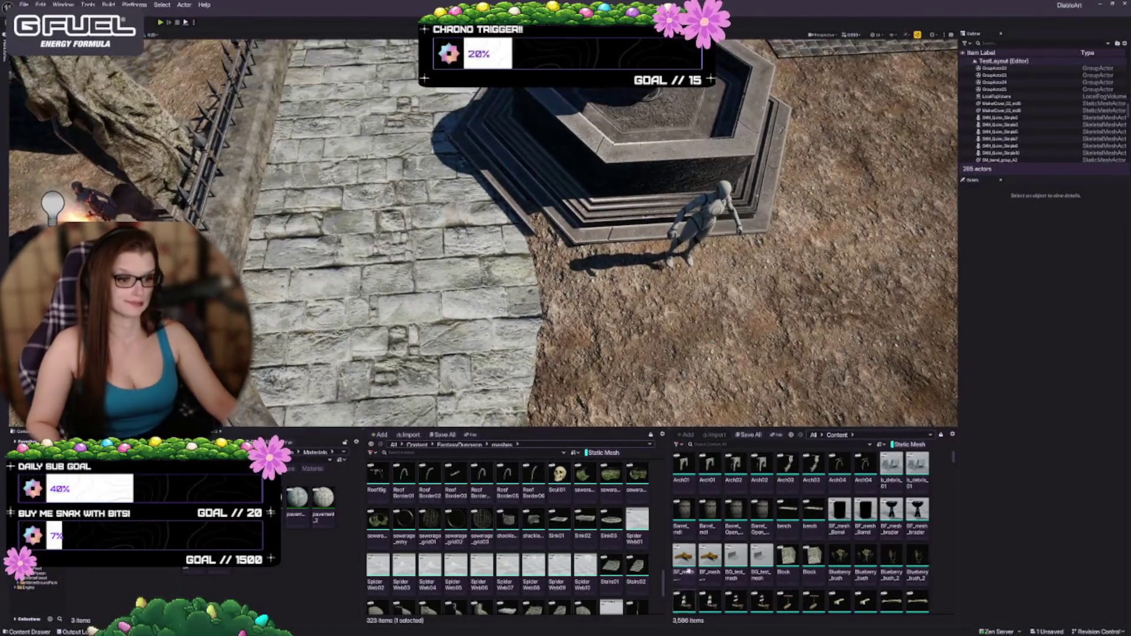
left_click_drag(399, 171, 398, 171)
key("f")
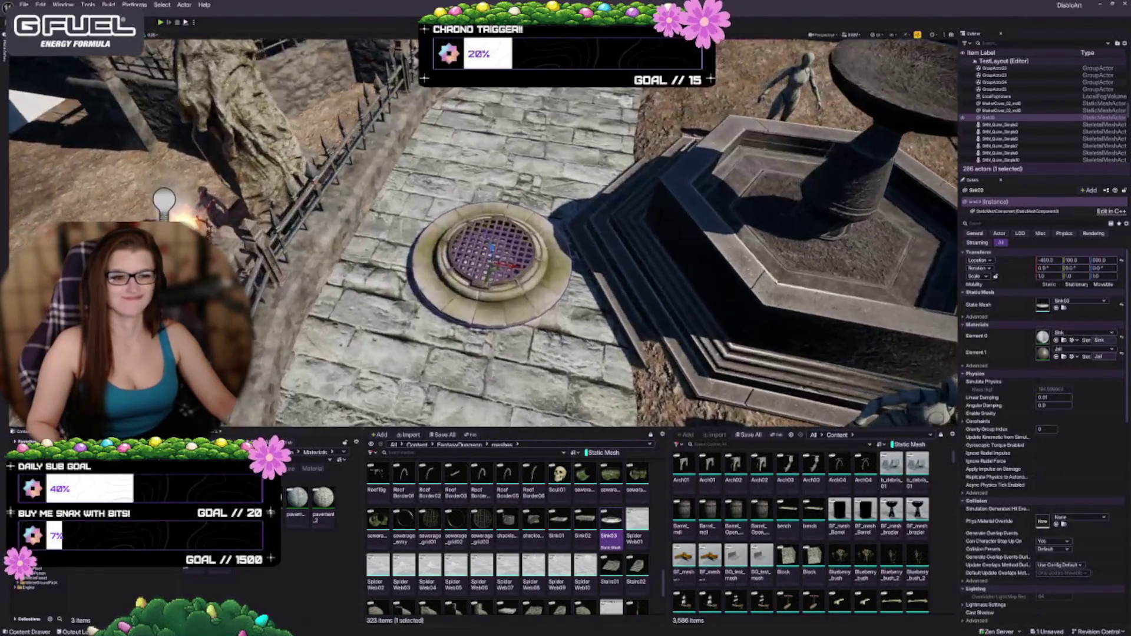
Scale the Sink03 grate up to 2.25 times its size at the fountain spot
scroll(483, 233, "down", 10)
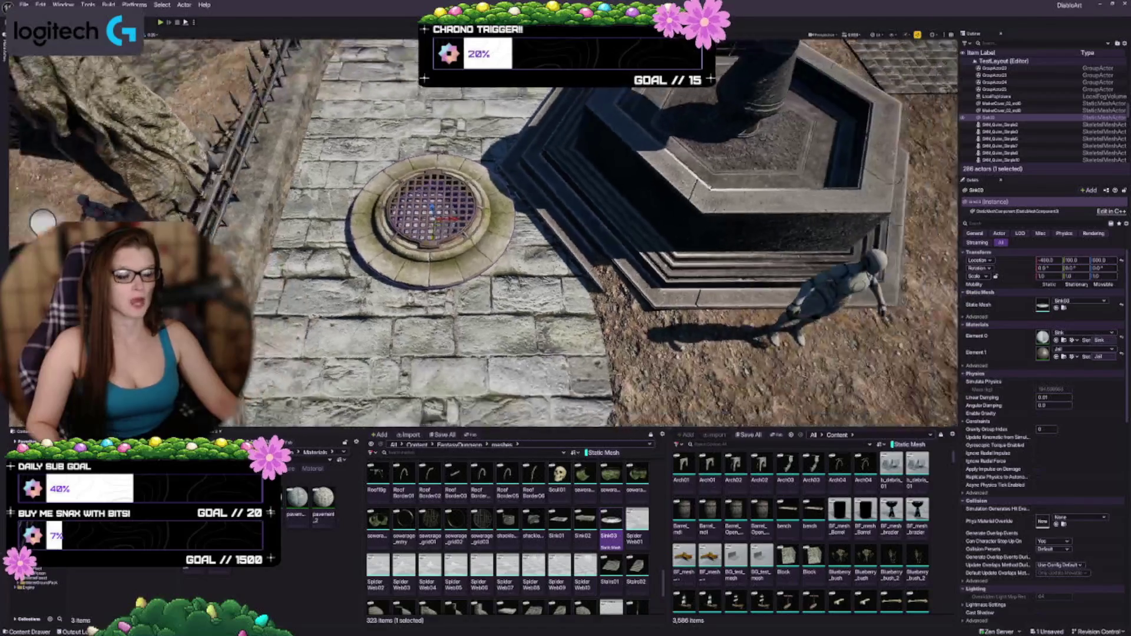
scroll(484, 514, "down", 3)
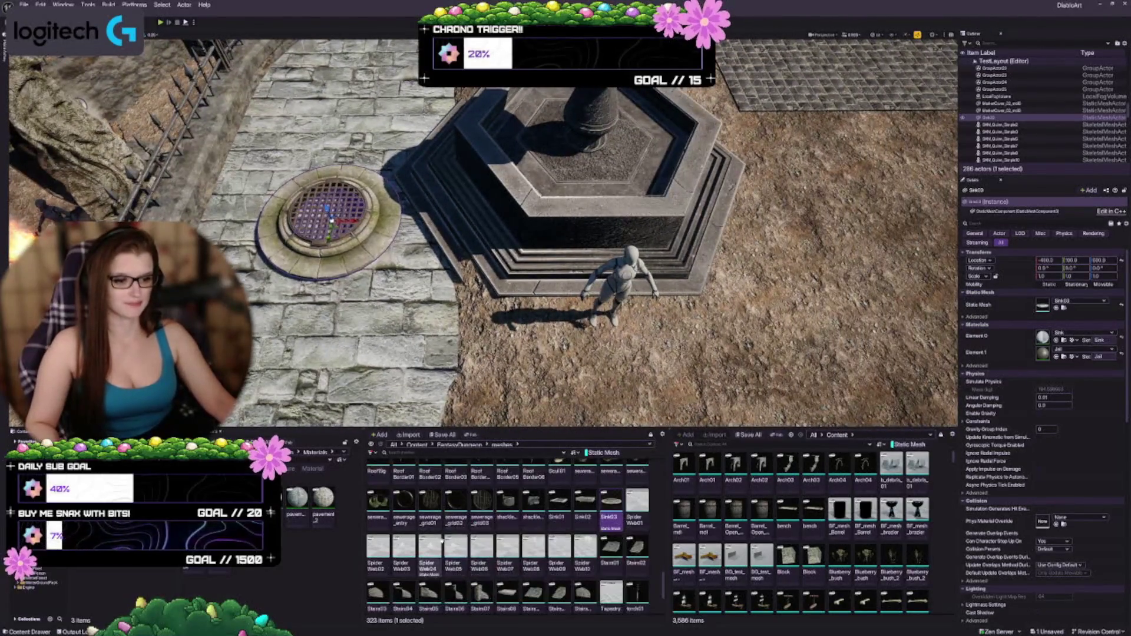
scroll(483, 233, "down", 4)
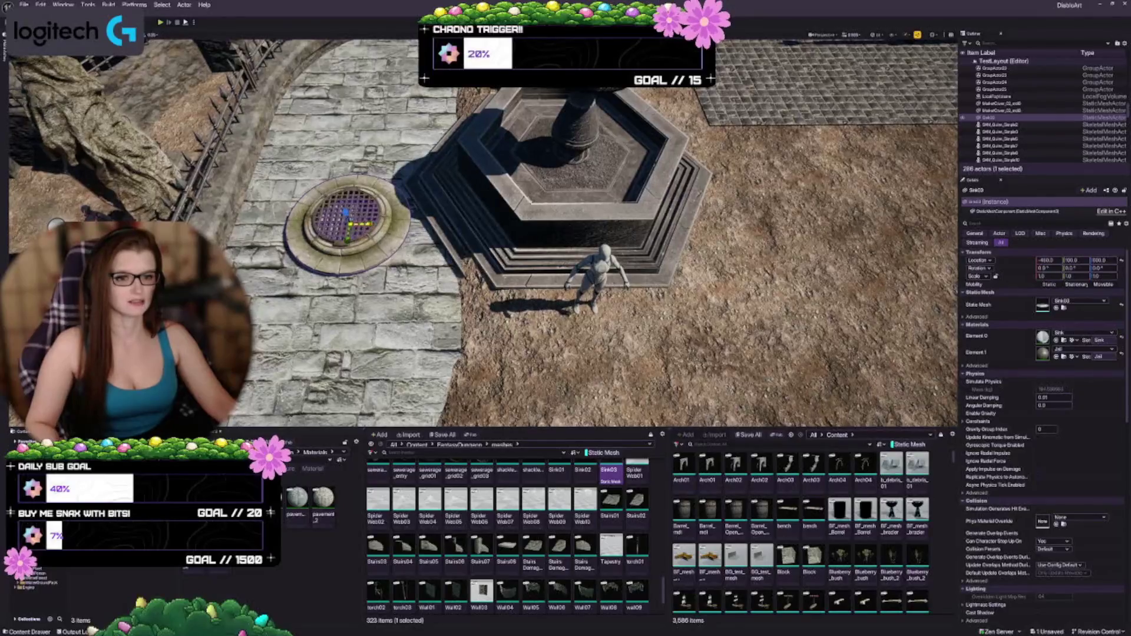
mouse_move(347, 227)
left_mouse_down()
mouse_move(352, 238)
mouse_move(547, 182)
mouse_move(648, 200)
mouse_move(648, 176)
mouse_move(672, 176)
left_mouse_up()
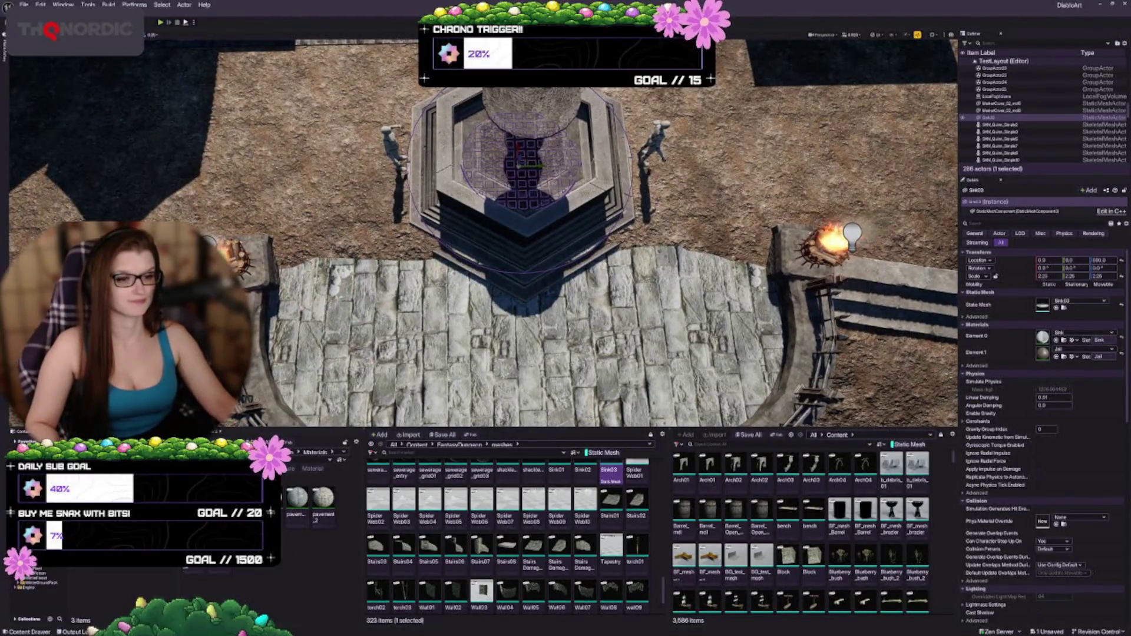
Delete the SM_fountain_A fountain from the plaza
left_click(501, 217)
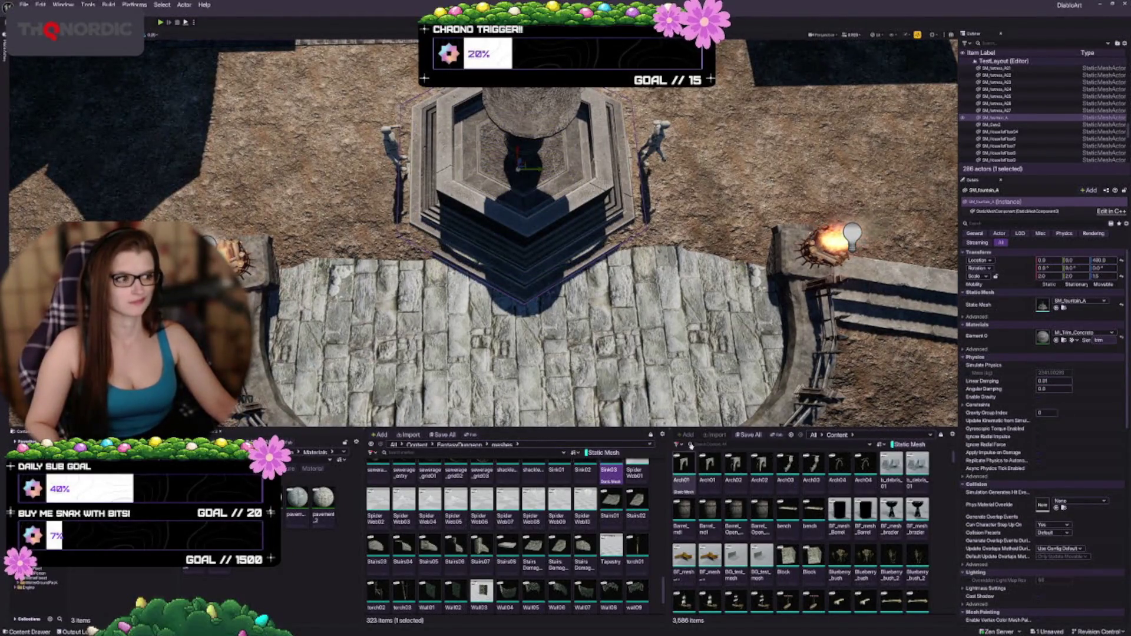
mouse_move(531, 265)
left_mouse_down()
mouse_move(589, 247)
mouse_move(625, 265)
mouse_move(640, 245)
mouse_move(613, 242)
mouse_move(606, 262)
mouse_move(568, 242)
left_mouse_up()
key("Delete")
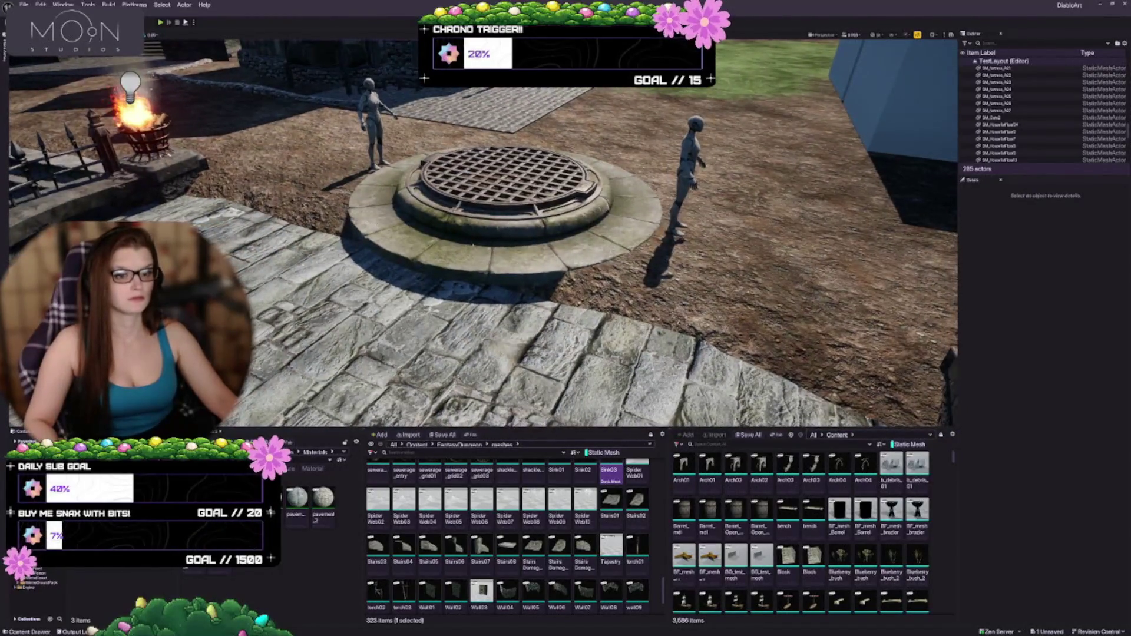
Select the Sink03 grate and frame it from above the plaza
left_click(506, 176)
left_click_drag(506, 176, 528, 227)
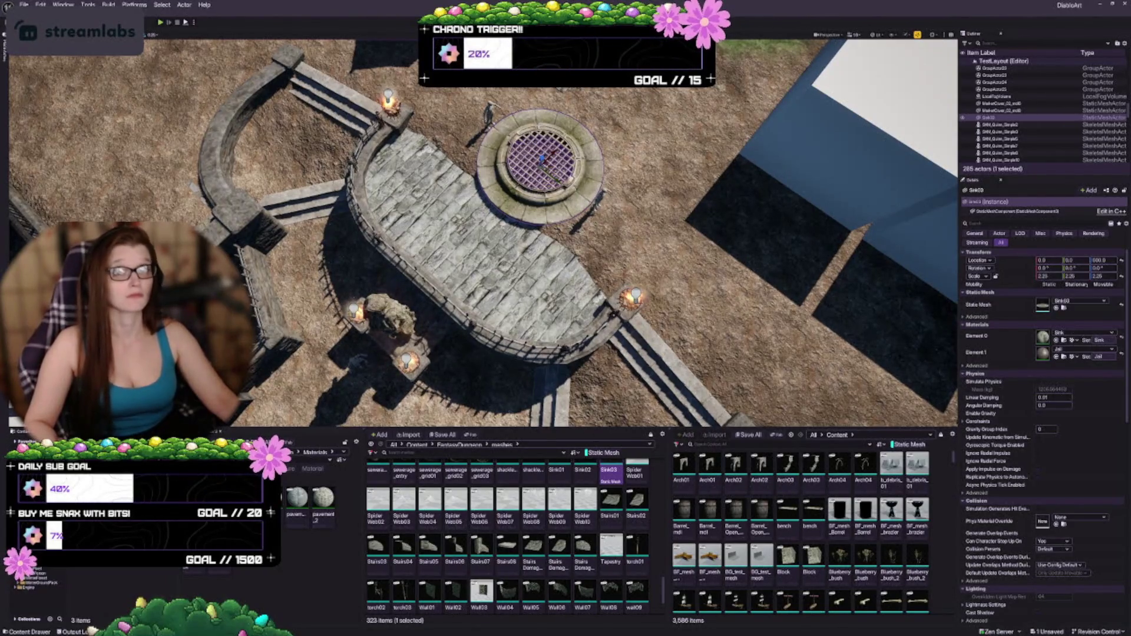
key("f")
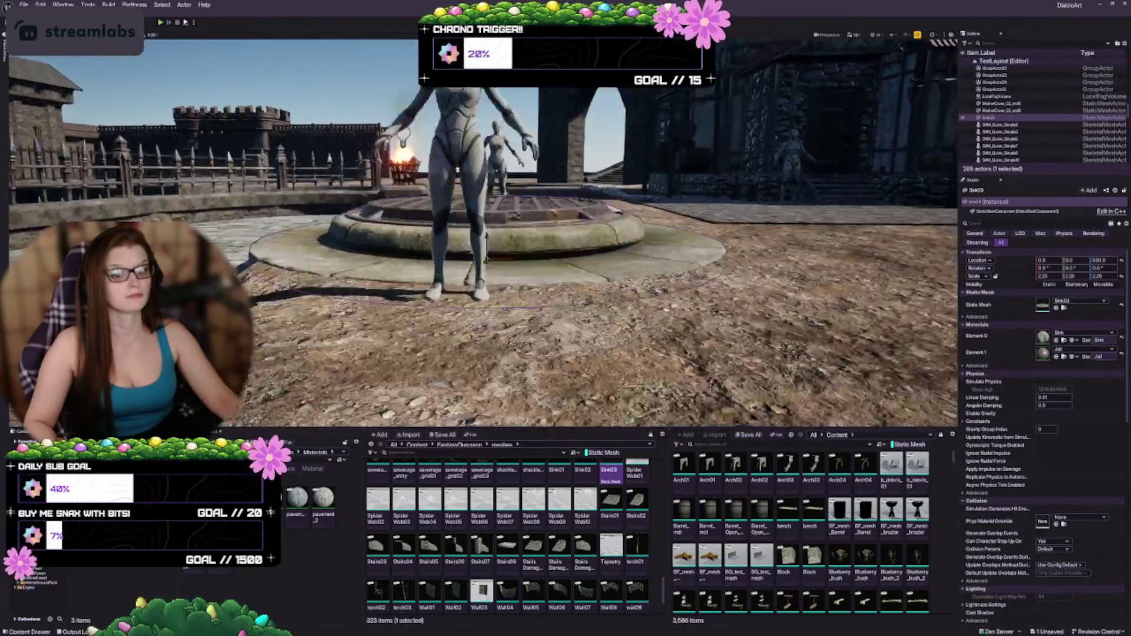
scroll(488, 199, "up", 3)
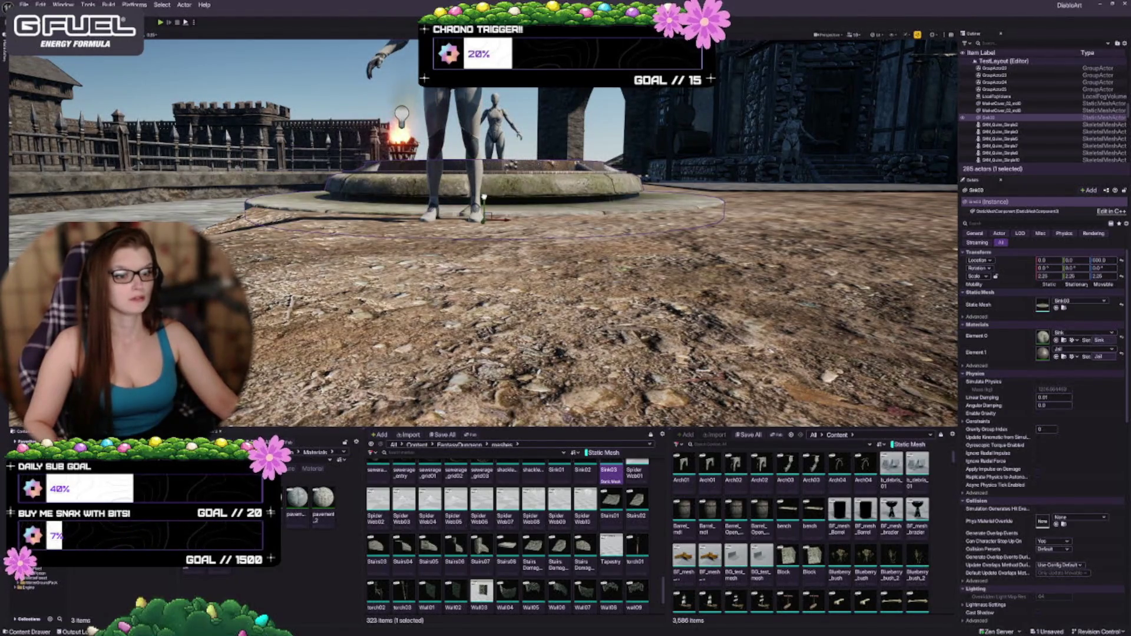
key("Escape")
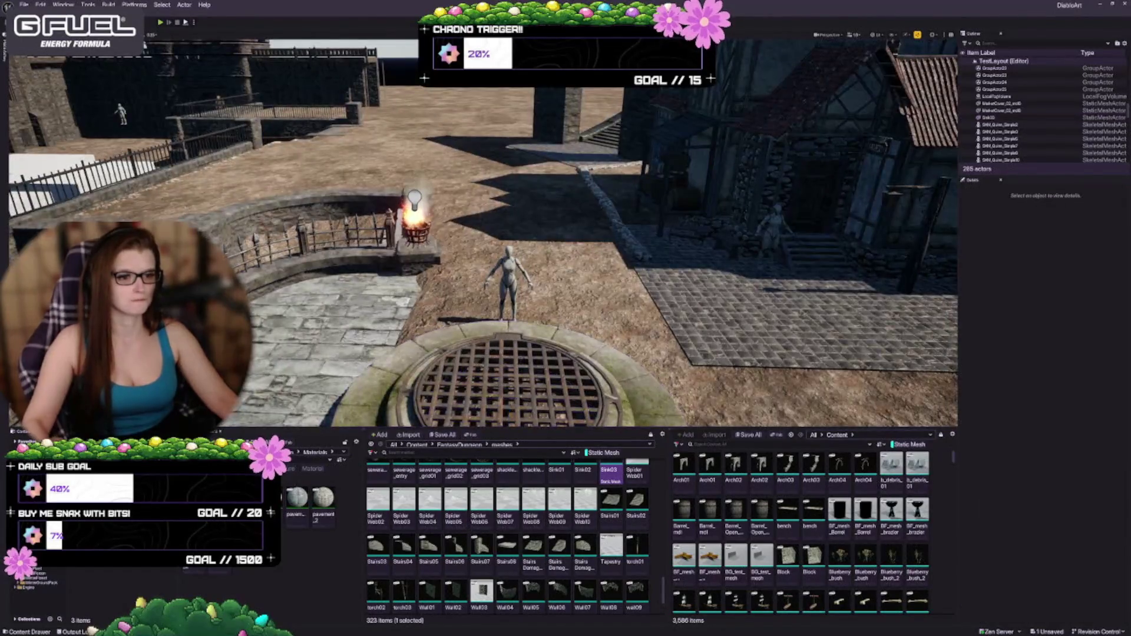
key("w")
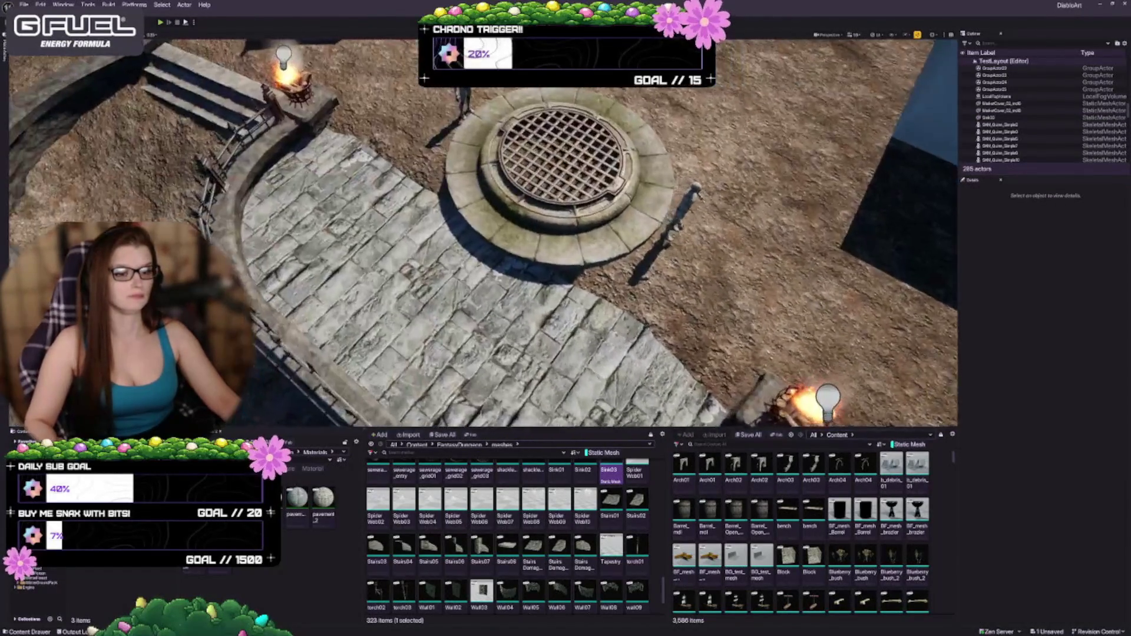
key("d")
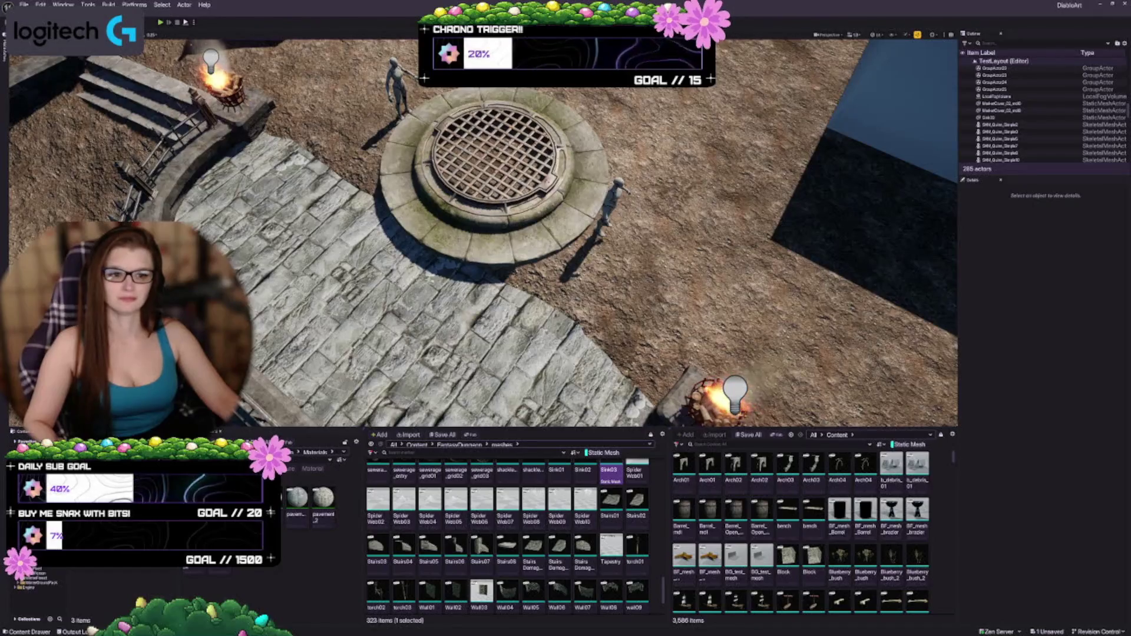
left_click(495, 153)
key("f")
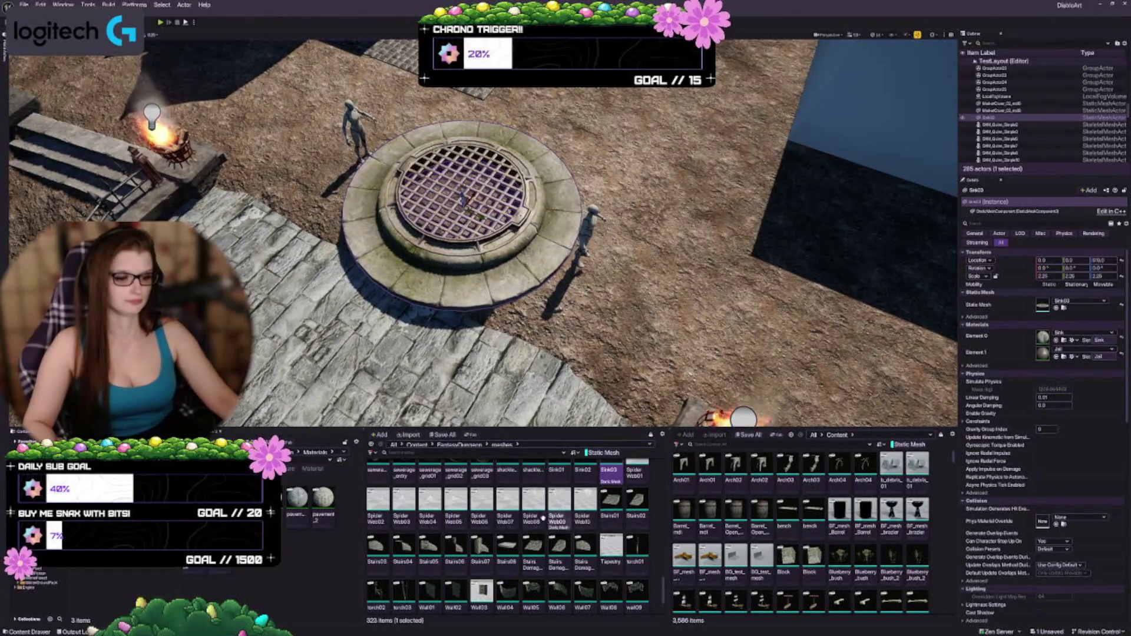
scroll(534, 548, "down", 1)
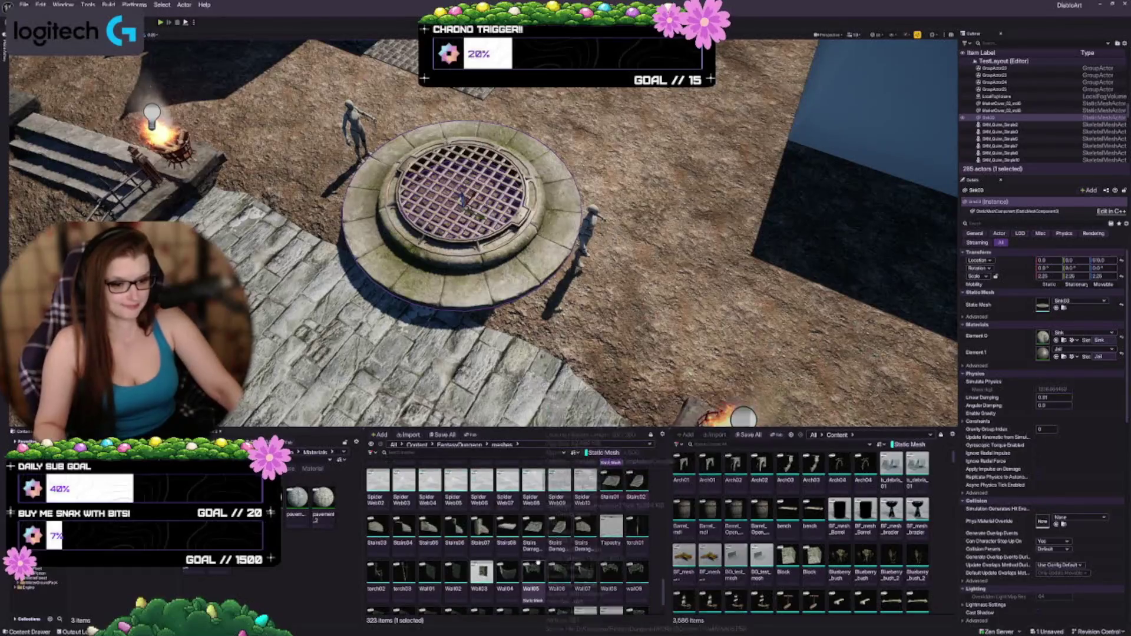
scroll(538, 547, "up", 2)
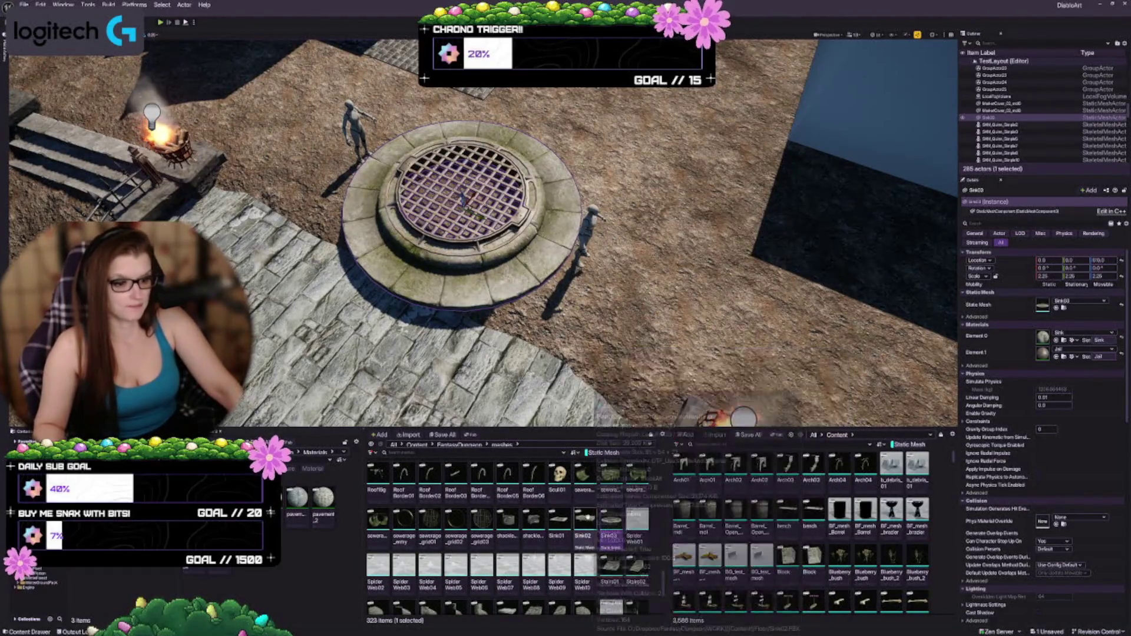
scroll(537, 522, "down", 2)
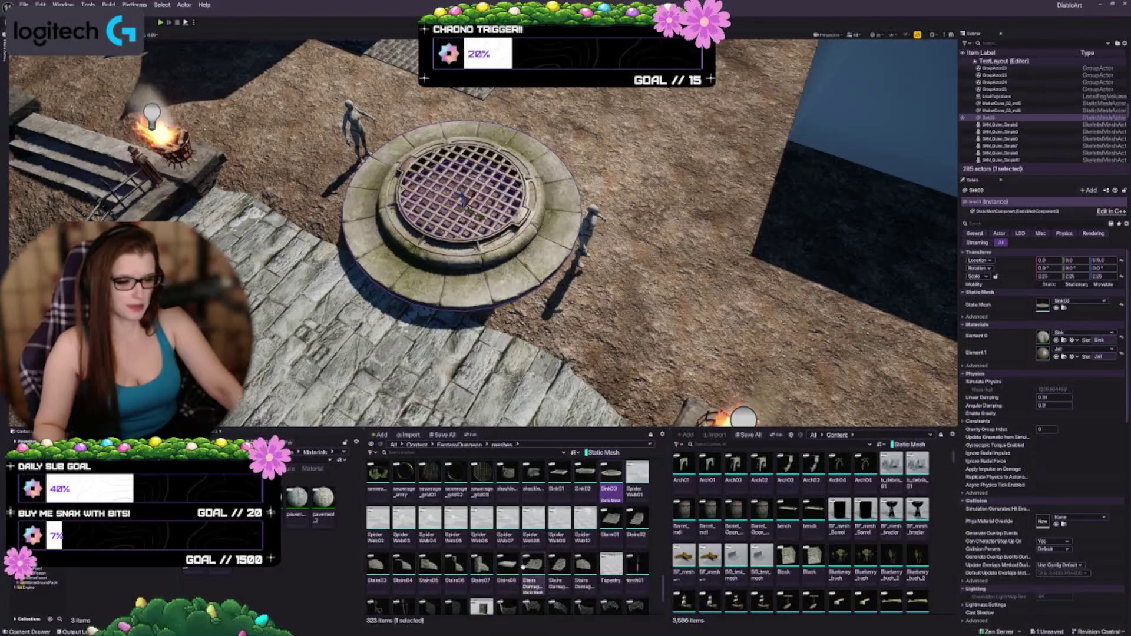
Drop a trial Tapestry onto the grate, raise it to Z 650, then delete it
mouse_move(611, 522)
left_mouse_down()
mouse_move(737, 598)
mouse_move(616, 315)
mouse_move(501, 177)
mouse_move(465, 194)
left_mouse_up()
key("f")
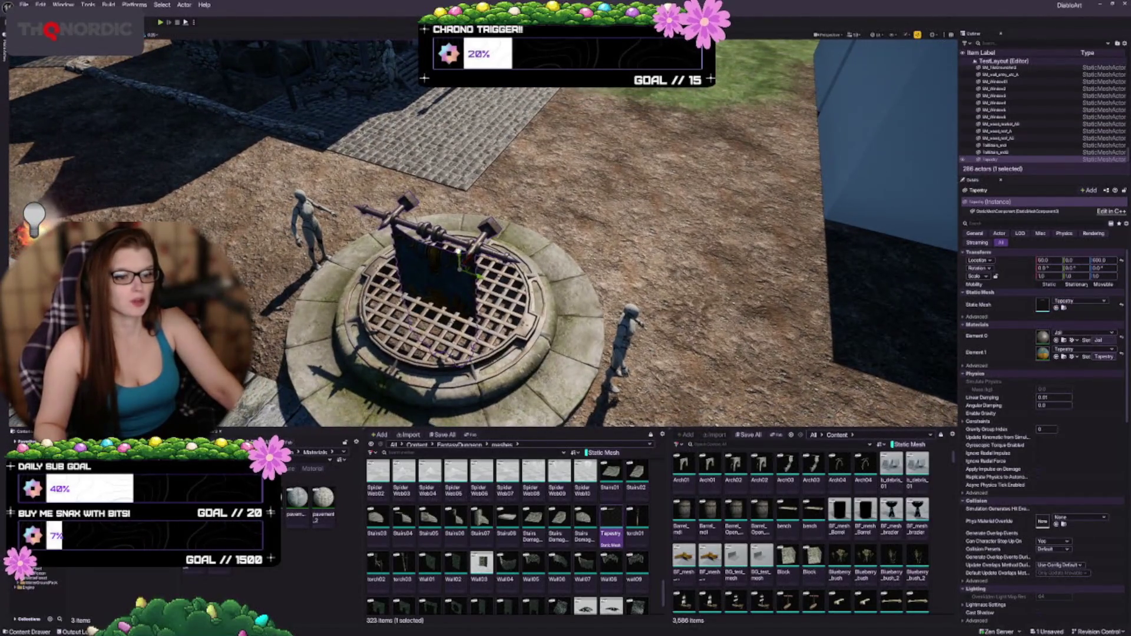
left_click_drag(458, 250, 428, 128)
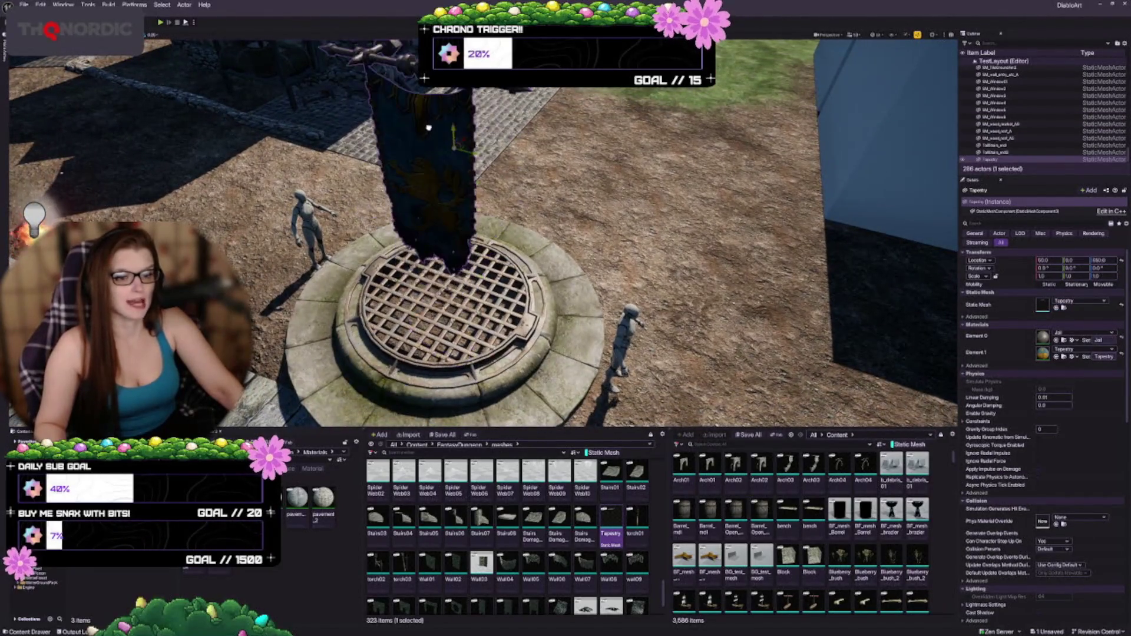
key("f")
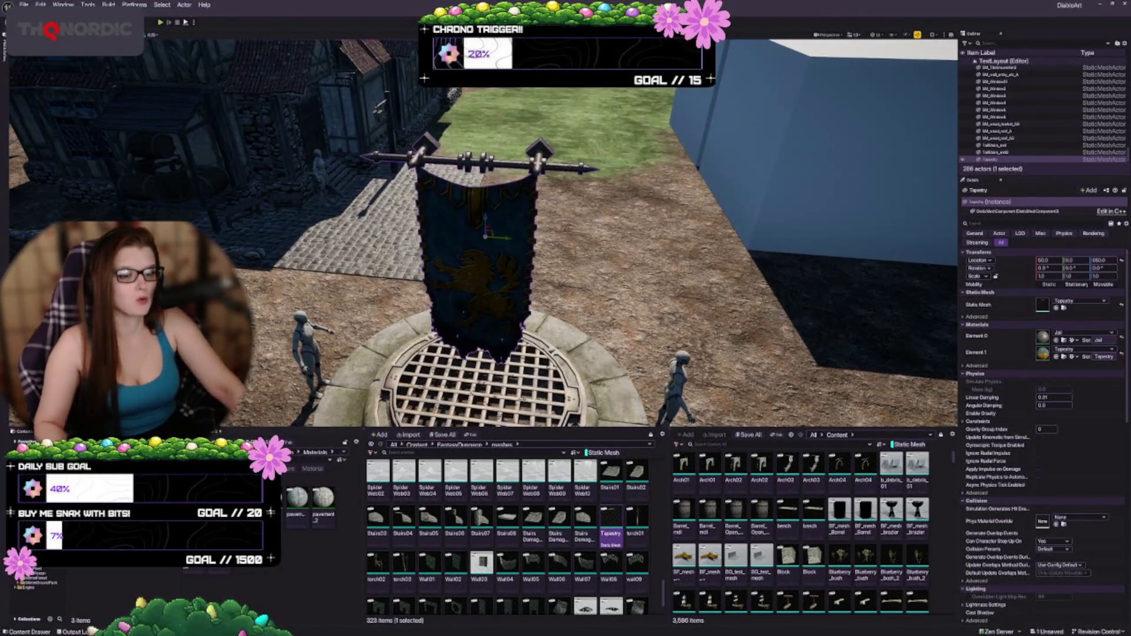
key("Delete")
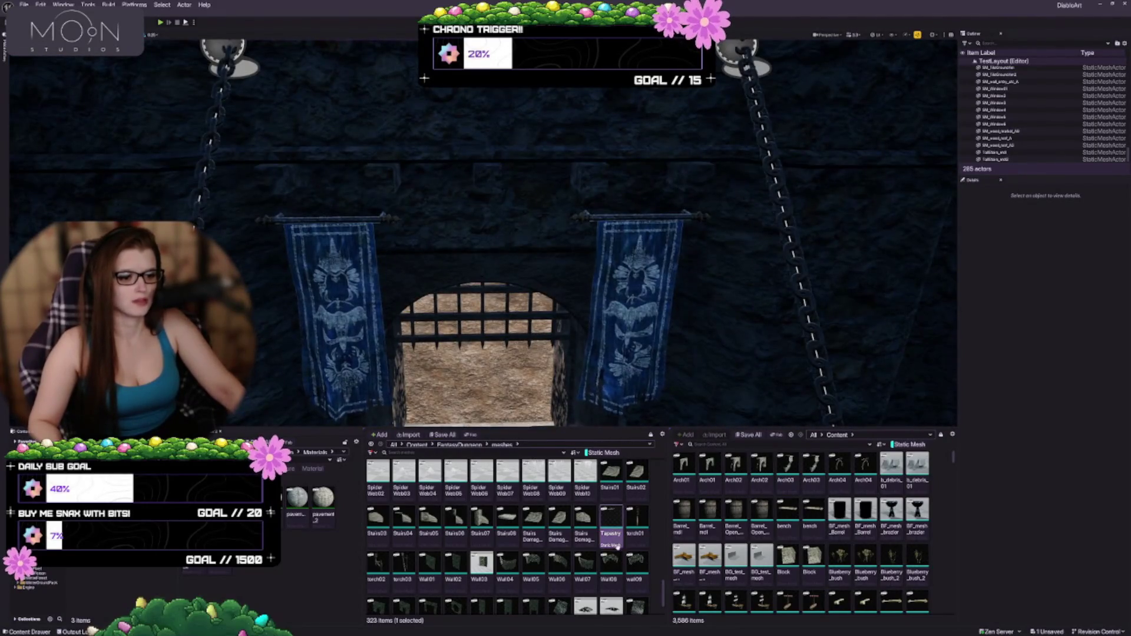
Lower the gate tapestry to Z 740 and slide it left to Y -200
left_click(547, 175)
key("f")
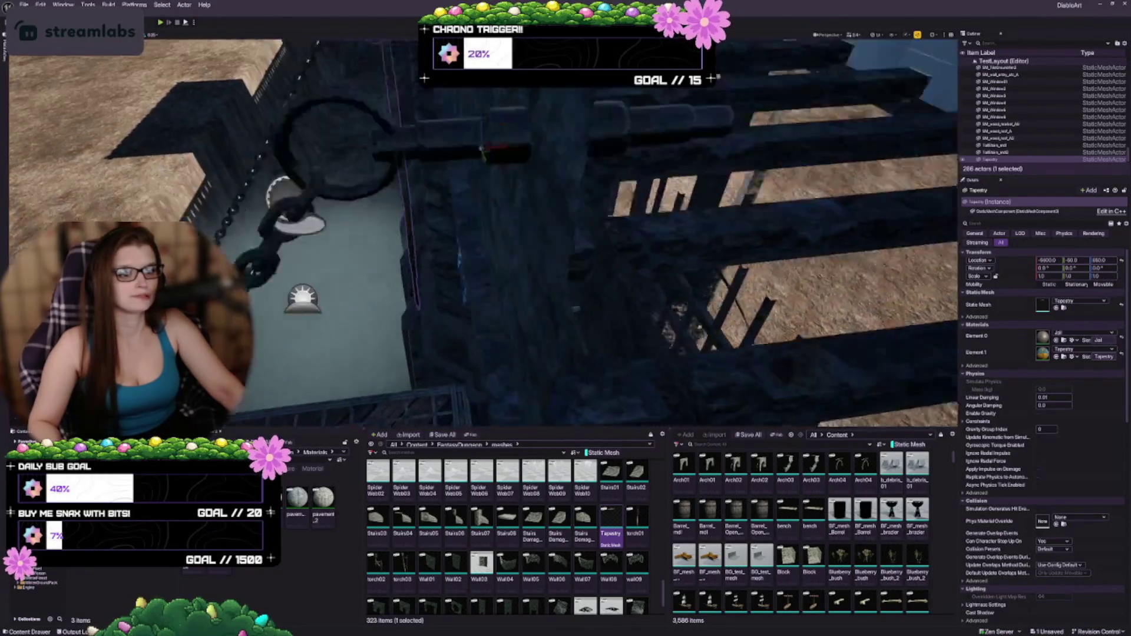
key("f")
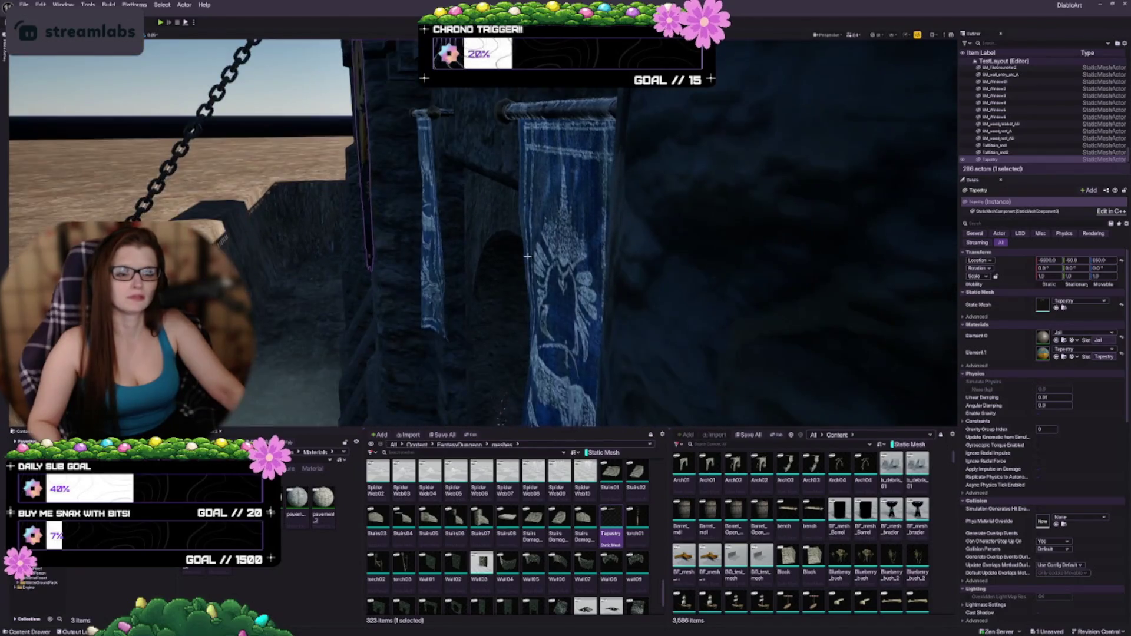
left_click_drag(445, 137, 459, 260)
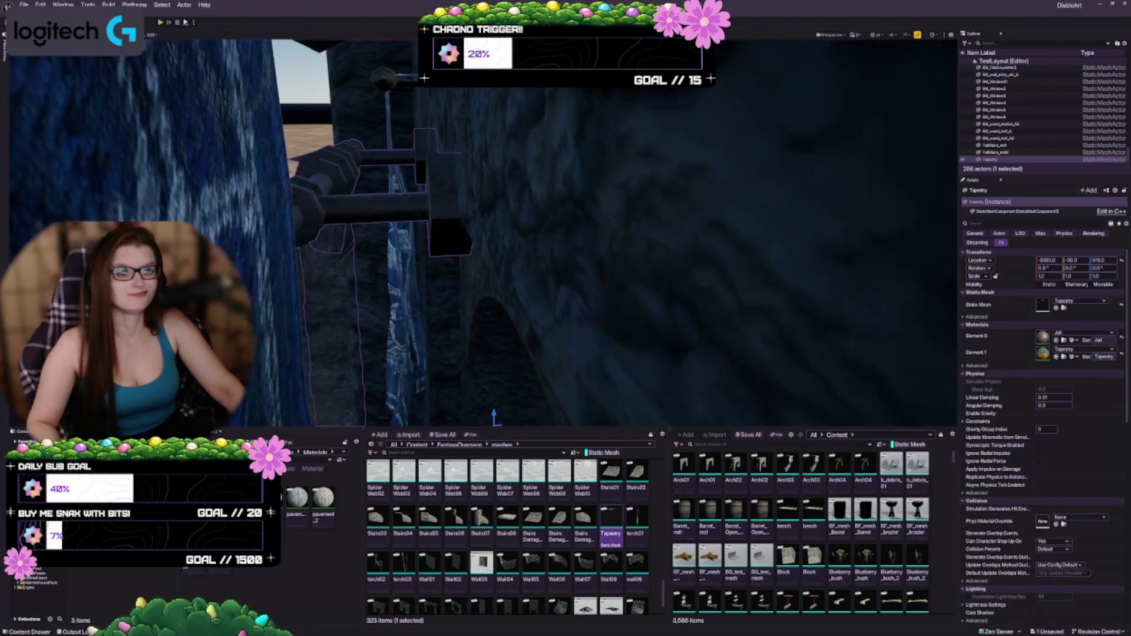
key("f")
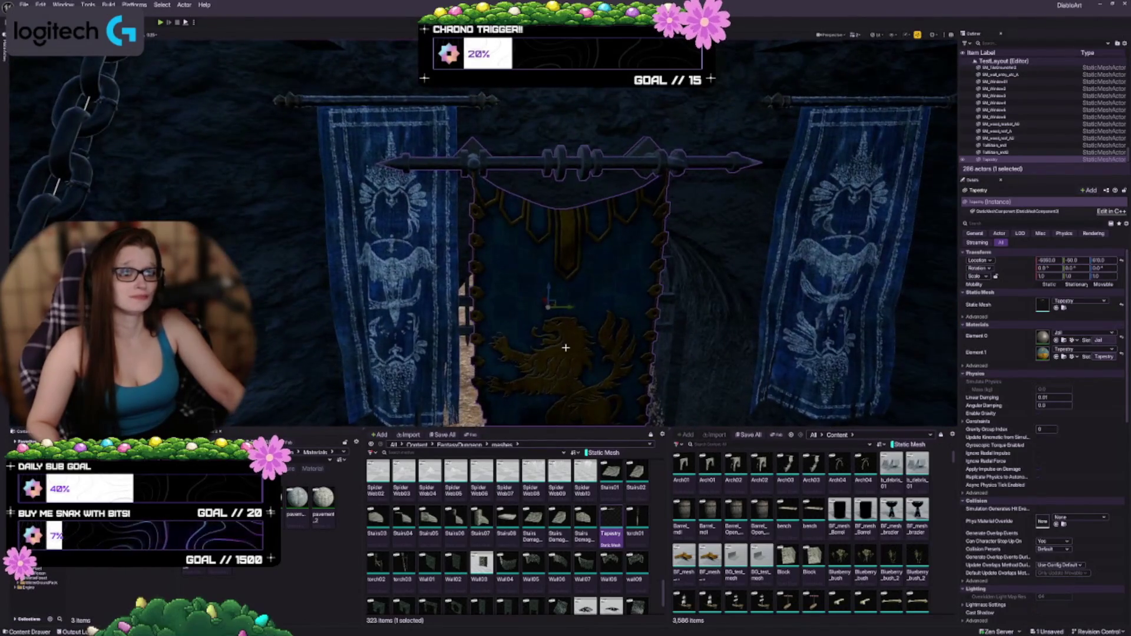
scroll(545, 331, "down", 5)
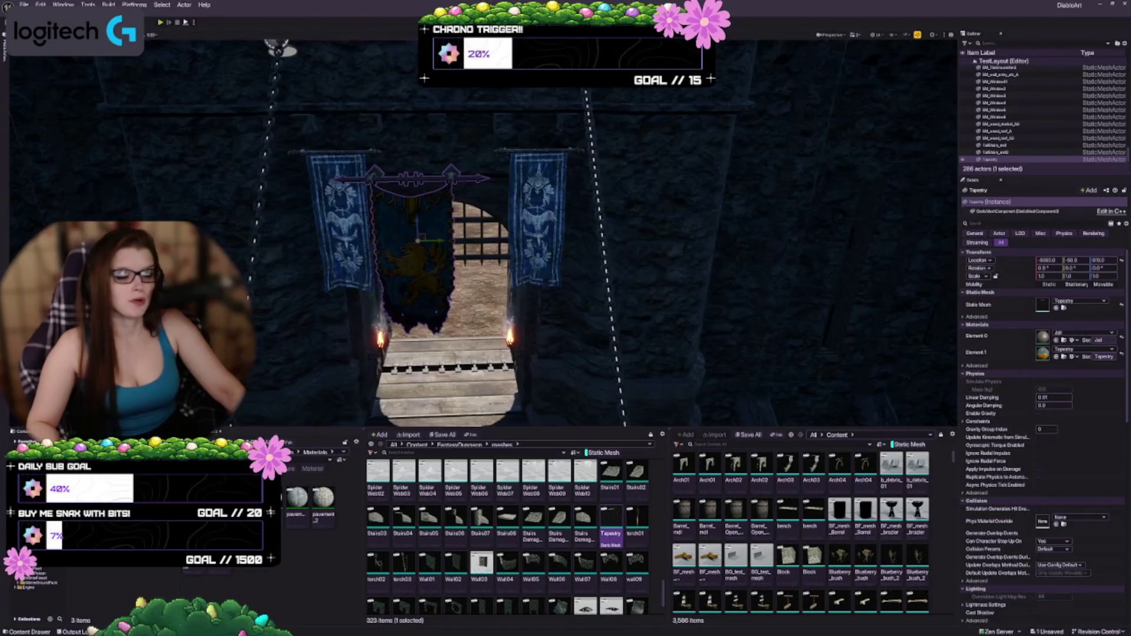
scroll(545, 331, "up", 4)
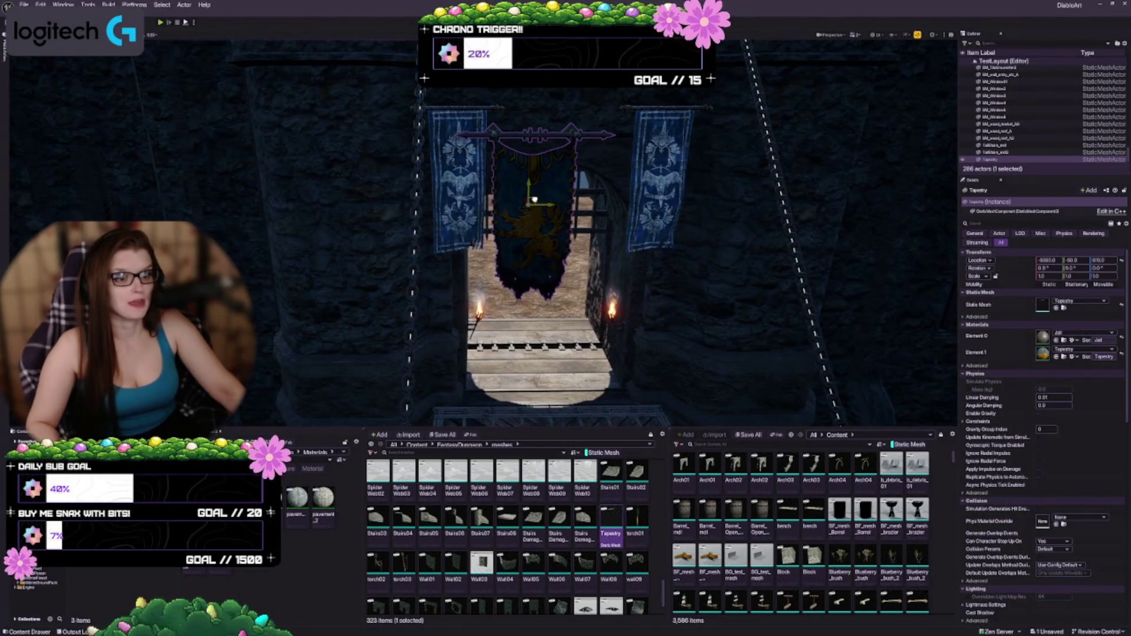
left_click_drag(534, 201, 507, 173)
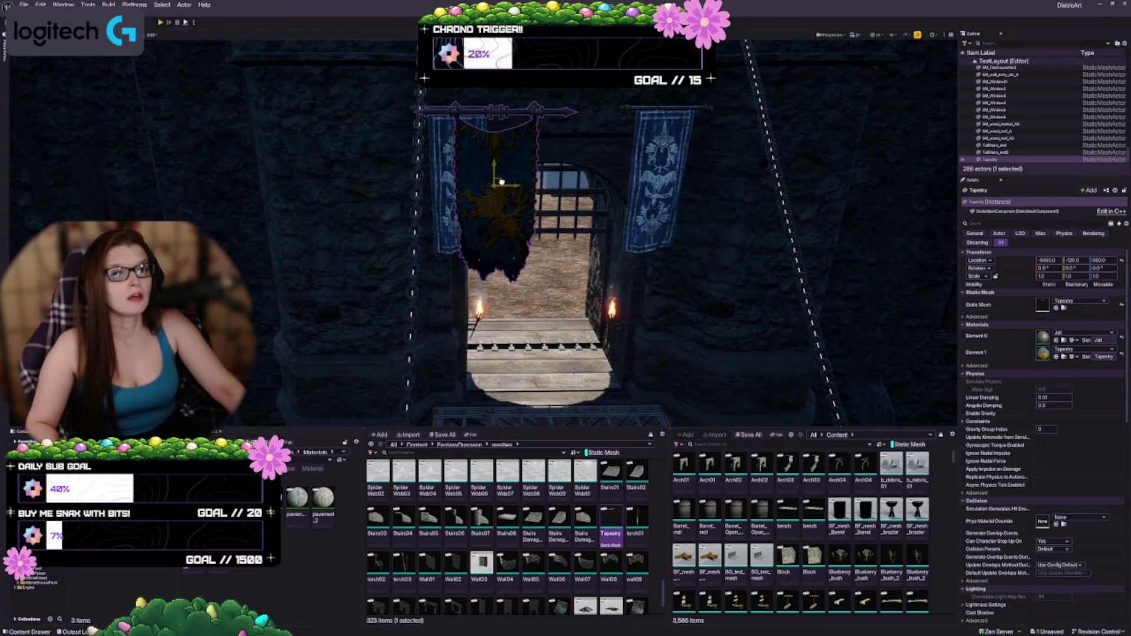
left_click_drag(516, 186, 476, 187)
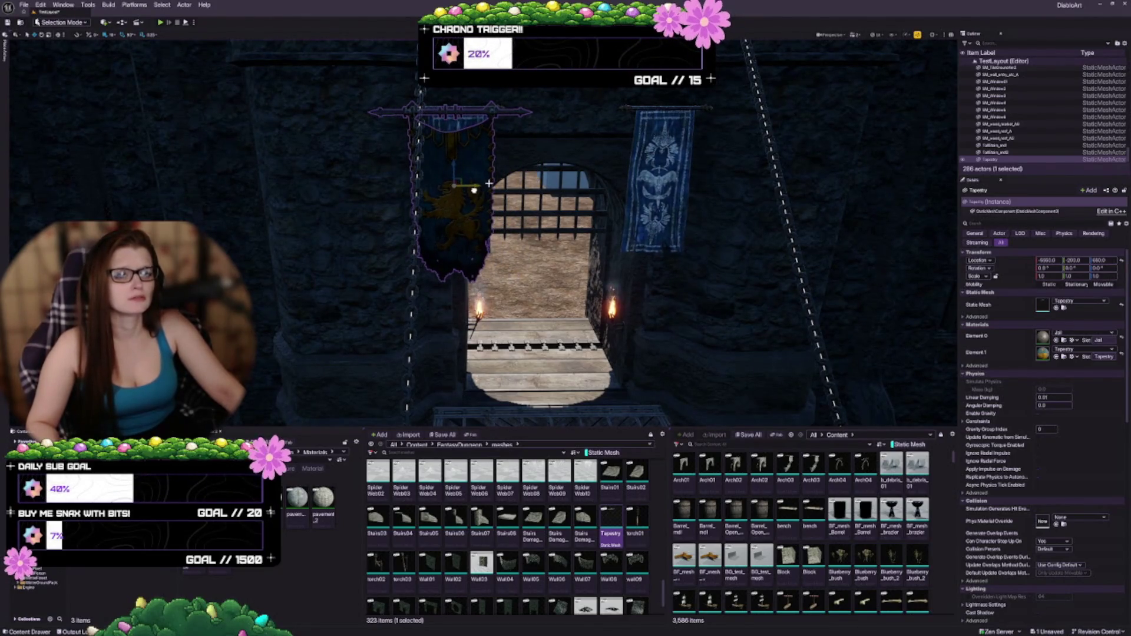
left_click_drag(489, 183, 595, 199)
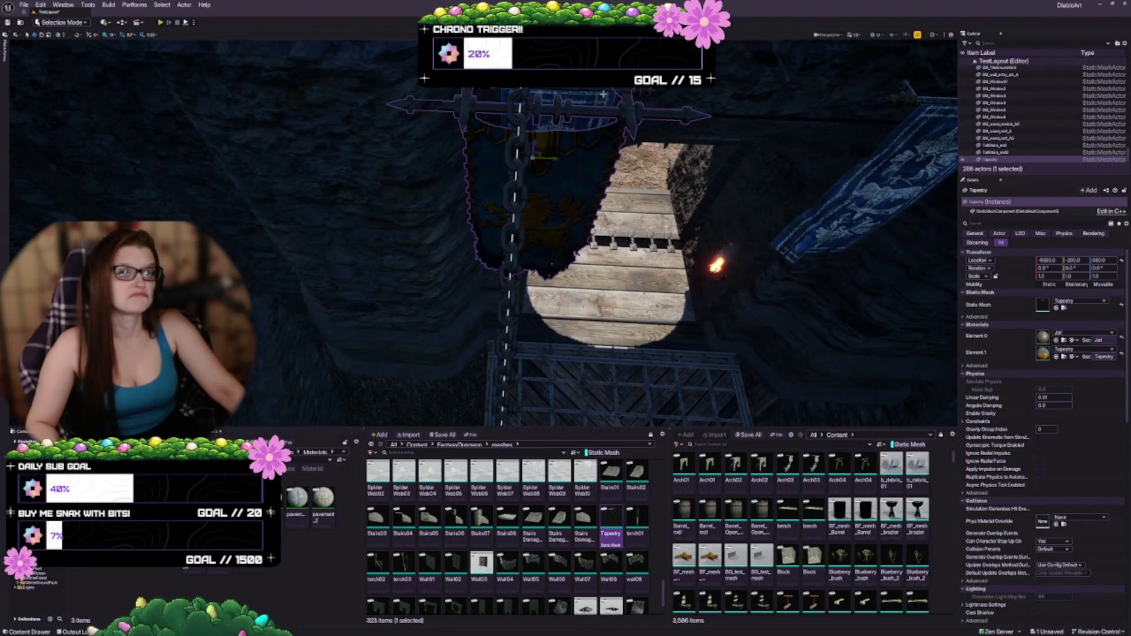
Ungroup the gate walls group and delete banners SM_Banner3 and SM_Banner4
left_click(661, 90)
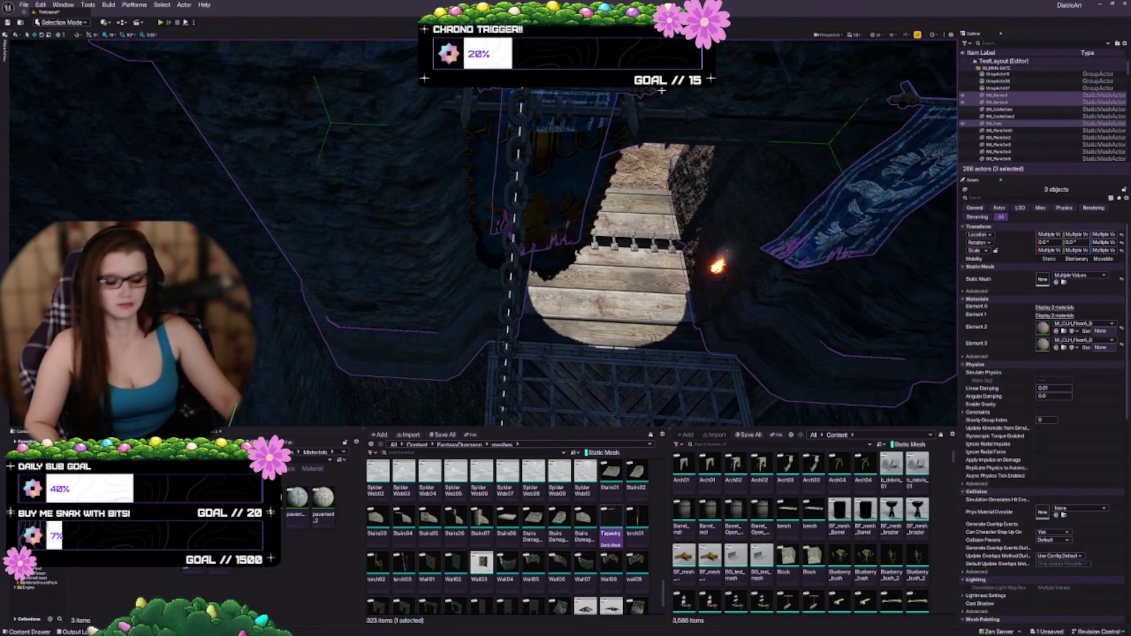
key("f")
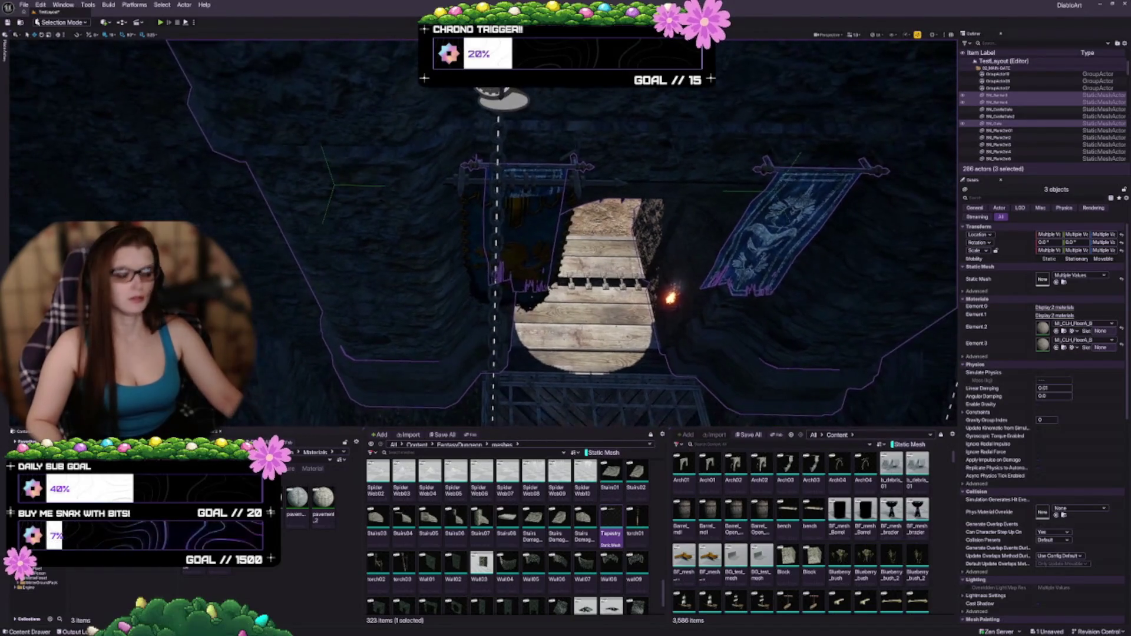
key("shift+g")
left_click(539, 168, "ctrl")
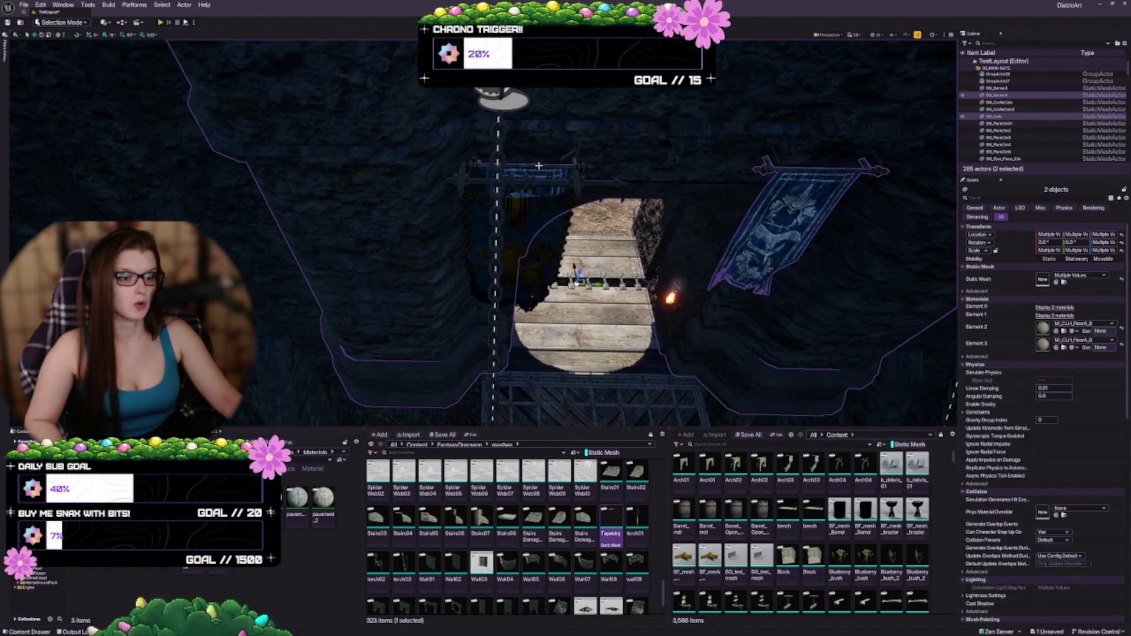
left_click(803, 181, "ctrl")
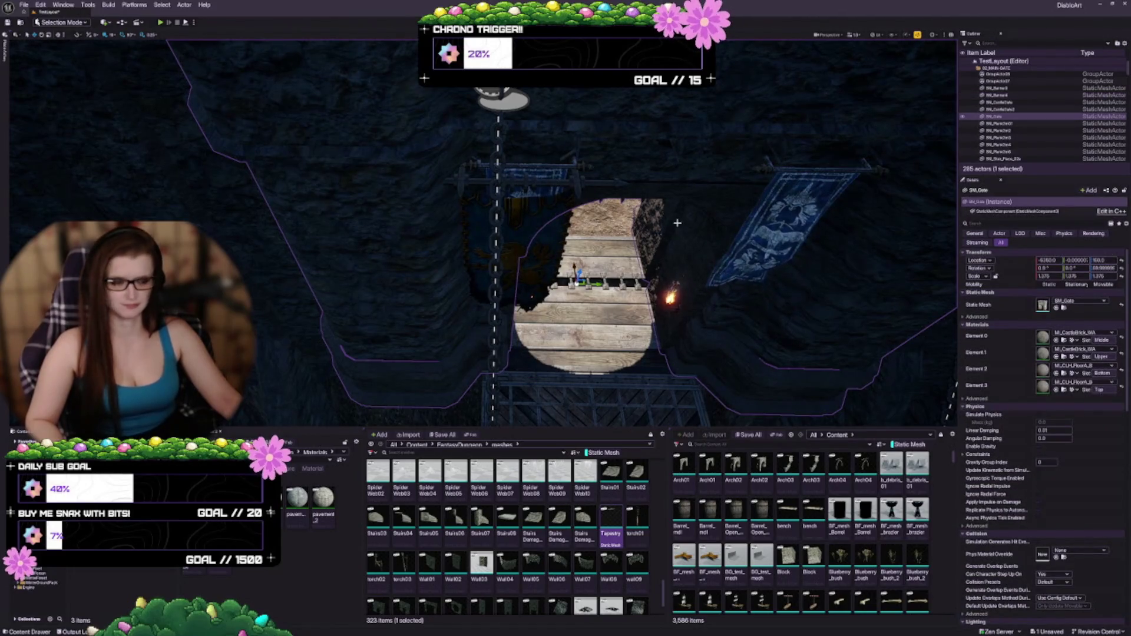
left_click(557, 172)
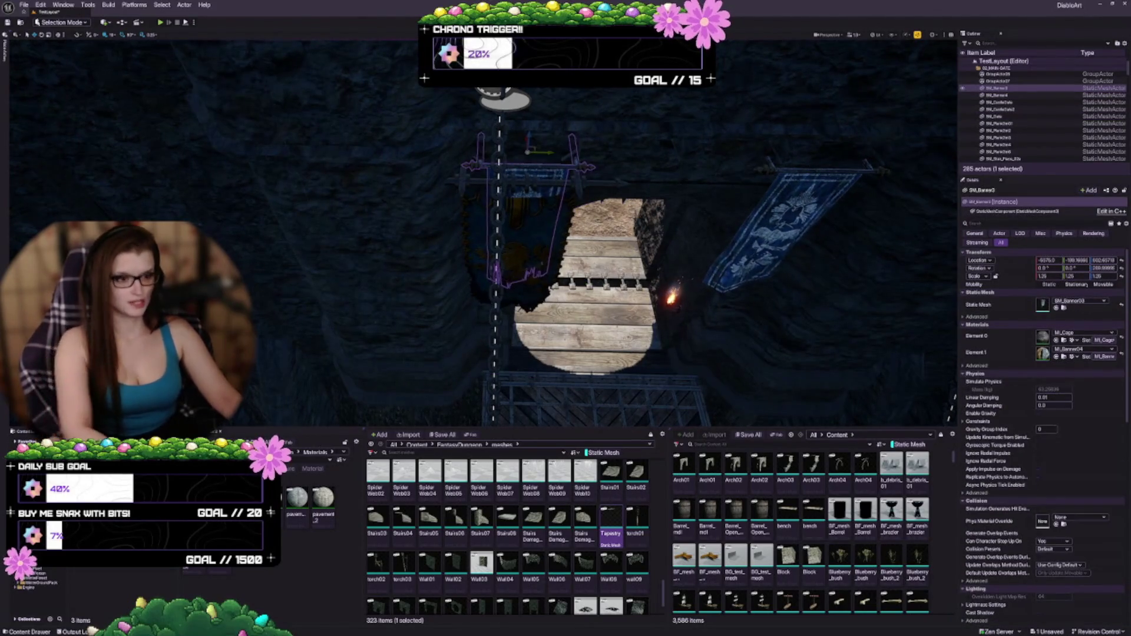
key("Delete")
left_click(789, 224)
key("Delete")
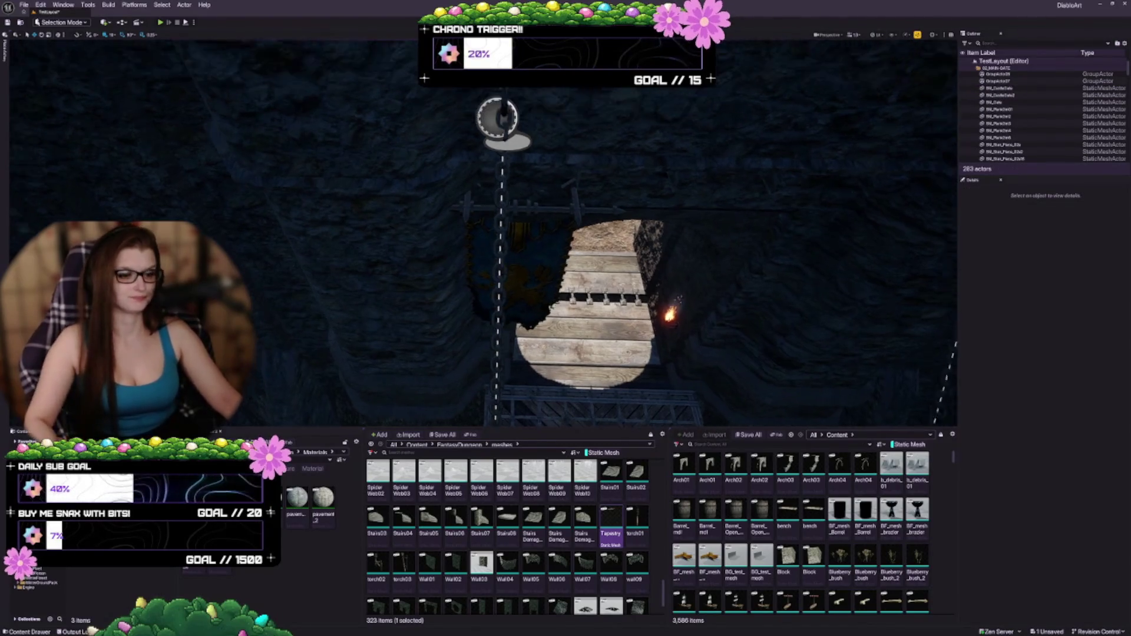
Reselect the tapestry and orbit to face it head-on
key("w")
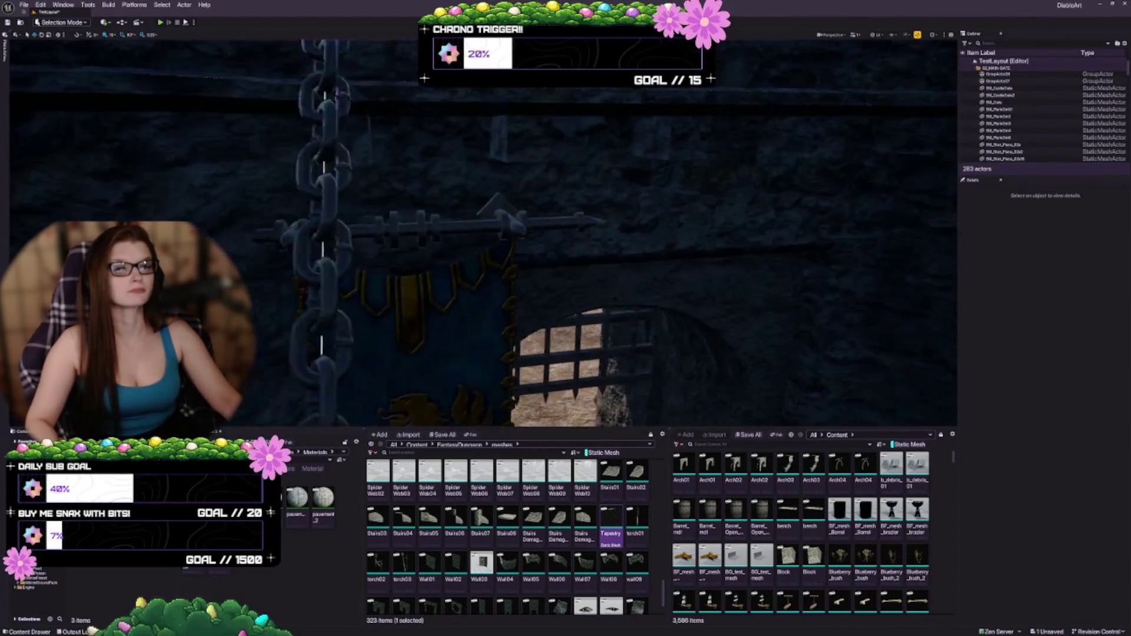
key("a")
left_click(384, 265)
key("f")
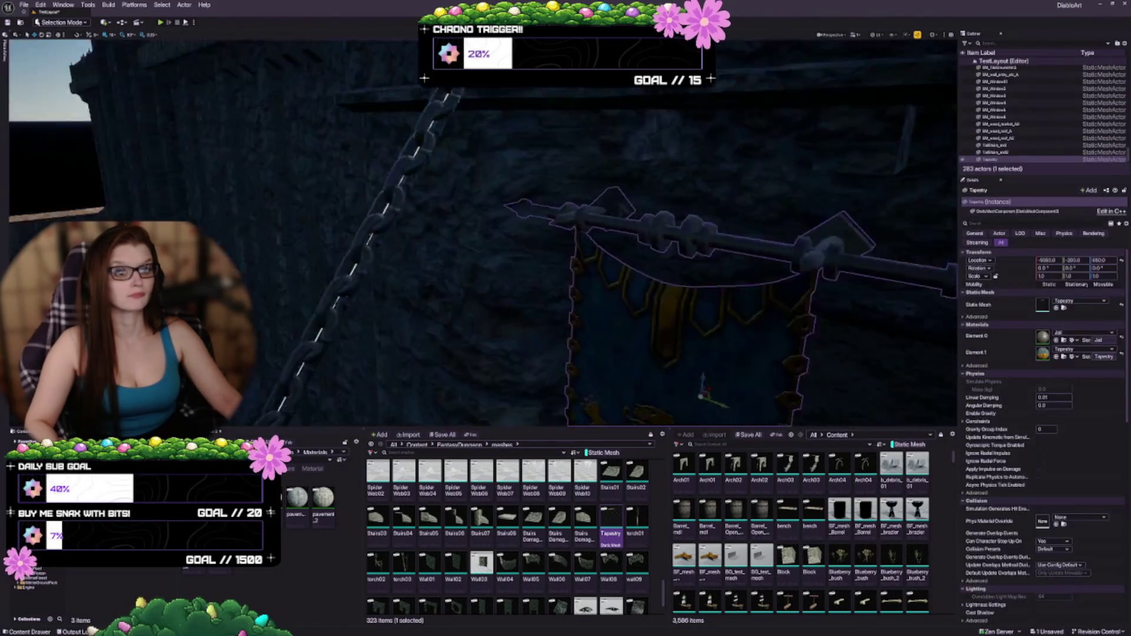
key("w")
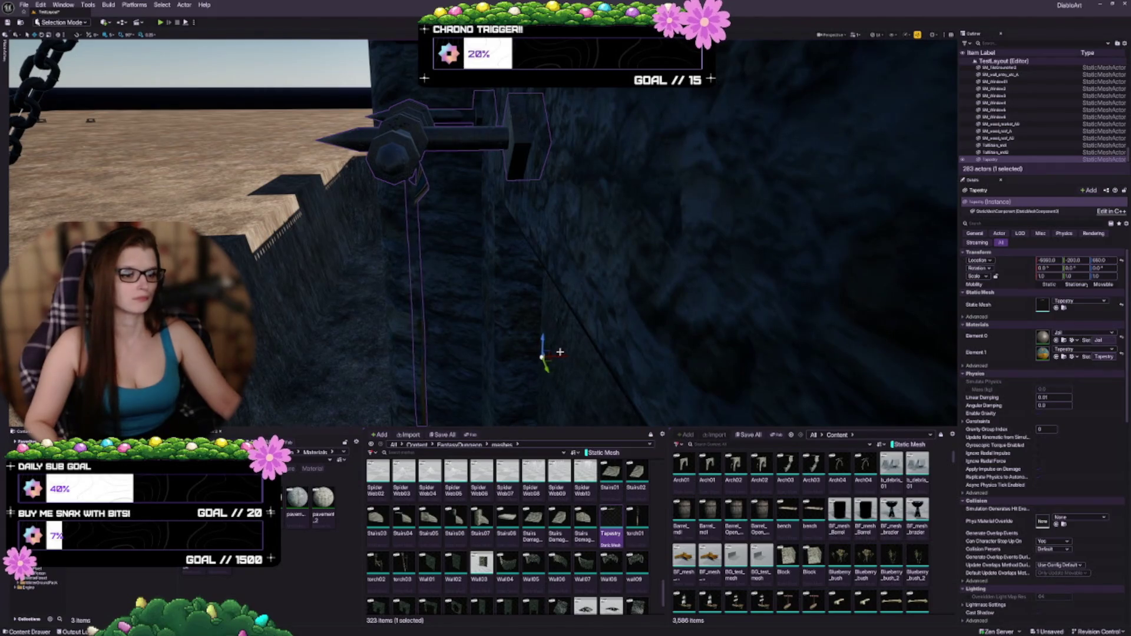
left_click_drag(594, 284, 538, 284)
key("Escape")
key("s")
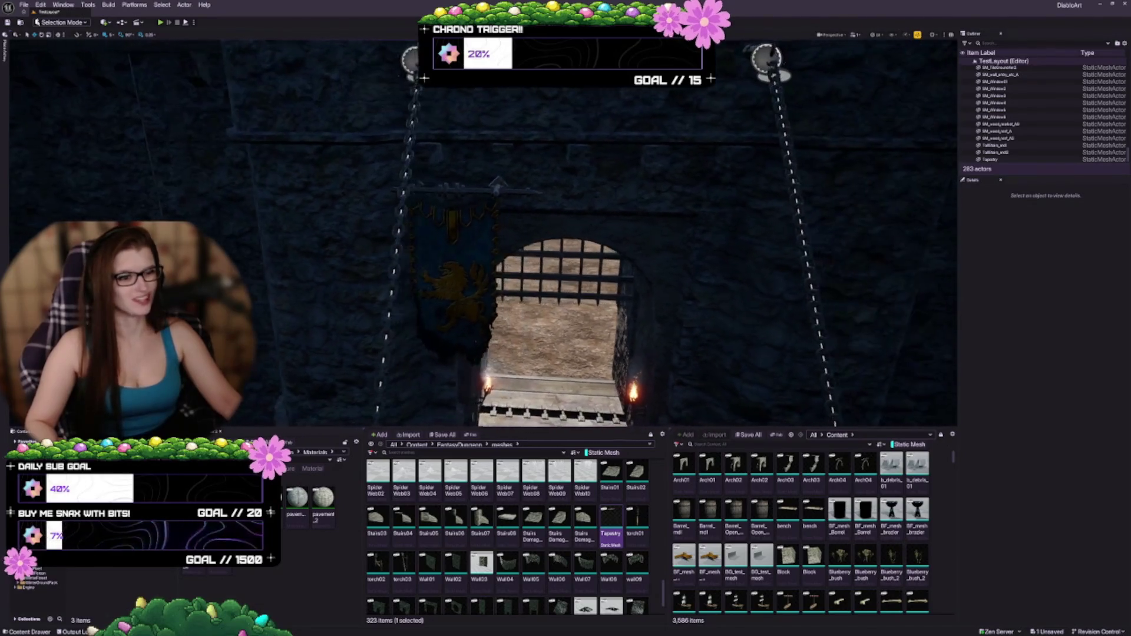
Alt-drag a copy of the tapestry to the right, placing it at Y 200
left_click(442, 276)
key("f")
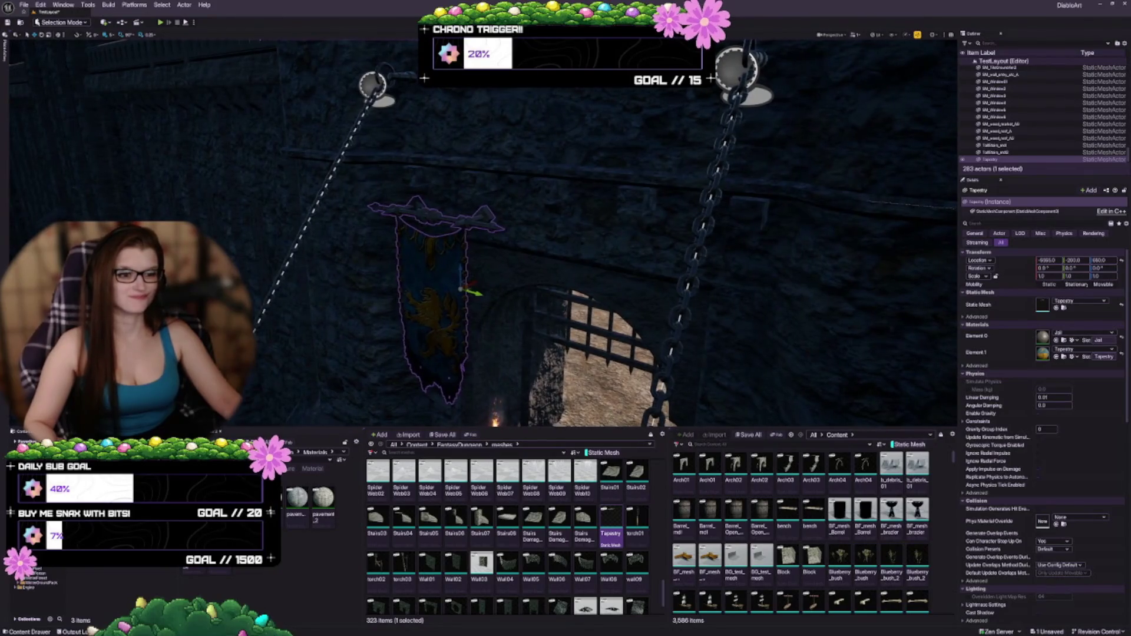
left_click_drag(530, 236, 518, 306)
mouse_move(530, 265)
left_mouse_down()
mouse_move(512, 200)
mouse_move(539, 216)
left_mouse_up()
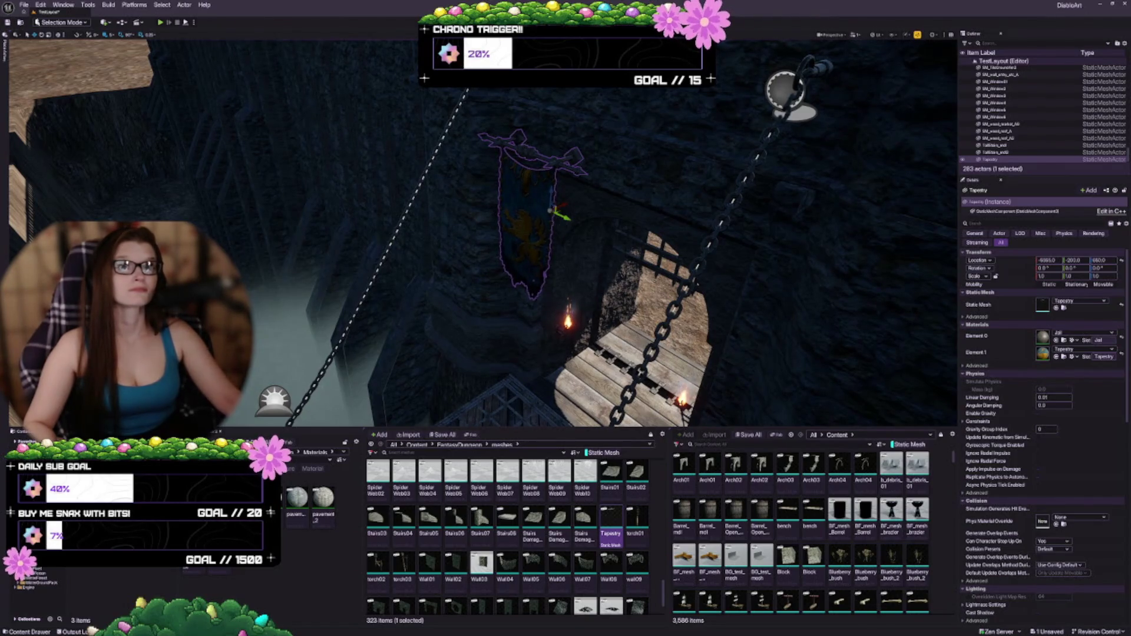
mouse_move(530, 235)
left_mouse_down()
mouse_move(516, 321)
mouse_move(500, 241)
left_mouse_up()
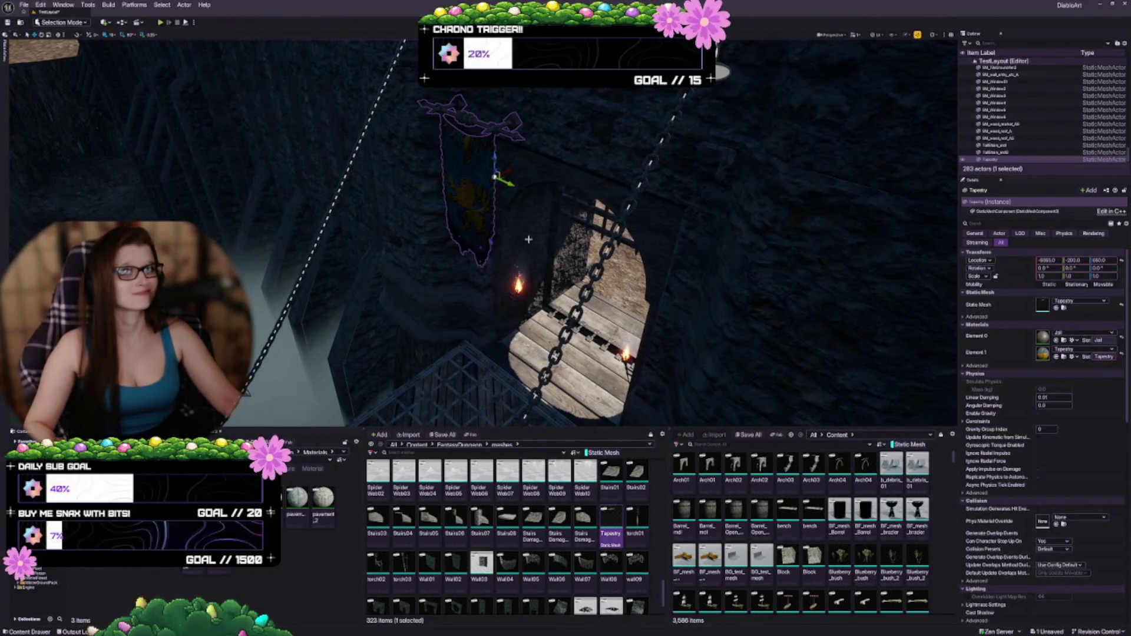
left_click_drag(507, 181, 681, 259)
mouse_move(682, 298)
left_mouse_down()
mouse_move(666, 278)
mouse_move(607, 312)
mouse_move(739, 276)
left_mouse_up()
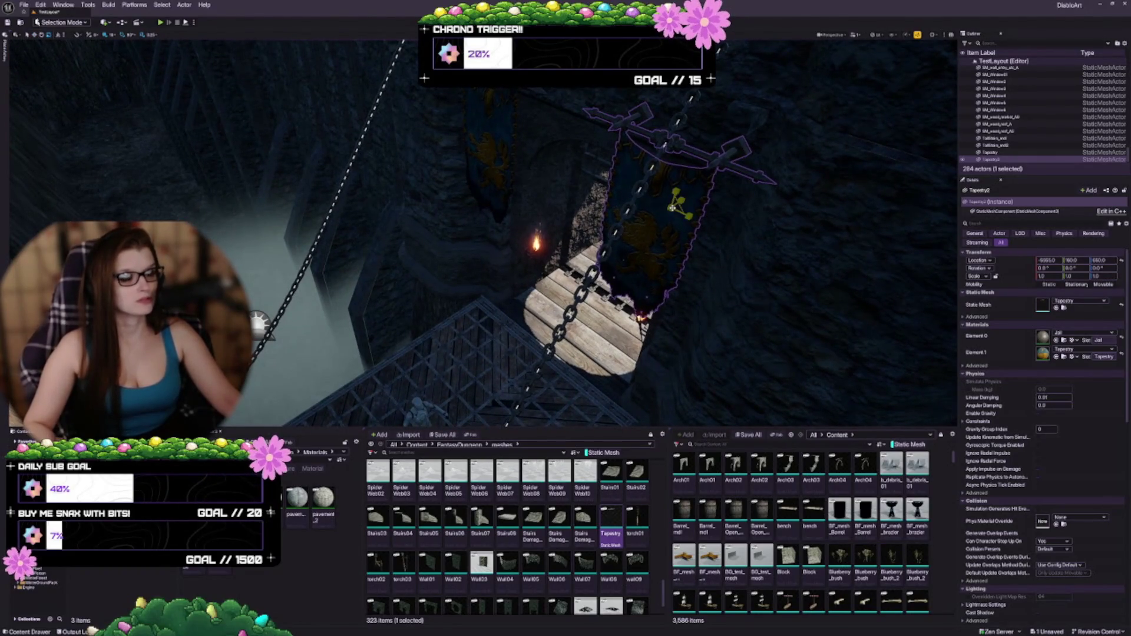
Scale the copied Tapestry2 down to 0.75 and inspect it close up
left_click_drag(672, 207, 671, 210)
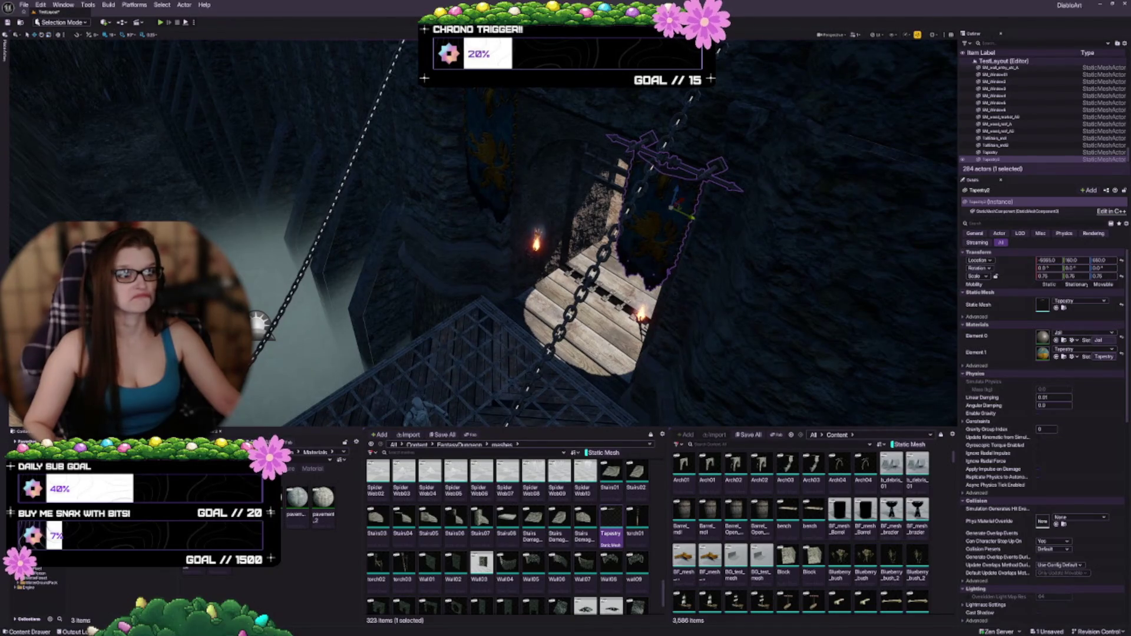
key("f")
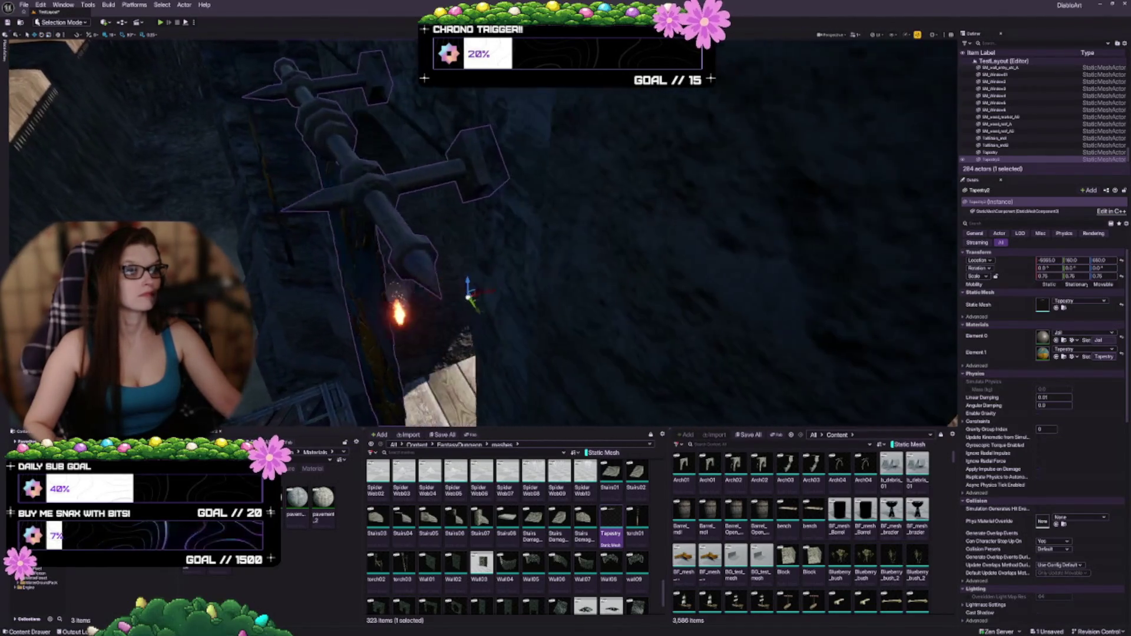
scroll(471, 236, "down", 5)
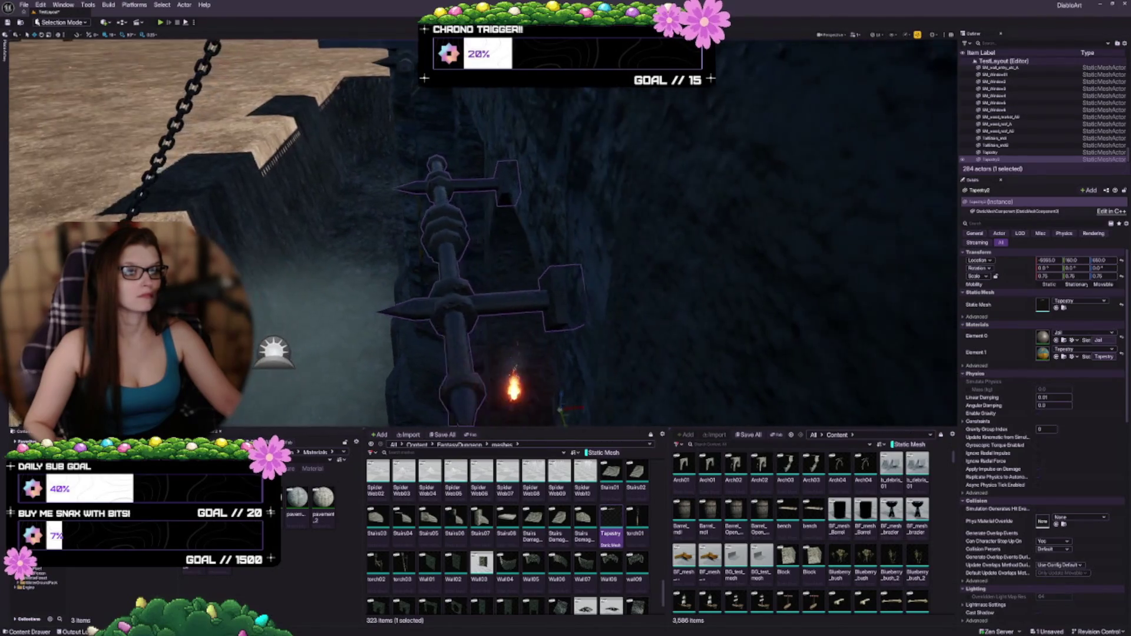
key("Right")
scroll(672, 268, "down", 5)
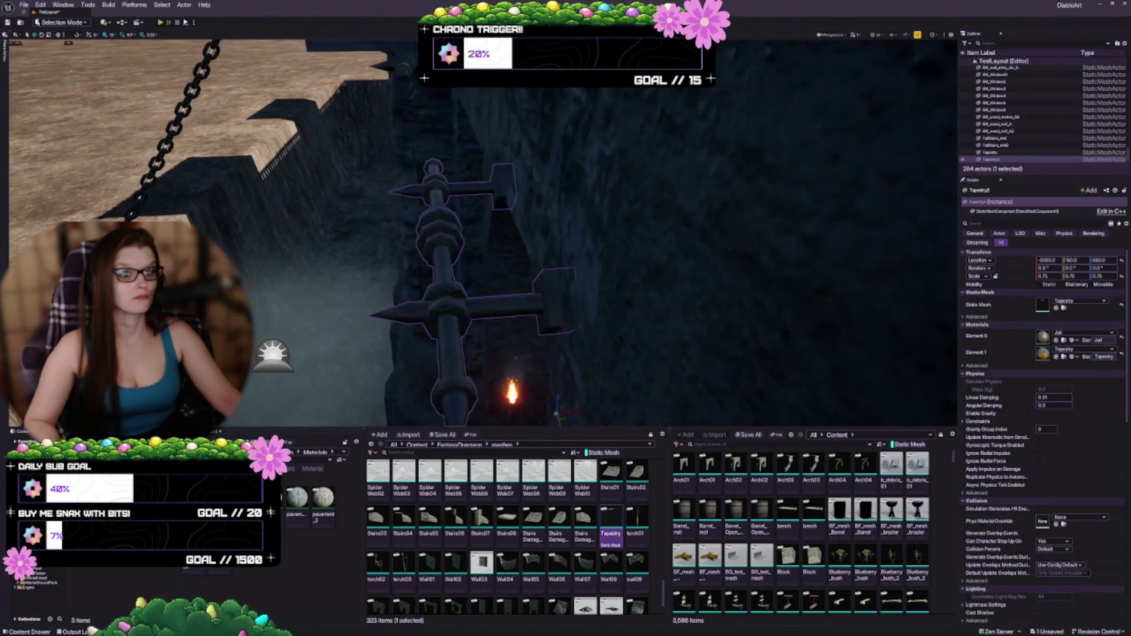
scroll(654, 213, "up", 5)
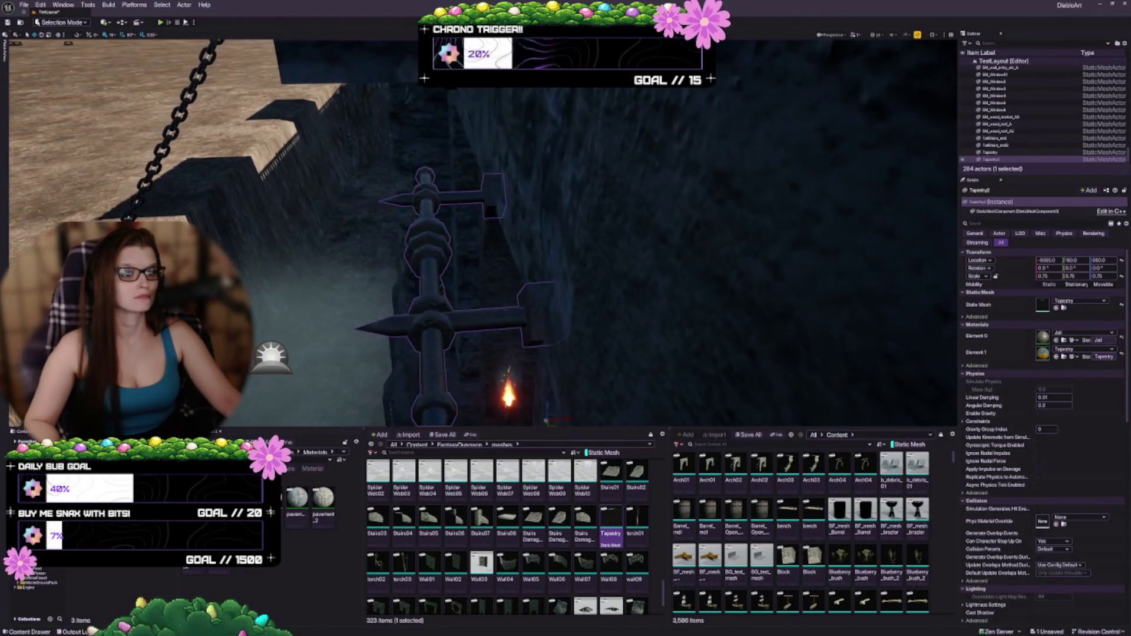
key("Left")
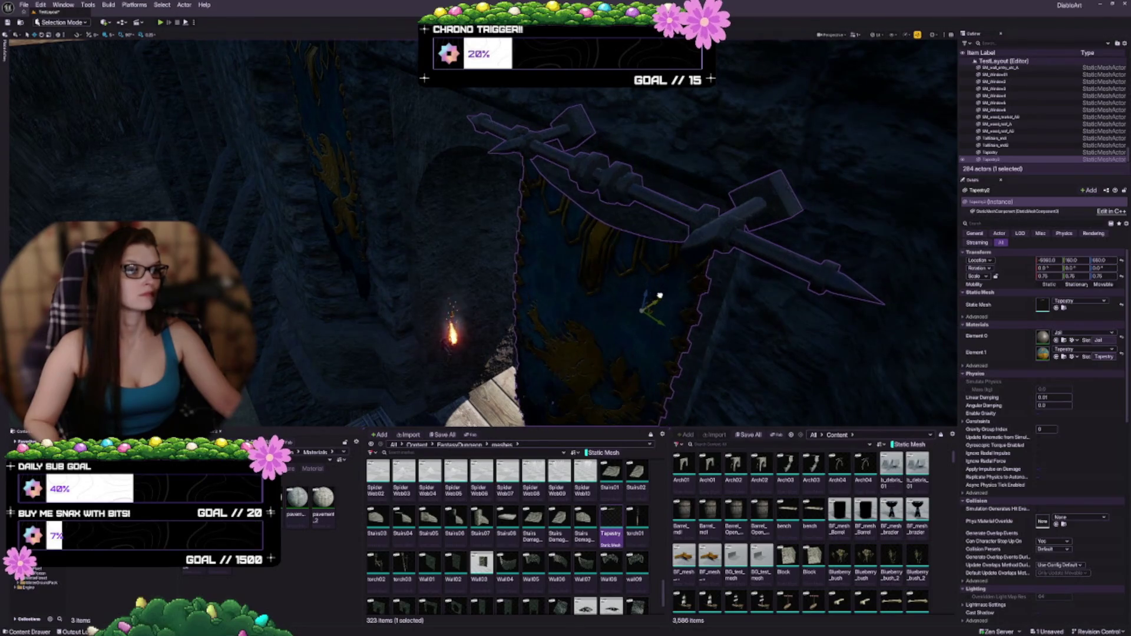
scroll(666, 291, "down", 5)
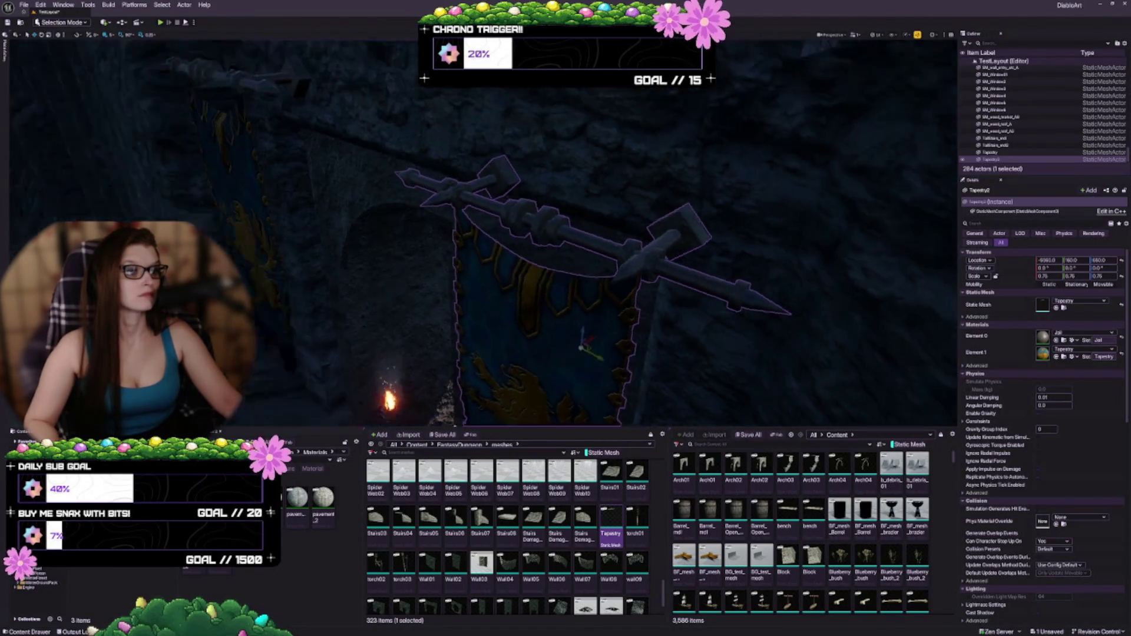
scroll(483, 236, "up", 3)
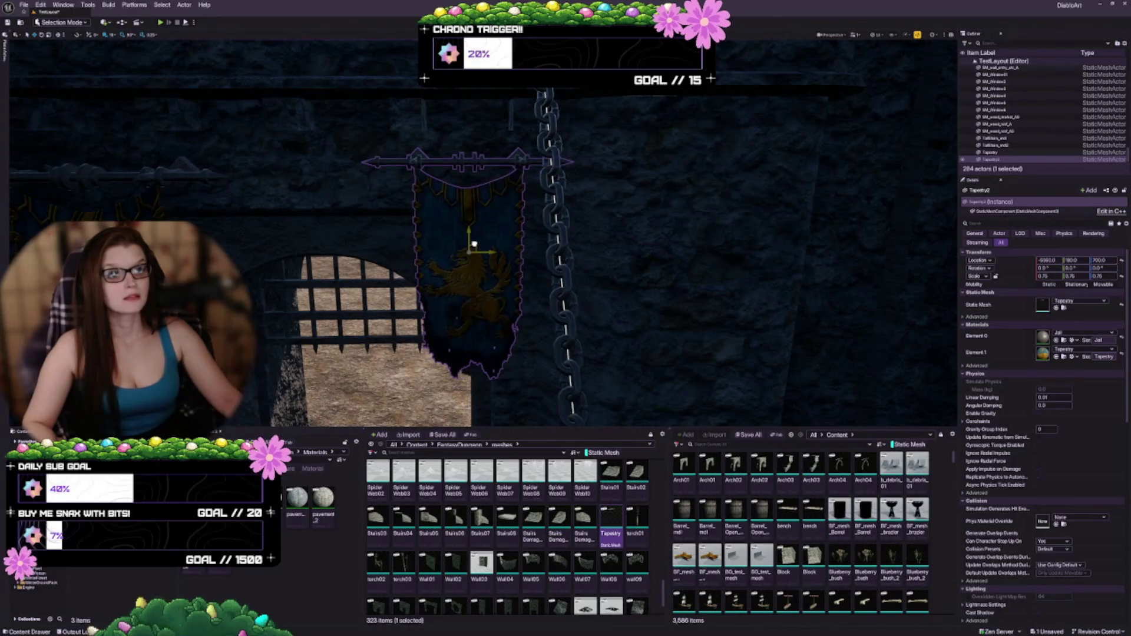
Slide Tapestry2 back toward Y 180 and check it beside the portcullis
mouse_move(486, 244)
left_mouse_down()
mouse_move(451, 255)
mouse_move(452, 176)
left_mouse_up()
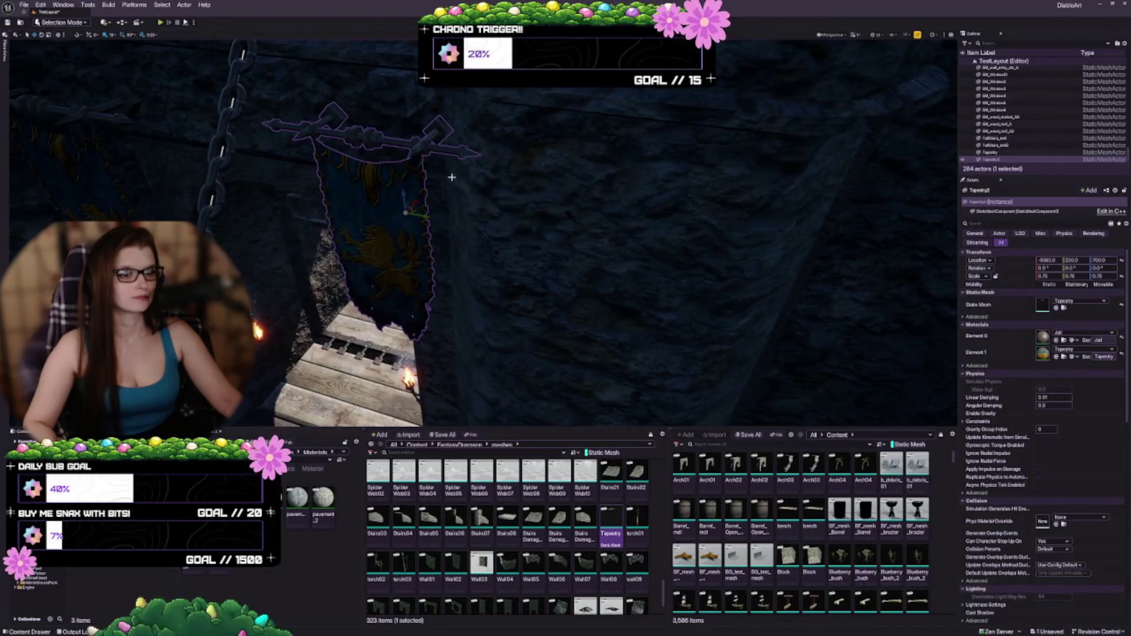
left_click_drag(422, 215, 411, 213)
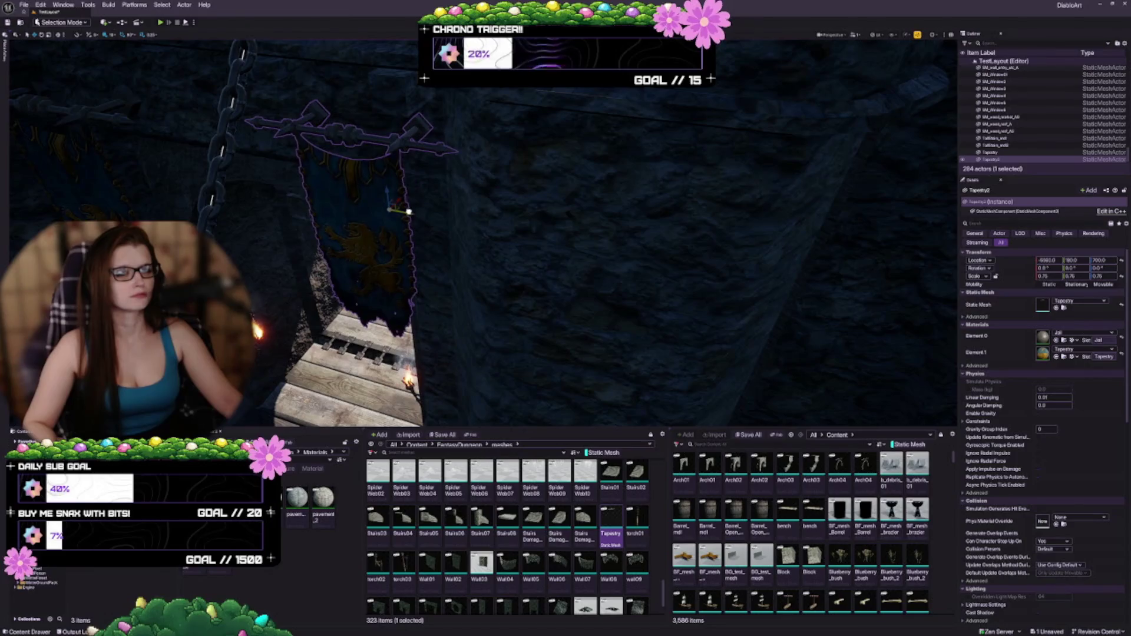
left_click_drag(411, 213, 436, 200)
left_click_drag(508, 205, 477, 207)
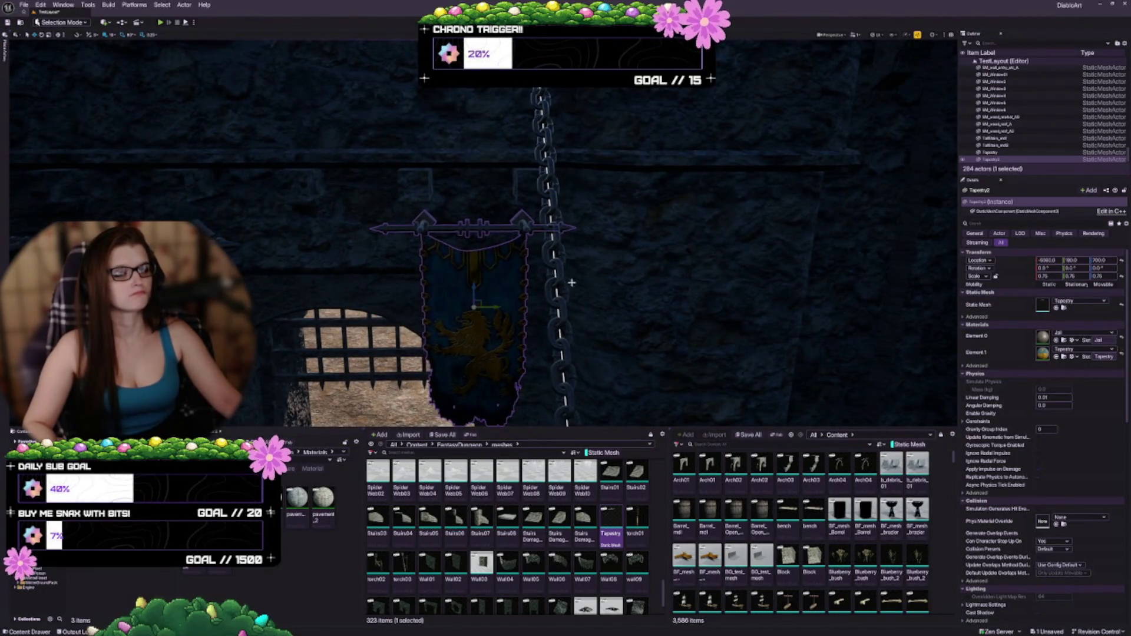
left_click_drag(571, 282, 465, 254)
key("Escape")
Delete the original tapestry and lower the remaining tapestry slightly
left_click(536, 141)
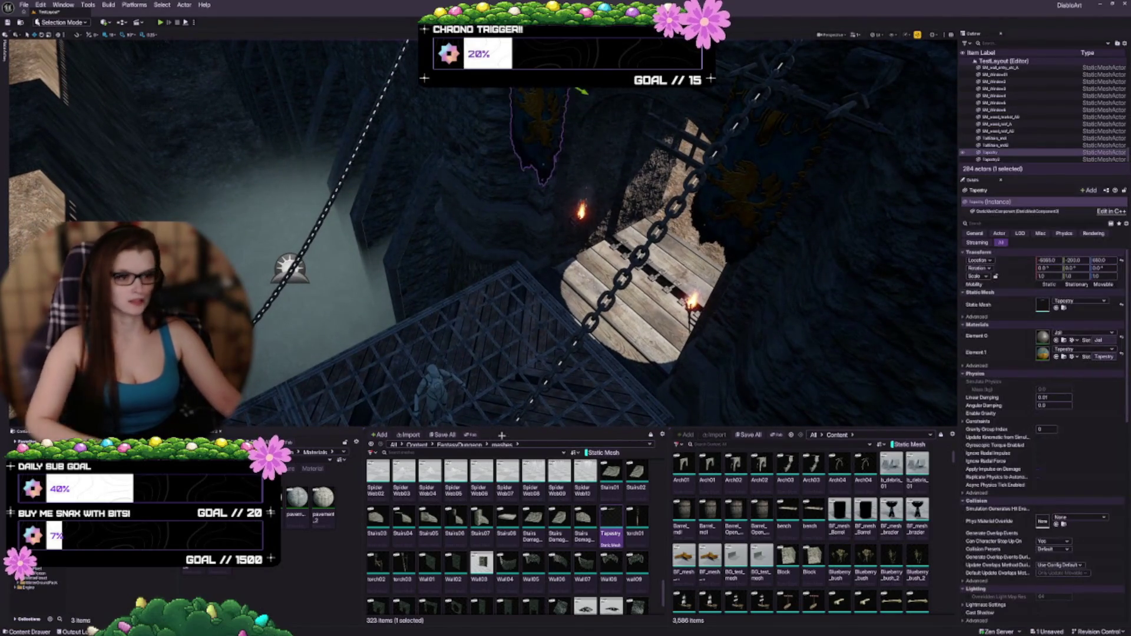
key("Delete")
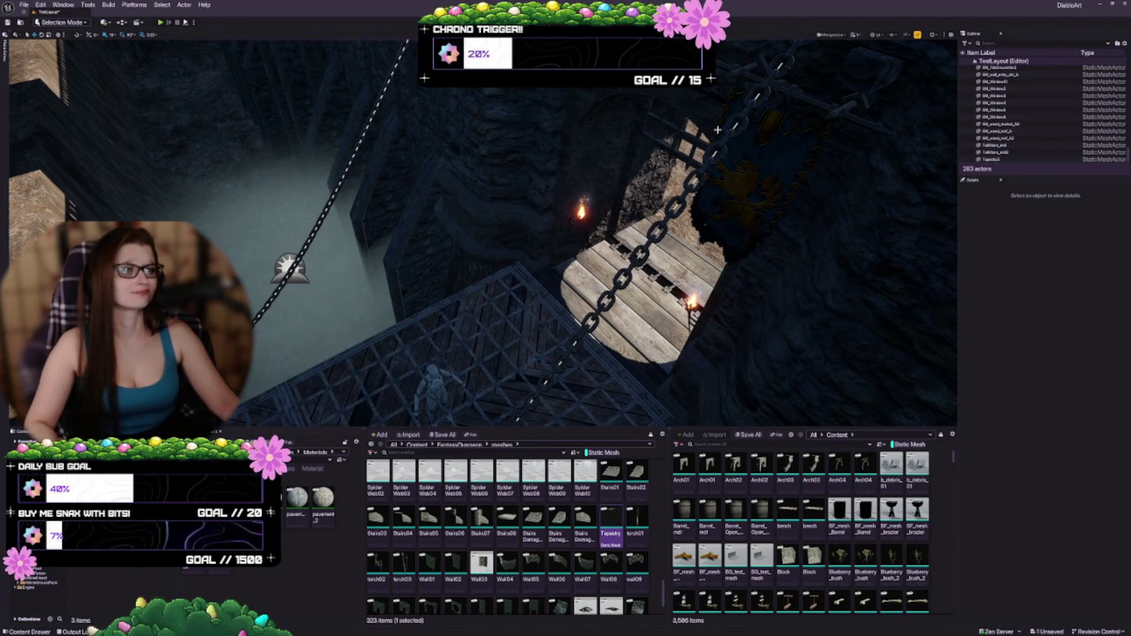
left_click(709, 238)
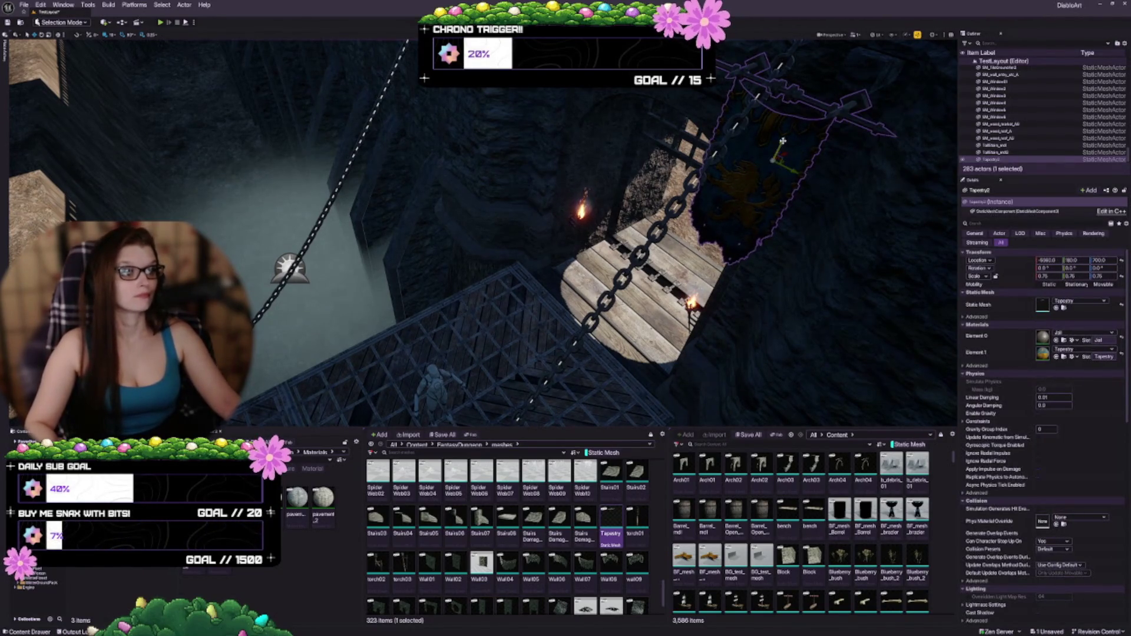
left_click_drag(782, 142, 778, 145)
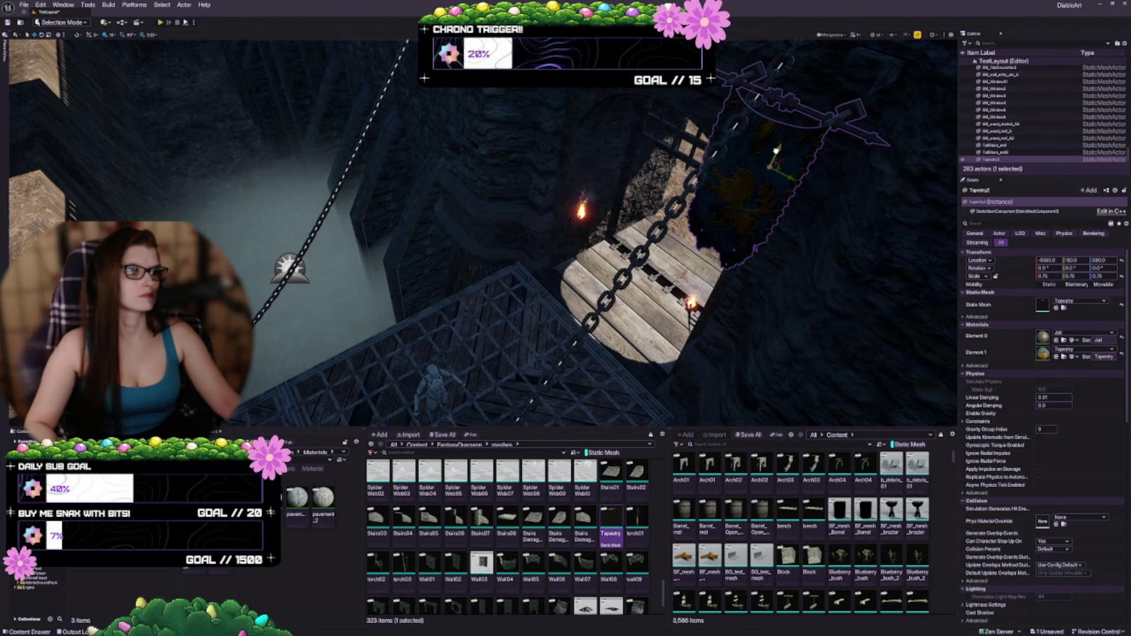
key("Escape")
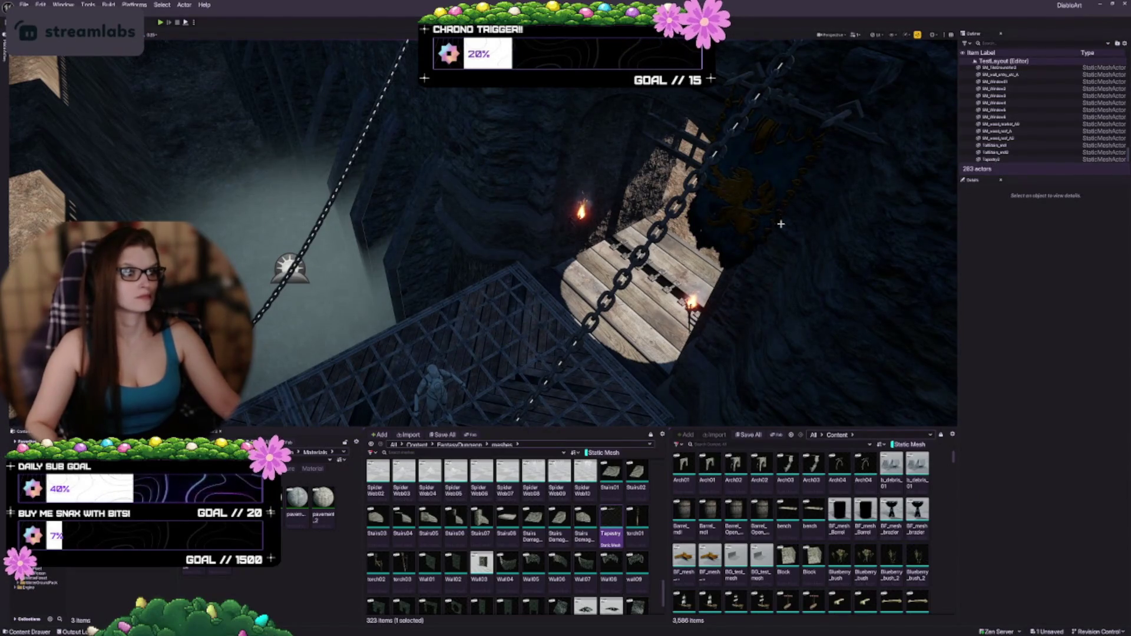
left_click_drag(781, 224, 781, 224)
Raise the tapestry higher on the wall and slide it sideways along X
left_click(522, 316)
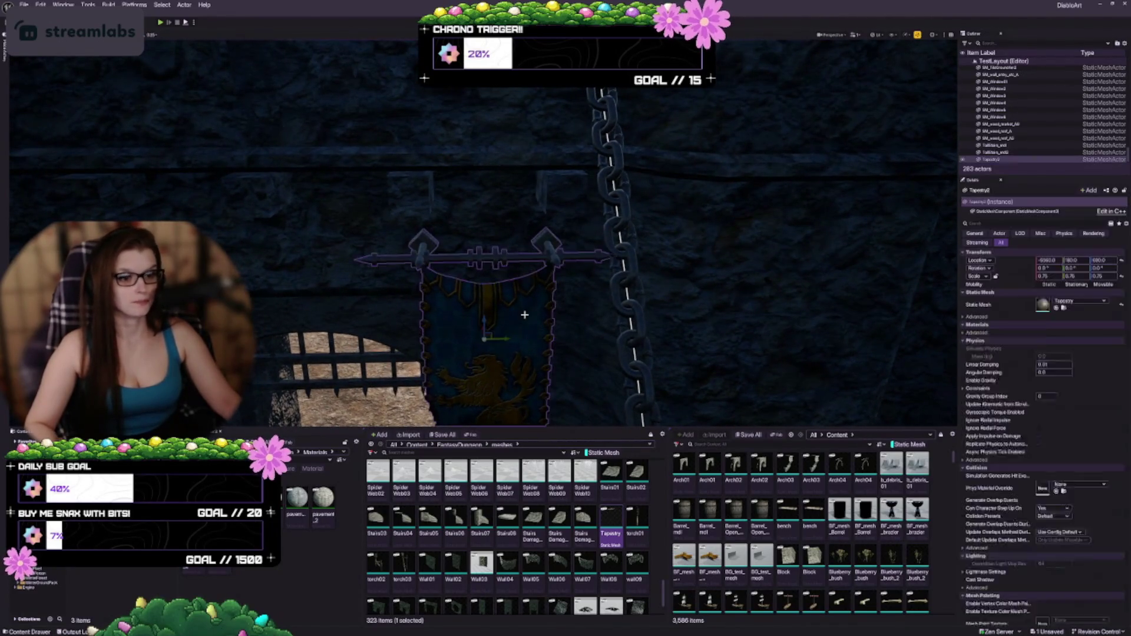
mouse_move(486, 317)
left_mouse_down()
mouse_move(487, 269)
mouse_move(514, 307)
left_mouse_up()
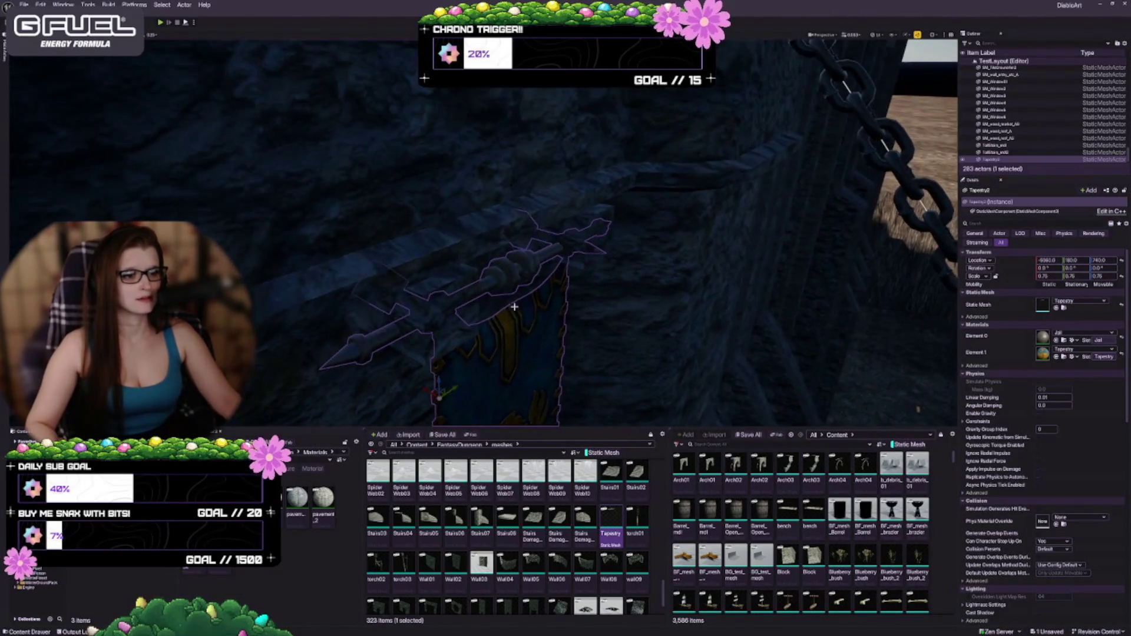
mouse_move(424, 391)
left_mouse_down()
mouse_move(475, 406)
mouse_move(396, 331)
mouse_move(492, 328)
left_mouse_up()
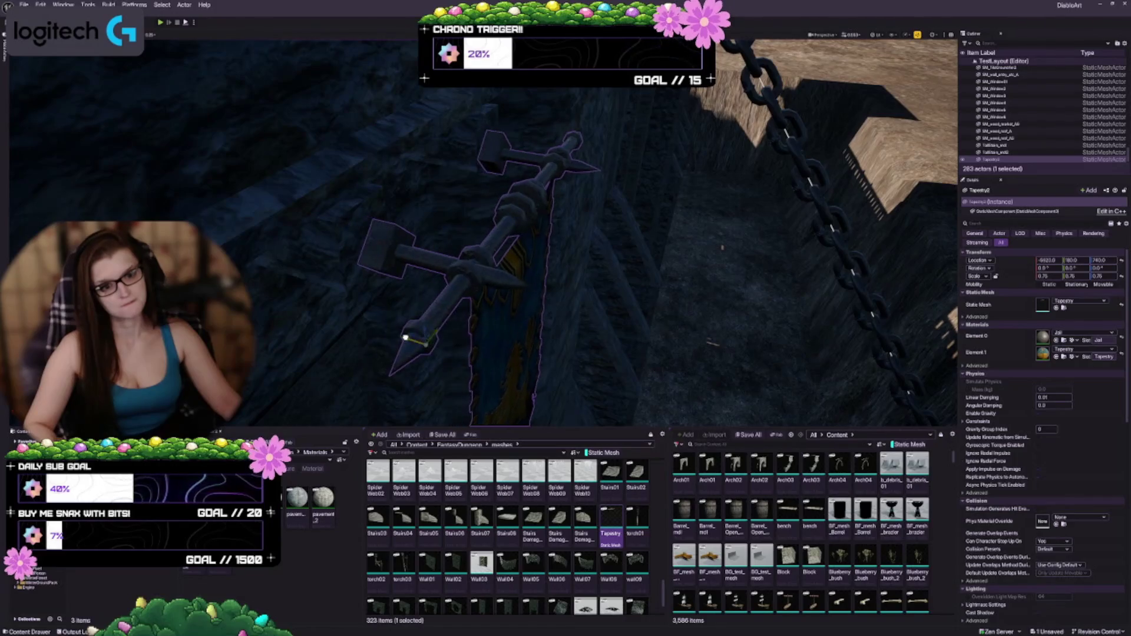
left_click_drag(405, 337, 538, 303)
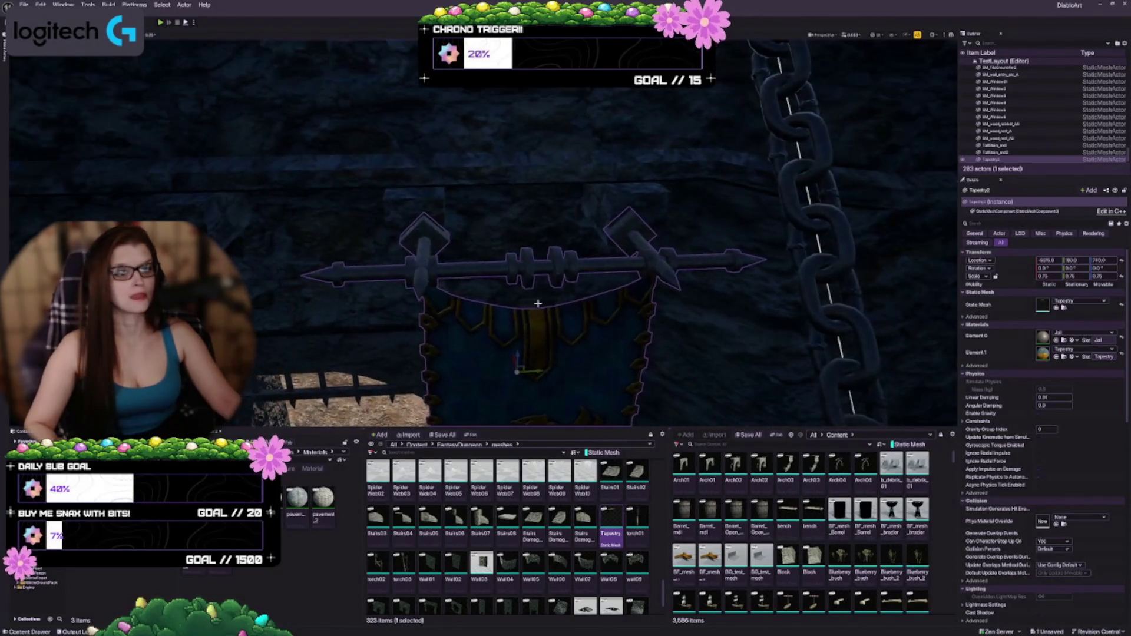
scroll(562, 313, "down", 4)
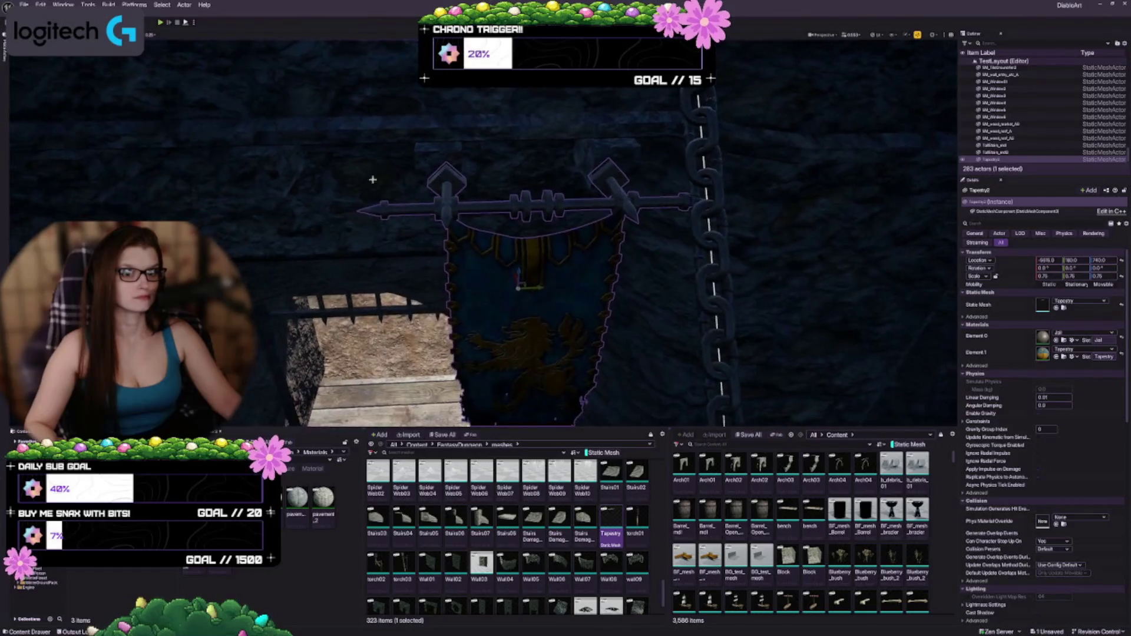
Set the grid snap size to 0.0625 and slide the tapestry further along X
left_click(151, 34)
left_click(164, 107)
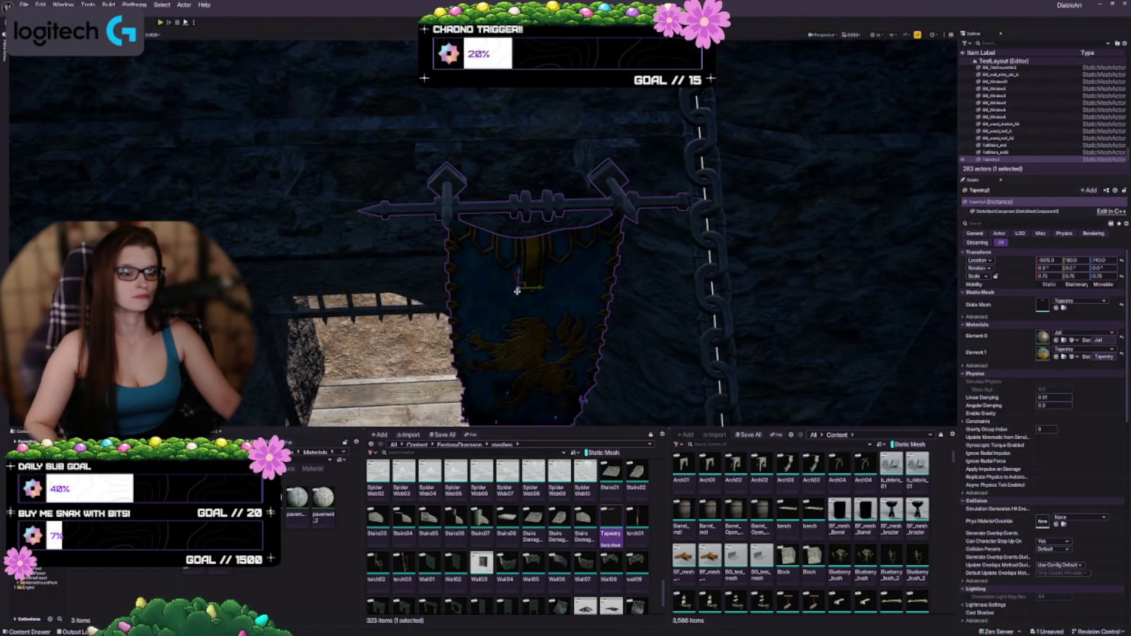
mouse_move(471, 316)
left_mouse_down()
mouse_move(506, 316)
mouse_move(515, 284)
mouse_move(436, 242)
left_mouse_up()
mouse_move(334, 290)
left_mouse_down()
mouse_move(454, 290)
mouse_move(507, 271)
mouse_move(506, 294)
mouse_move(572, 283)
left_mouse_up()
key("Escape")
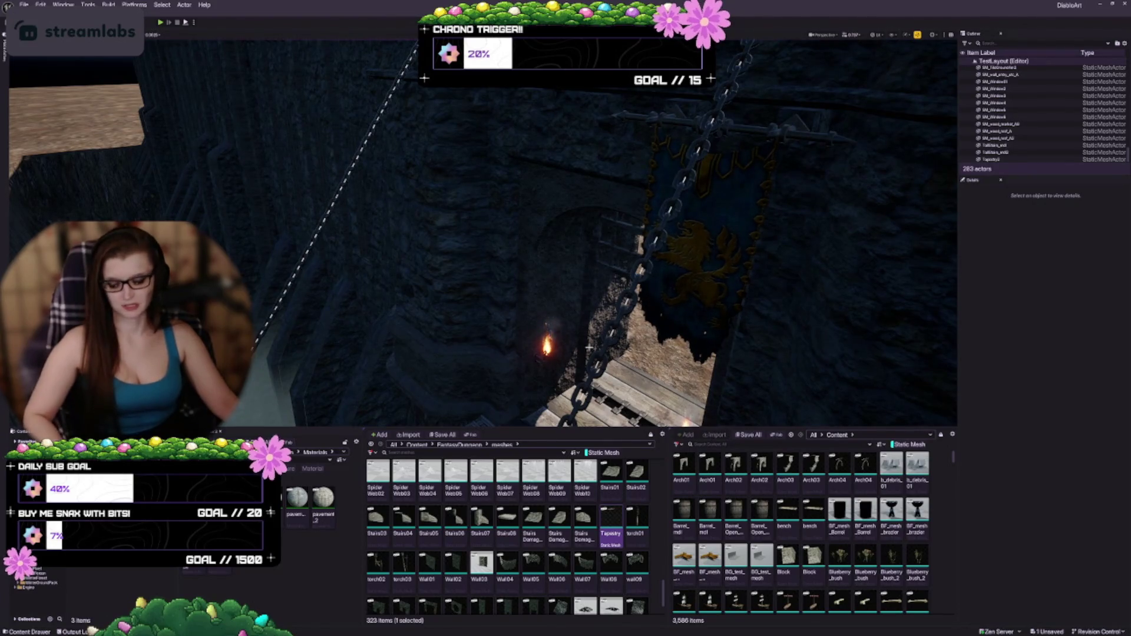
Nudge the tapestry down and across, and set the grid snap to 0.125
left_click(677, 265)
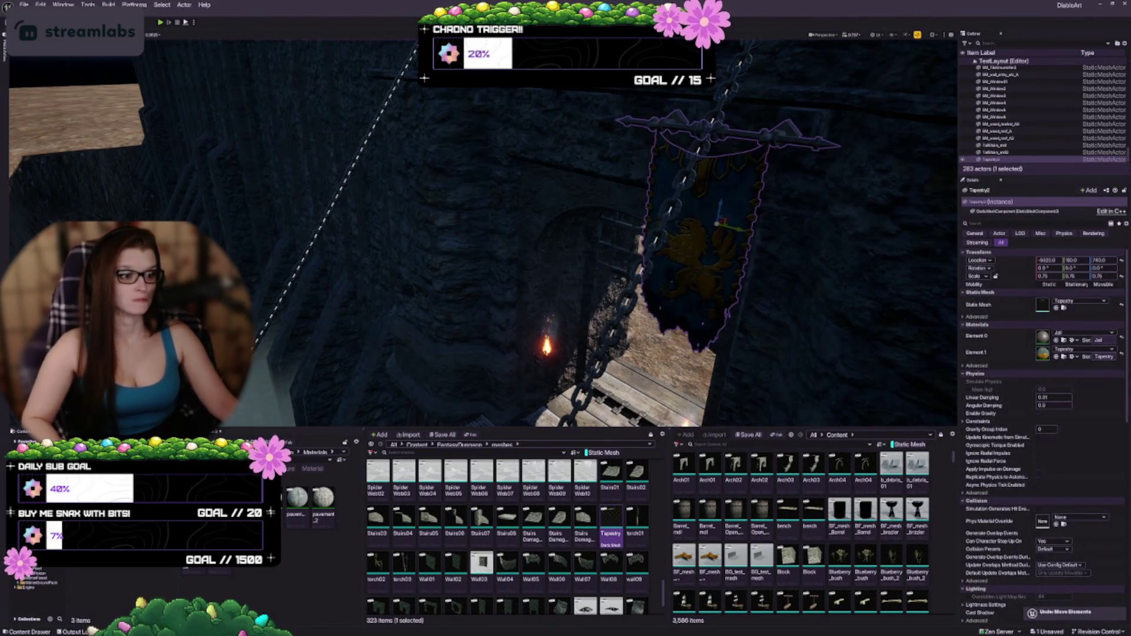
left_click_drag(716, 224, 732, 250)
key("Escape")
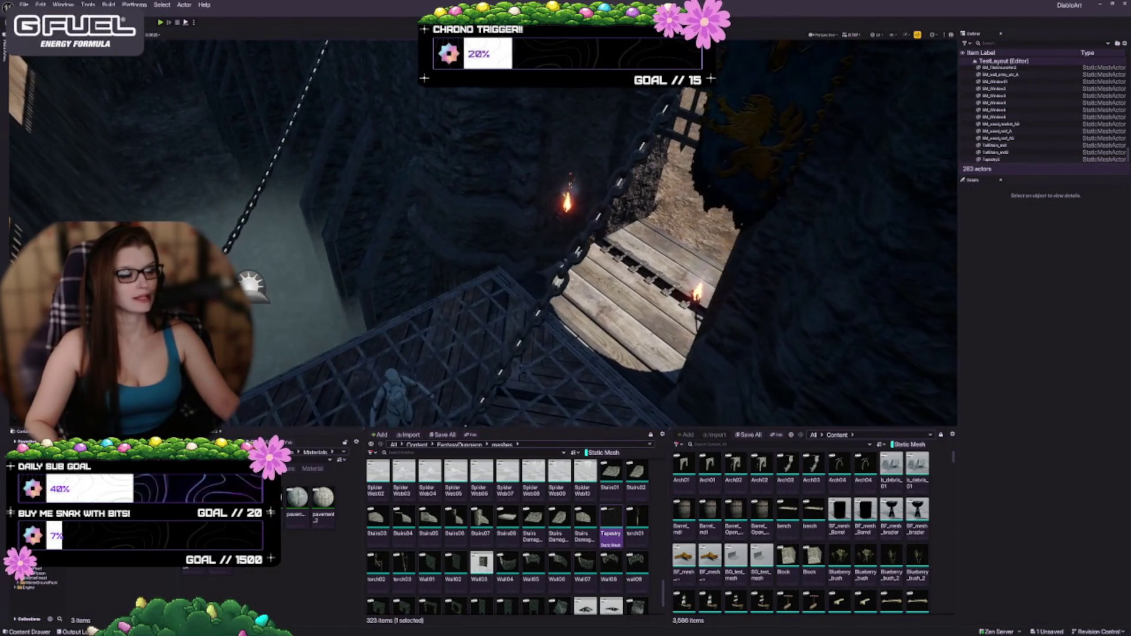
left_click(719, 188)
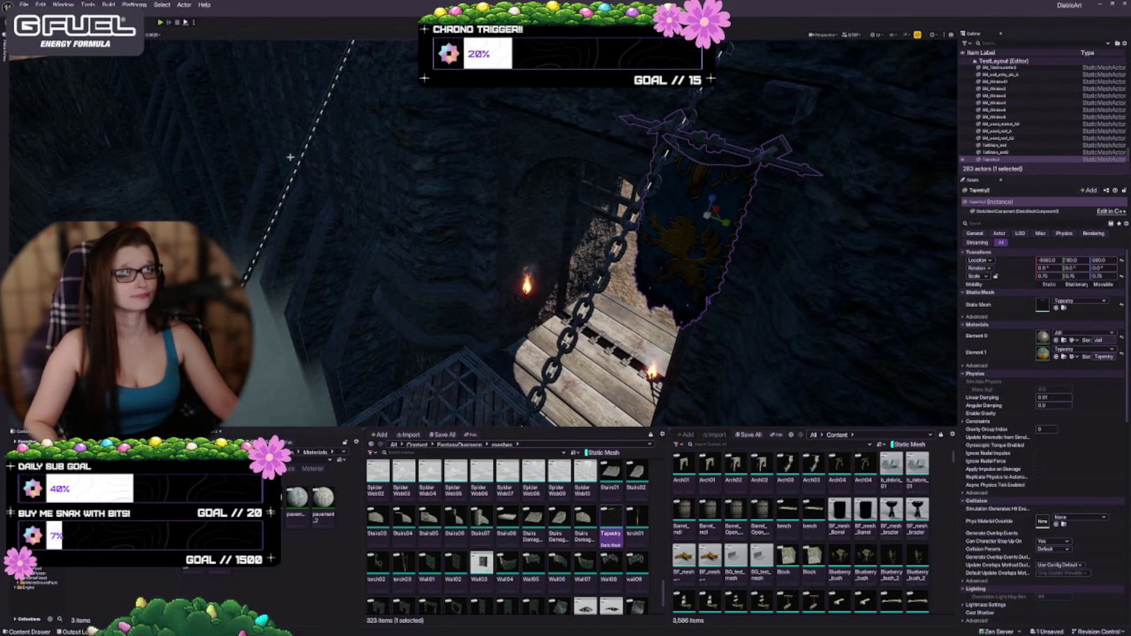
left_click(152, 35)
left_click(162, 89)
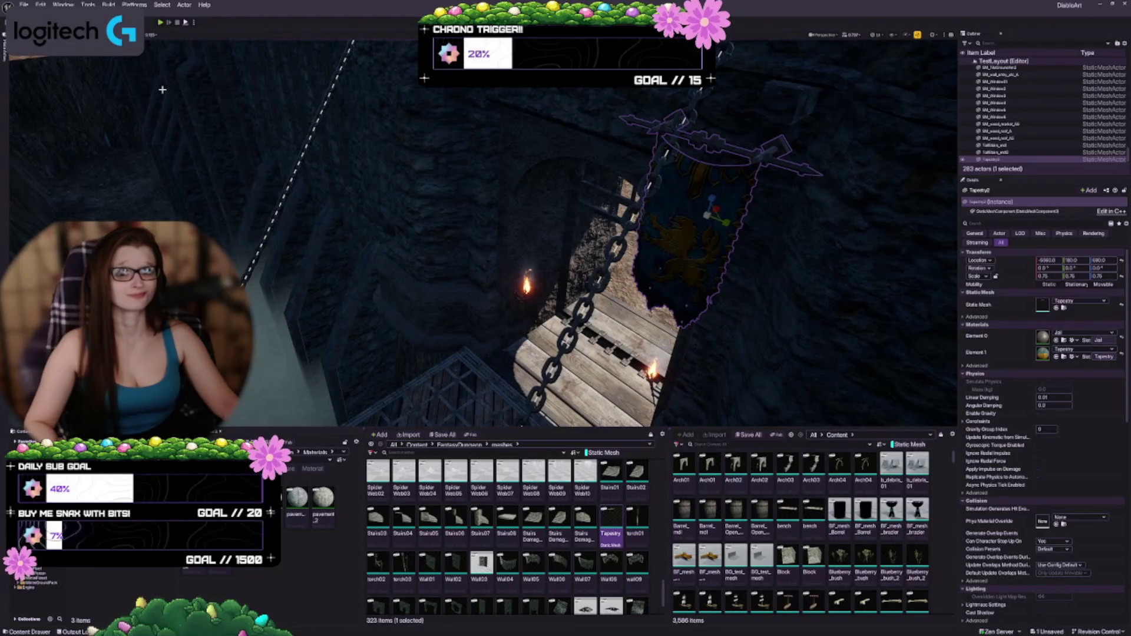
left_click(148, 34)
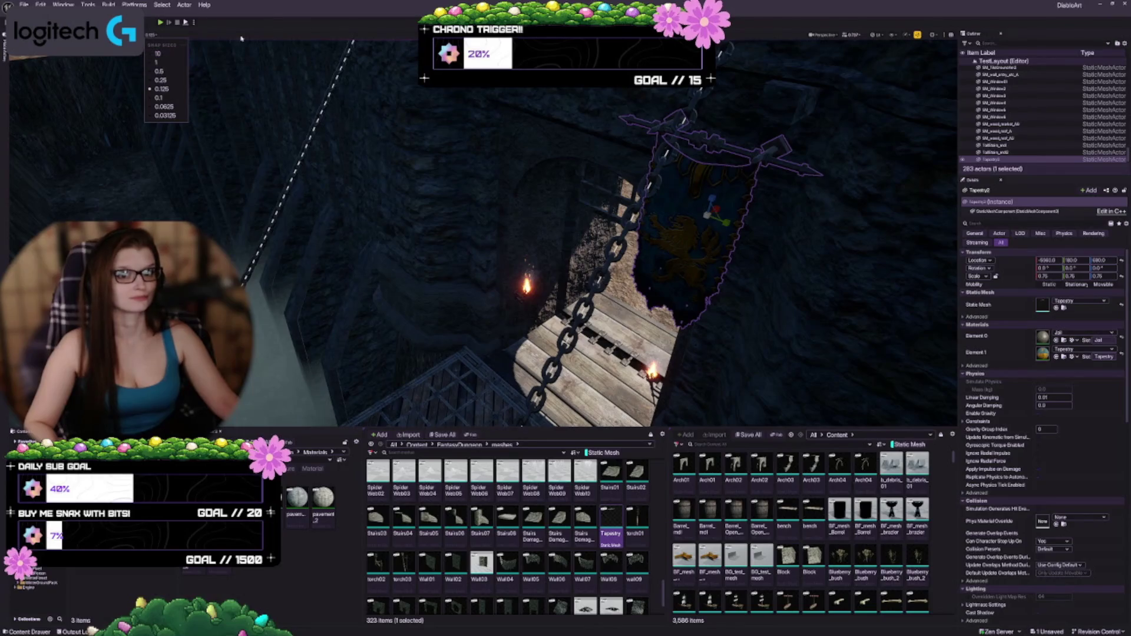
left_click(488, 241)
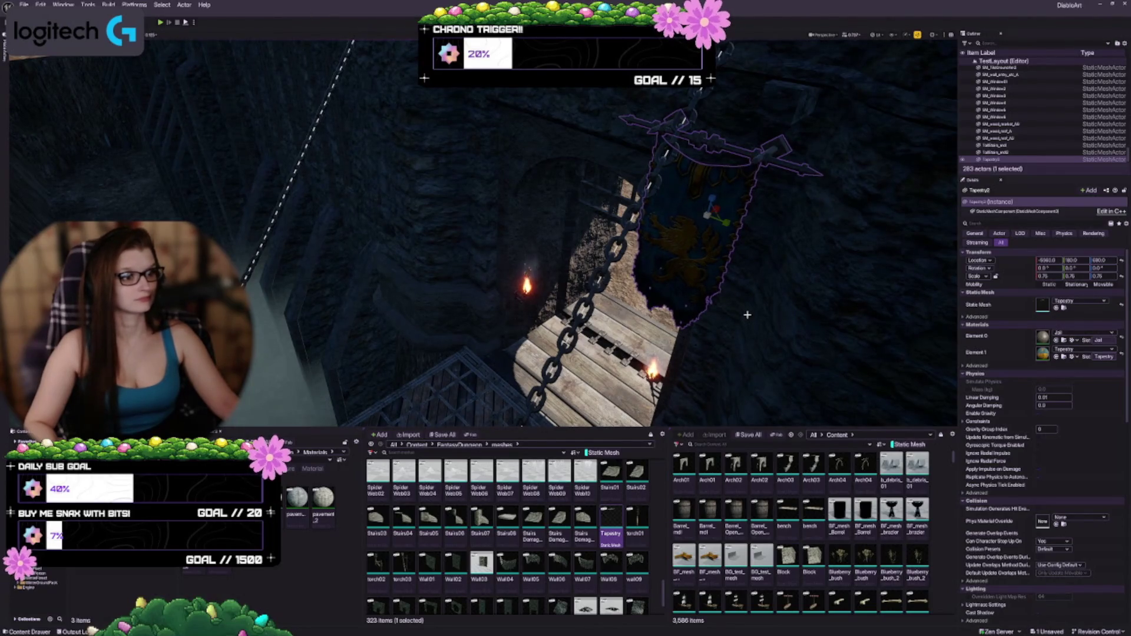
Rotate the tapestry with the rotate gizmo to angle it
left_click_drag(737, 170, 737, 136)
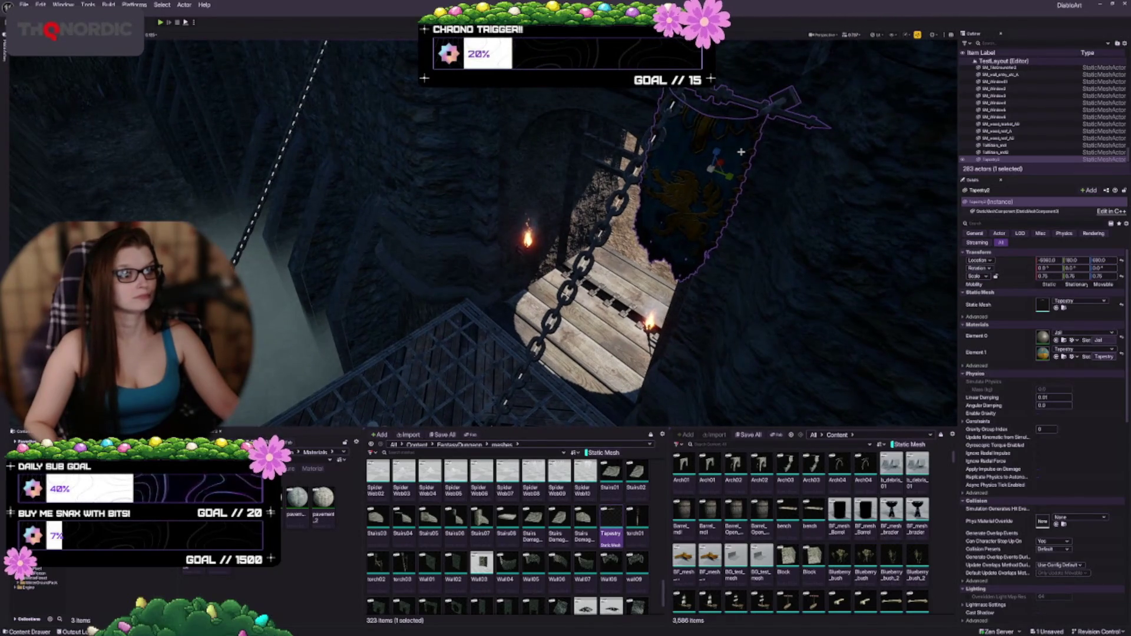
left_click_drag(730, 175, 740, 185)
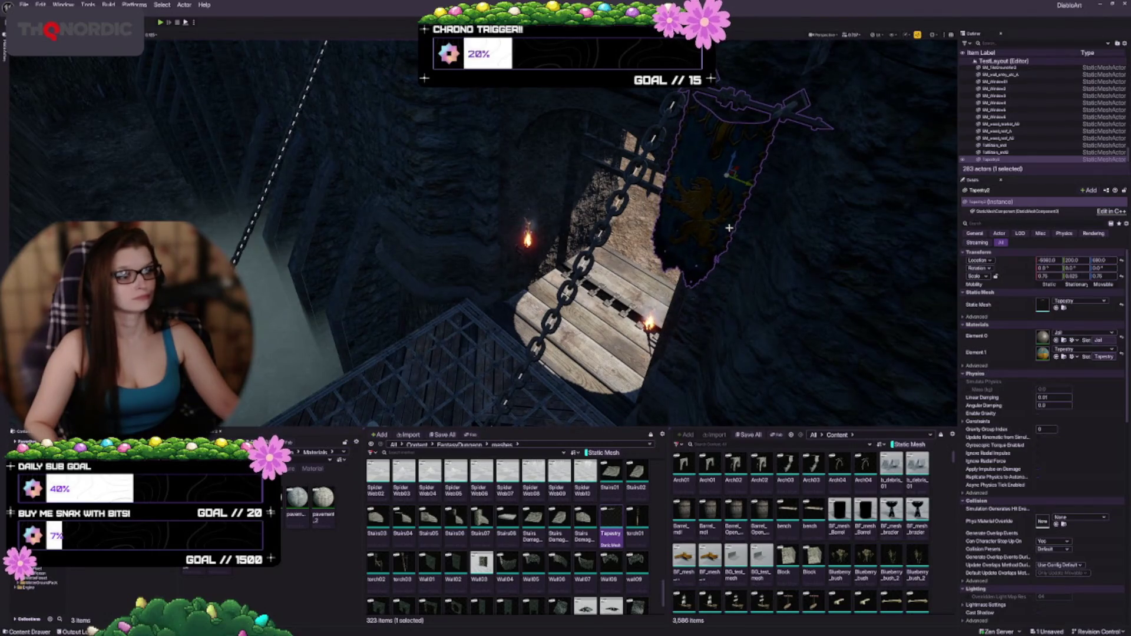
left_click_drag(729, 228, 695, 229)
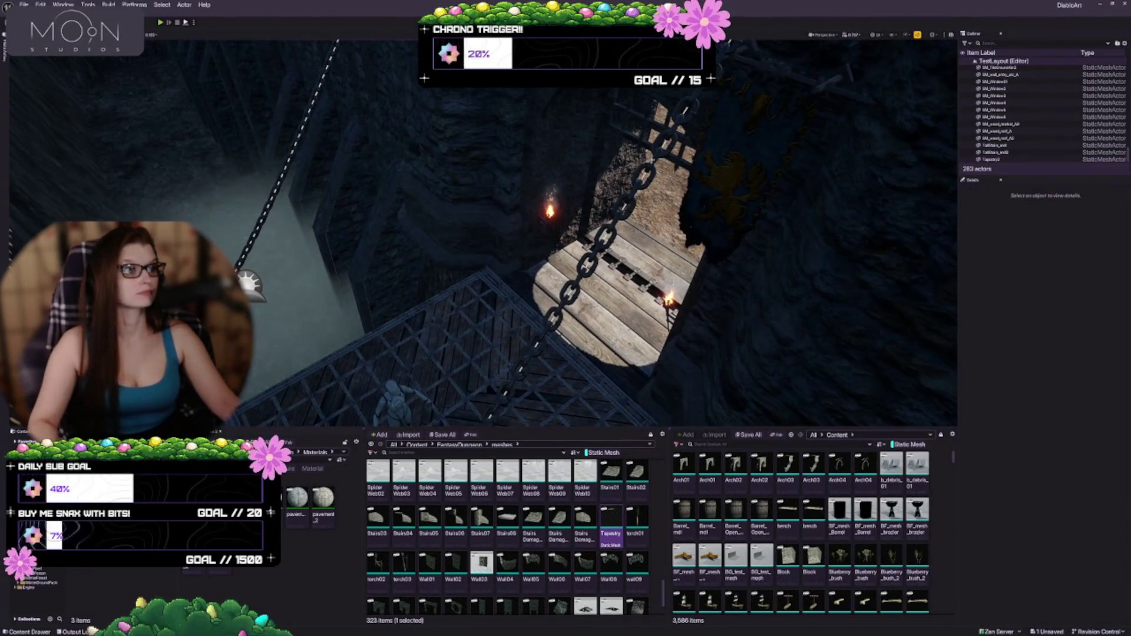
key("Escape")
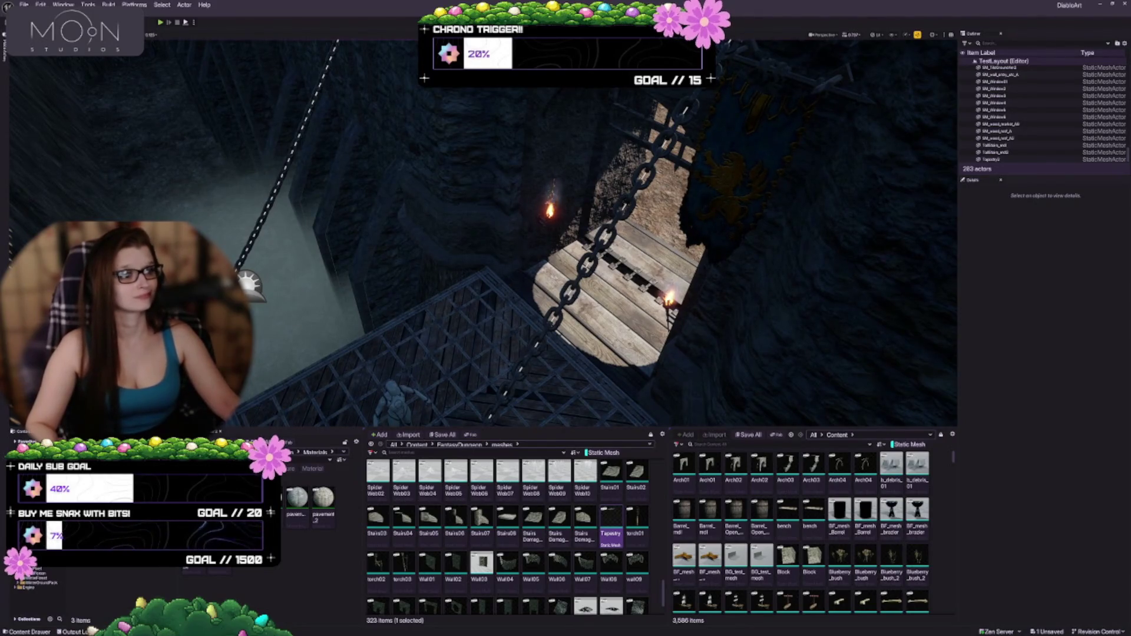
Review the tapestry against the gate wall and save the level with Ctrl+S
left_click(723, 213)
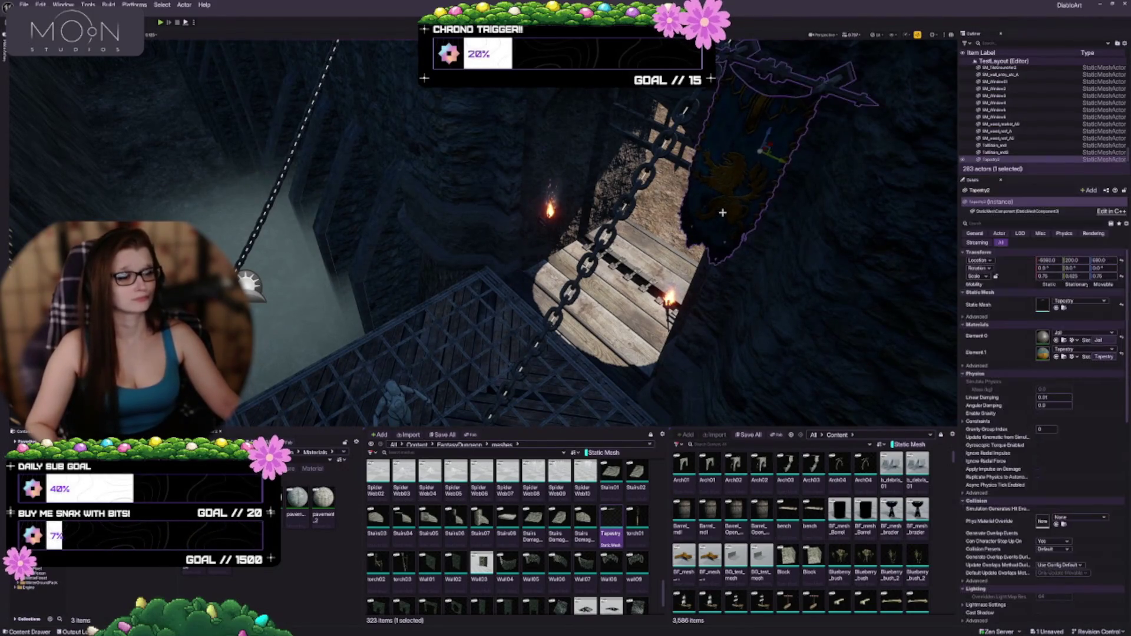
mouse_move(710, 274)
left_mouse_down()
mouse_move(709, 227)
mouse_move(665, 227)
mouse_move(757, 227)
mouse_move(719, 226)
left_mouse_up()
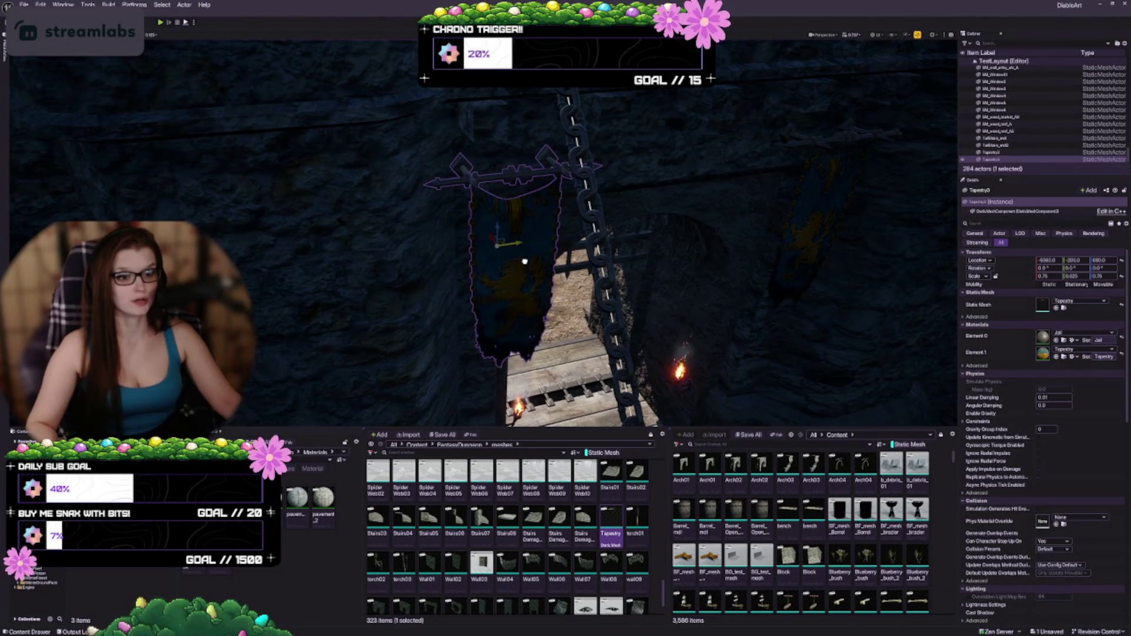
mouse_move(719, 227)
left_mouse_down()
mouse_move(683, 229)
mouse_move(683, 248)
mouse_move(678, 224)
mouse_move(671, 236)
mouse_move(654, 223)
mouse_move(642, 236)
mouse_move(628, 219)
left_mouse_up()
key("Escape")
key("ctrl+s")
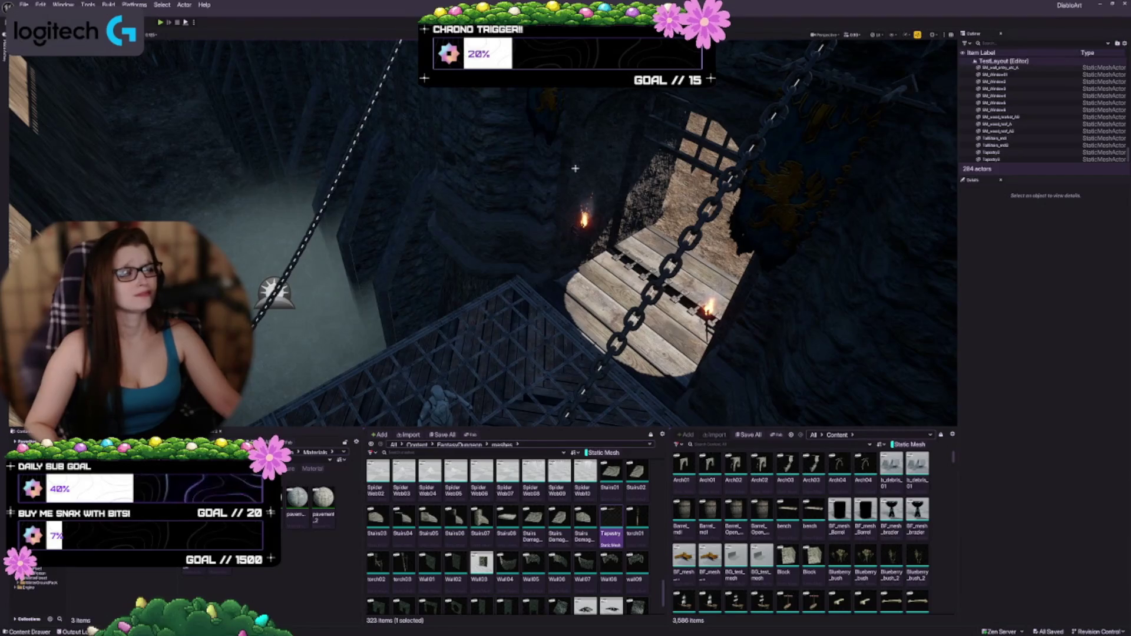
left_click(549, 96)
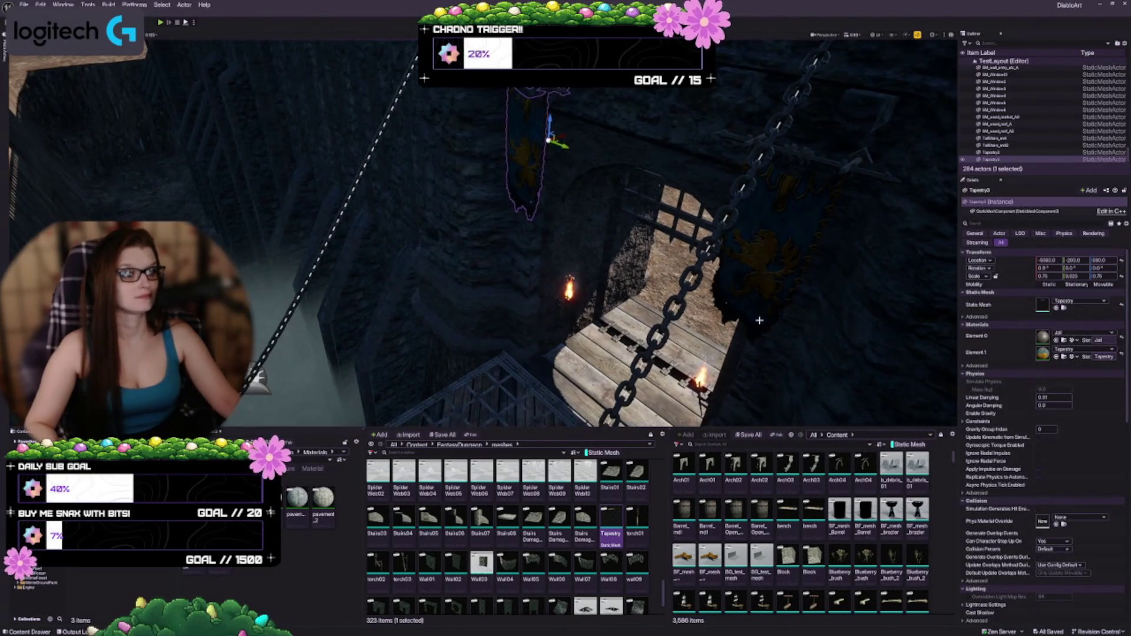
left_click(770, 239, "ctrl")
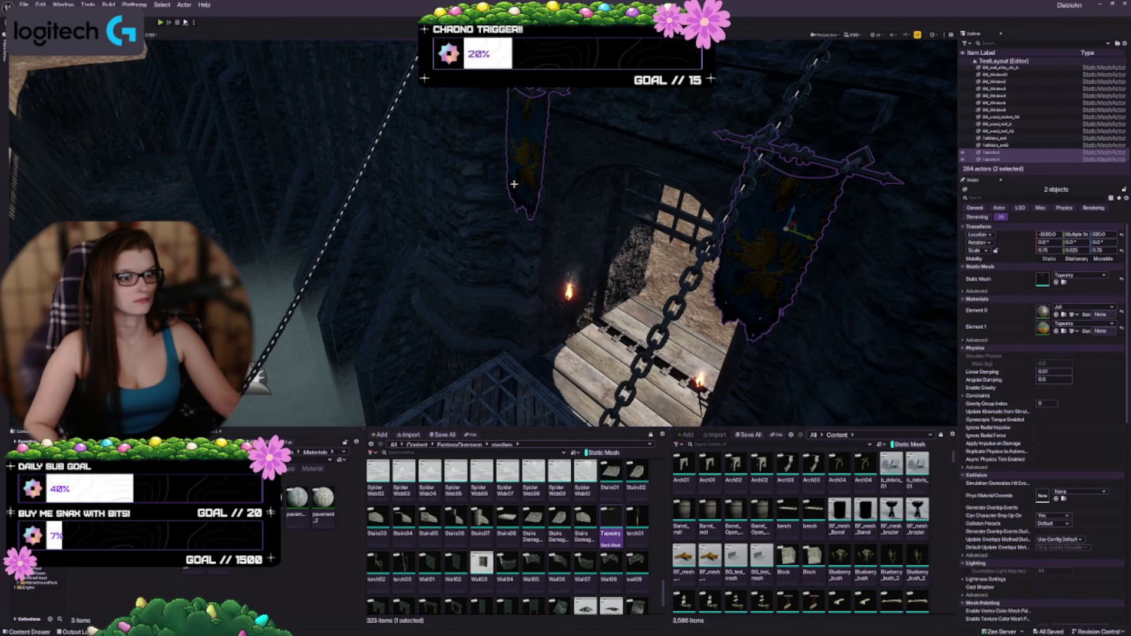
left_click(525, 144)
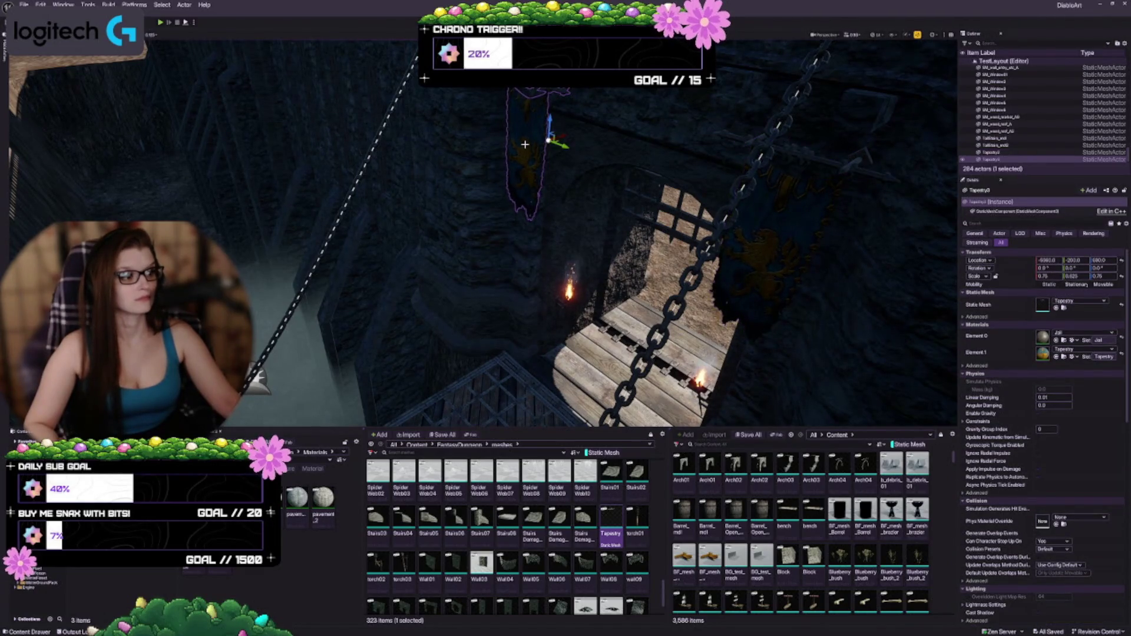
left_click(771, 278, "ctrl")
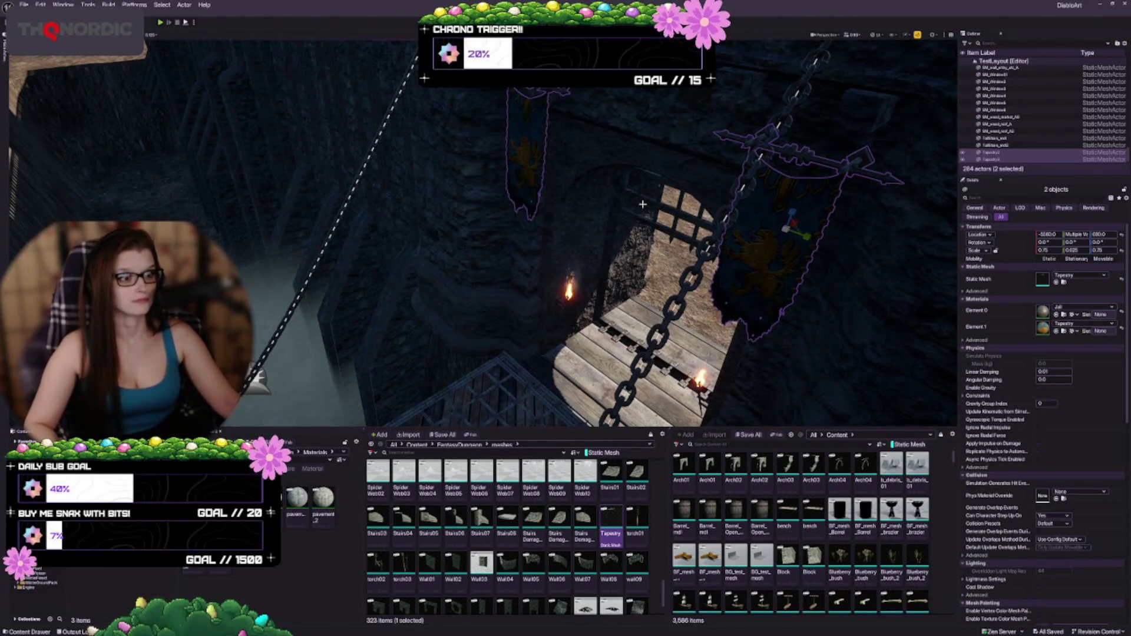
key("Escape")
left_click_drag(642, 204, 589, 127)
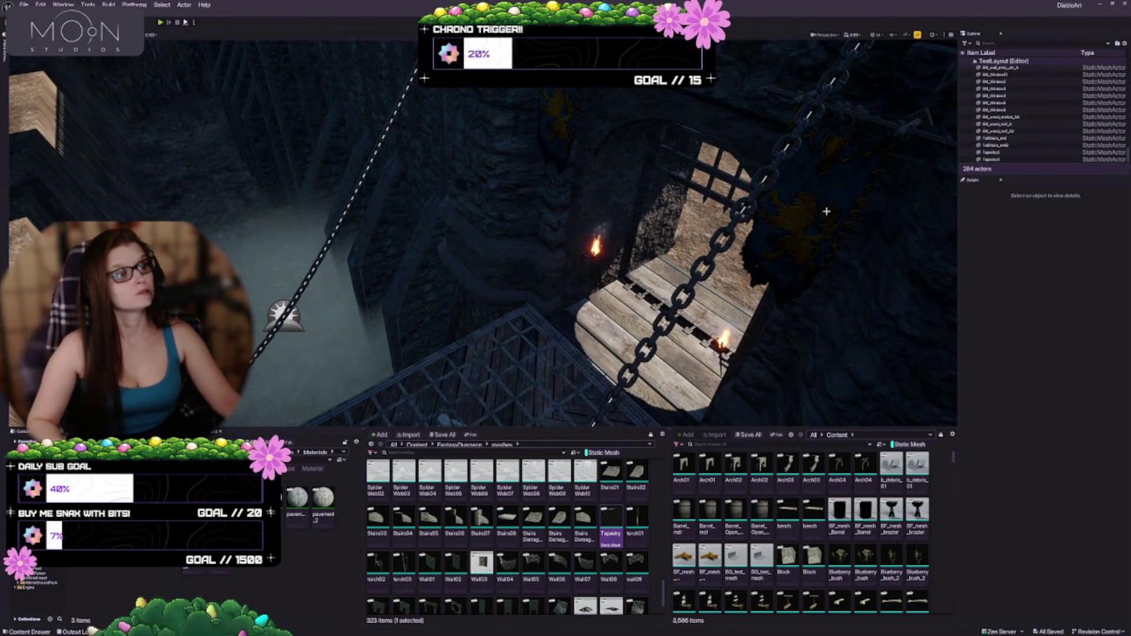
left_click_drag(825, 190, 825, 124)
left_click_drag(529, 207, 529, 198)
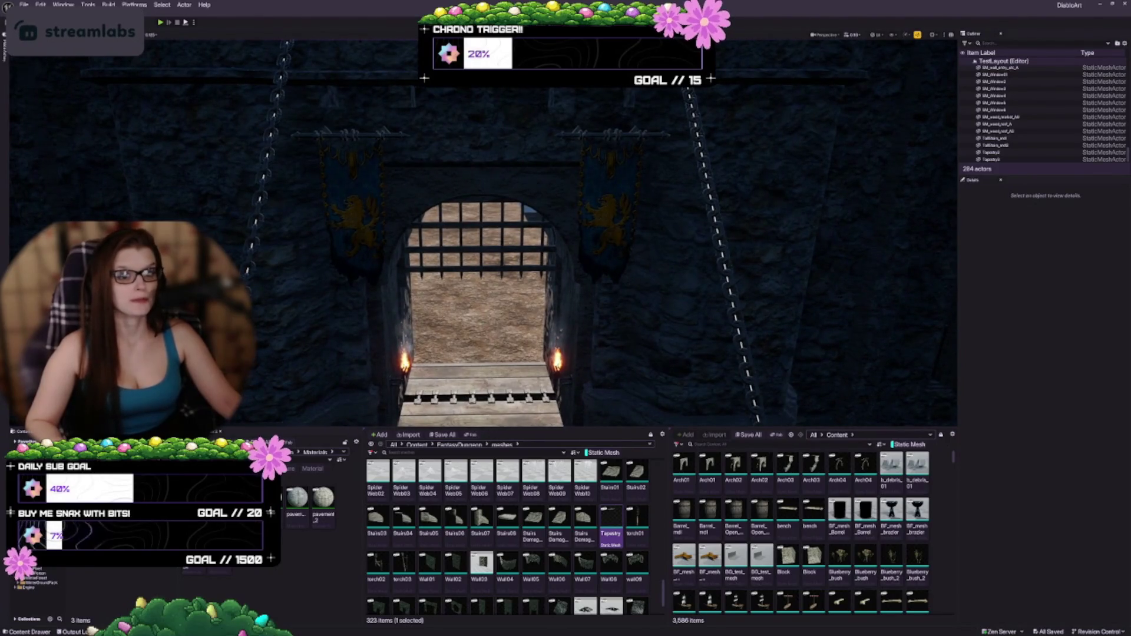
Select both gate tapestries, drag them down slightly together, and save with Ctrl+S
left_click(365, 195)
left_click(587, 212, "ctrl")
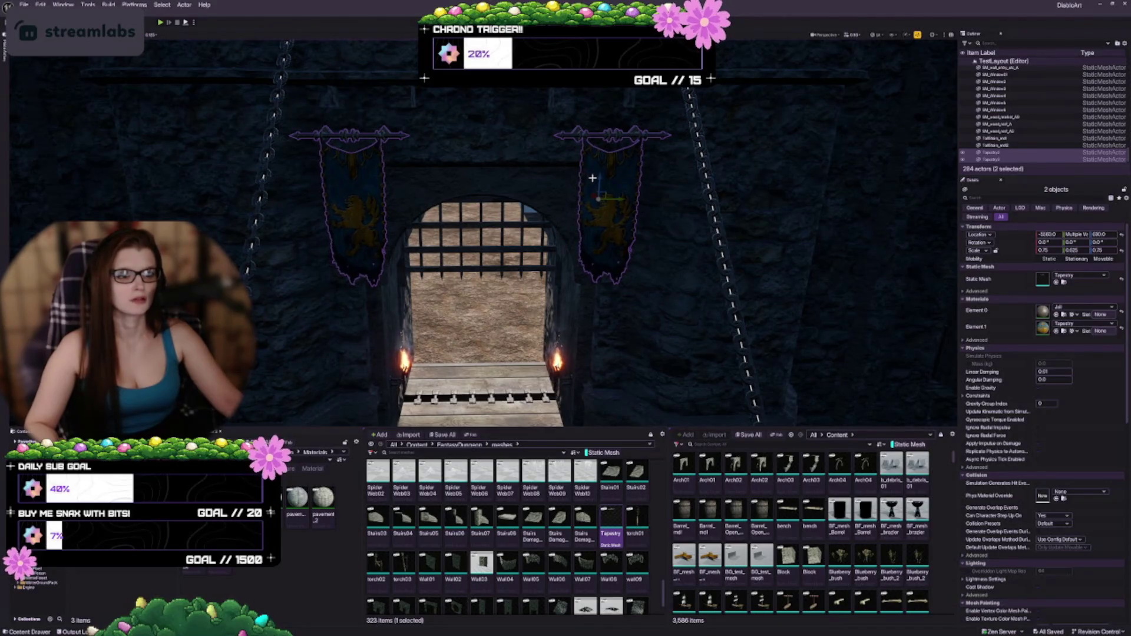
mouse_move(599, 178)
left_mouse_down()
mouse_move(590, 283)
mouse_move(642, 233)
mouse_move(454, 246)
left_mouse_up()
key("Escape")
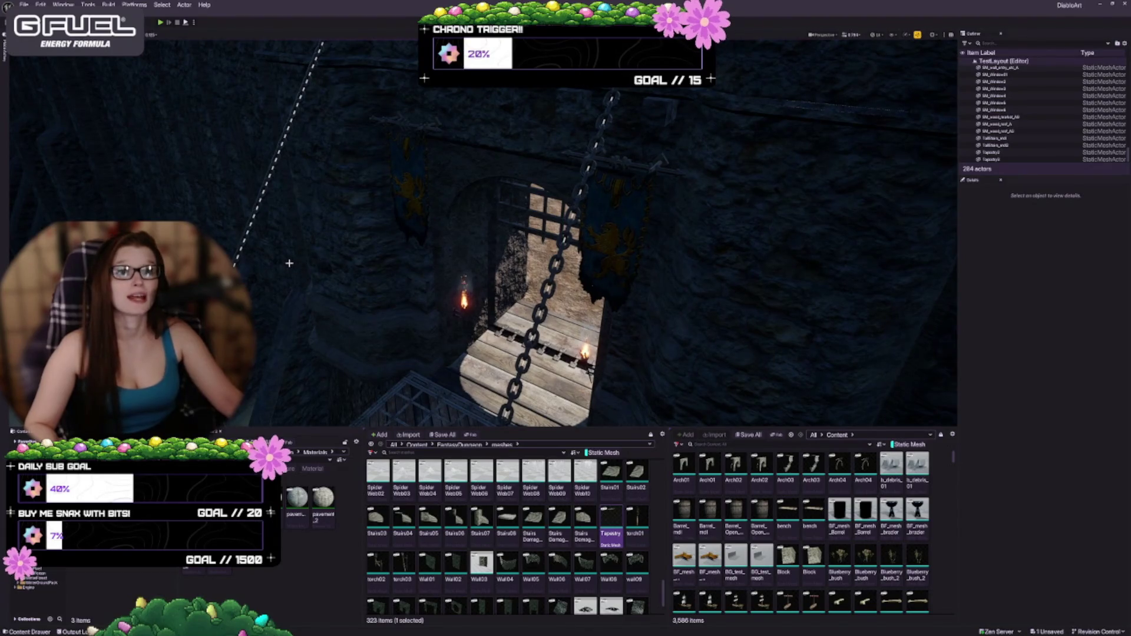
key("ctrl+s")
mouse_move(290, 263)
left_mouse_down()
mouse_move(424, 252)
mouse_move(424, 277)
mouse_move(407, 218)
mouse_move(371, 197)
left_mouse_up()
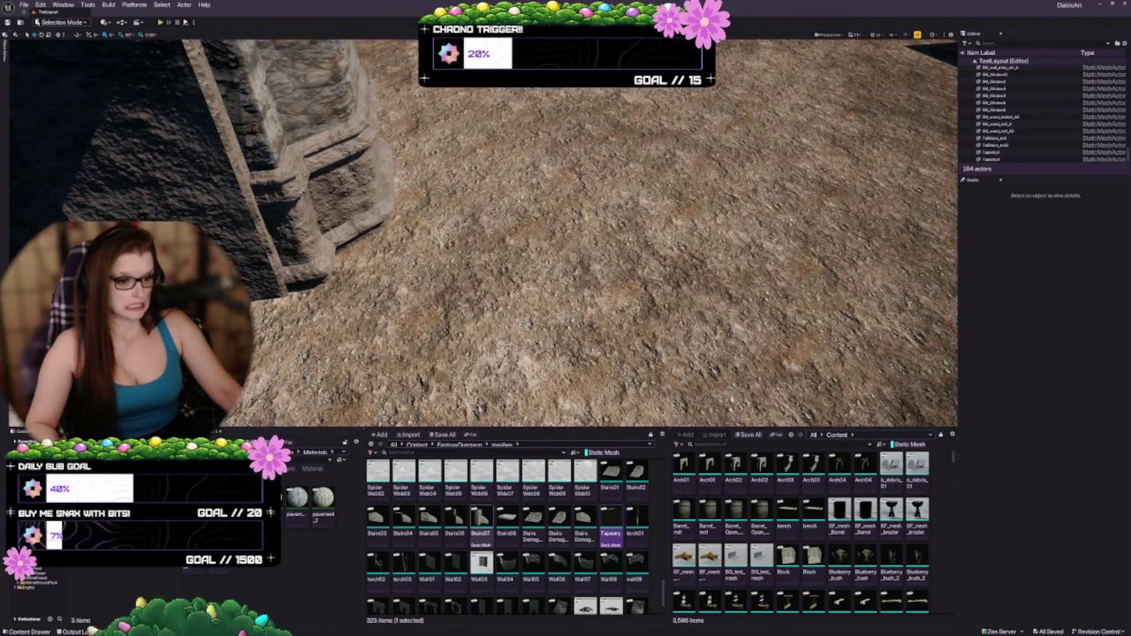
left_click(636, 521)
mouse_move(636, 522)
left_mouse_down()
mouse_move(478, 233)
mouse_move(483, 259)
left_mouse_up()
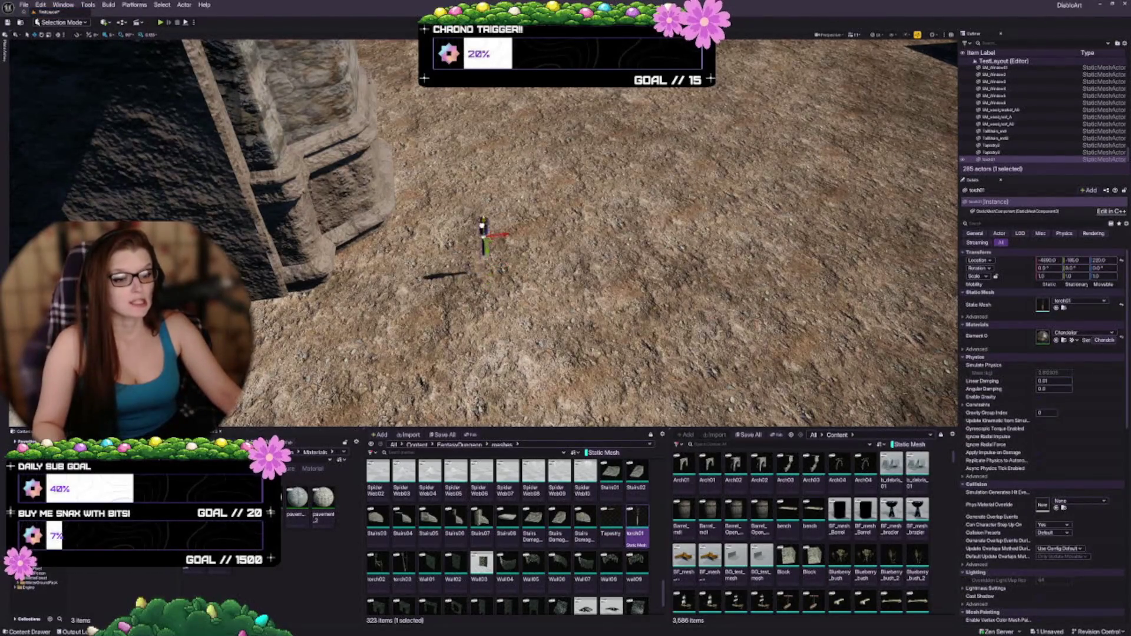
key("f")
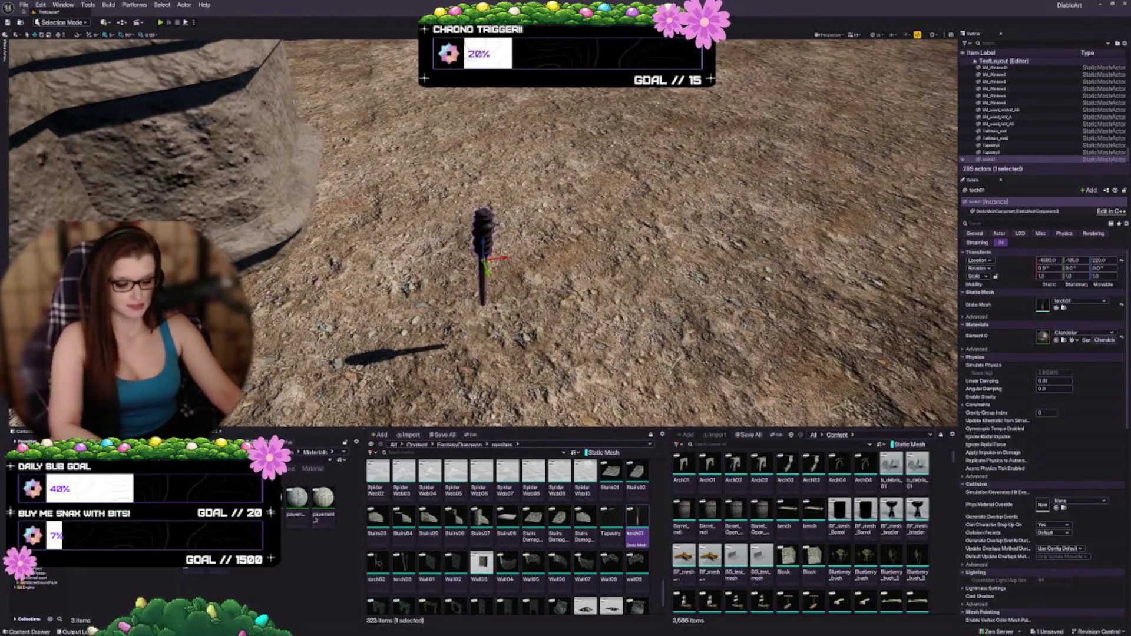
key("Delete")
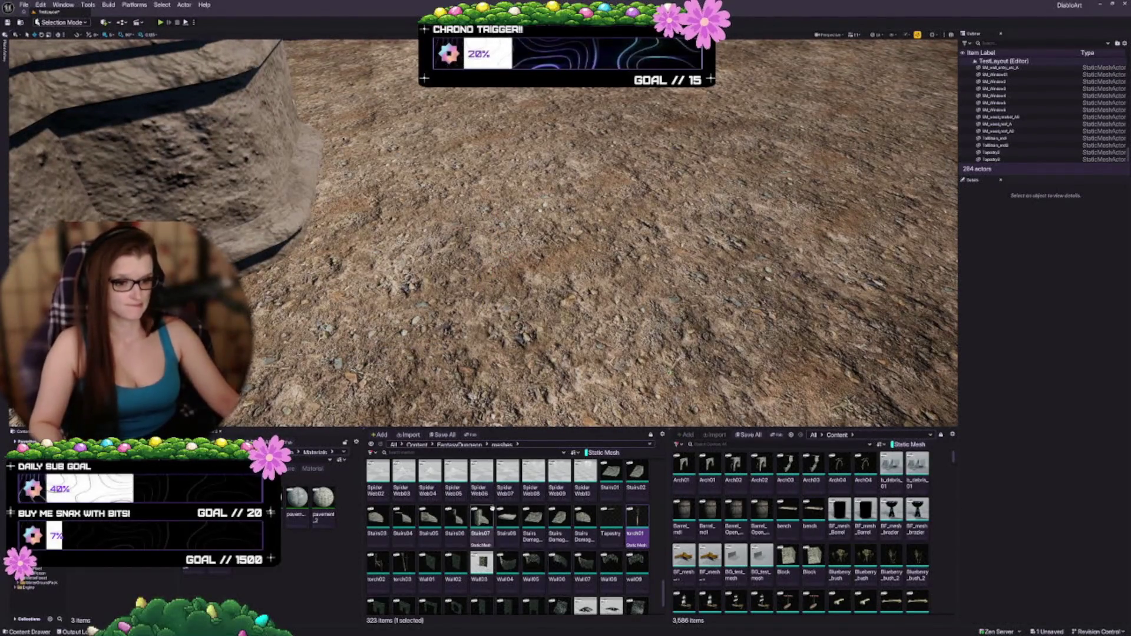
scroll(476, 497, "down", 1)
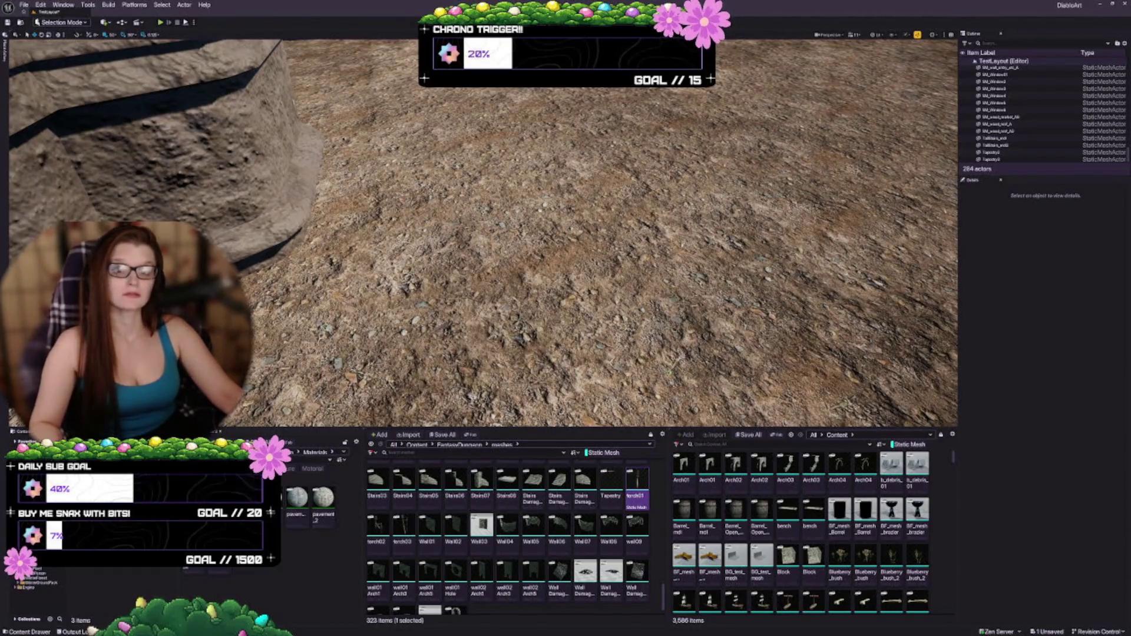
scroll(551, 531, "down", 1)
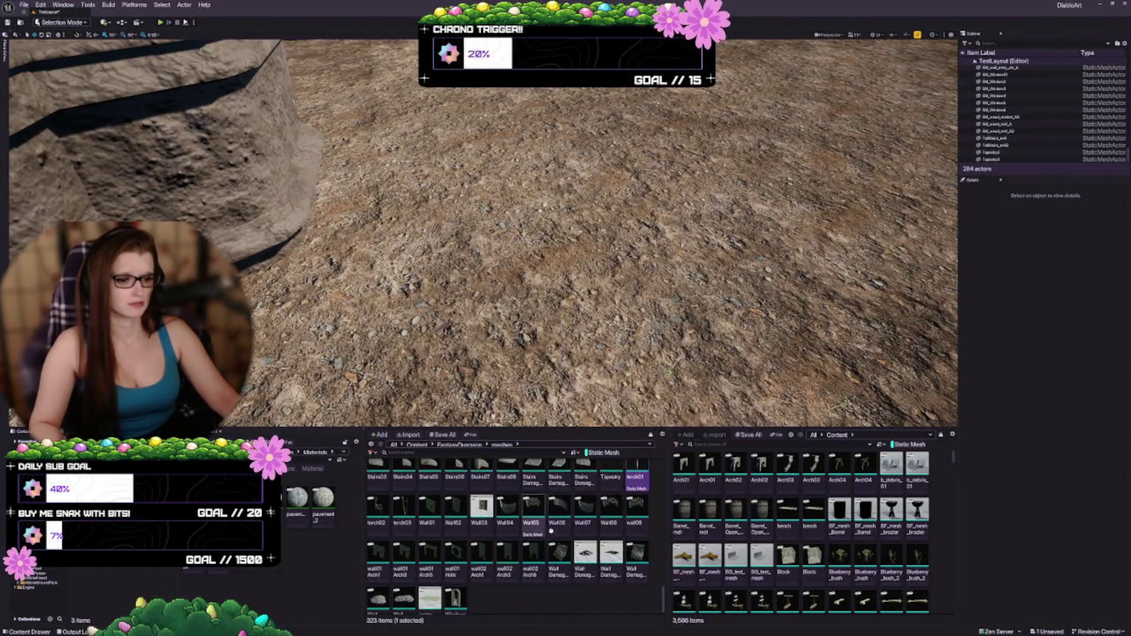
scroll(551, 517, "down", 1)
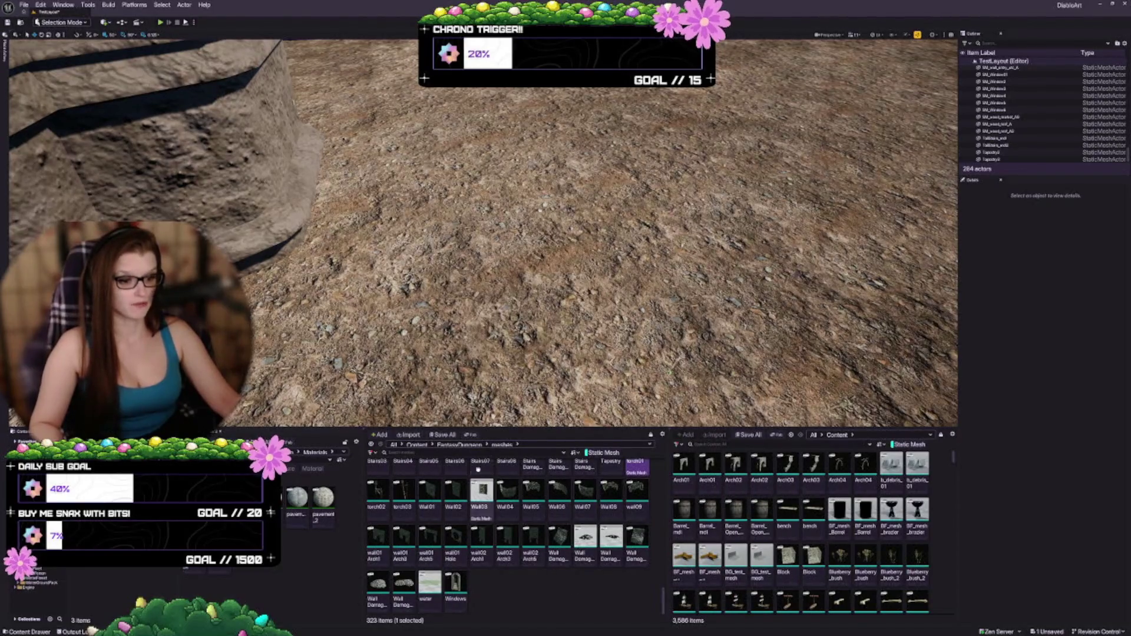
mouse_move(483, 236)
left_mouse_down()
mouse_move(471, 247)
mouse_move(483, 212)
mouse_move(460, 189)
mouse_move(442, 200)
mouse_move(468, 200)
mouse_move(447, 203)
mouse_move(460, 210)
left_mouse_up()
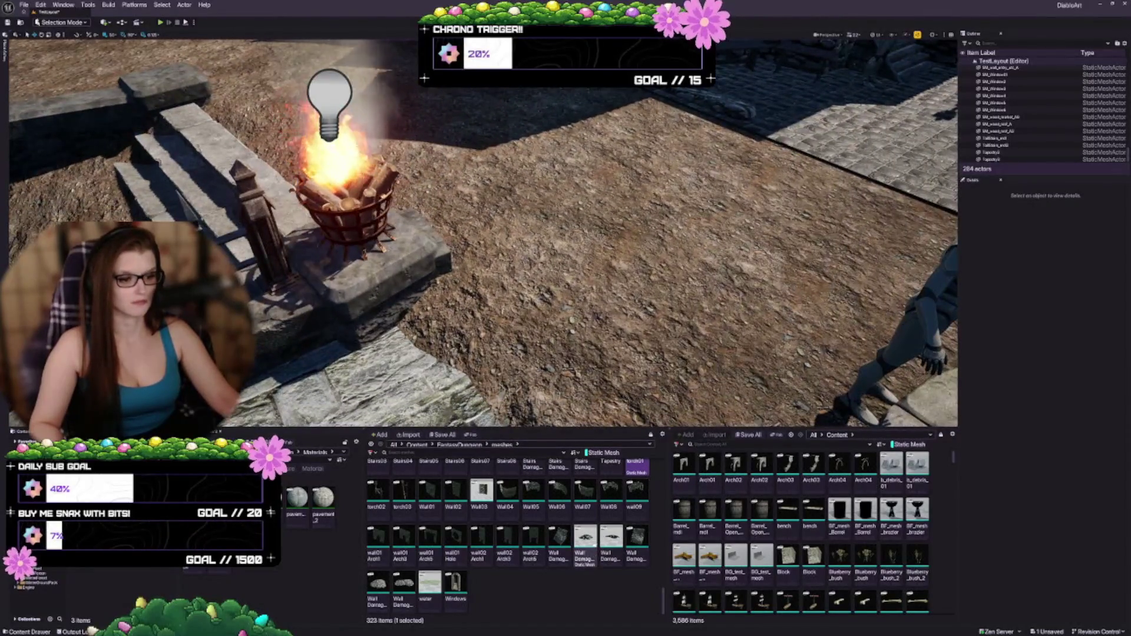
Place a Wall Damaged rock pile beside the brazier, then delete it
mouse_move(585, 536)
left_mouse_down()
mouse_move(558, 252)
mouse_move(629, 162)
mouse_move(612, 191)
mouse_move(636, 177)
mouse_move(642, 136)
left_mouse_up()
scroll(642, 135, "down", 5)
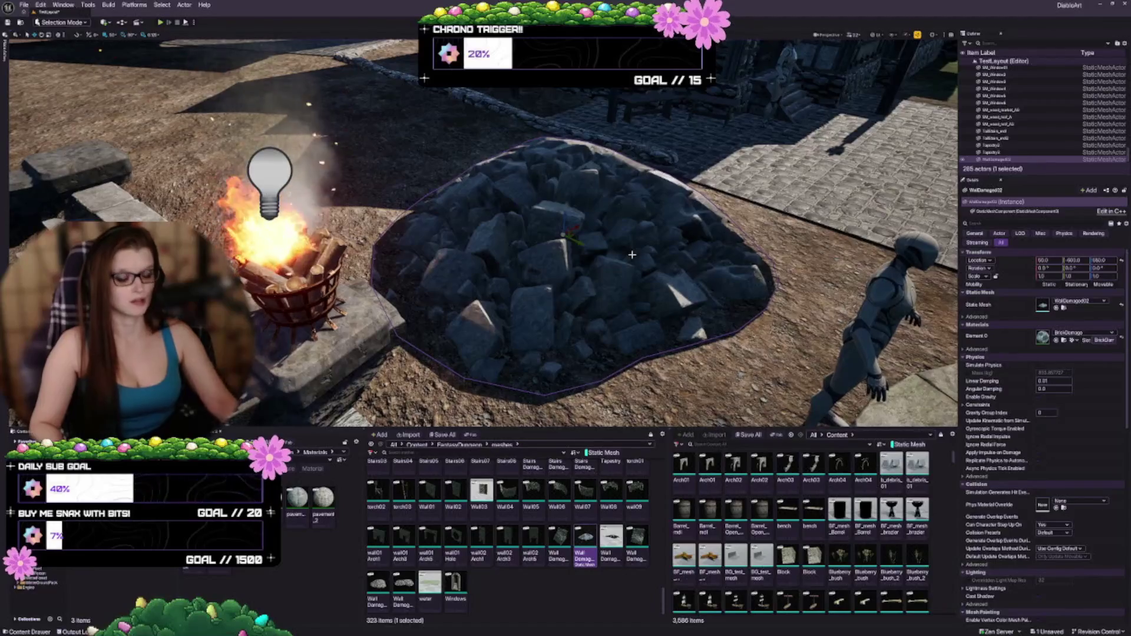
key("Delete")
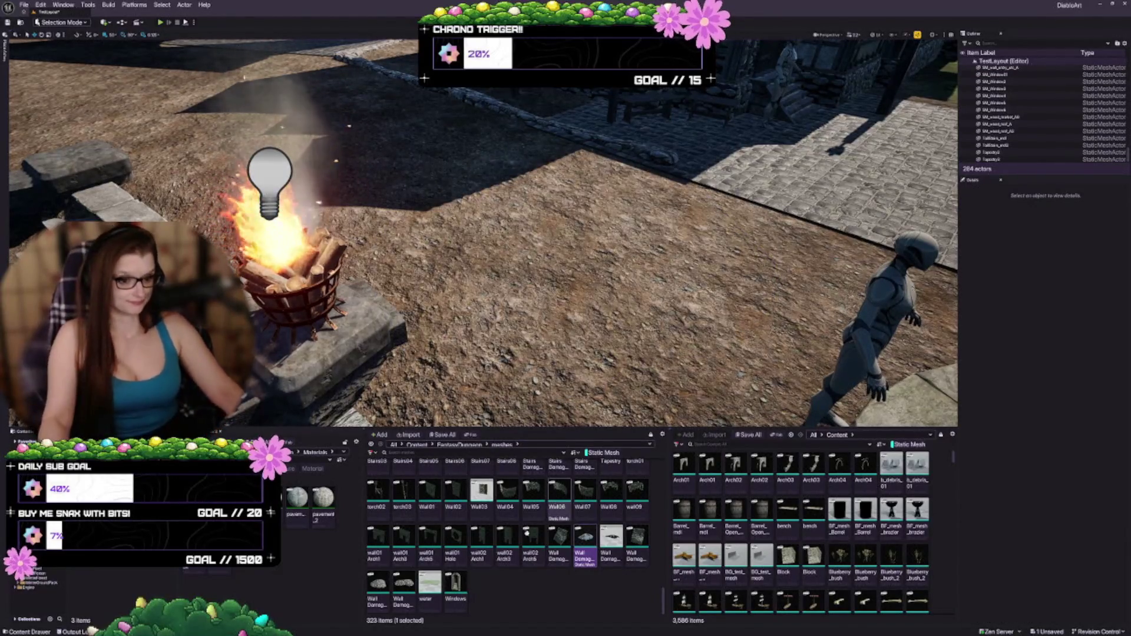
scroll(476, 585, "up", 1)
scroll(476, 585, "up", 2)
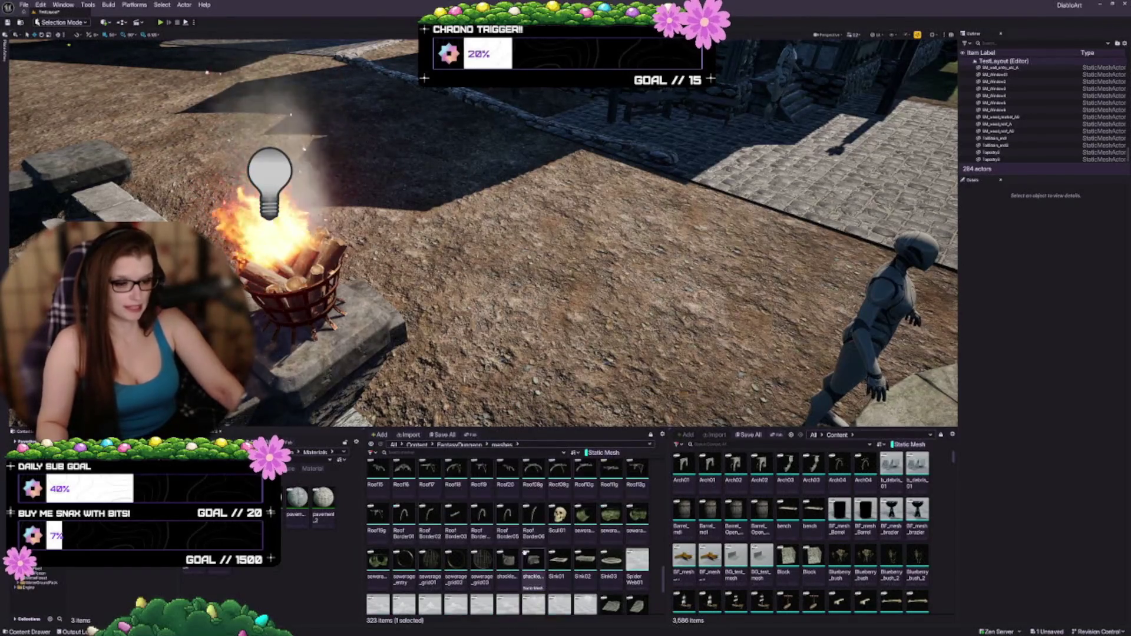
scroll(539, 580, "up", 2)
scroll(490, 546, "up", 1)
scroll(489, 546, "up", 1)
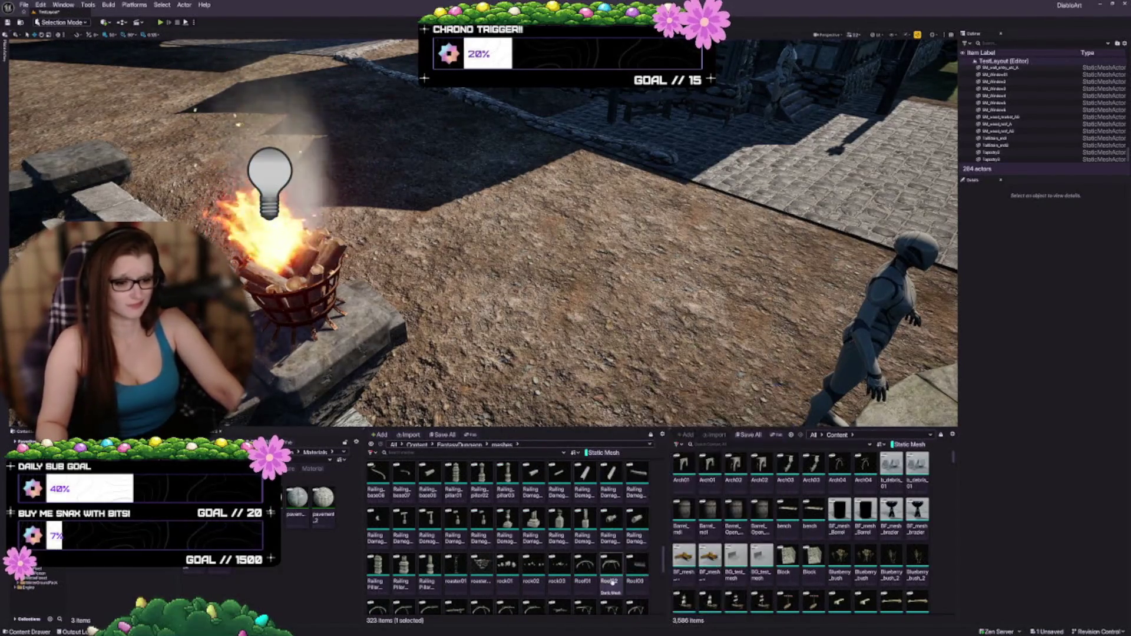
Place a roaster01 brazier stand, delete it, and select the landscape ground
mouse_move(612, 582)
left_click_drag(496, 253, 495, 255)
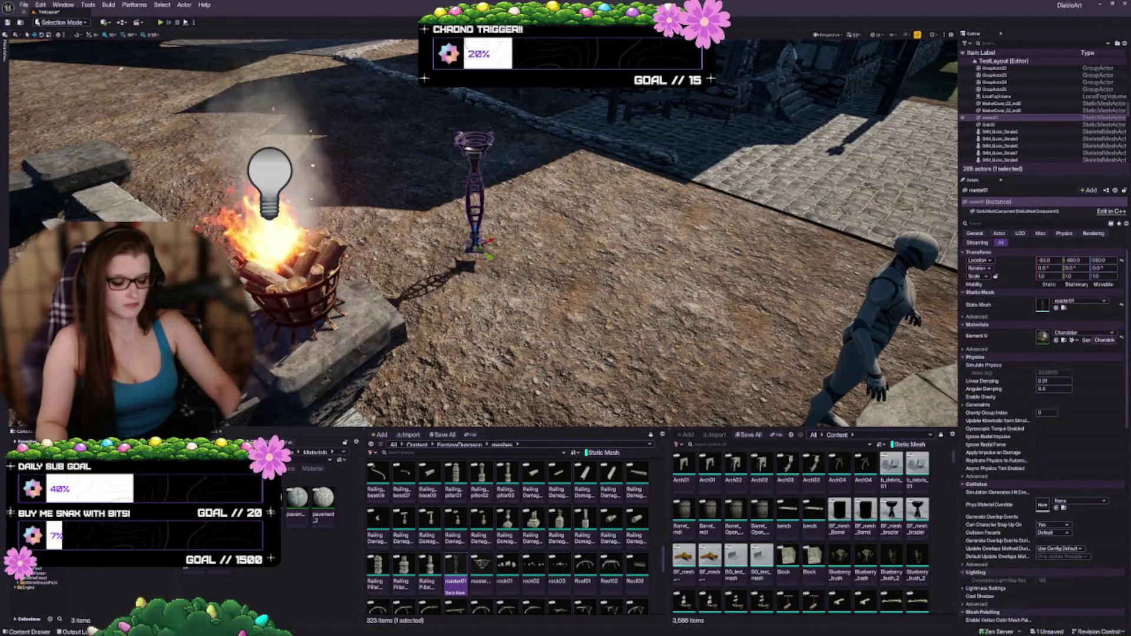
key("Delete")
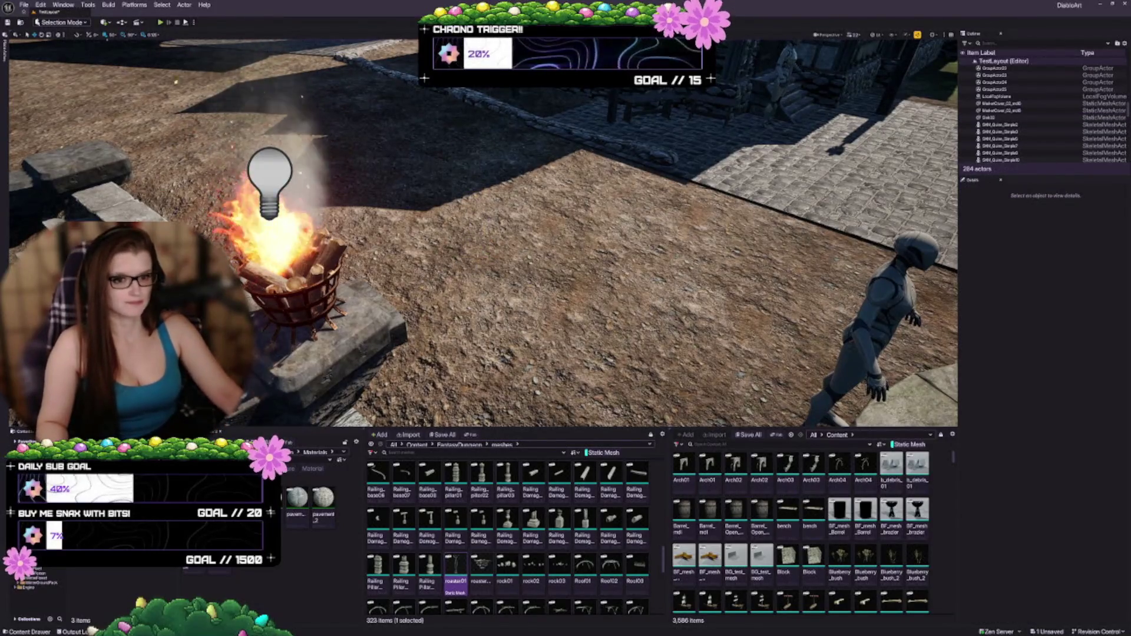
key("Right")
key("Left")
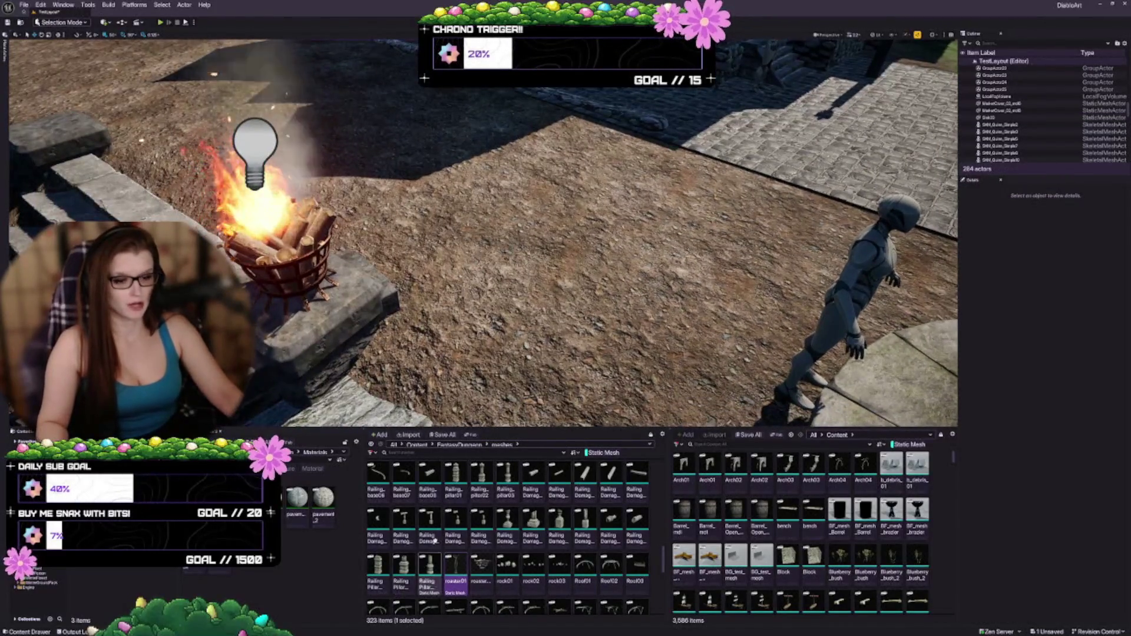
scroll(507, 530, "up", 1)
left_click(511, 333)
right_click(510, 333)
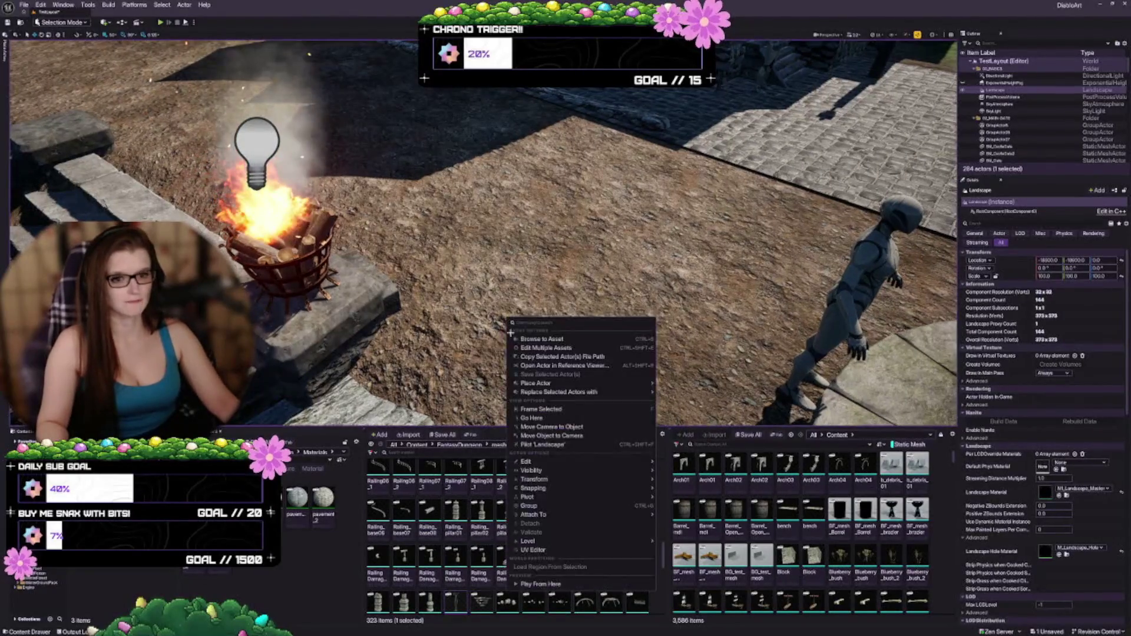
left_click(531, 418)
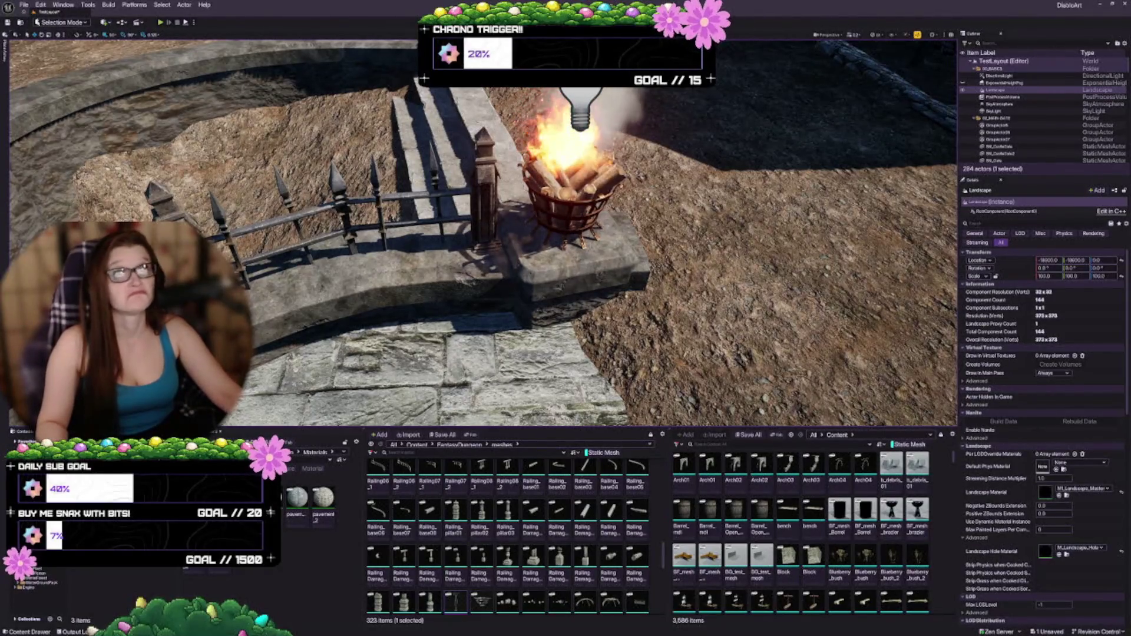
left_click_drag(416, 238, 429, 200)
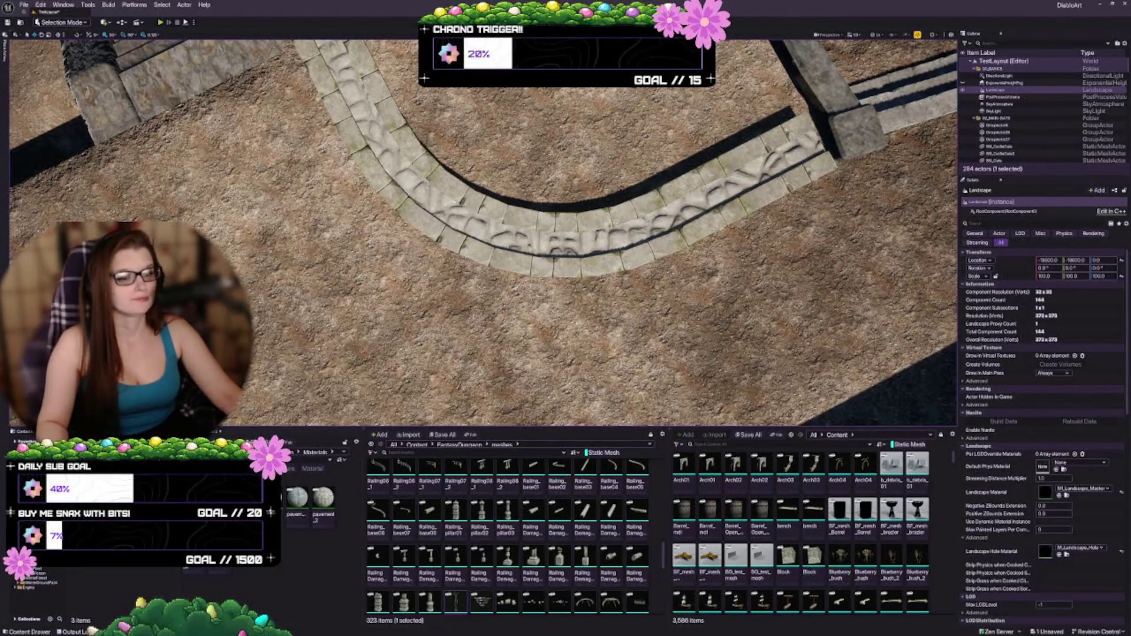
left_click_drag(429, 200, 432, 197)
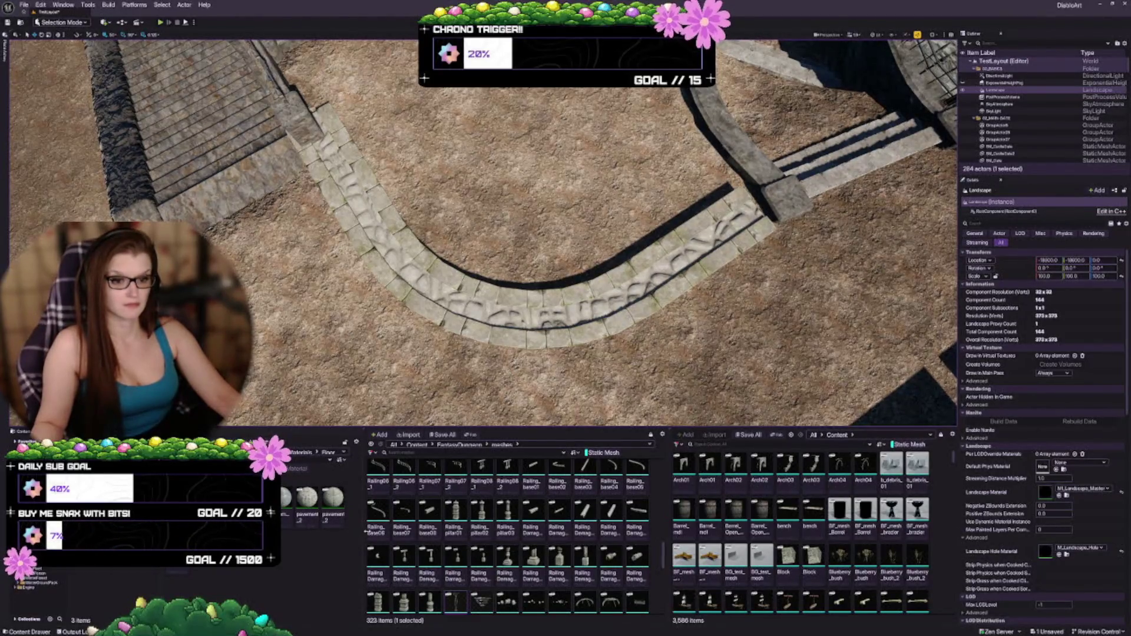
Widen the Content Browser grid and open the Gothic_Cathedral > Meshes folder
left_click_drag(361, 522, 409, 522)
key("alt+Left")
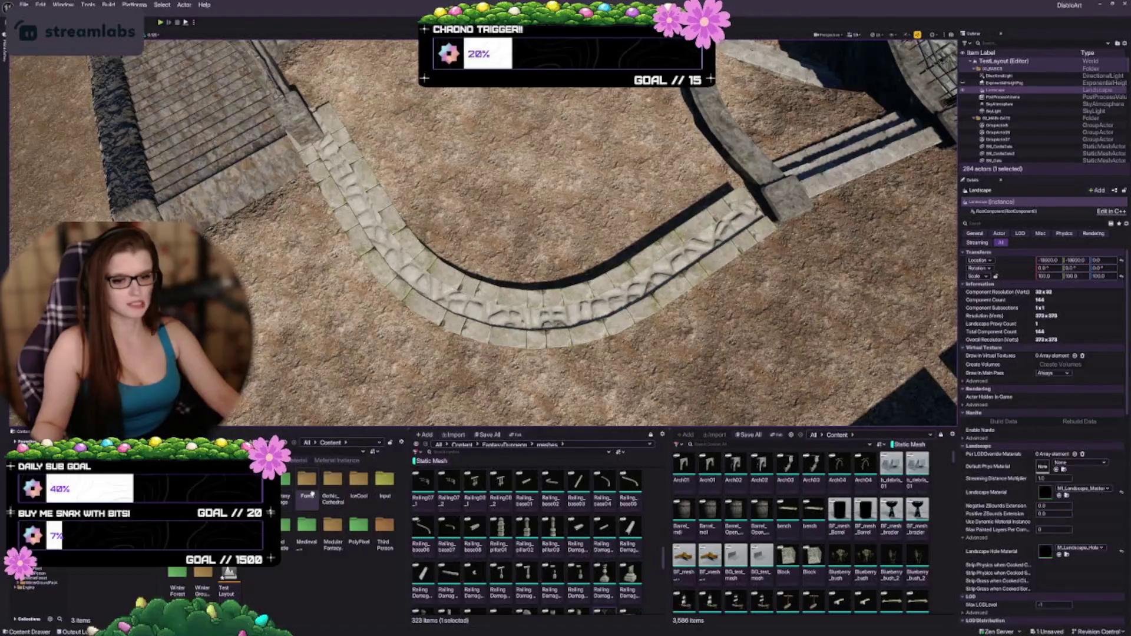
double_click(329, 494)
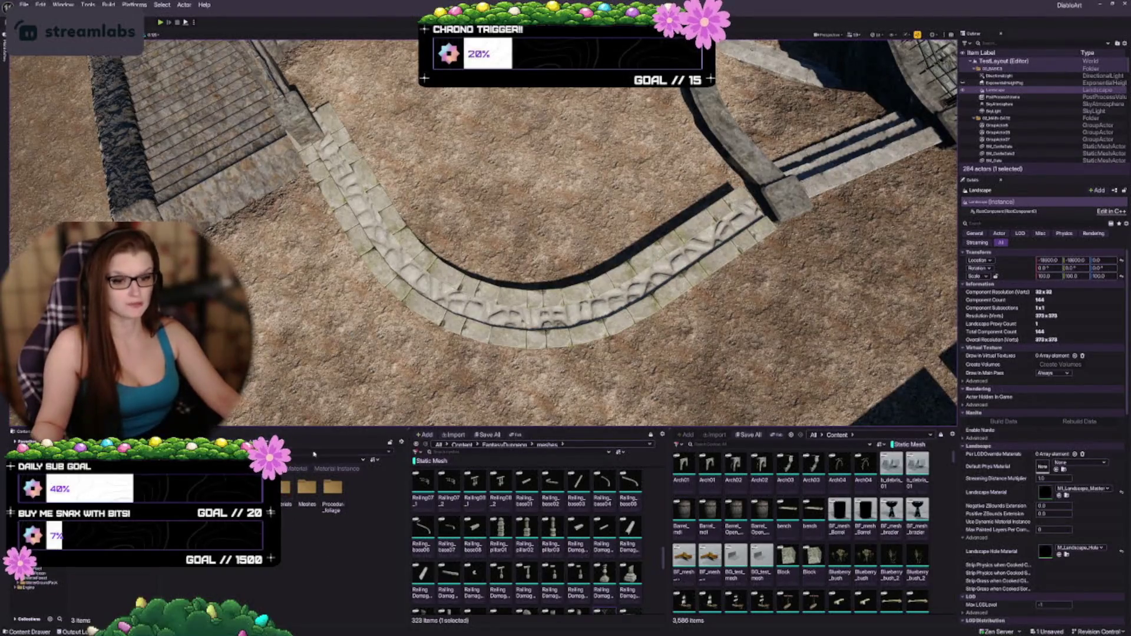
double_click(307, 487)
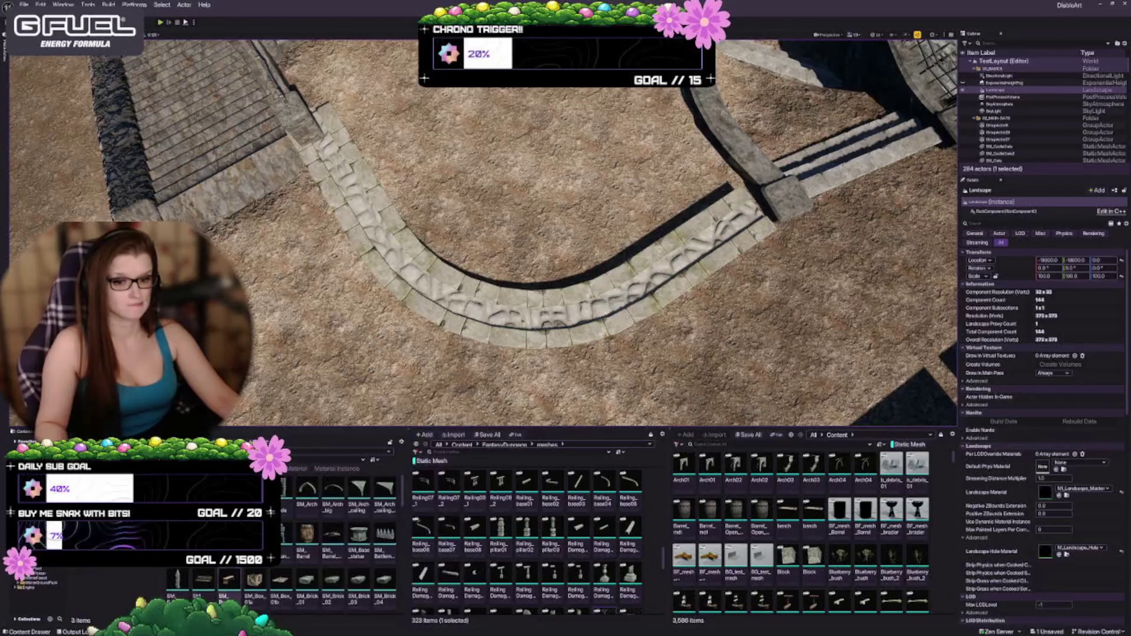
mouse_move(484, 230)
left_mouse_down()
mouse_move(412, 224)
mouse_move(472, 235)
mouse_move(436, 229)
mouse_move(477, 230)
mouse_move(466, 223)
left_mouse_up()
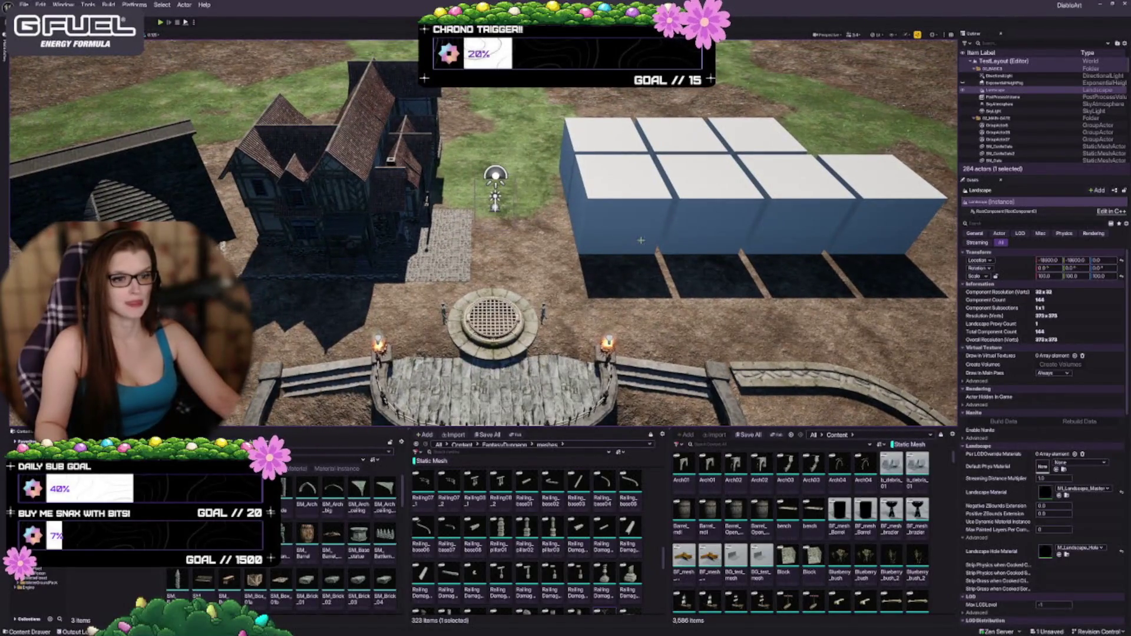
mouse_move(641, 241)
left_mouse_down()
mouse_move(636, 212)
mouse_move(630, 259)
mouse_move(623, 246)
left_mouse_up()
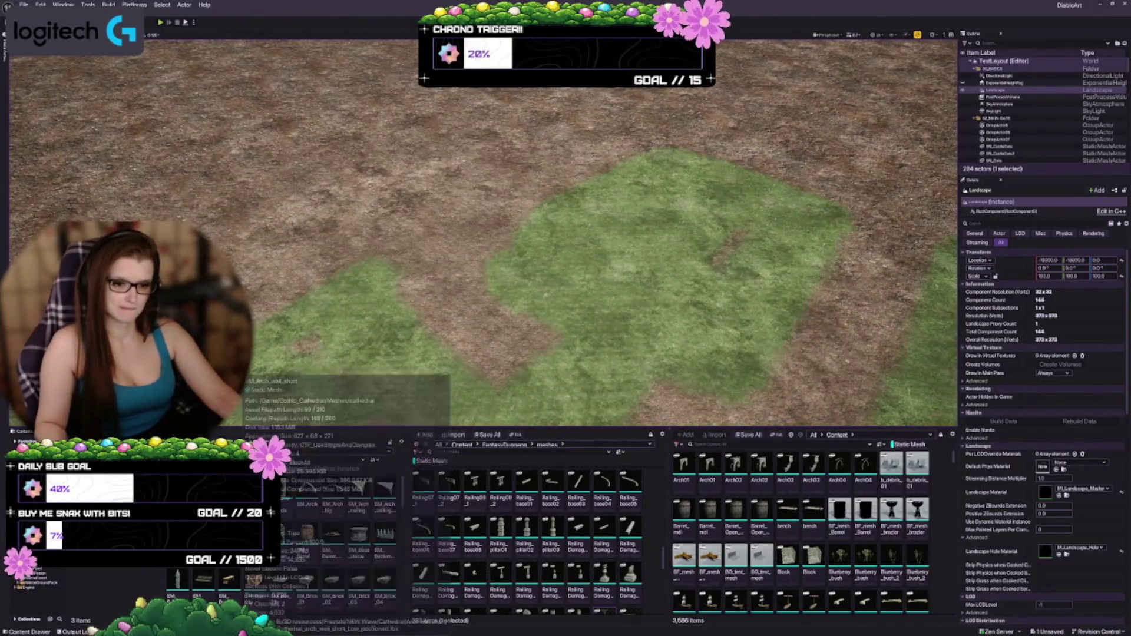
mouse_move(255, 580)
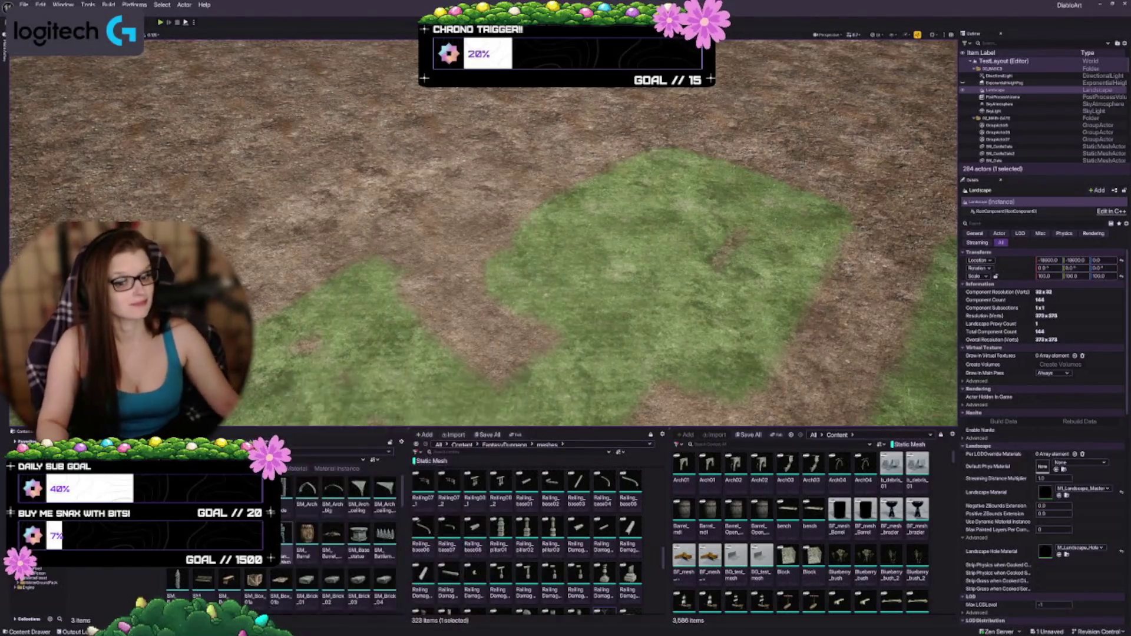
mouse_move(623, 246)
left_mouse_down()
mouse_move(624, 219)
mouse_move(623, 374)
left_mouse_up()
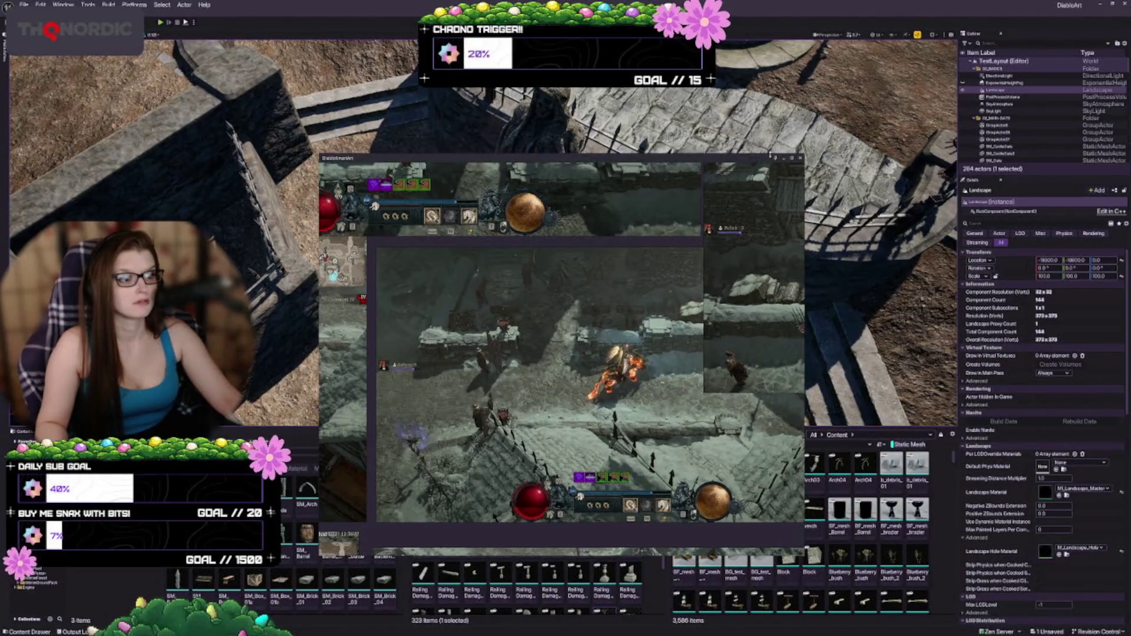
Maximize the DiabloArt gameplay reference, restore it to a window, and move it to the centre
left_click(792, 159)
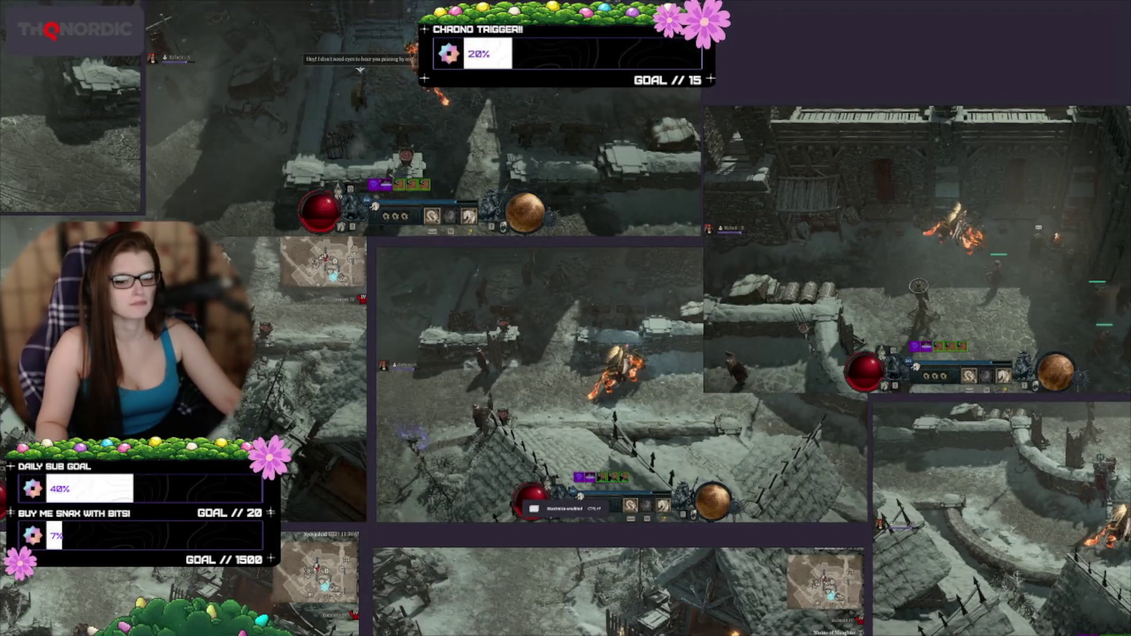
key("ctrl+f")
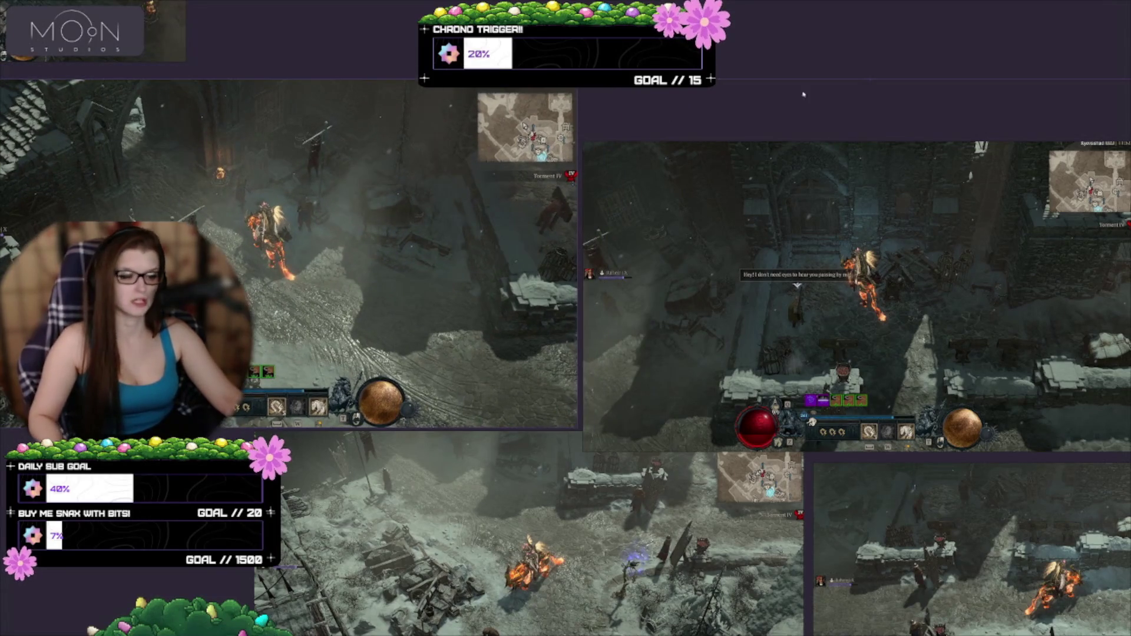
mouse_move(803, 95)
left_mouse_down()
mouse_move(807, 122)
mouse_move(737, 128)
left_mouse_up()
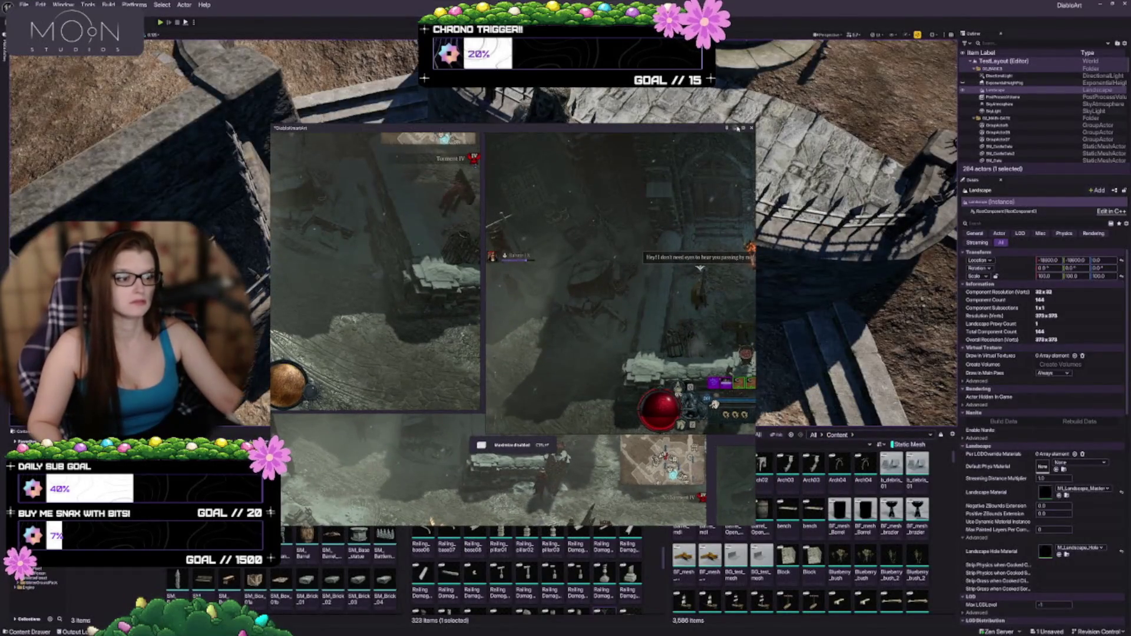
left_click(743, 130)
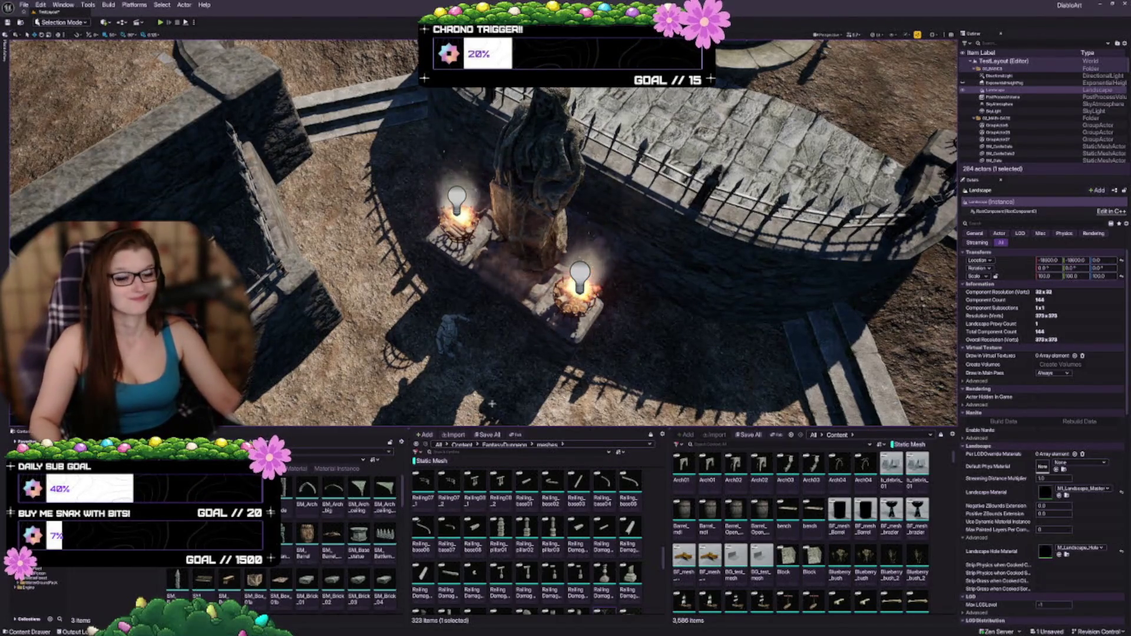
Fly the viewport from the statue to the open grass field with the dirt patch
mouse_move(454, 341)
left_mouse_down()
mouse_move(354, 295)
mouse_move(413, 276)
mouse_move(327, 277)
left_mouse_up()
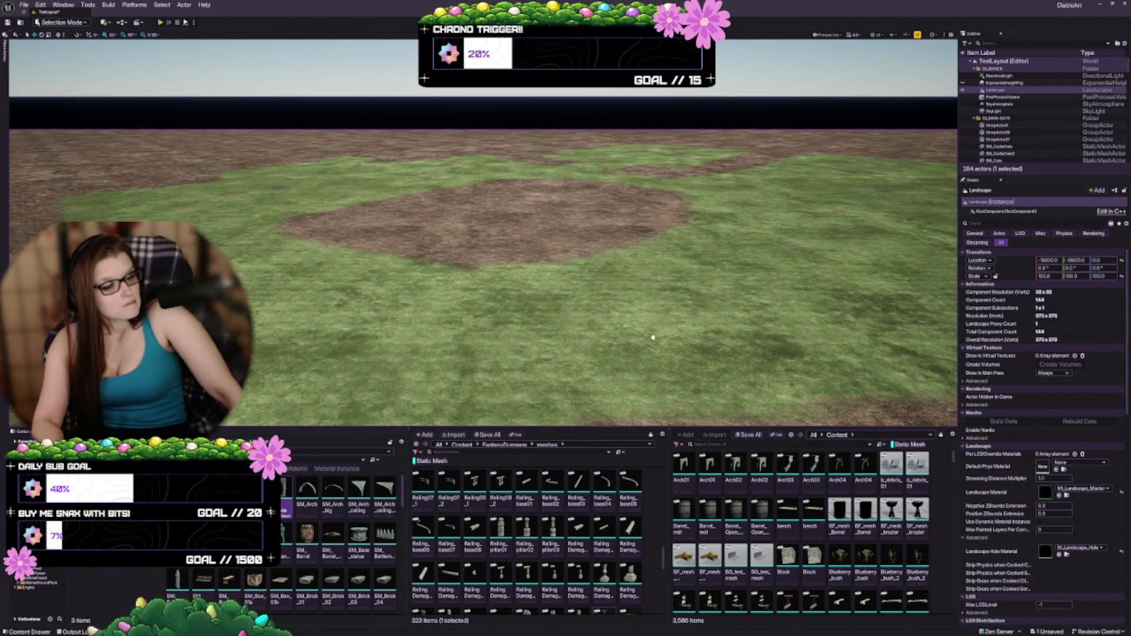
left_click(385, 324)
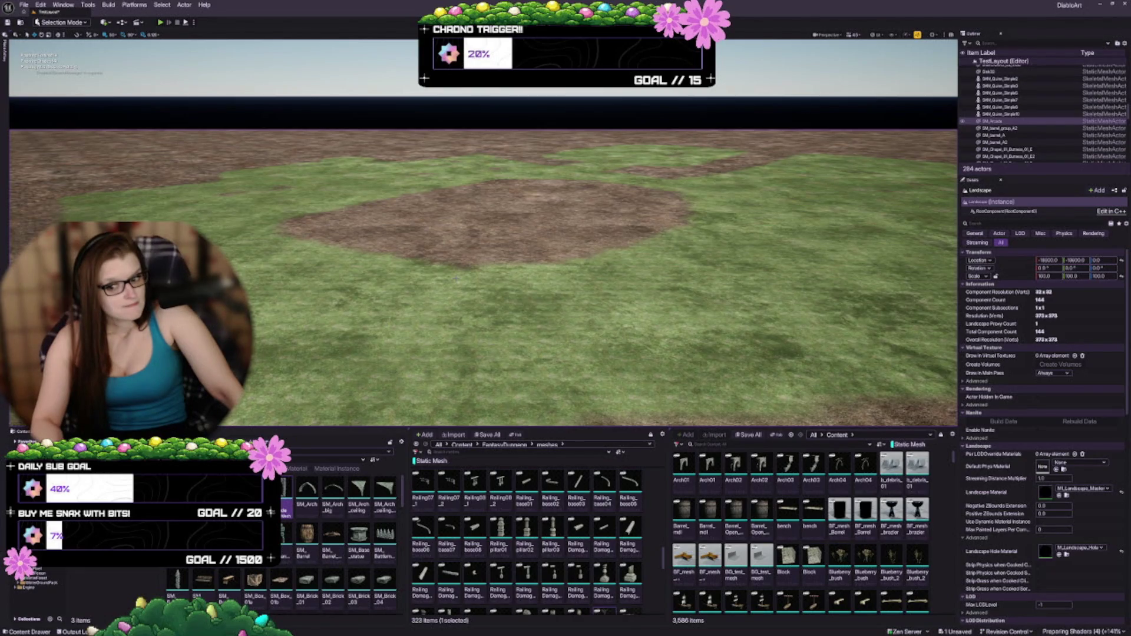
left_click(479, 316)
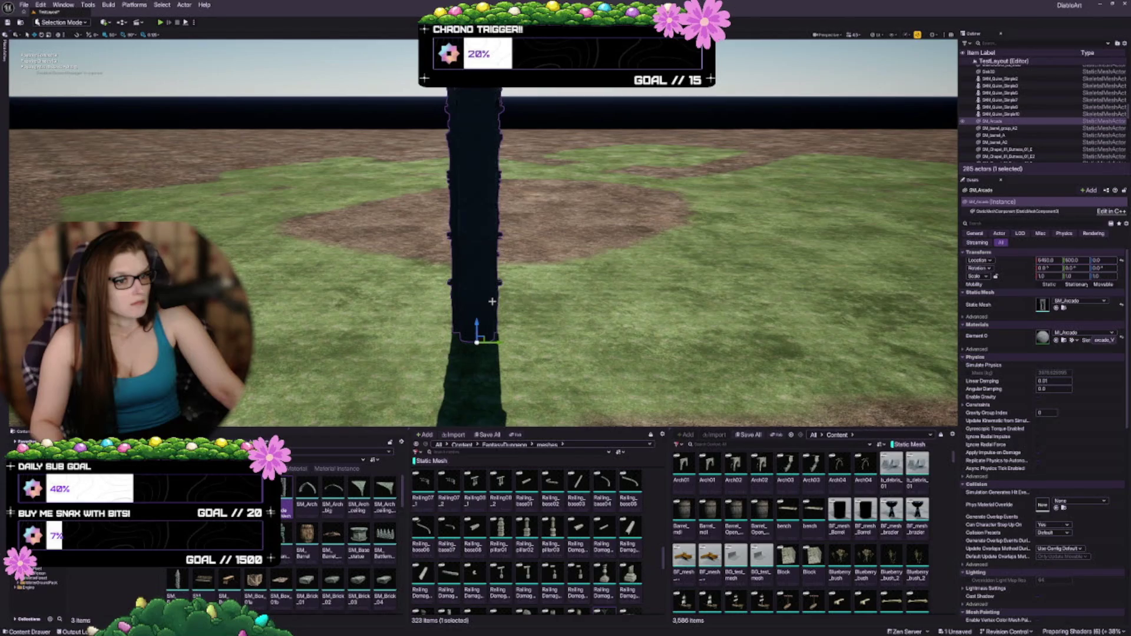
key("f")
key("Delete")
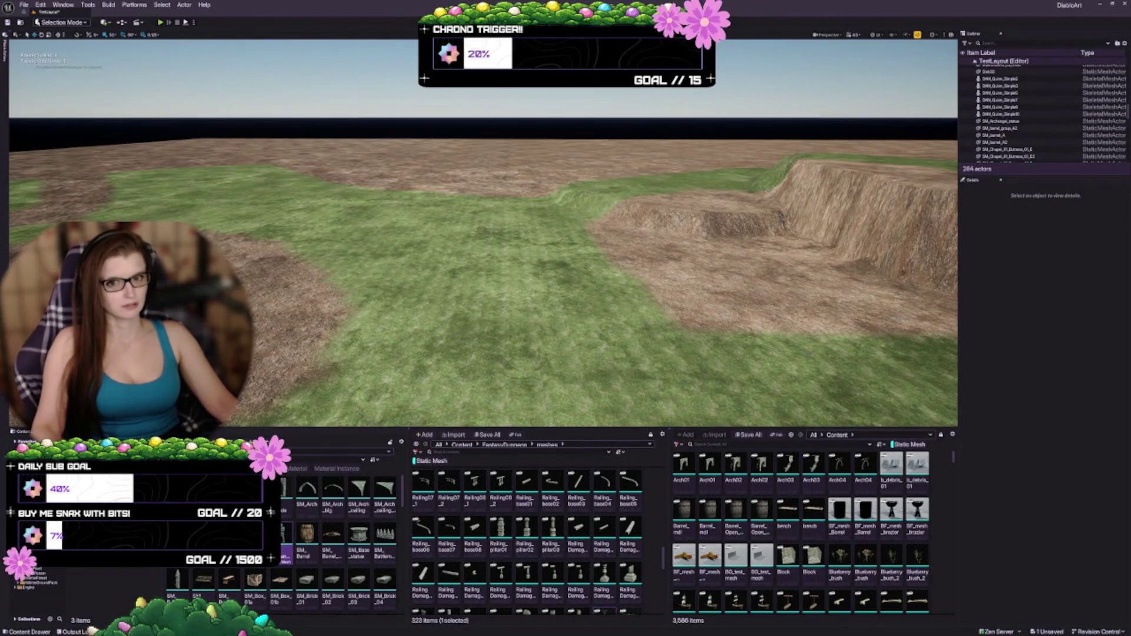
key("ctrl+z")
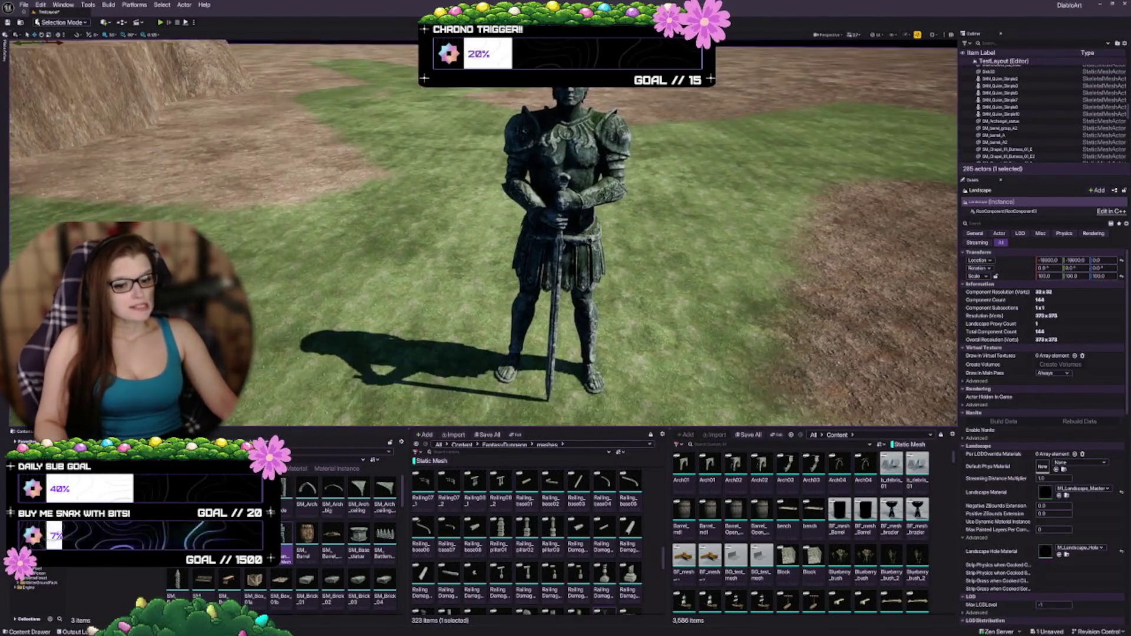
mouse_move(294, 541)
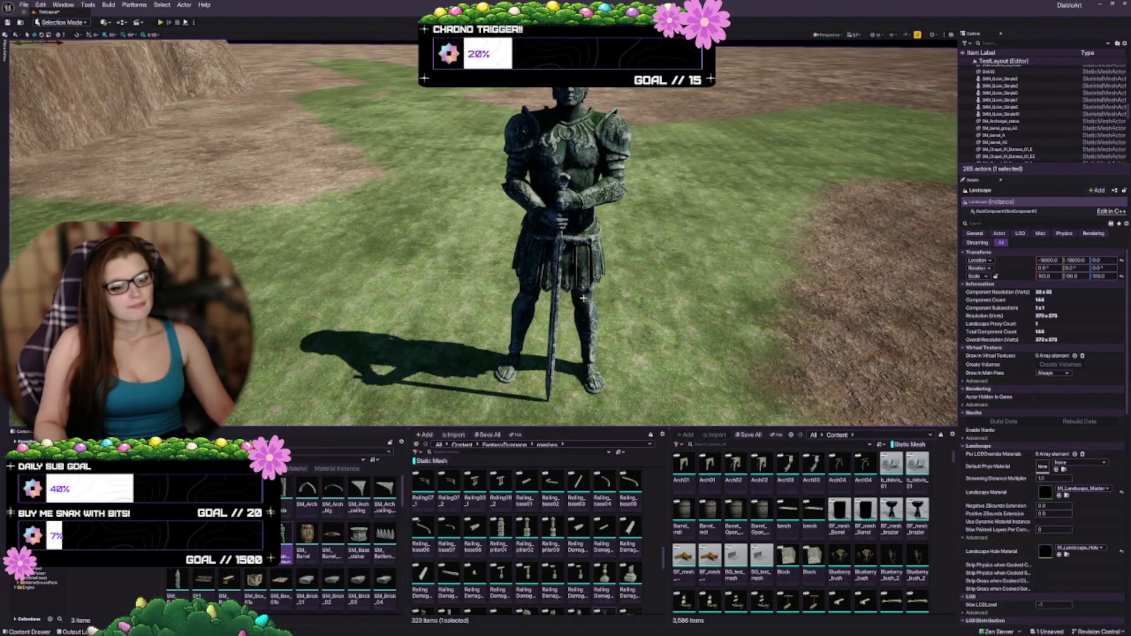
left_click_drag(582, 297, 648, 297)
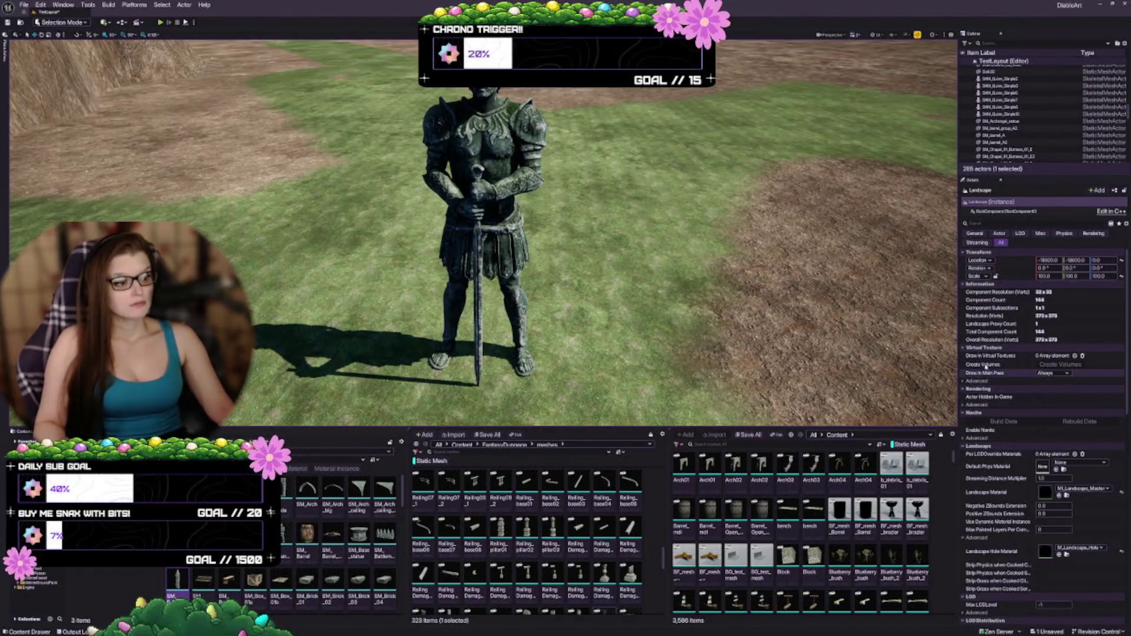
left_click(490, 191)
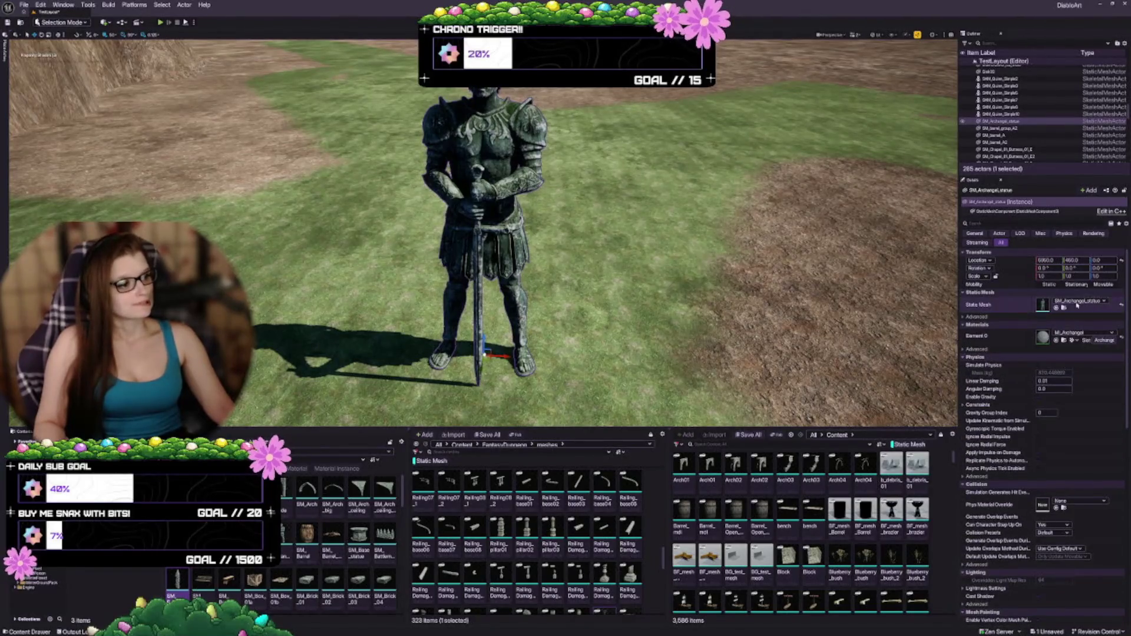
left_click_drag(177, 580, 474, 298)
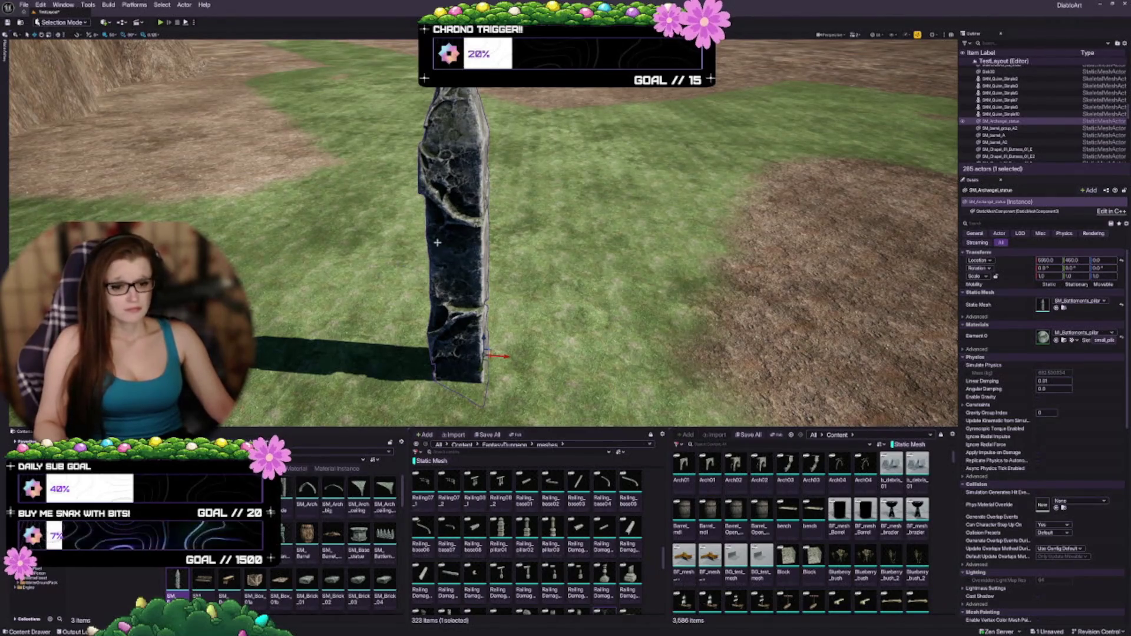
left_click(589, 265)
left_click(460, 228)
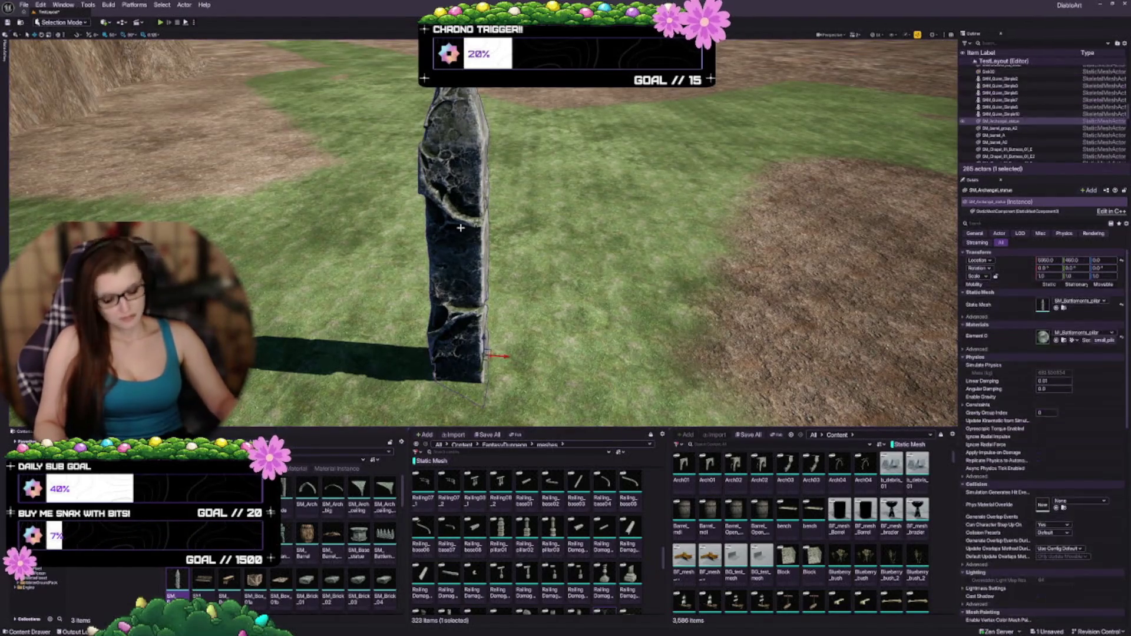
key("Delete")
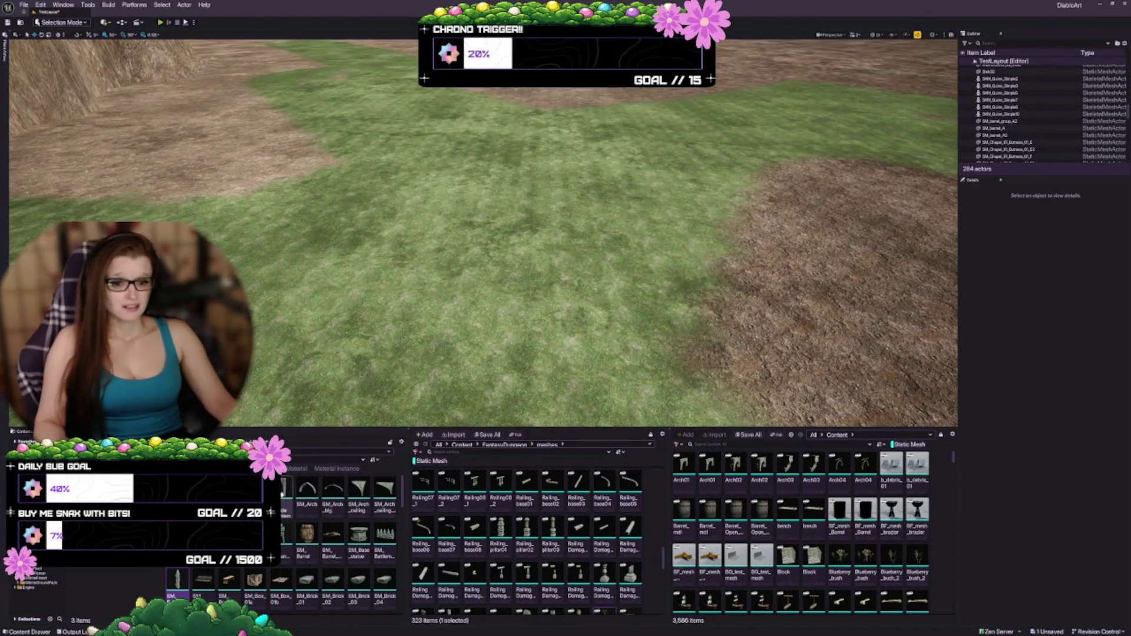
Place SM_Base_statue on the grass, frame it, and move it over the plaza well about 650 high
left_click(367, 534)
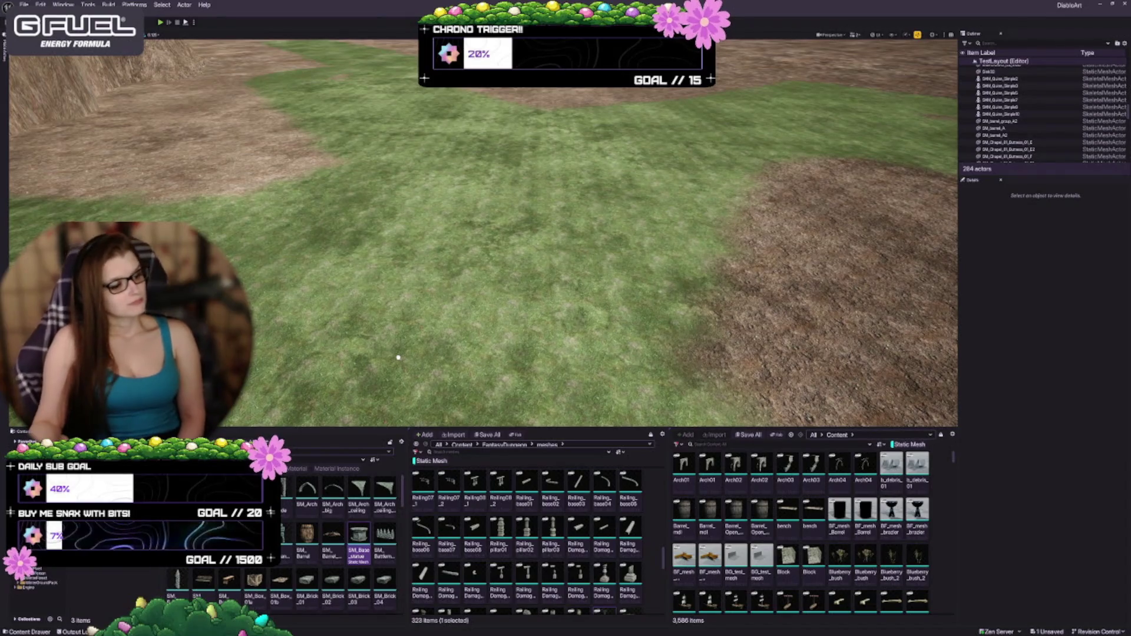
left_click(398, 357)
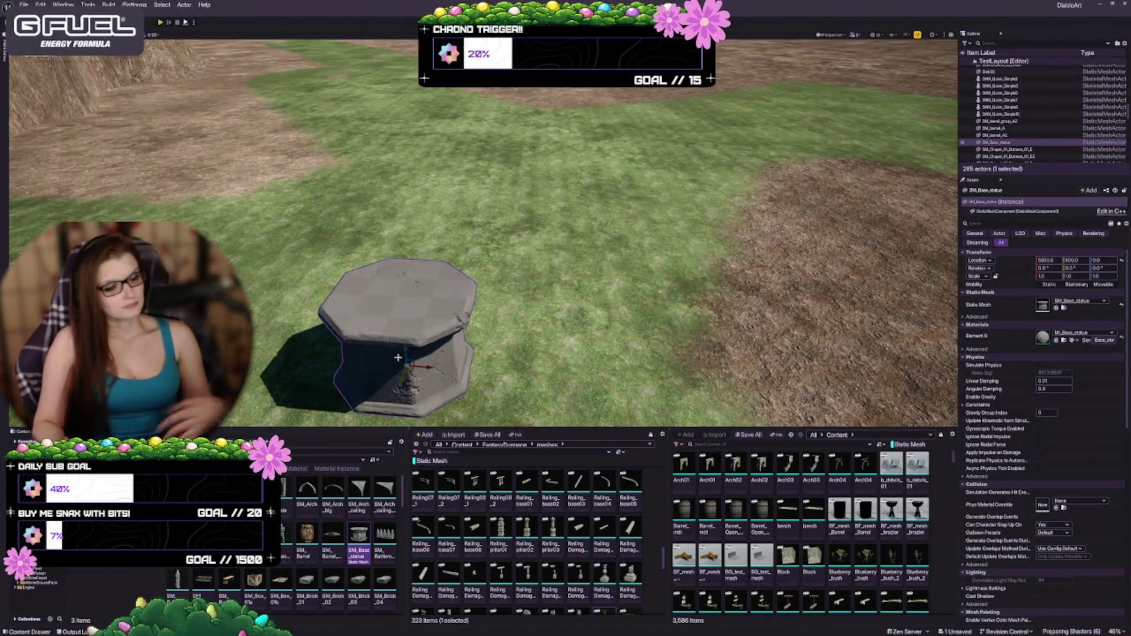
key("f")
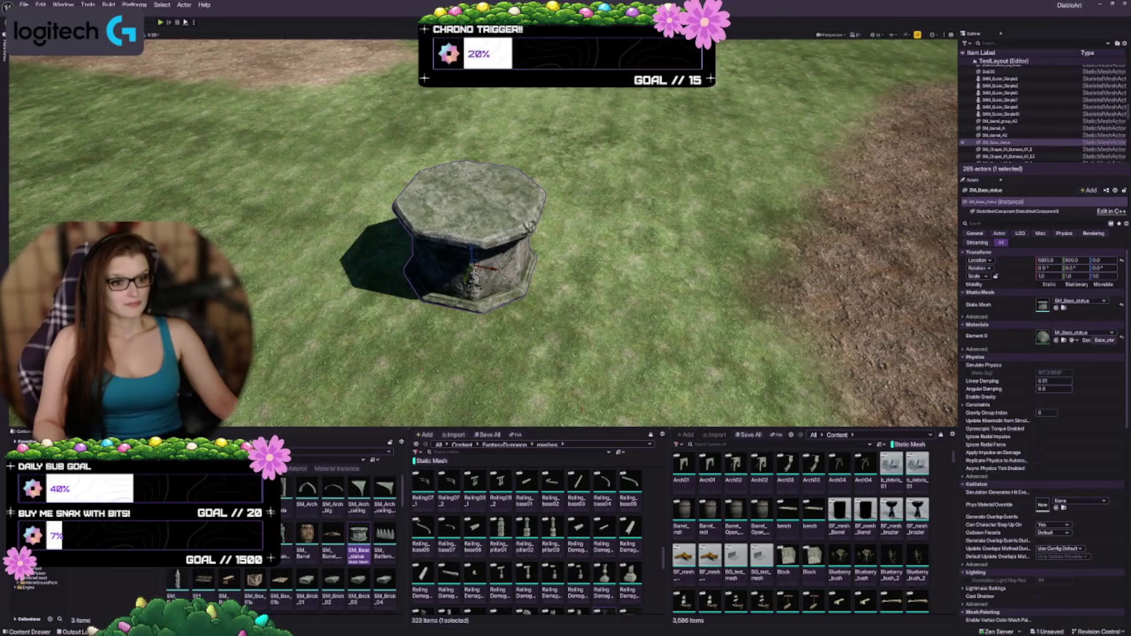
left_click_drag(472, 268, 560, 268)
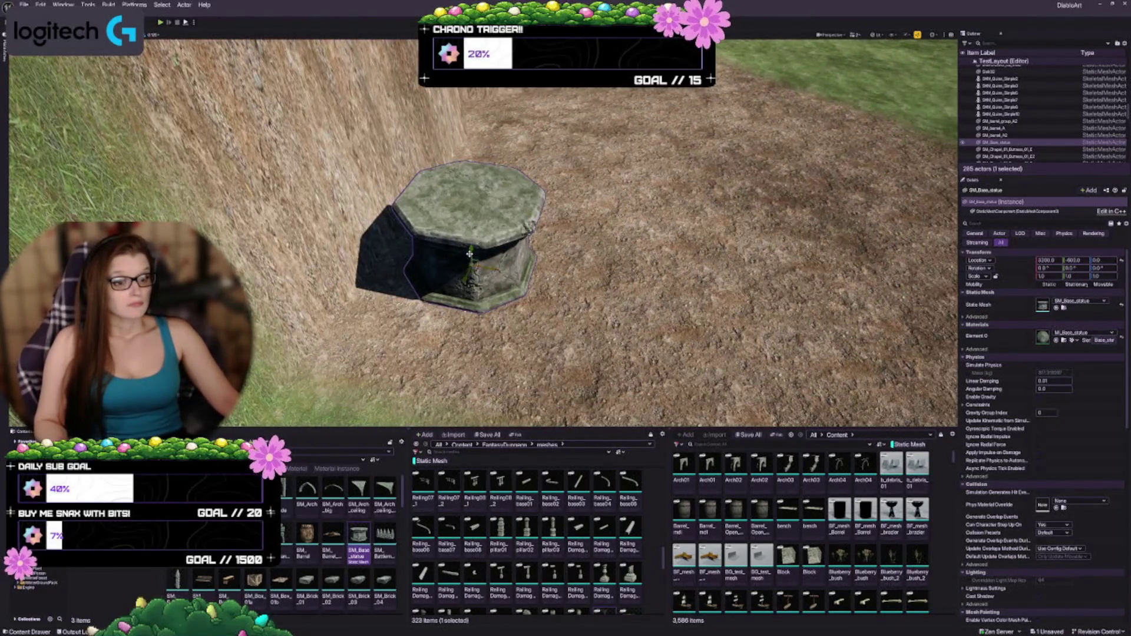
left_click_drag(470, 254, 469, 206)
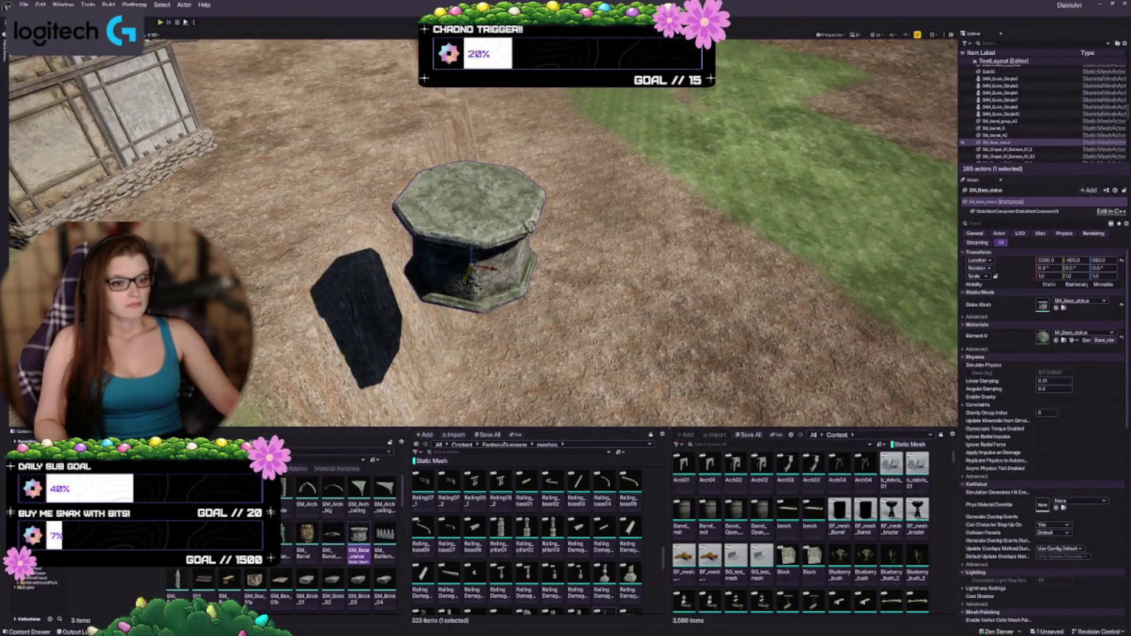
left_click_drag(474, 271, 470, 271)
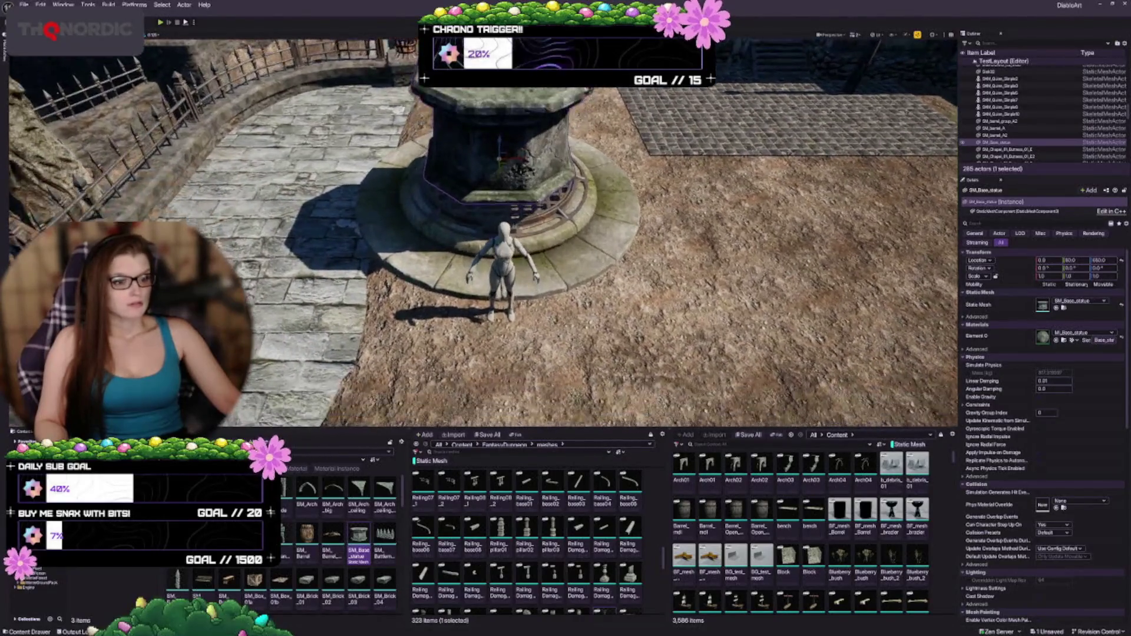
Lower the pedestal onto the well to Z 600 and orbit around it
left_click_drag(501, 139, 502, 170)
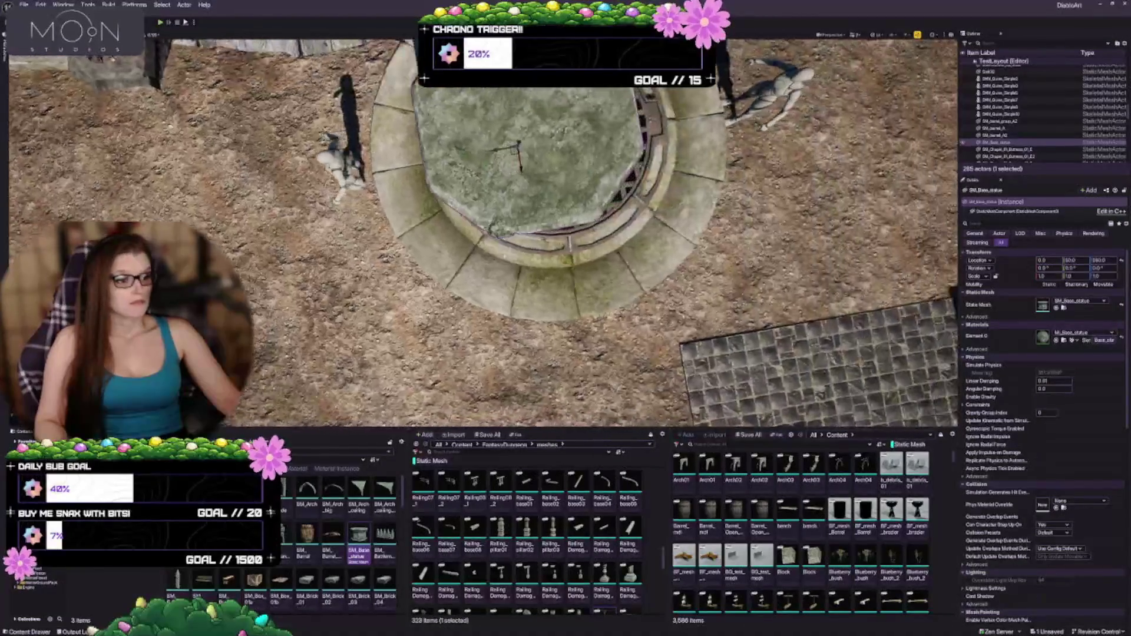
scroll(501, 171, "down", 2)
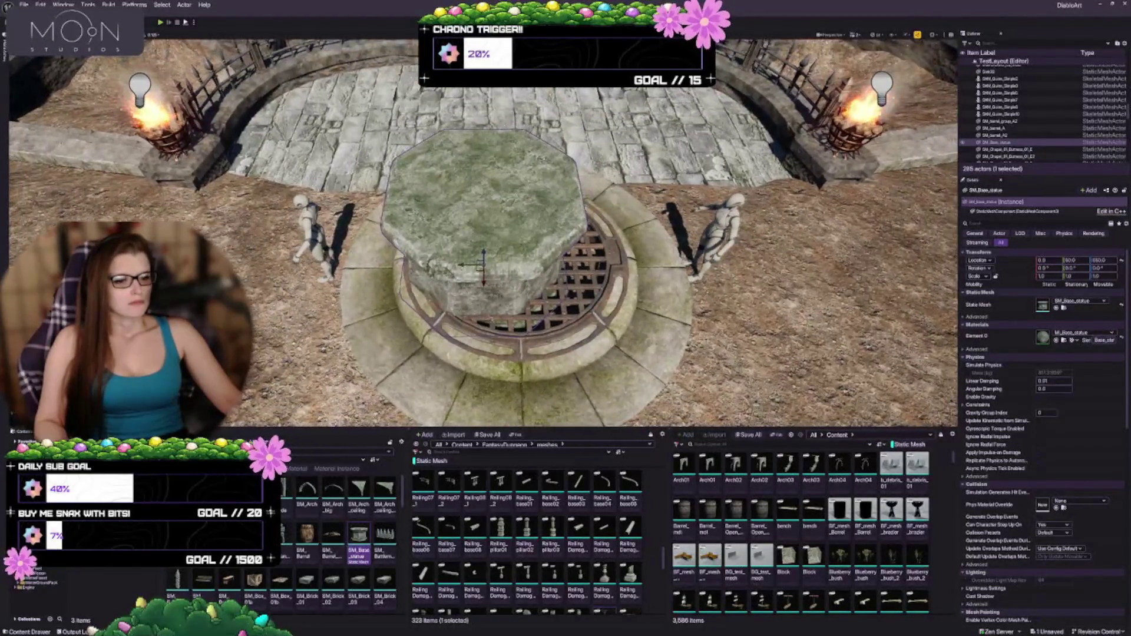
mouse_move(501, 171)
left_mouse_down()
mouse_move(577, 118)
mouse_move(636, 142)
mouse_move(654, 189)
left_mouse_up()
key("f")
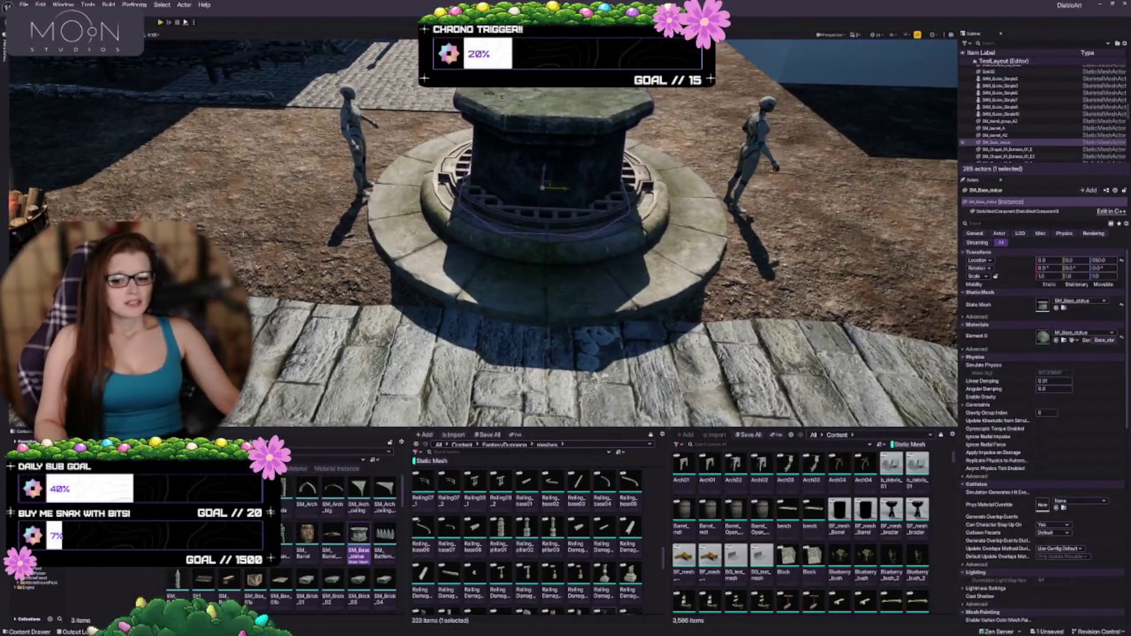
left_click_drag(506, 349, 505, 295)
left_click_drag(511, 234, 412, 237)
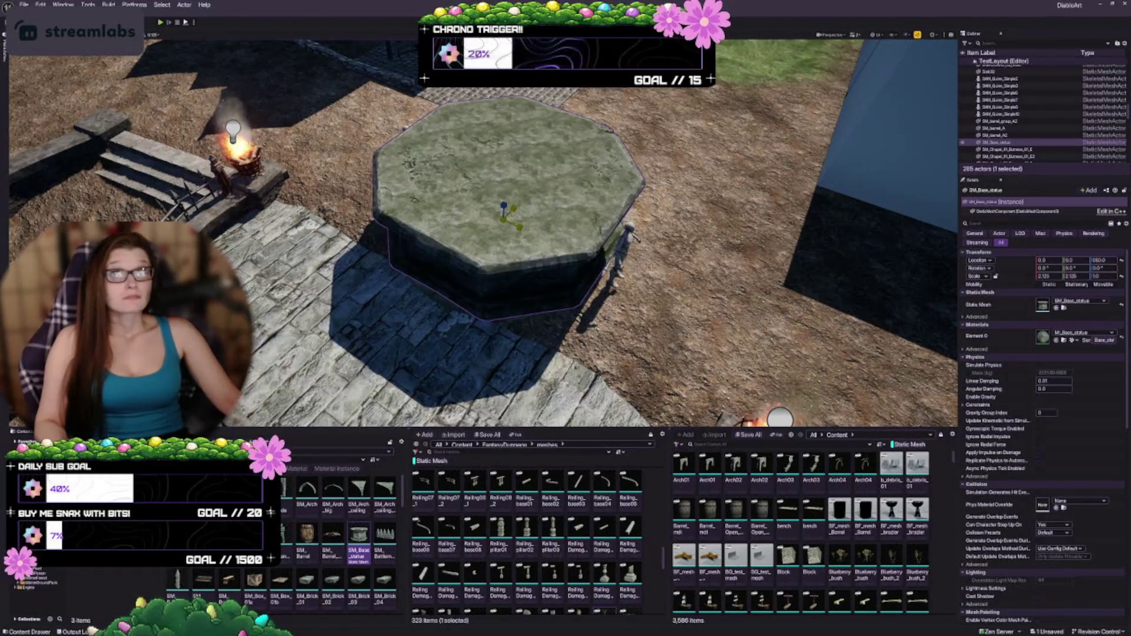
Scale the pedestal's X/Y to 3.125, test an End drop, then undo it
mouse_move(519, 227)
left_mouse_down()
mouse_move(556, 246)
mouse_move(545, 241)
left_mouse_up()
left_click_drag(530, 295, 507, 300)
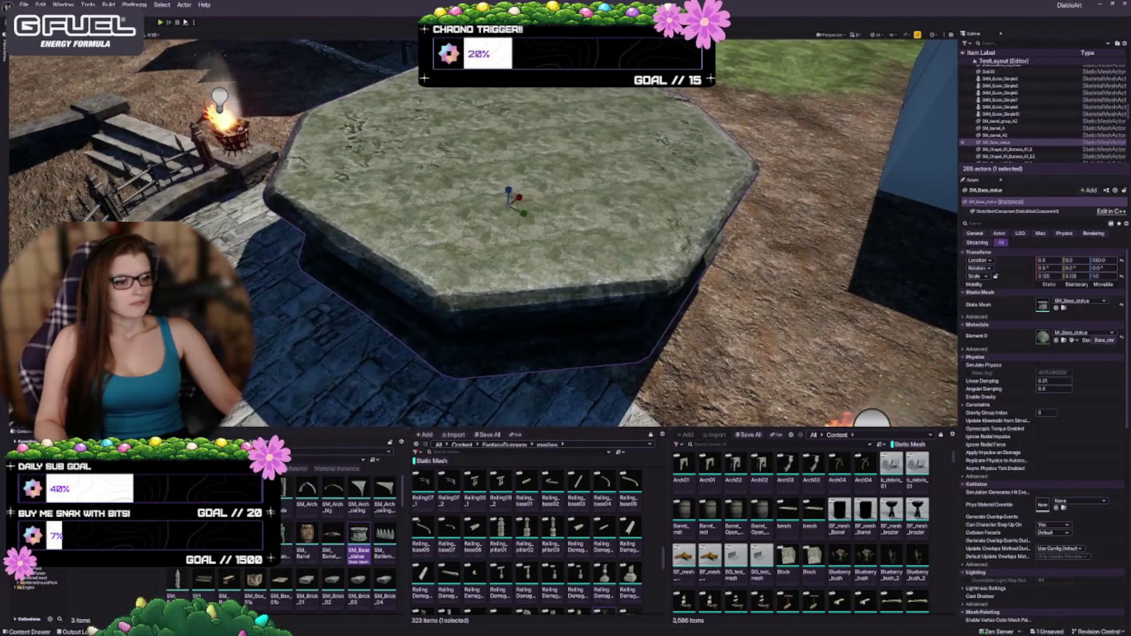
scroll(507, 235, "down", 3)
key("End")
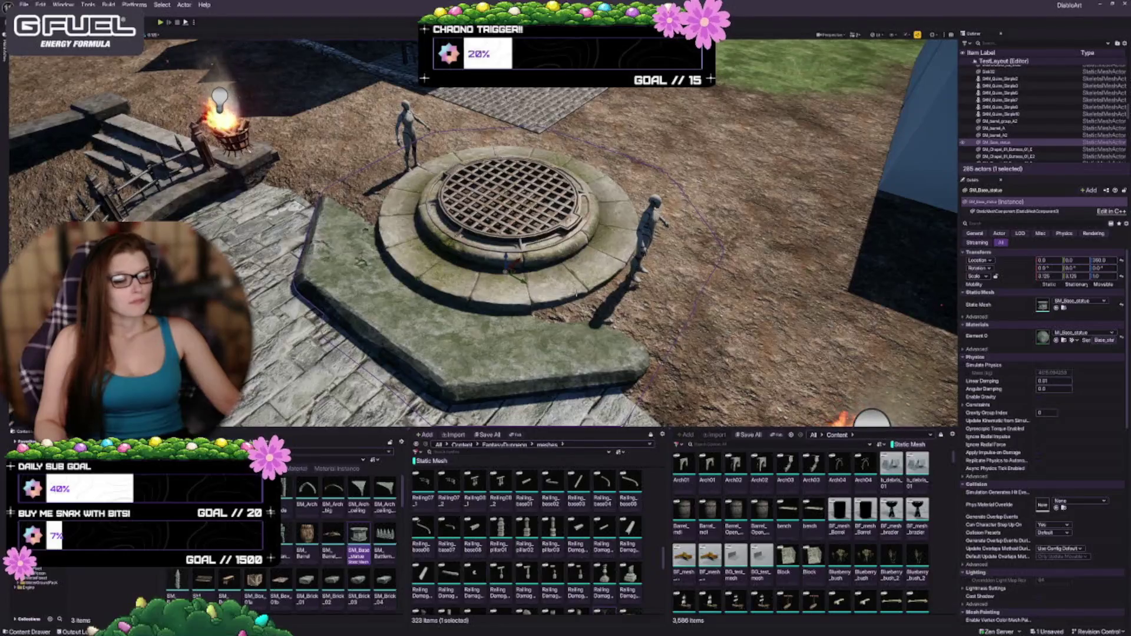
key("f")
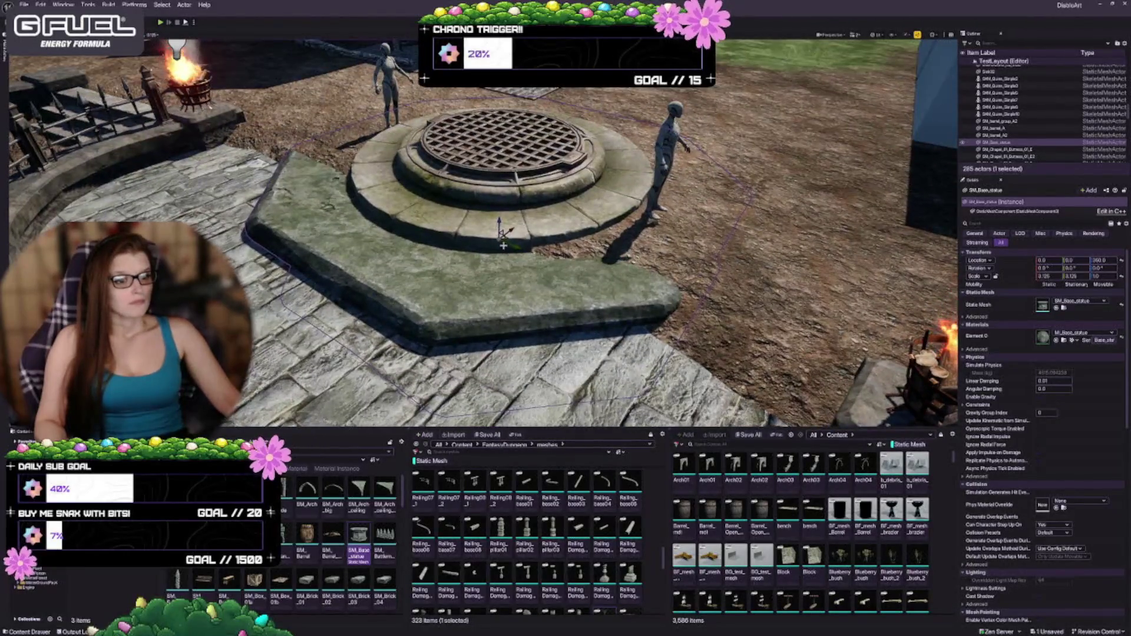
key("ctrl+z")
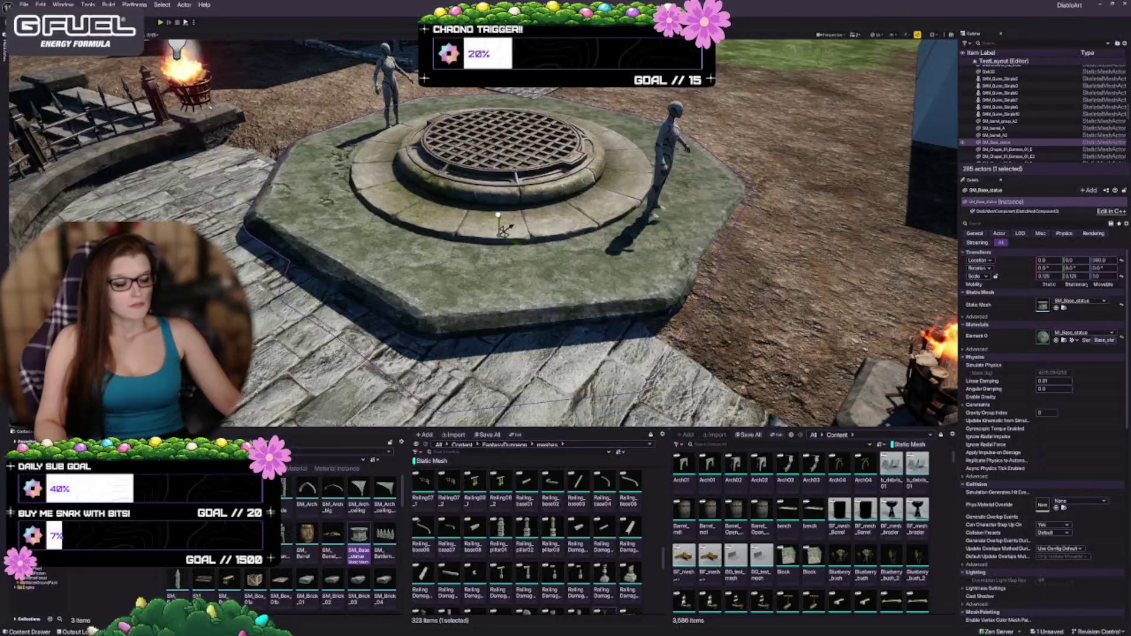
mouse_move(498, 235)
left_mouse_down()
mouse_move(497, 153)
mouse_move(498, 236)
left_mouse_up()
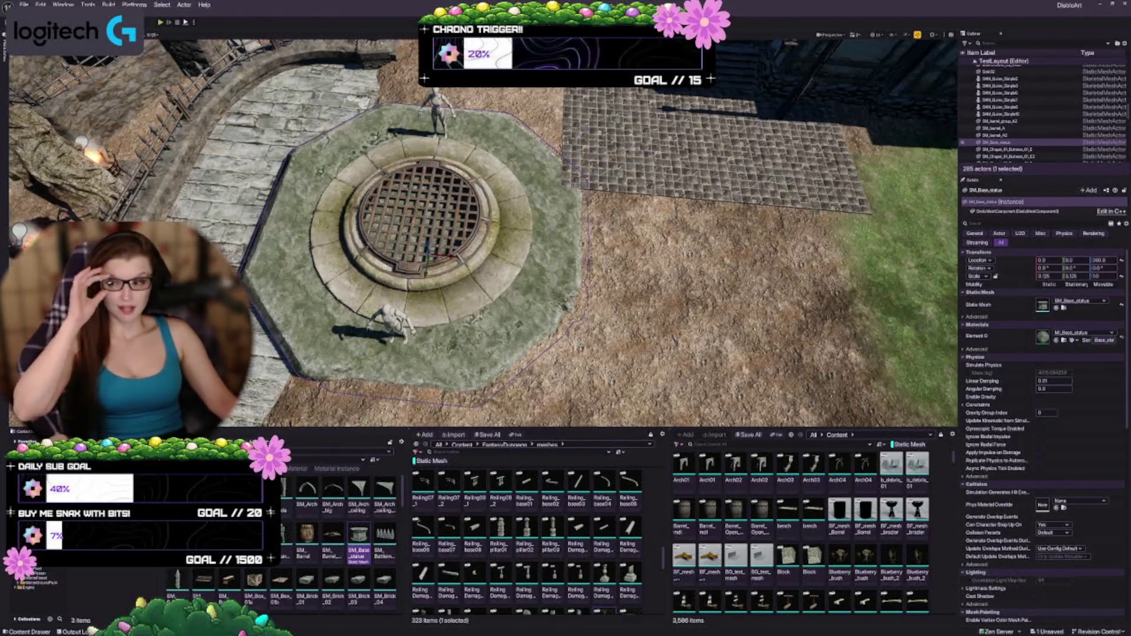
scroll(483, 229, "down", 3)
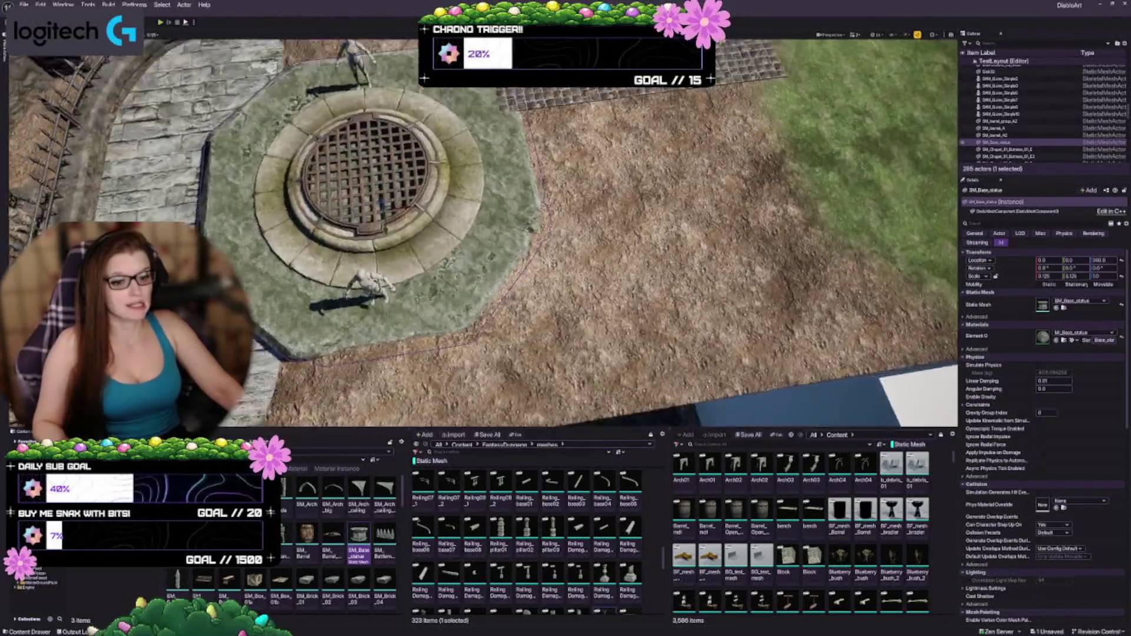
key("f")
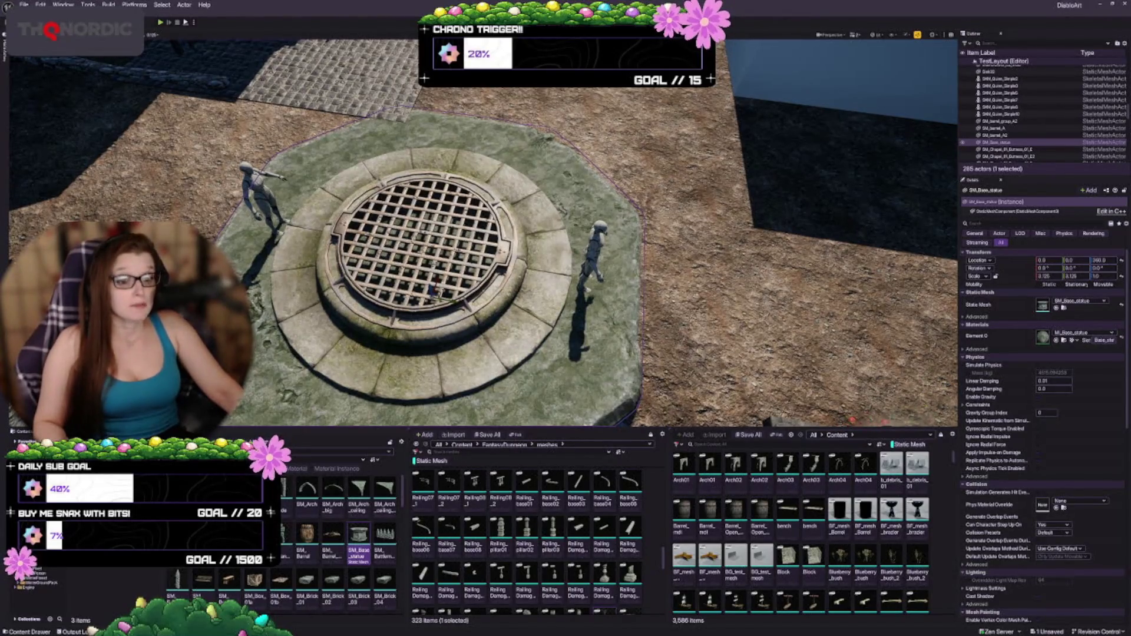
scroll(483, 230, "down", 3)
scroll(483, 230, "up", 3)
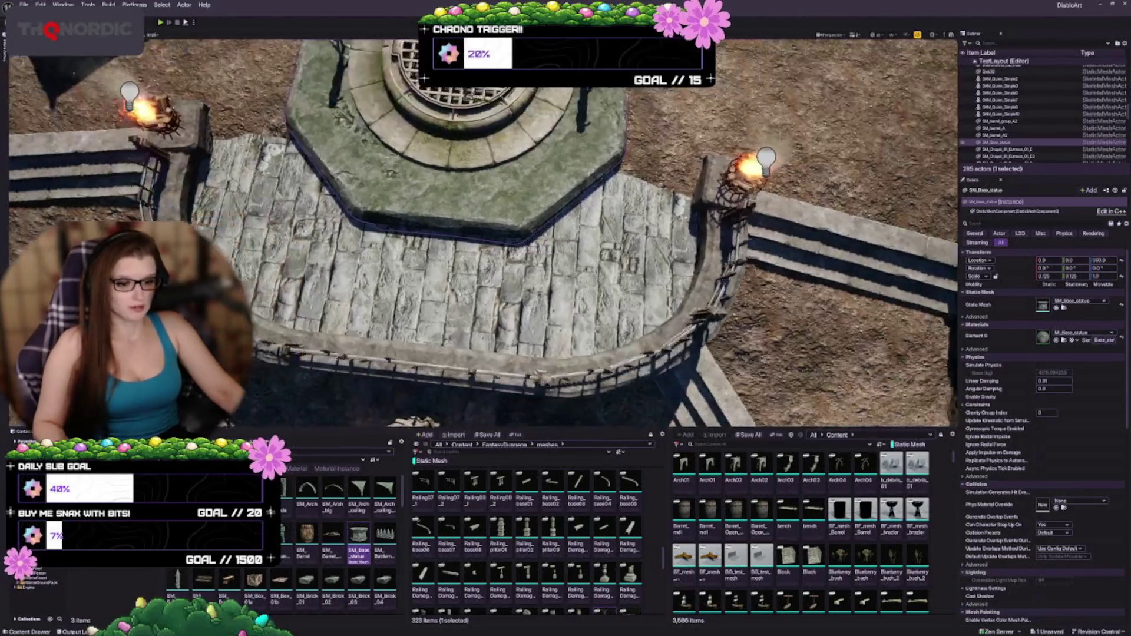
scroll(483, 229, "up", 2)
scroll(336, 530, "down", 1)
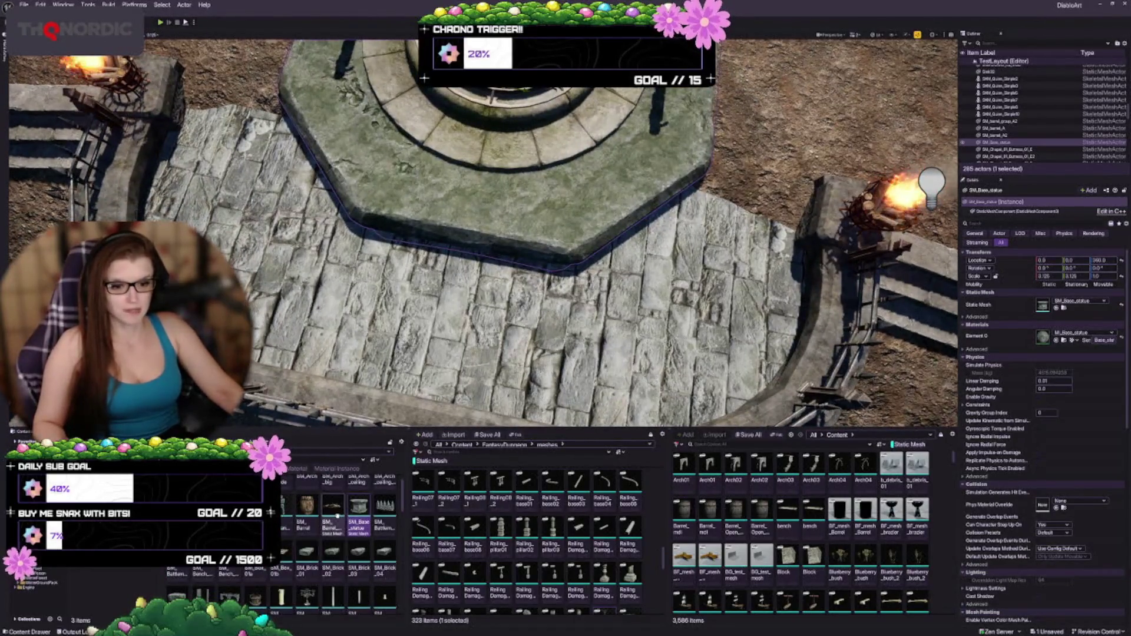
scroll(338, 516, "down", 1)
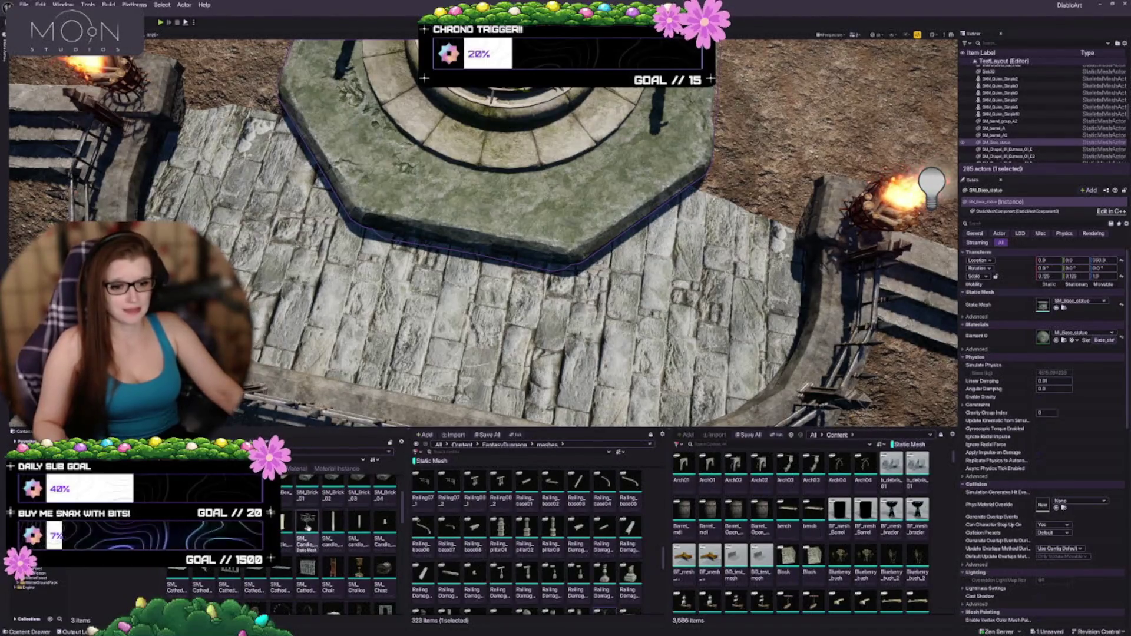
scroll(306, 526, "down", 2)
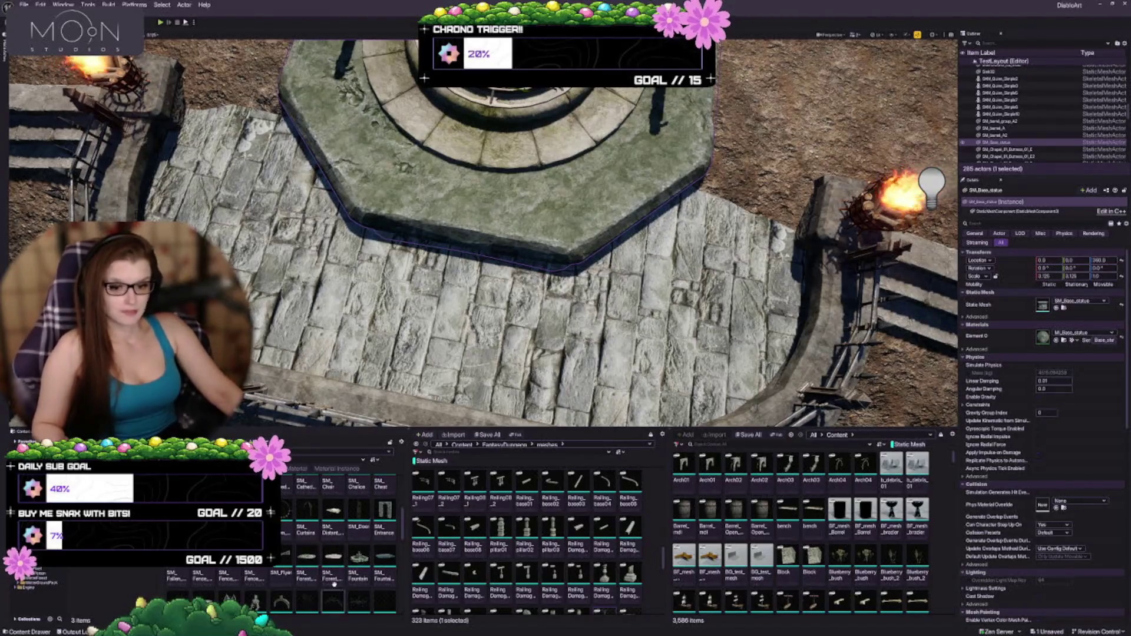
scroll(306, 550, "down", 3)
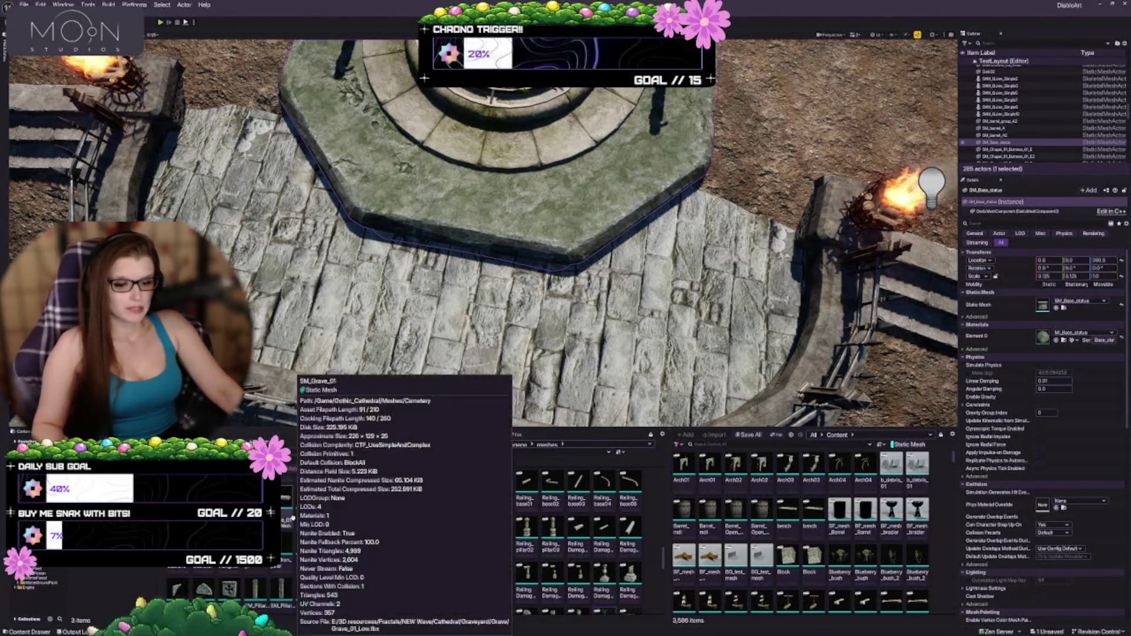
scroll(359, 533, "down", 3)
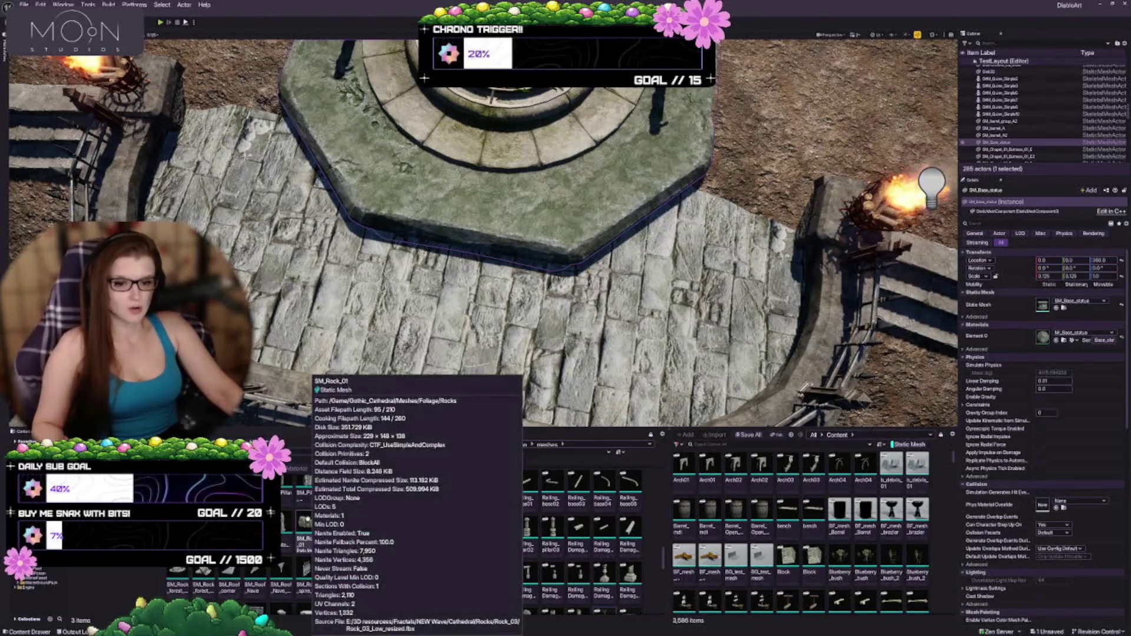
scroll(369, 537, "down", 1)
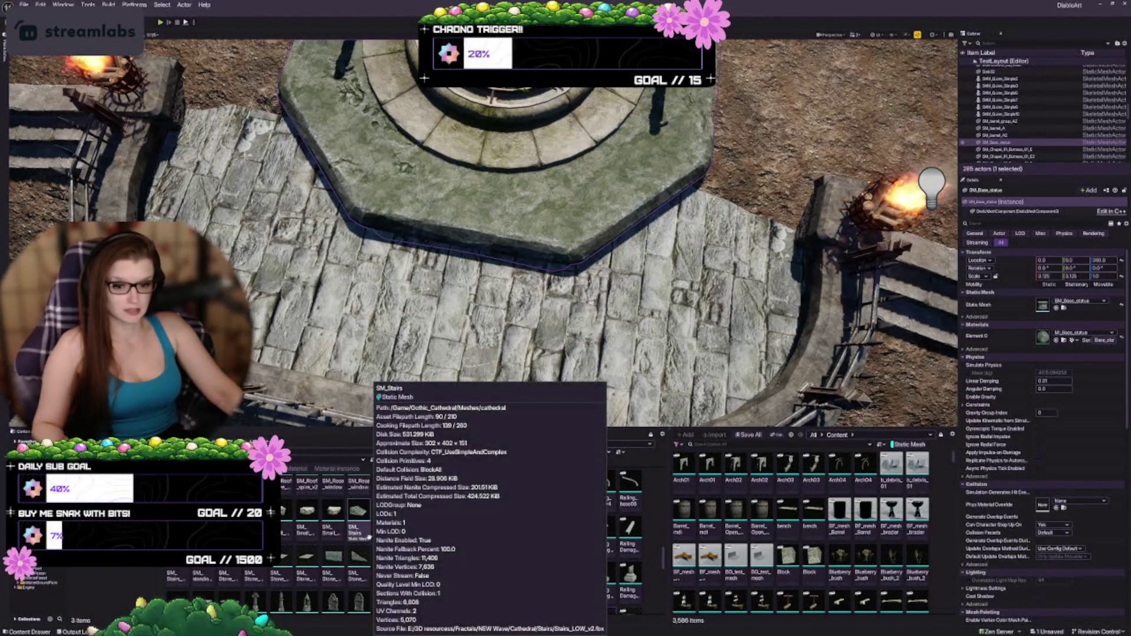
scroll(306, 560, "down", 2)
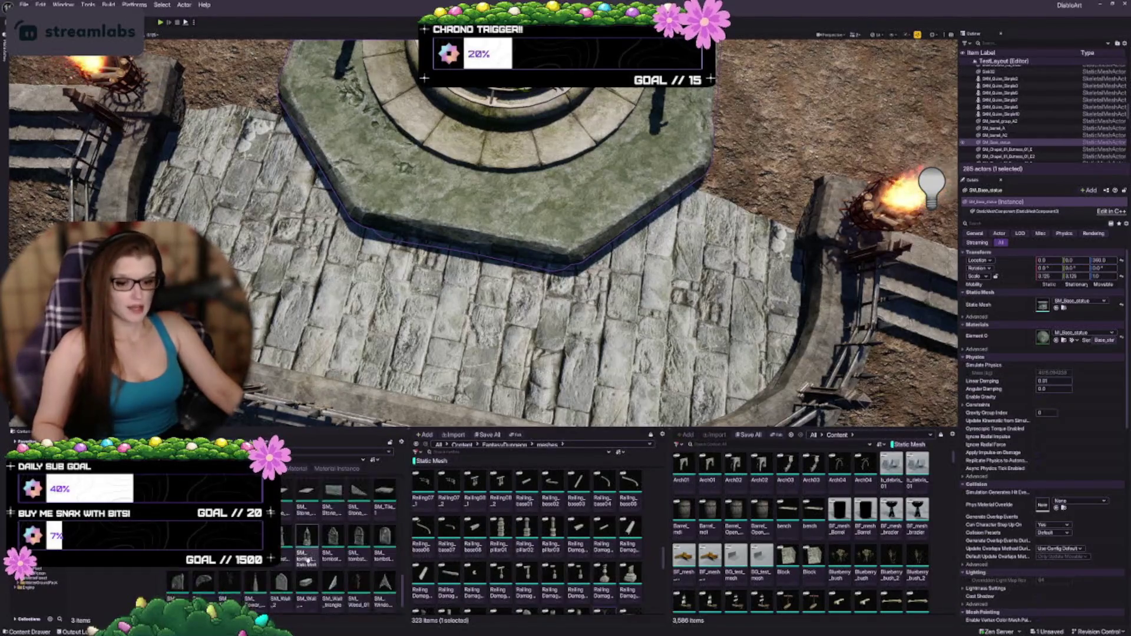
scroll(343, 558, "up", 2)
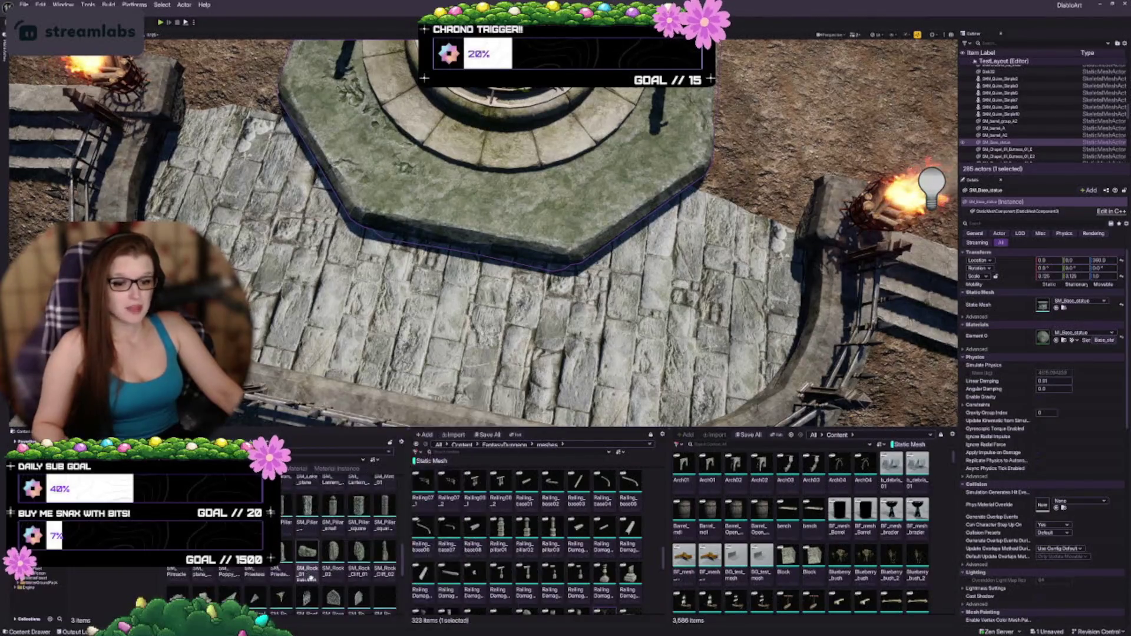
scroll(341, 571, "up", 3)
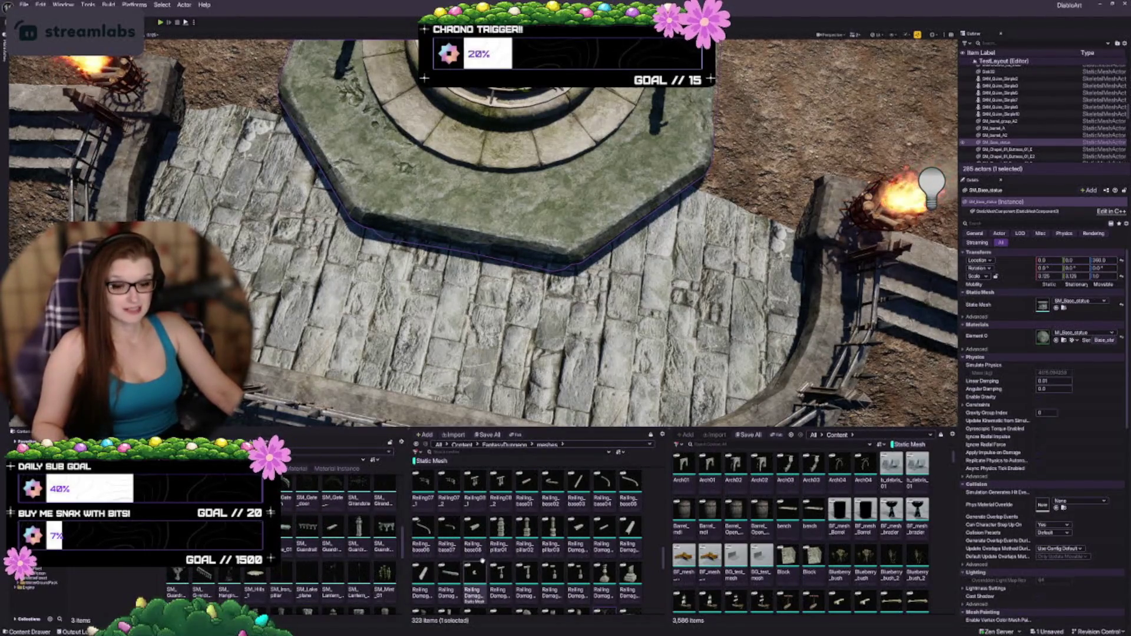
scroll(317, 584, "up", 1)
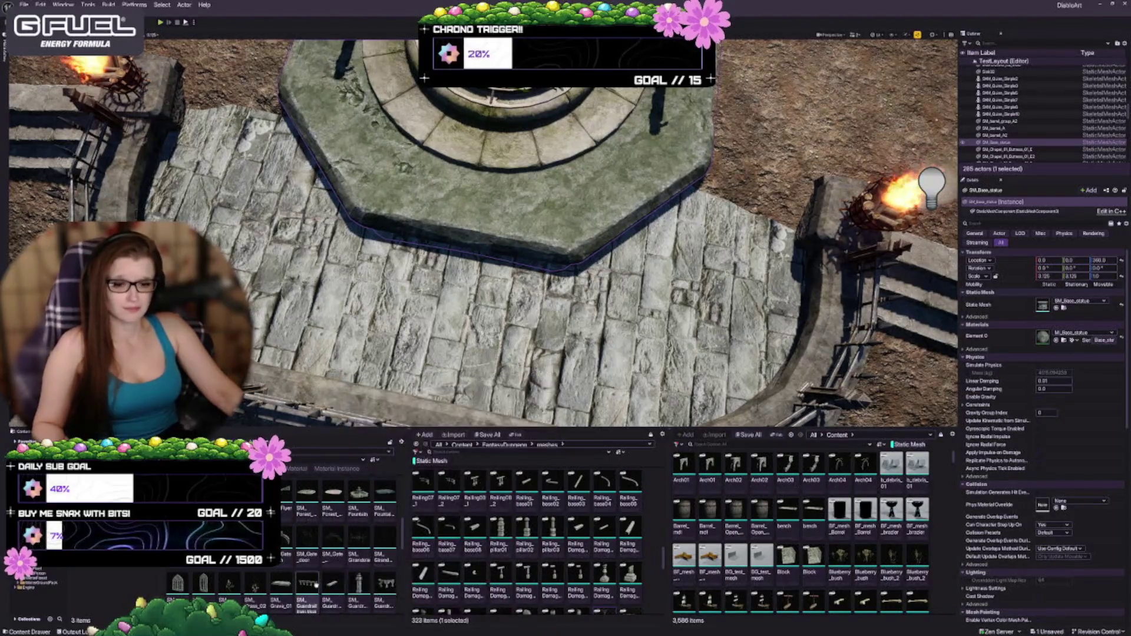
scroll(324, 584, "up", 1)
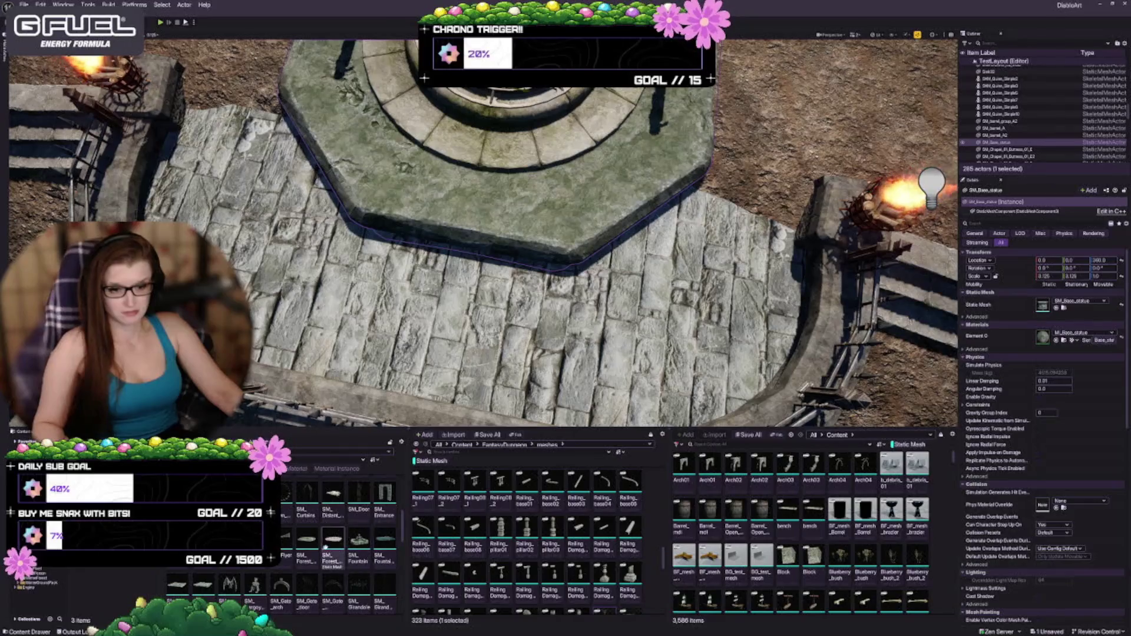
scroll(289, 548, "up", 1)
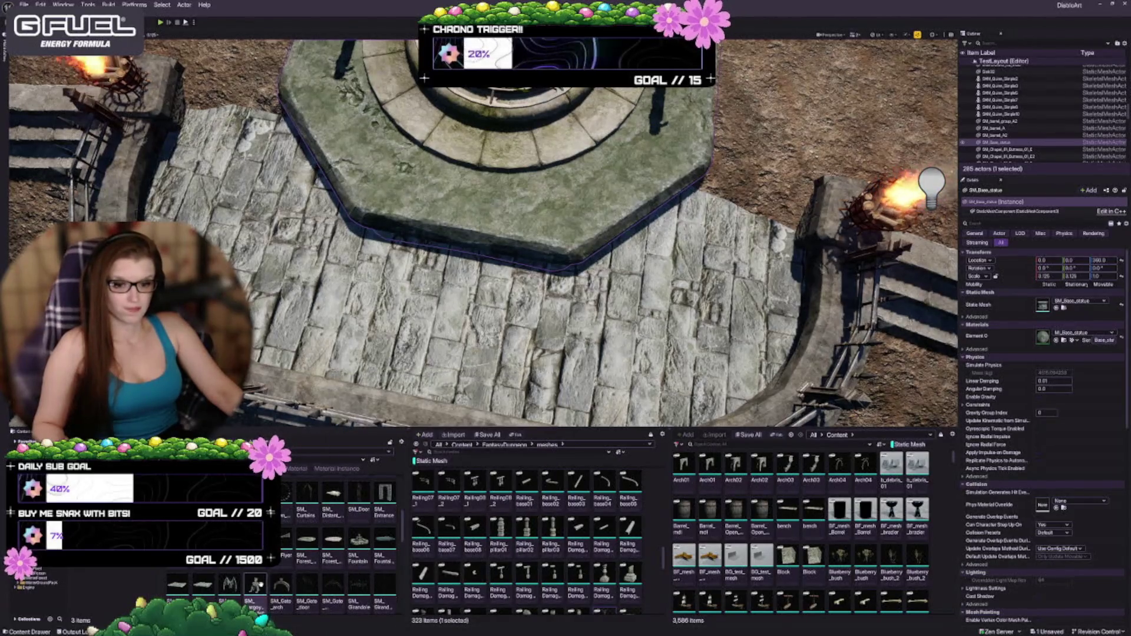
scroll(286, 547, "up", 2)
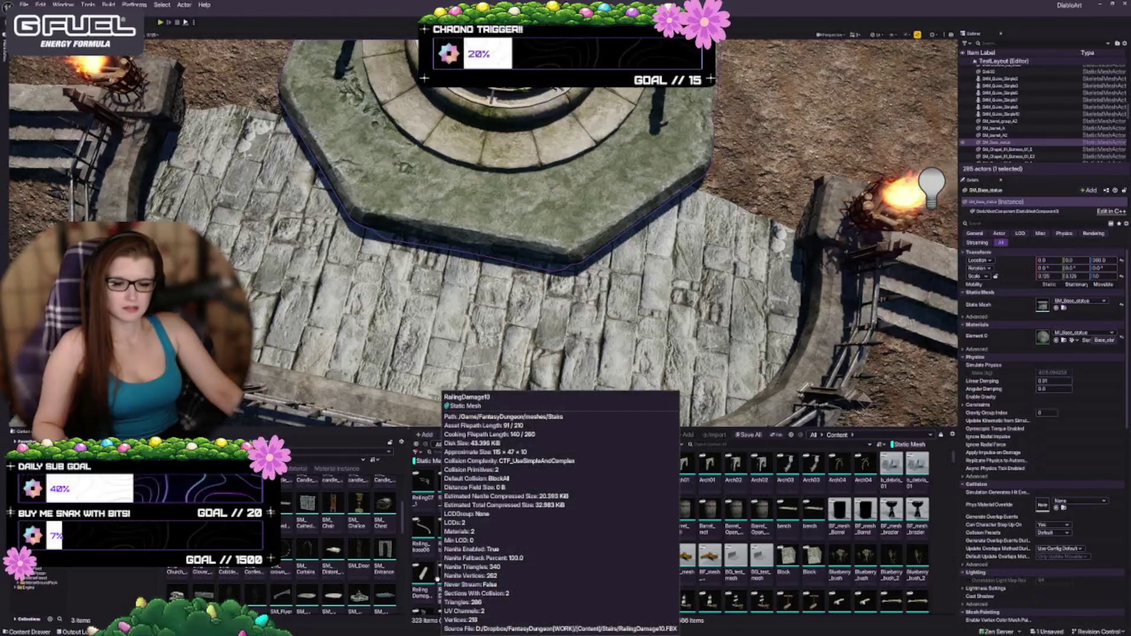
scroll(335, 542, "up", 3)
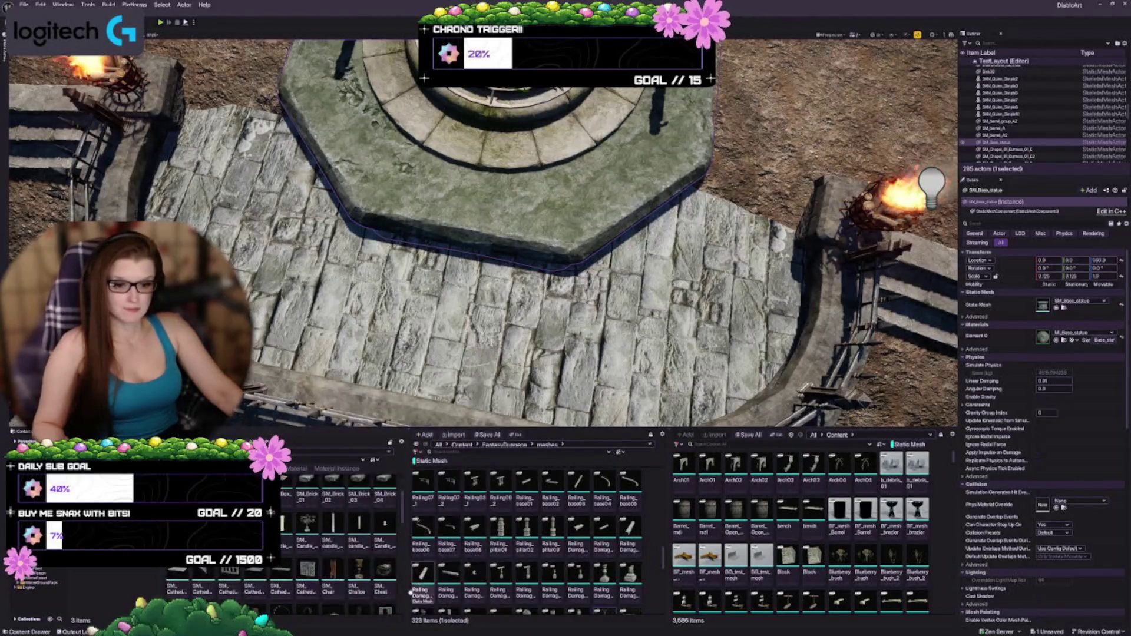
scroll(371, 565, "up", 3)
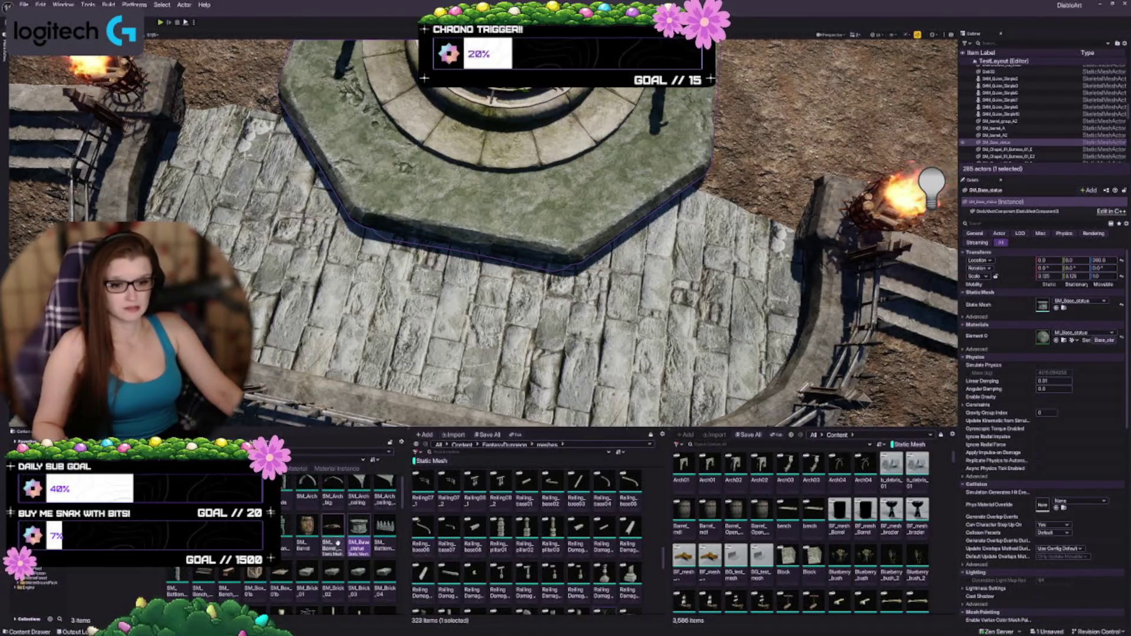
Shrink the Sink03 well grate slightly
key("f")
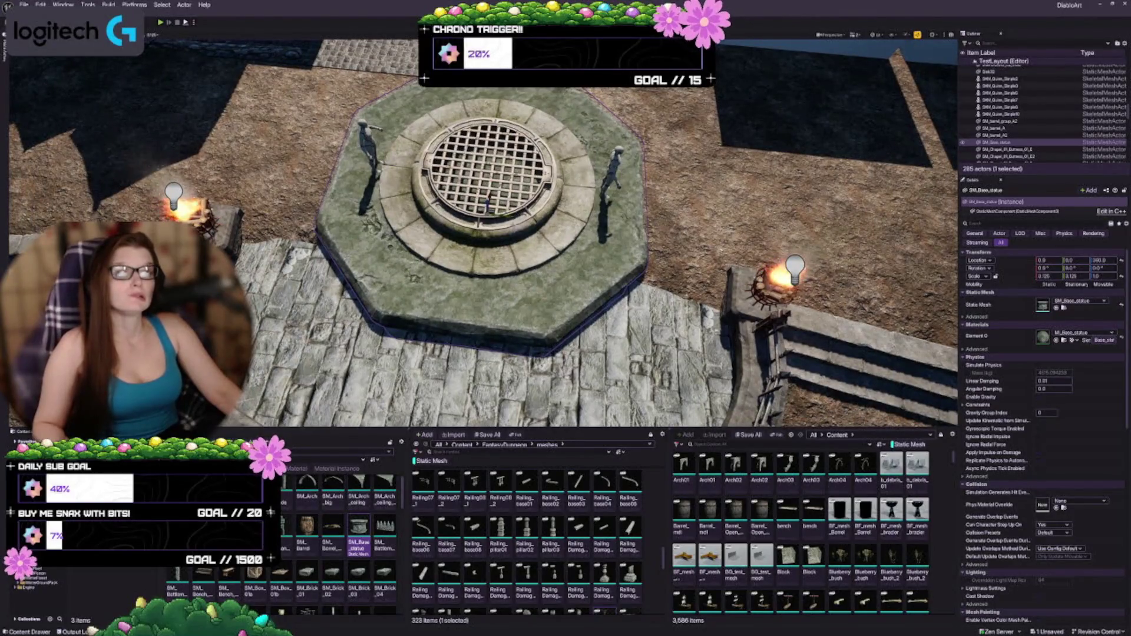
left_click_drag(484, 247, 407, 247)
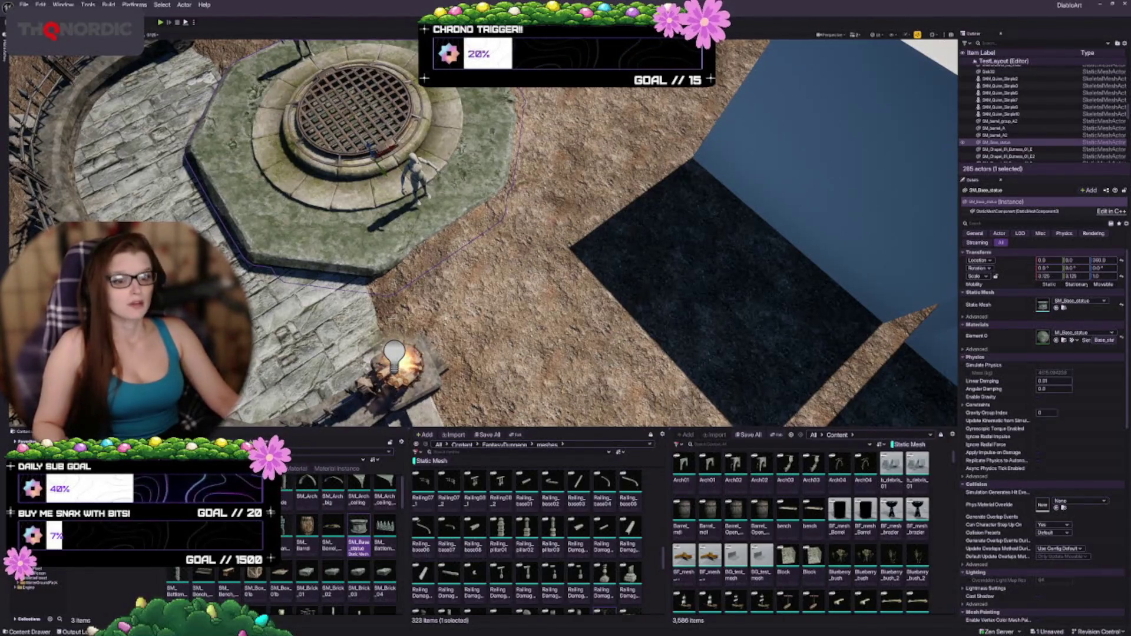
left_click_drag(483, 236, 436, 235)
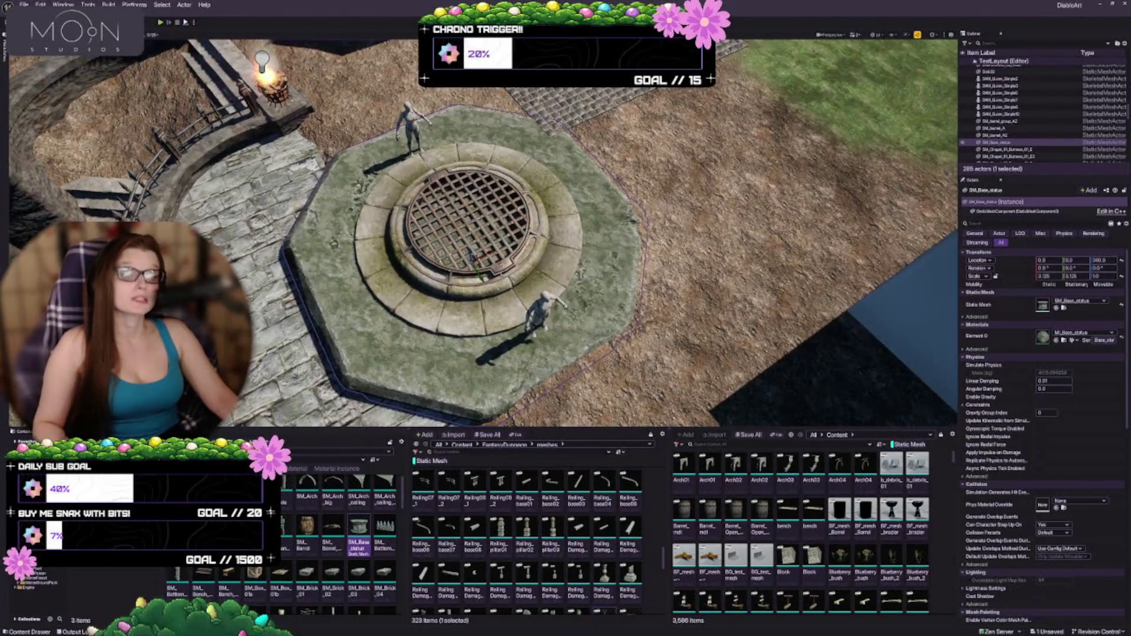
left_click(488, 259)
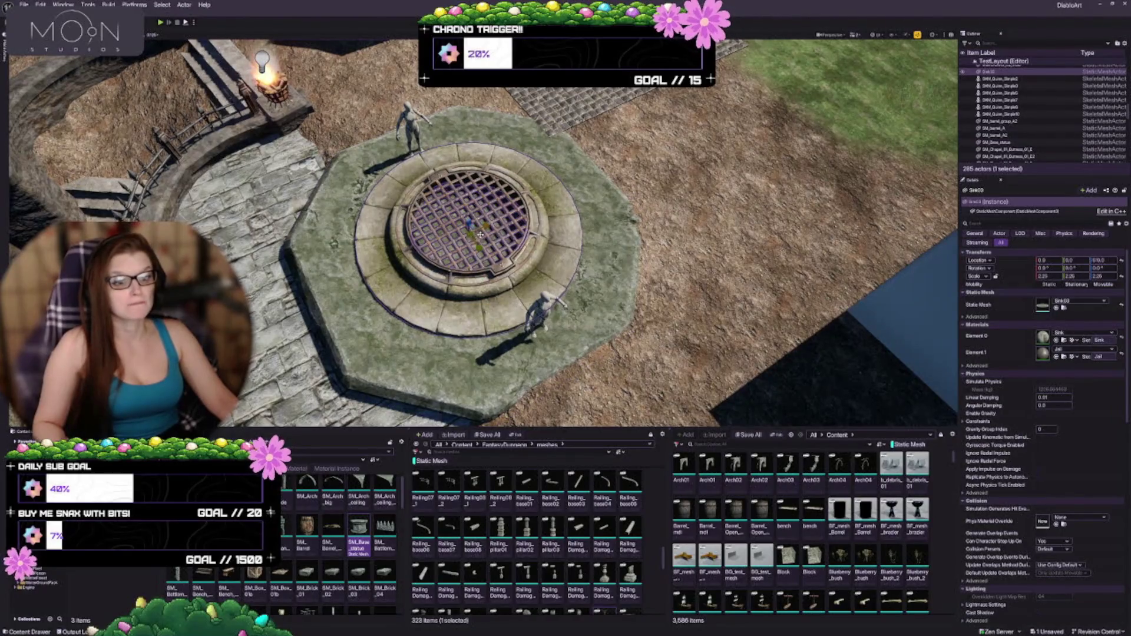
mouse_move(470, 235)
left_mouse_down()
mouse_move(442, 246)
mouse_move(459, 194)
mouse_move(555, 310)
mouse_move(547, 293)
left_mouse_up()
Shrink the octagonal SM_Base_statue platform slightly, to about 2.75 scale
left_click(556, 311)
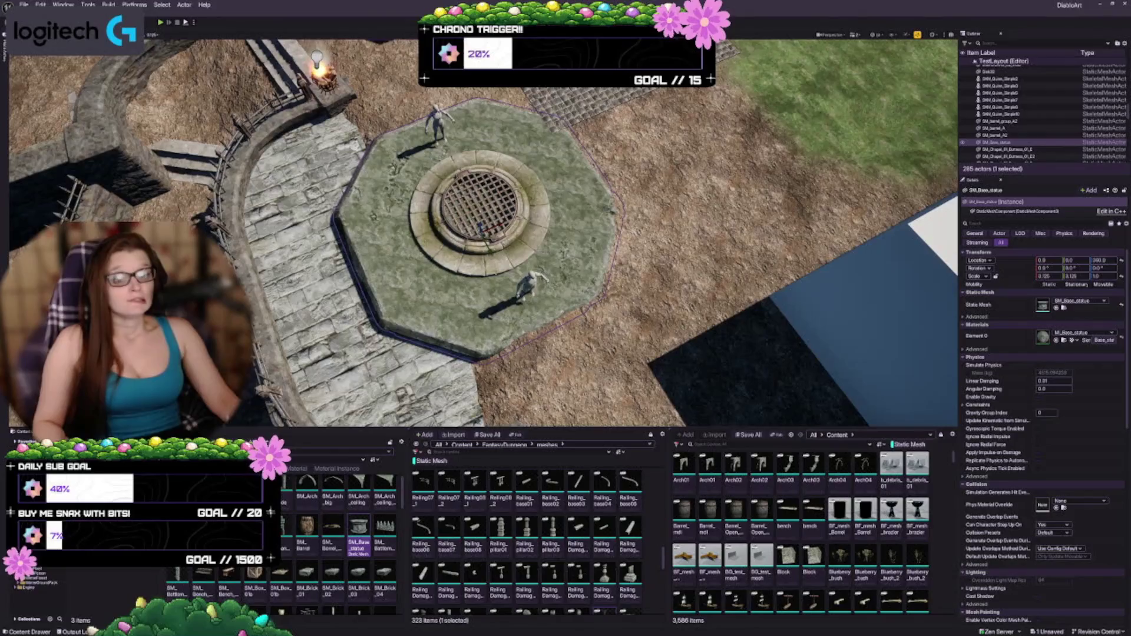
mouse_move(483, 236)
left_mouse_down()
mouse_move(518, 230)
mouse_move(505, 242)
left_mouse_up()
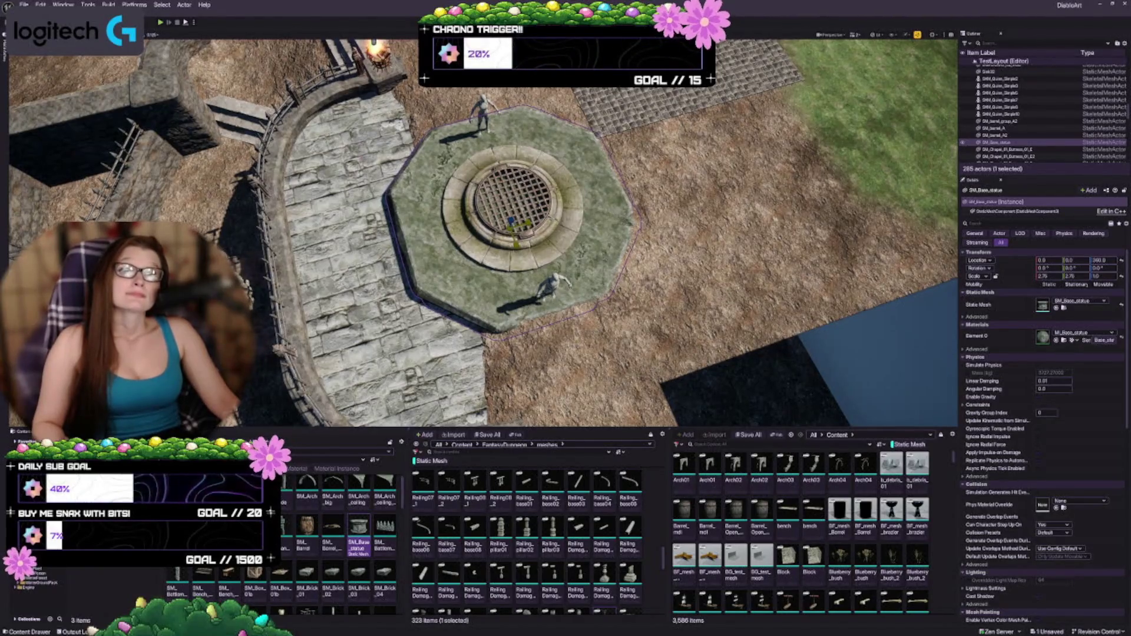
left_click_drag(513, 235, 514, 235)
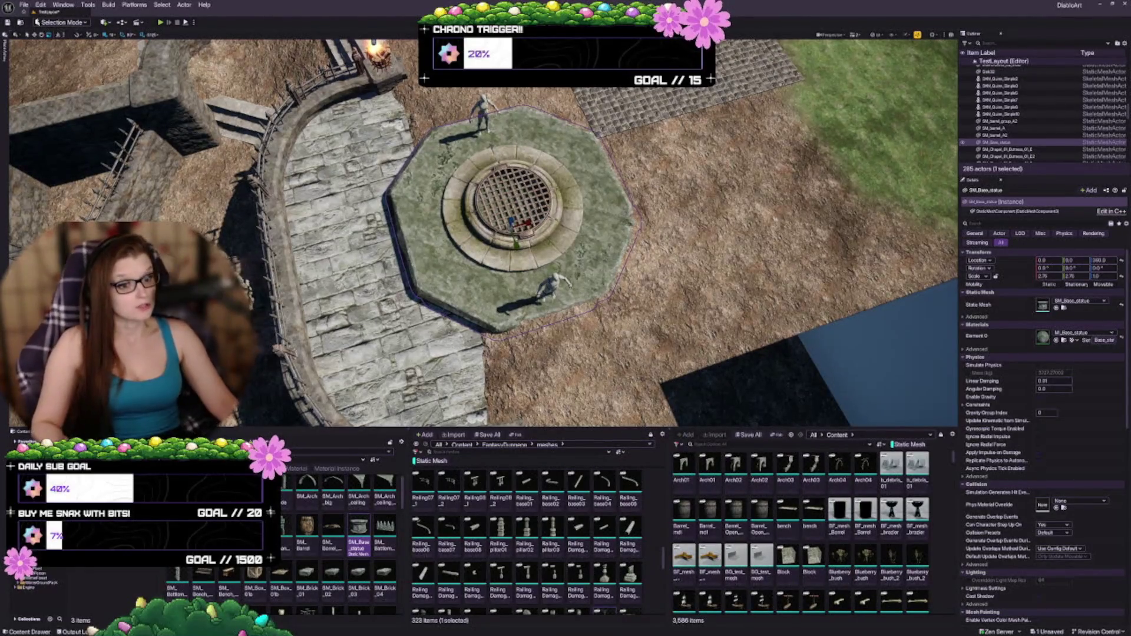
Delete the octagonal platform and move both mannequins toward the upper right
key("Delete")
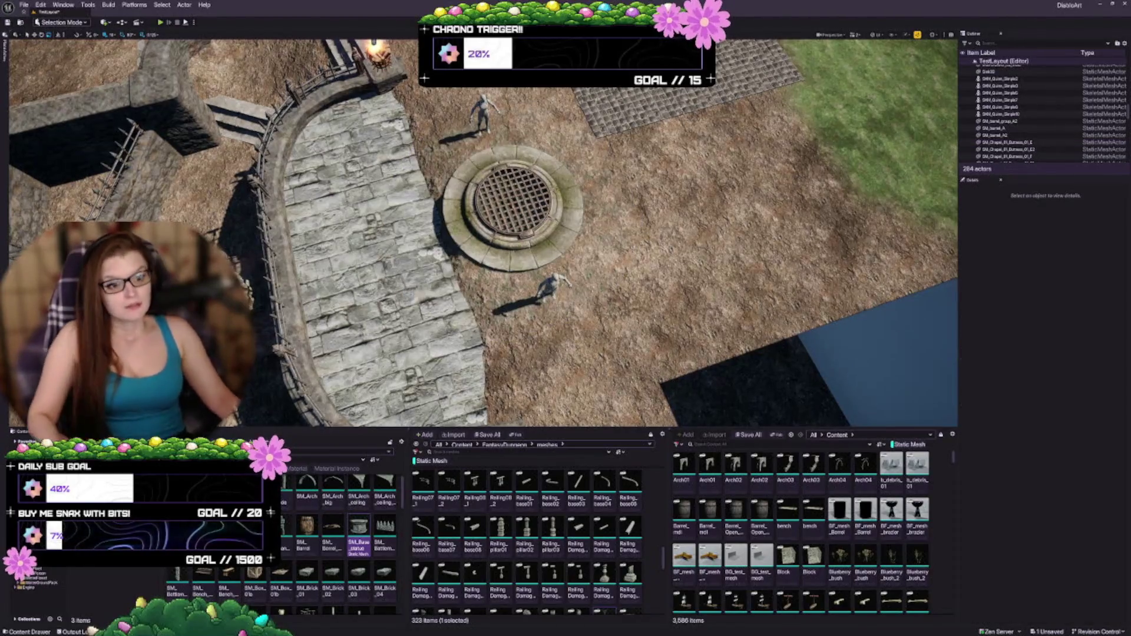
scroll(513, 223, "up", 10)
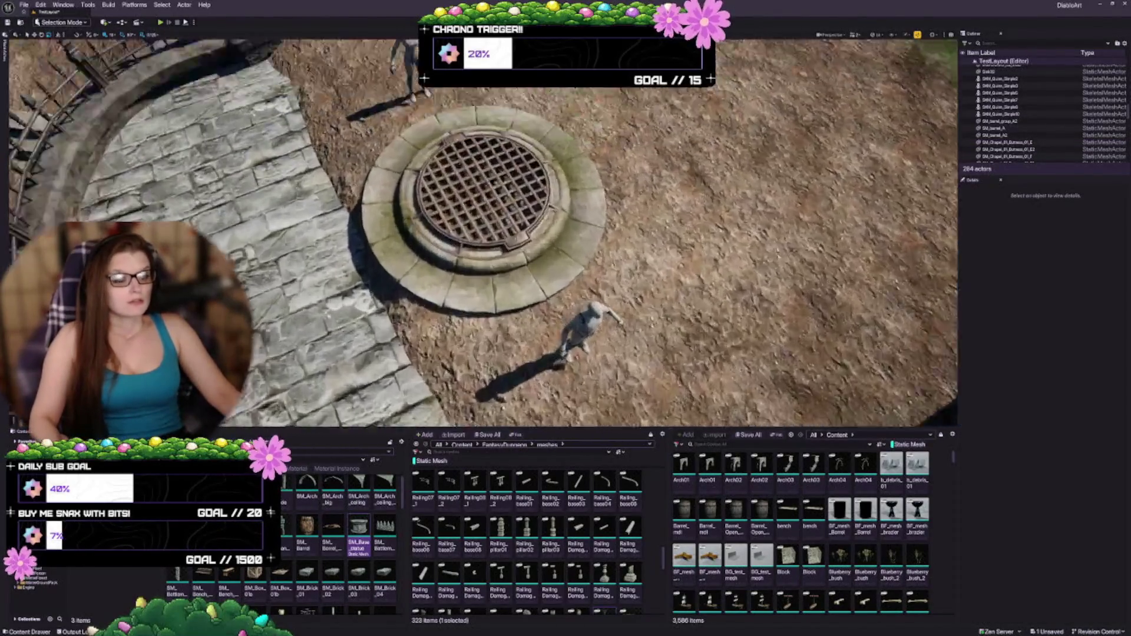
scroll(483, 236, "down", 8)
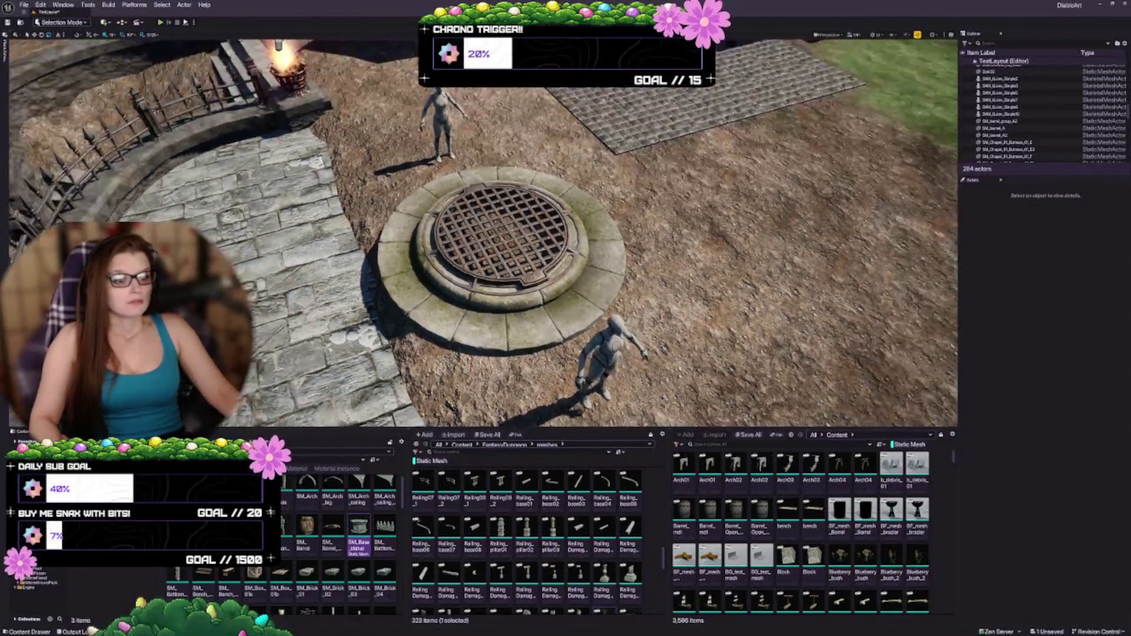
left_click(607, 354)
left_click(439, 124, "ctrl")
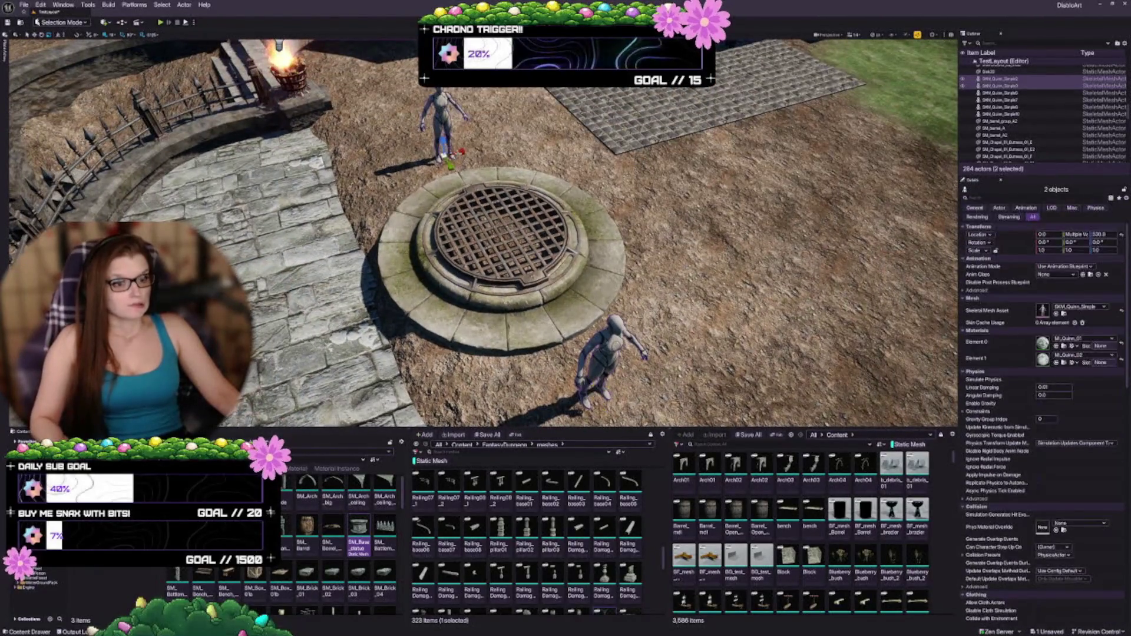
left_click_drag(448, 154, 692, 94)
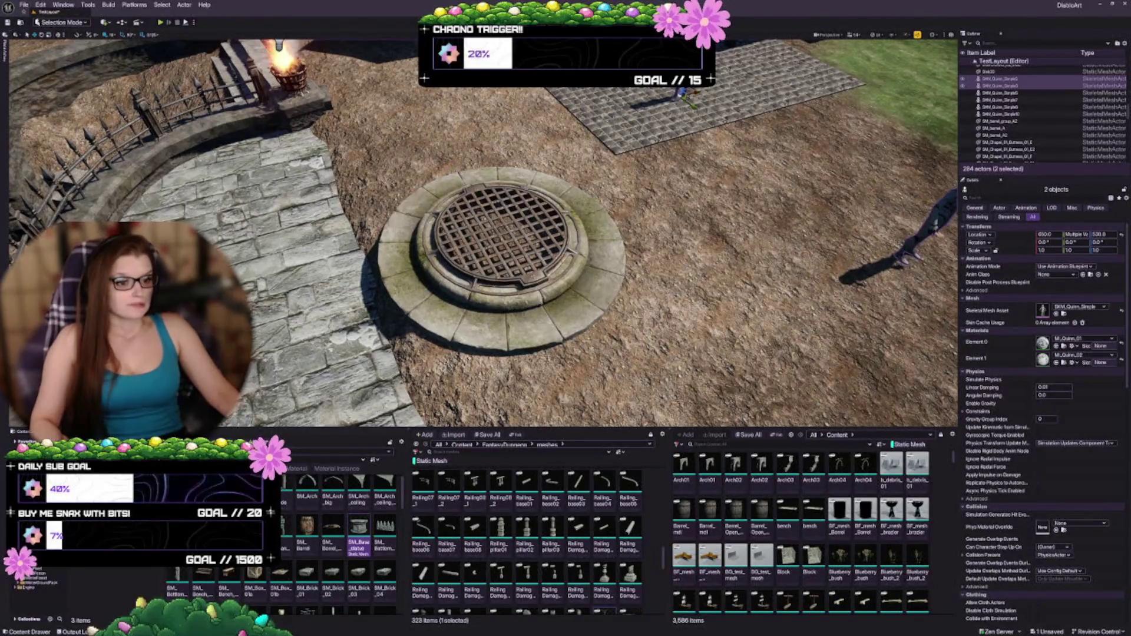
Raise the Sink03 sewer grate higher
left_click(521, 242)
key("f")
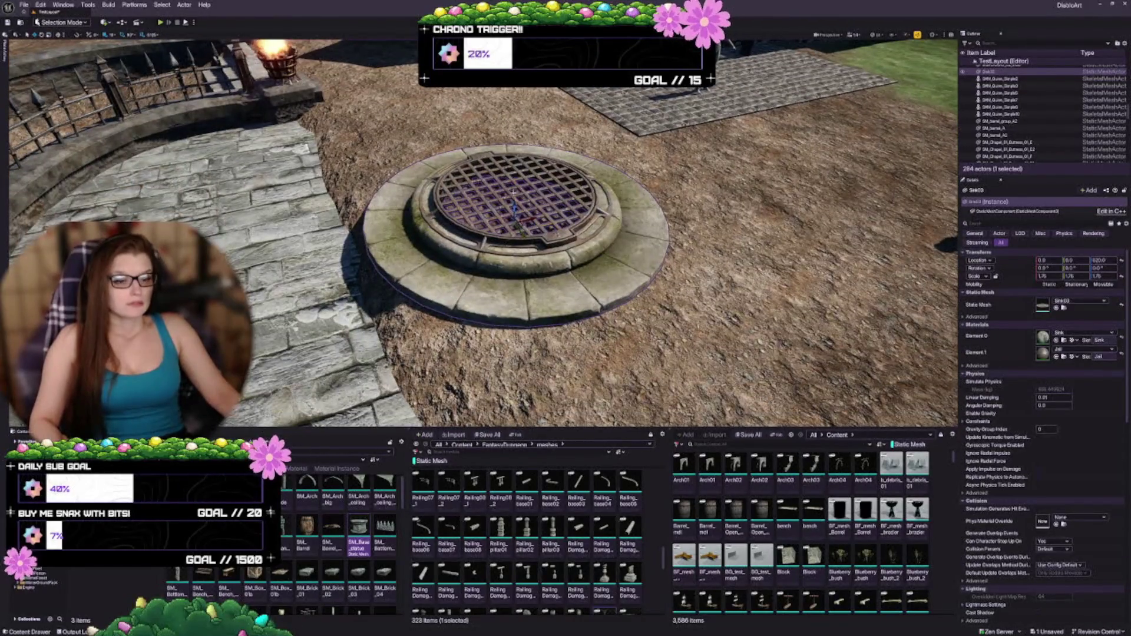
left_click_drag(514, 203, 510, 186)
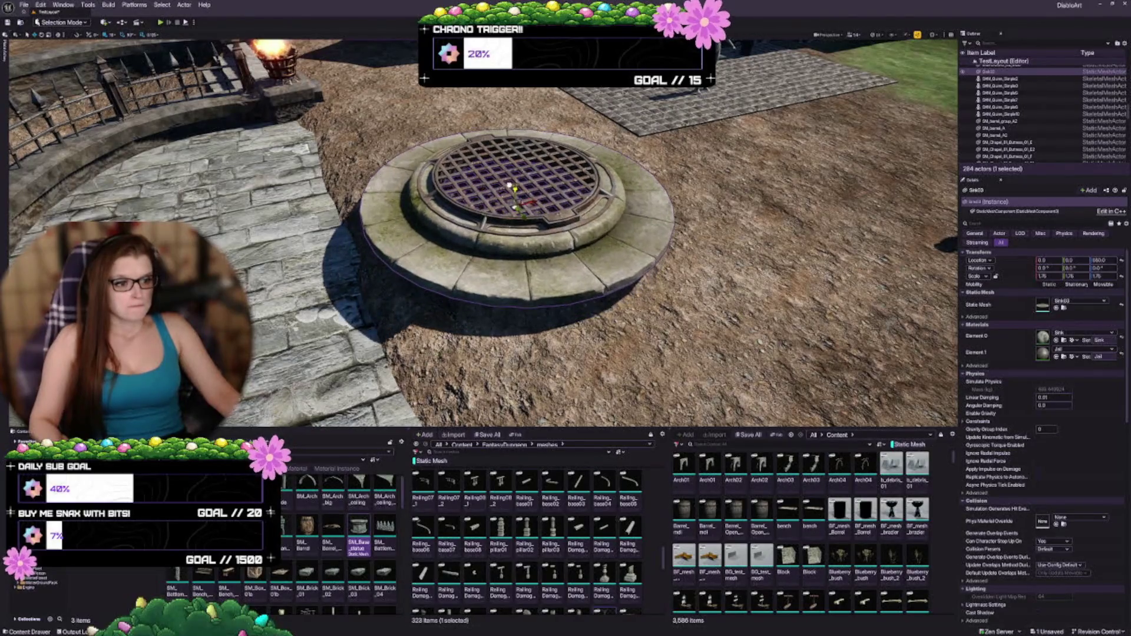
Place a curbstone piece from the Content Browser beside the well
scroll(531, 537, "up", 10)
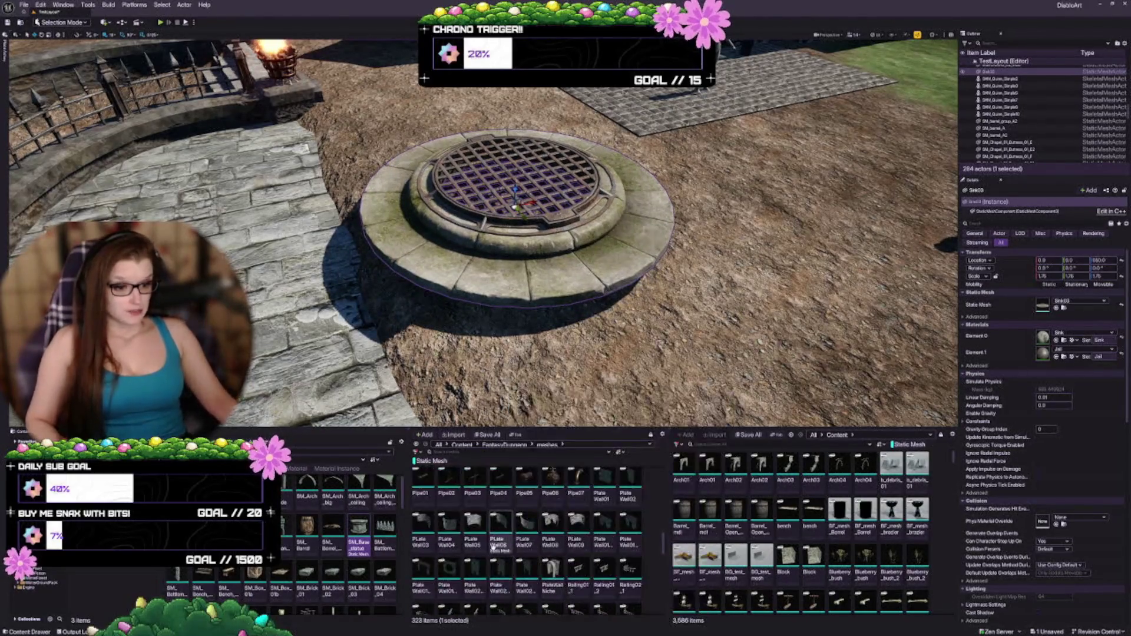
scroll(485, 549, "up", 3)
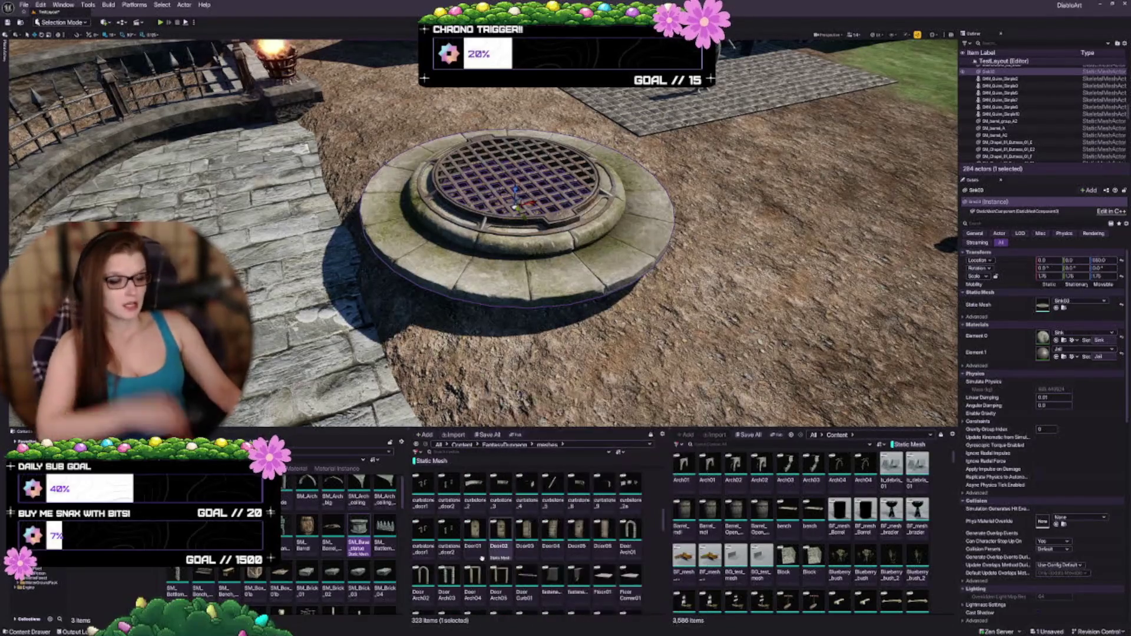
scroll(538, 542, "up", 5)
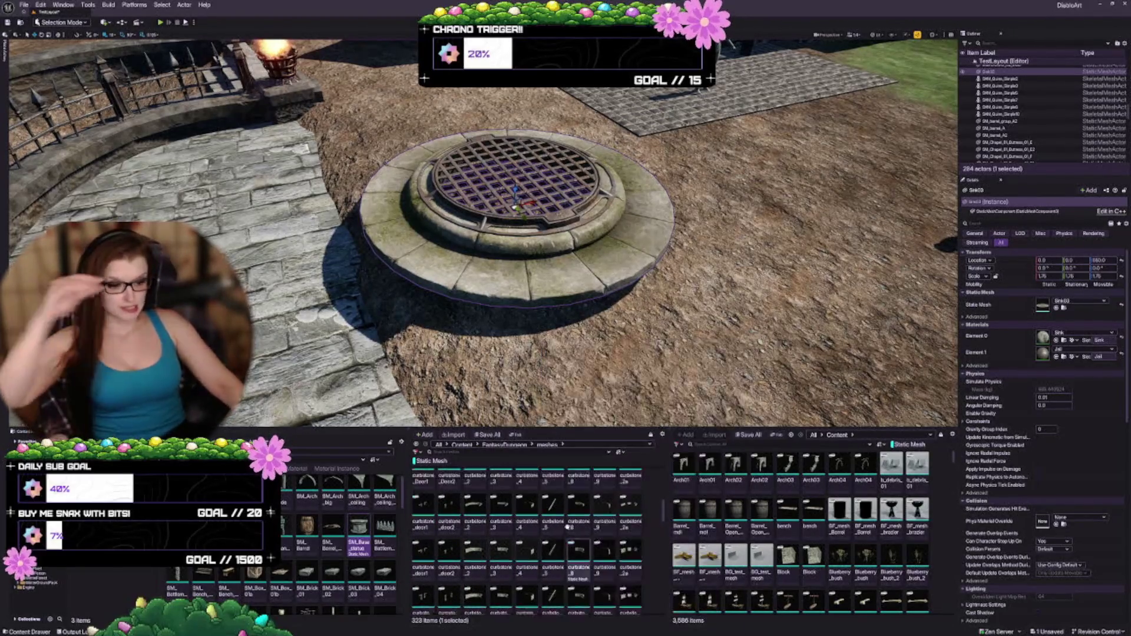
scroll(562, 532, "up", 2)
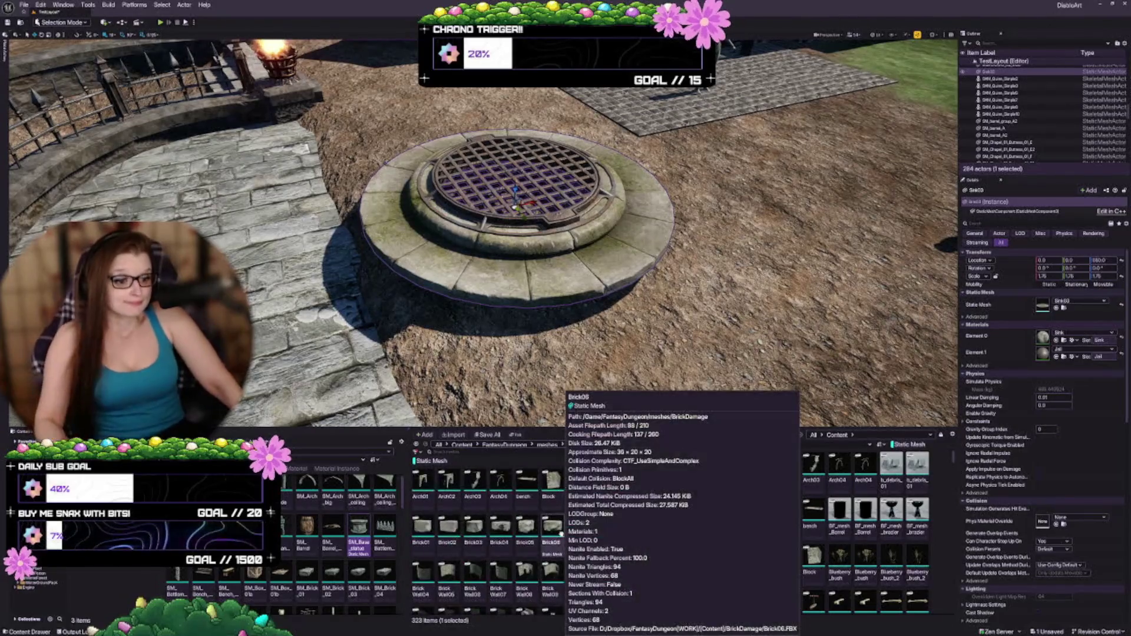
scroll(650, 559, "down", 3)
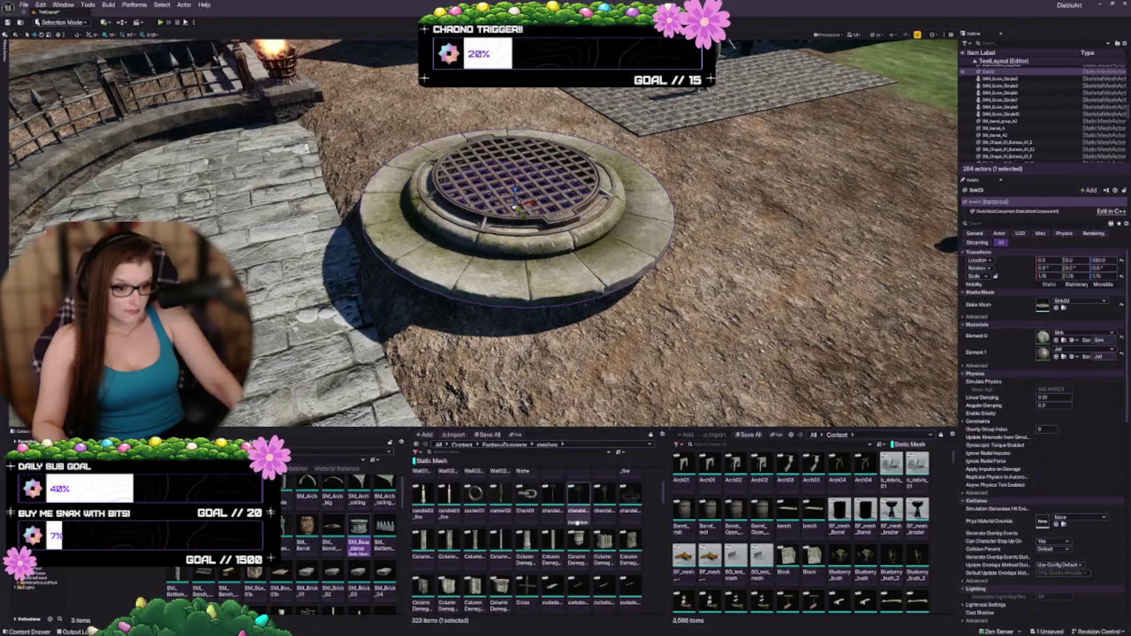
scroll(530, 518, "down", 3)
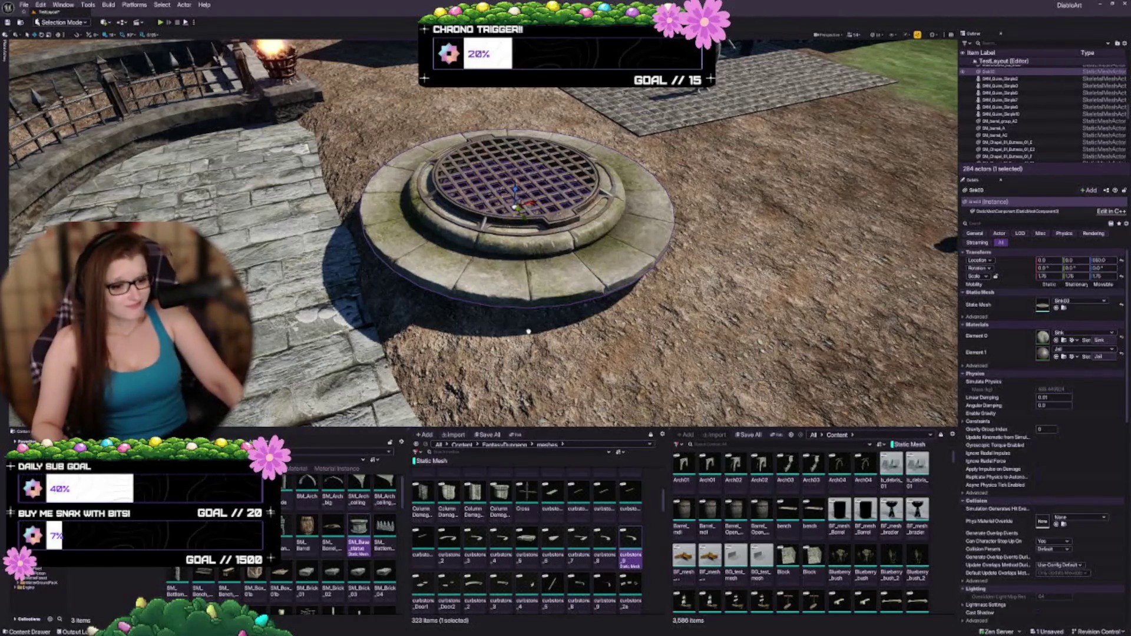
left_click_drag(528, 331, 443, 282)
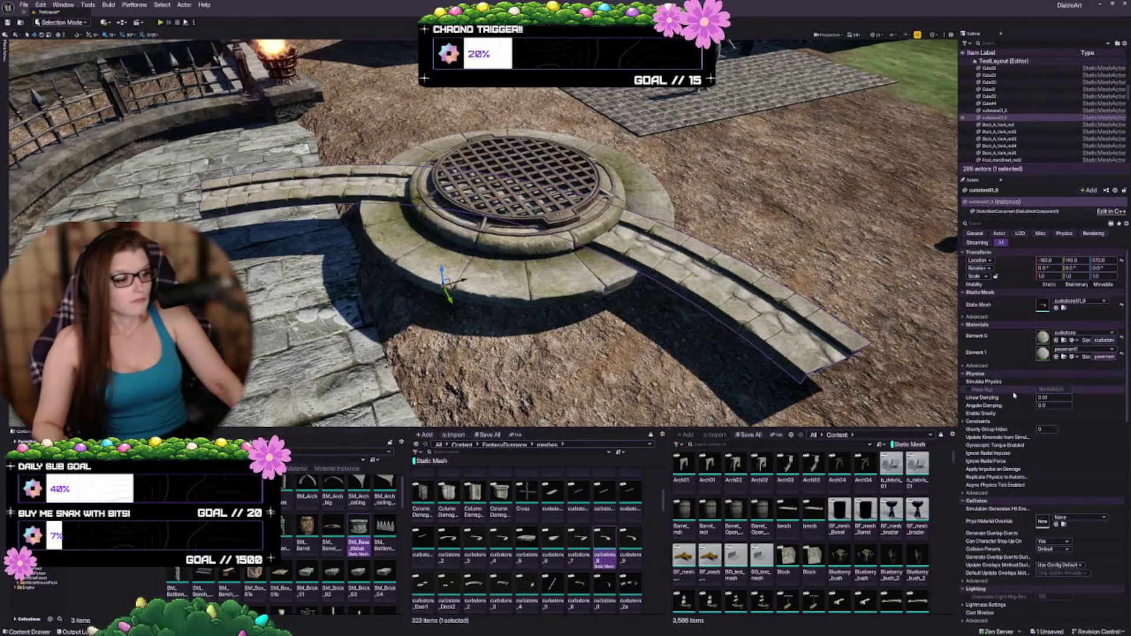
Try the curbstone_7, curbstone_6 and curbstone_4 meshes on the placed piece
left_click(1056, 307)
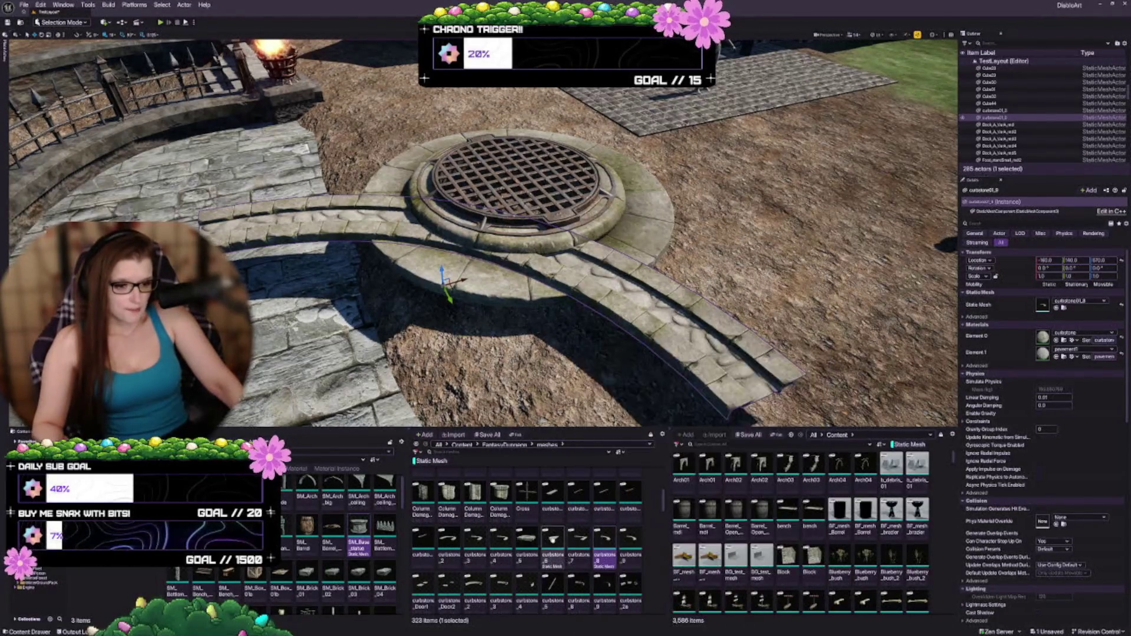
left_click(577, 539)
left_click(1055, 307)
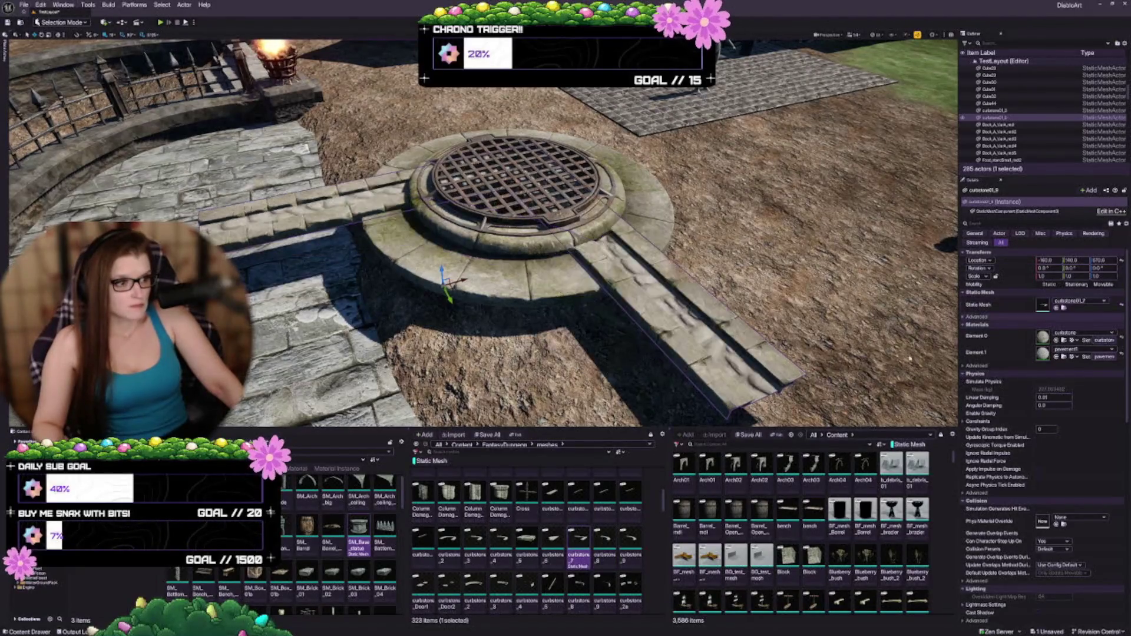
left_click(552, 537)
left_click(1056, 307)
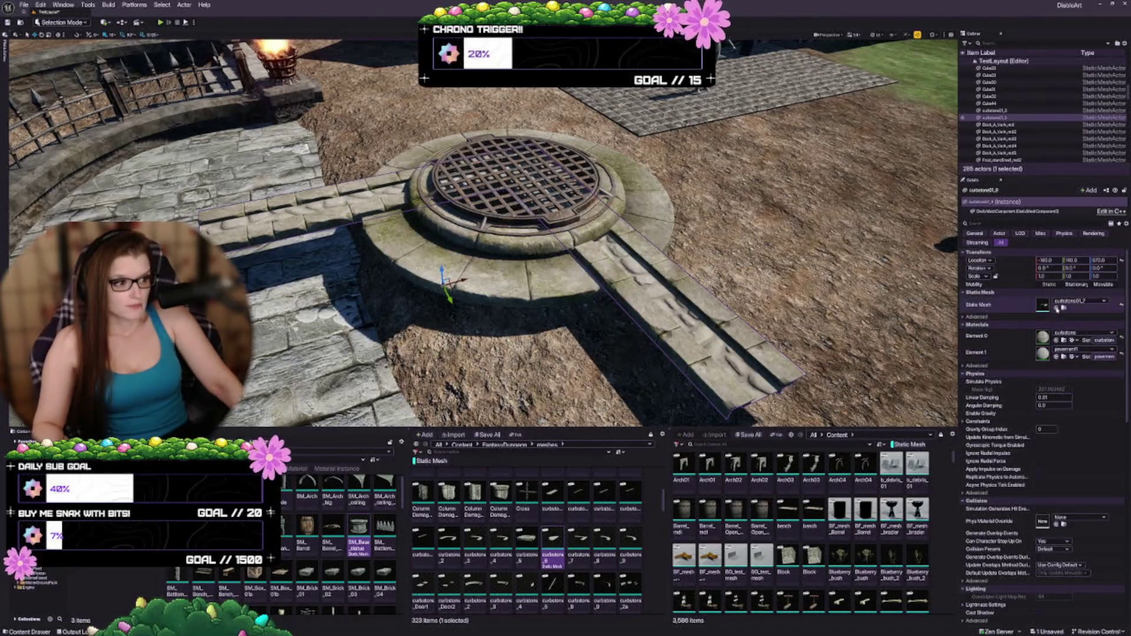
left_click(501, 538)
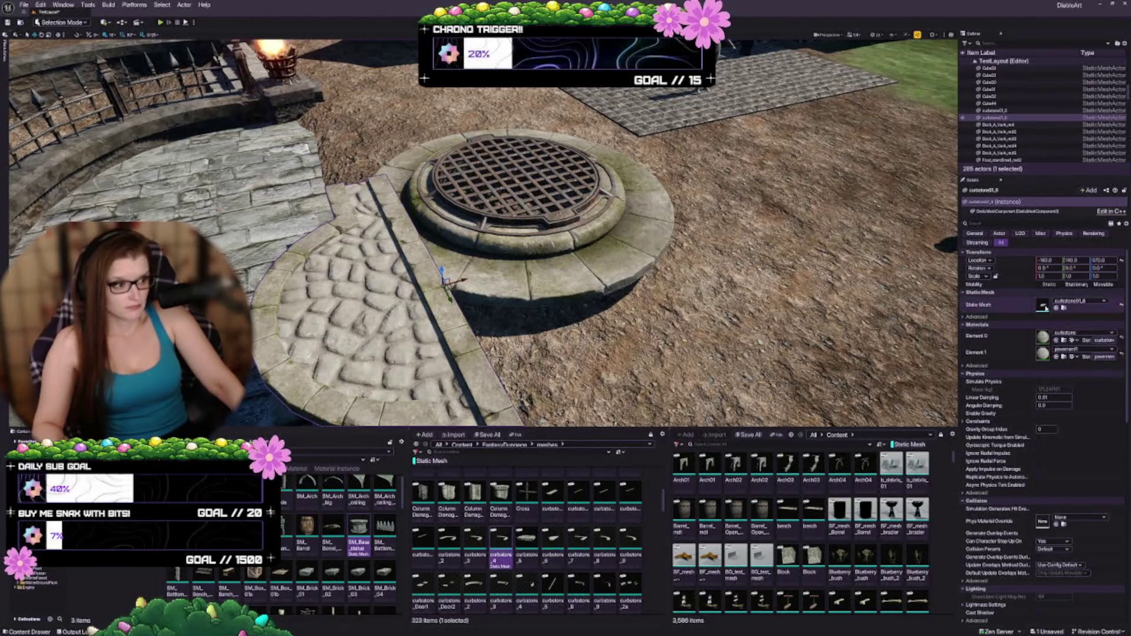
left_click(1056, 307)
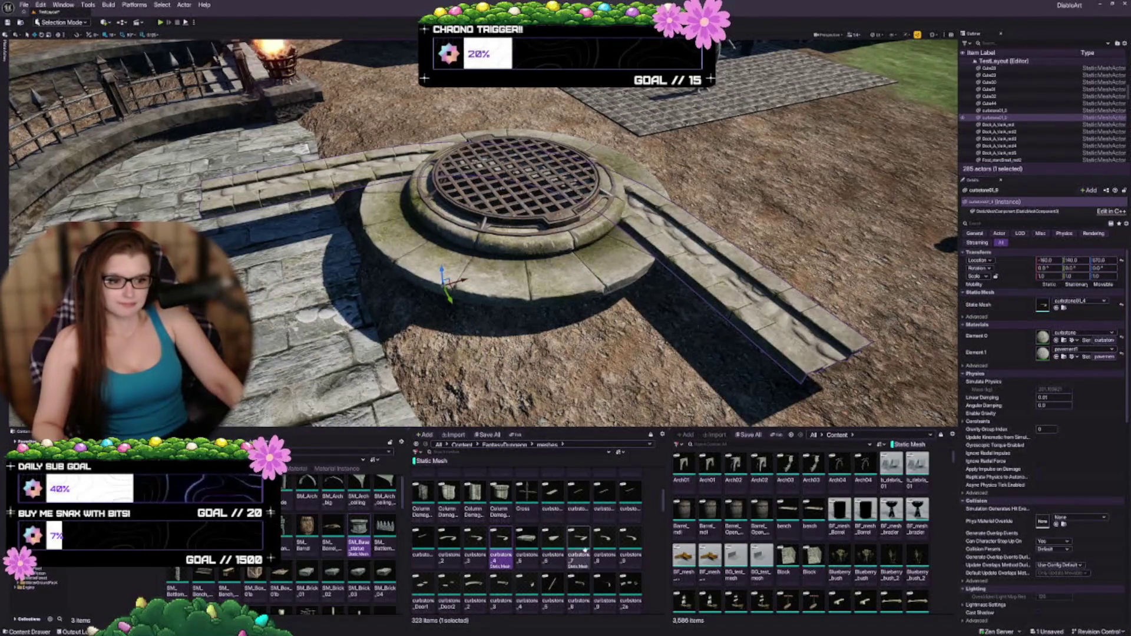
Switch the placed piece's Static Mesh back to curved curbstone01_8
left_click(1056, 307)
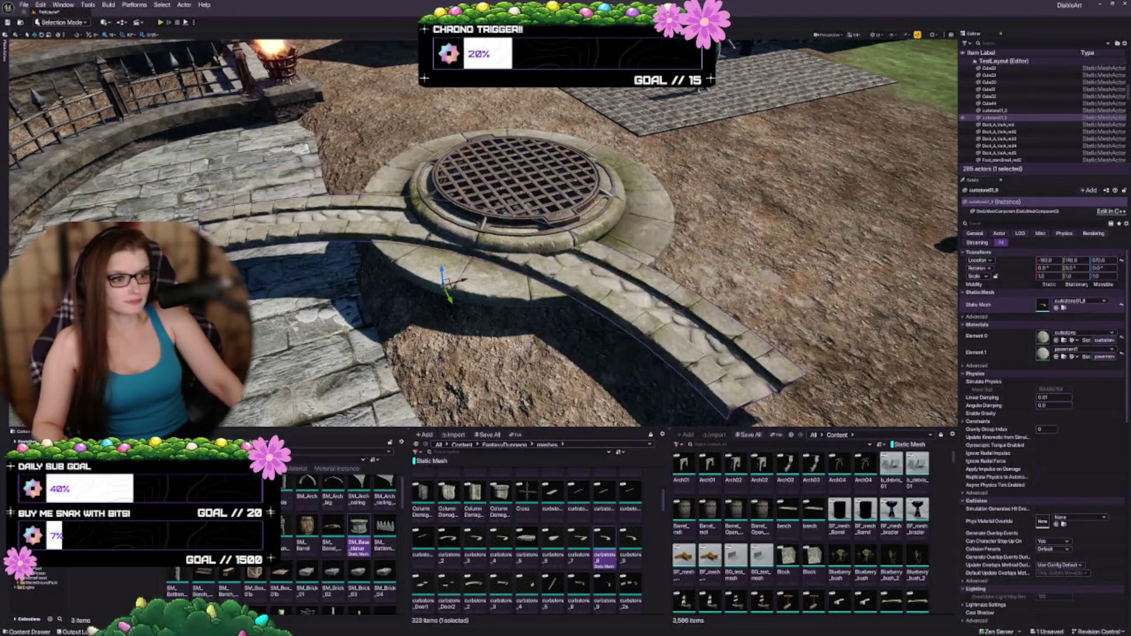
scroll(483, 229, "down", 8)
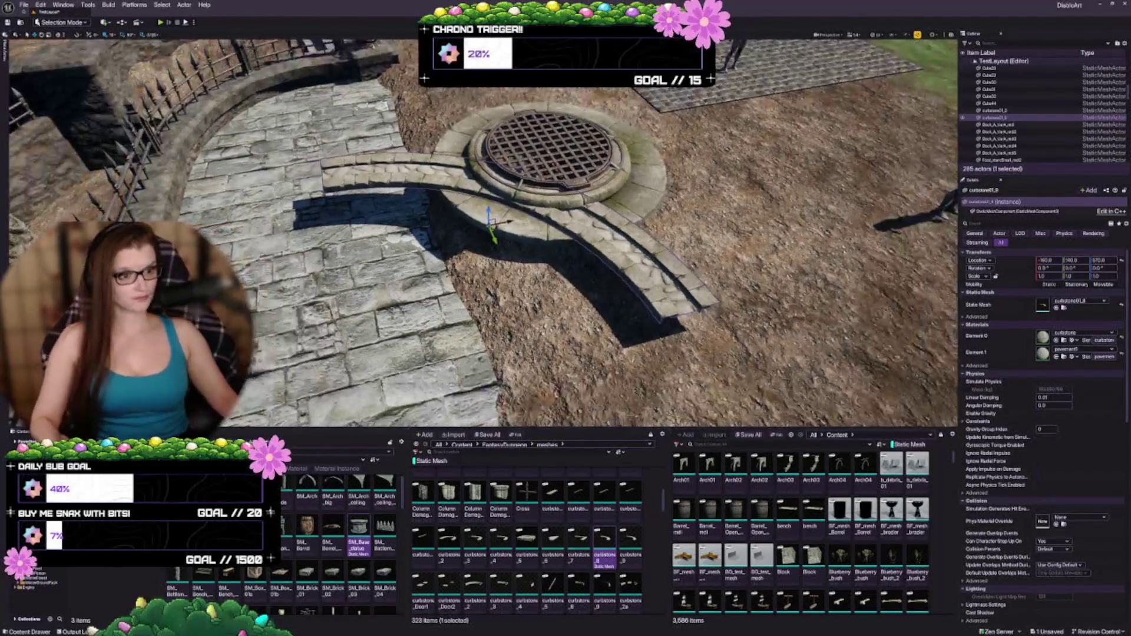
scroll(483, 229, "up", 10)
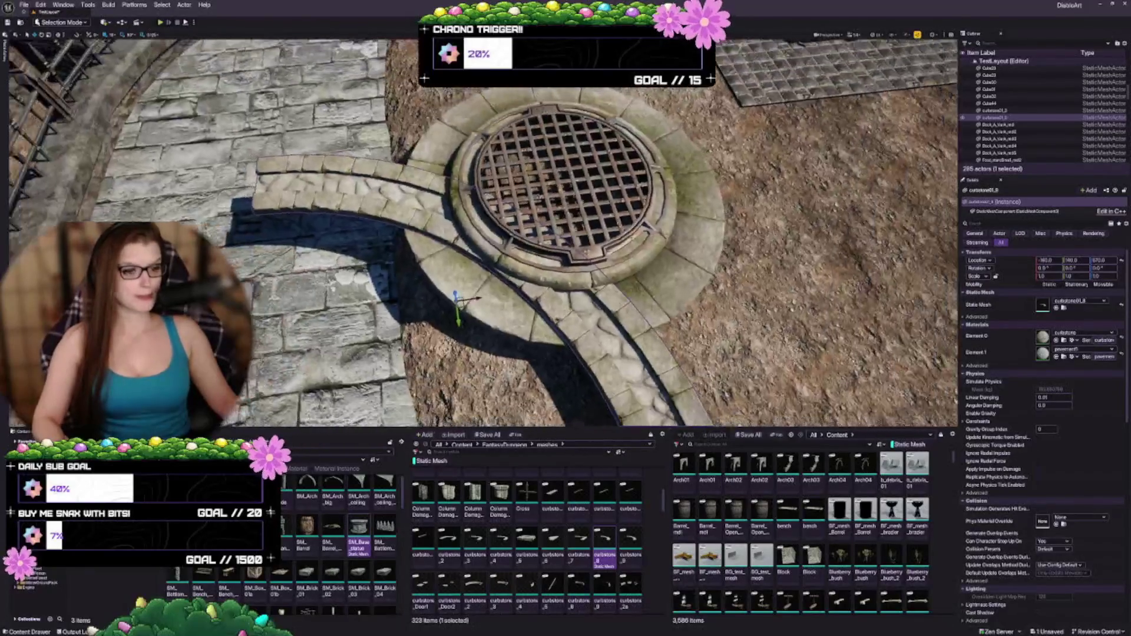
scroll(483, 230, "down", 2)
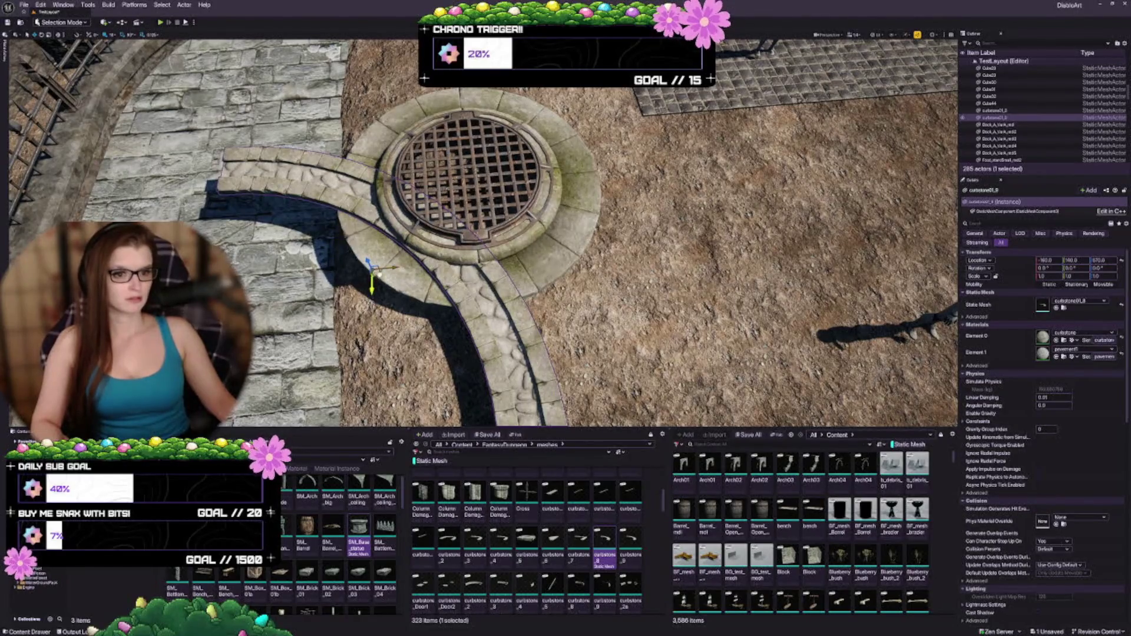
Fit the arc around the well at 0.625 X/Y scale and duplicate it rotated 90°
mouse_move(380, 273)
left_mouse_down()
mouse_move(495, 150)
mouse_move(533, 152)
left_mouse_up()
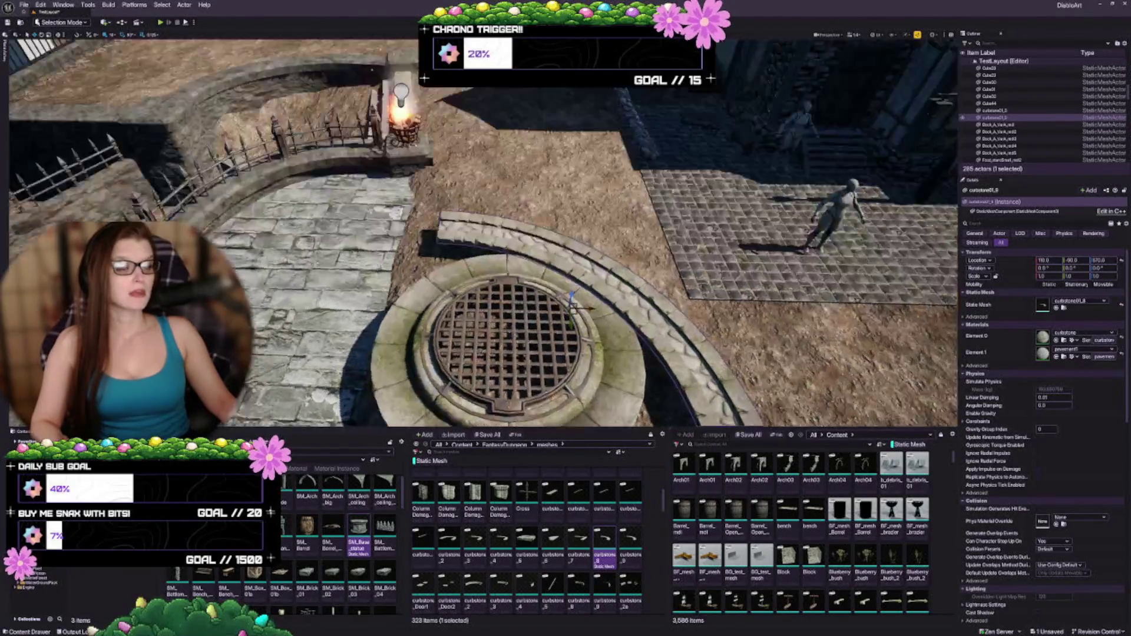
left_click_drag(483, 229, 500, 196)
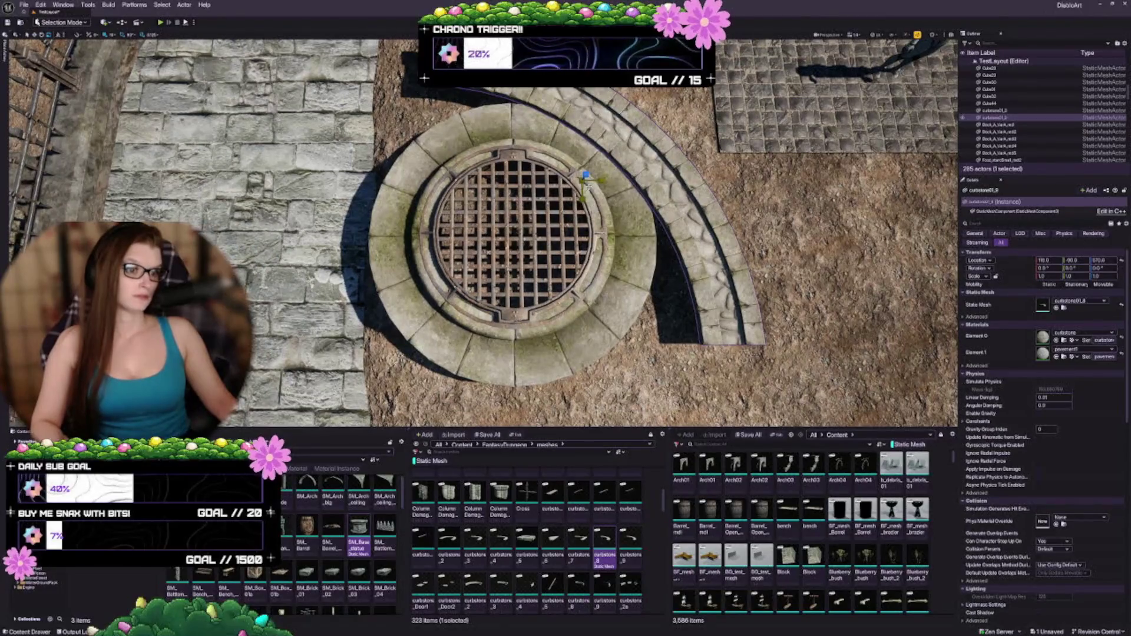
left_click_drag(589, 180, 584, 176)
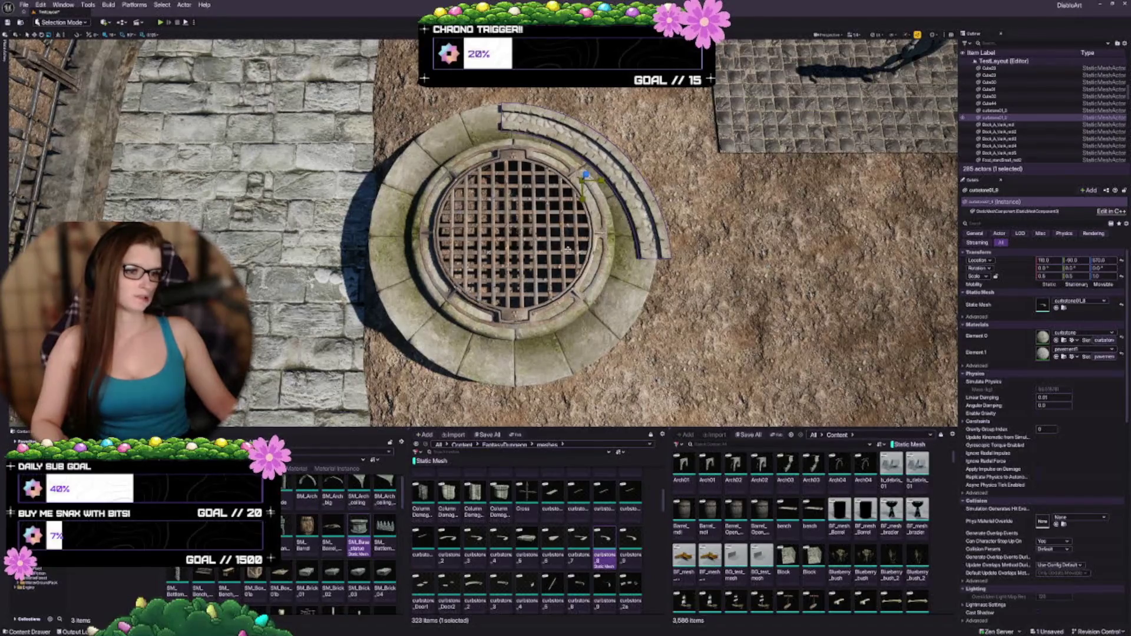
mouse_move(501, 196)
left_mouse_down()
mouse_move(539, 207)
mouse_move(521, 207)
left_mouse_up()
left_click_drag(439, 156, 445, 160)
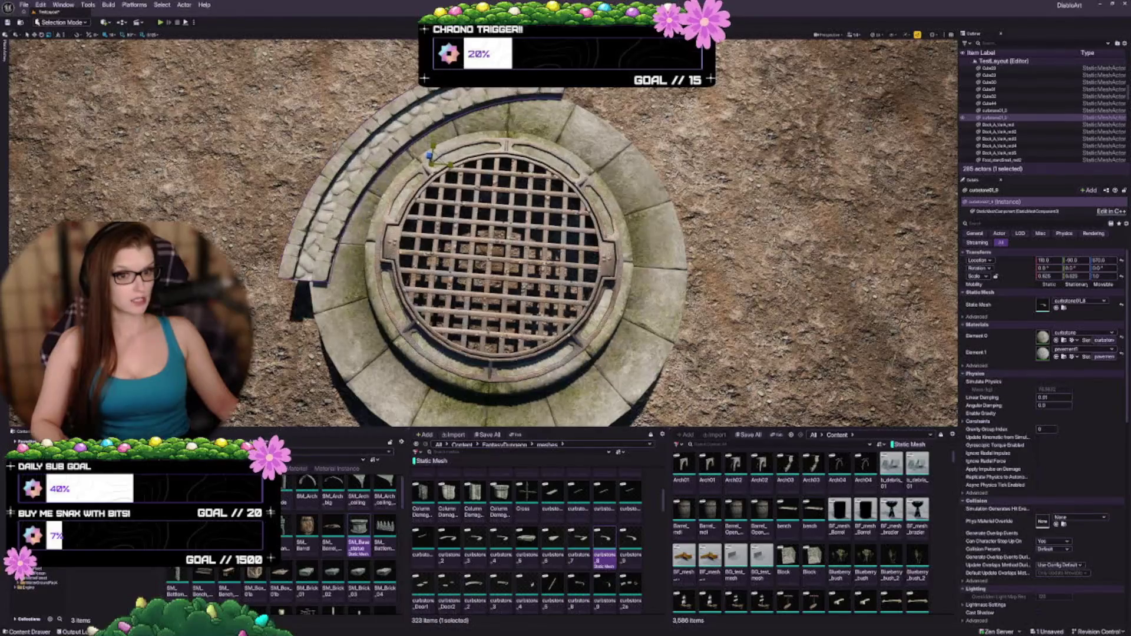
mouse_move(483, 235)
left_mouse_down()
mouse_move(436, 229)
mouse_move(454, 233)
mouse_move(448, 223)
mouse_move(466, 242)
left_mouse_up()
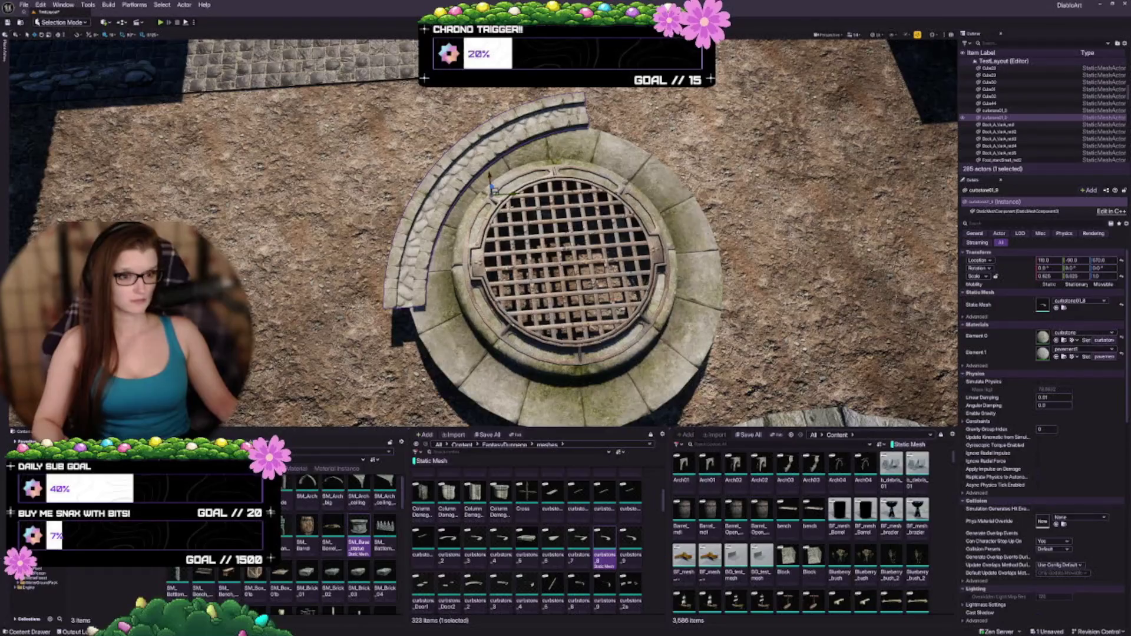
mouse_move(487, 168)
left_mouse_down()
mouse_move(500, 217)
mouse_move(737, 184)
mouse_move(648, 186)
left_mouse_up()
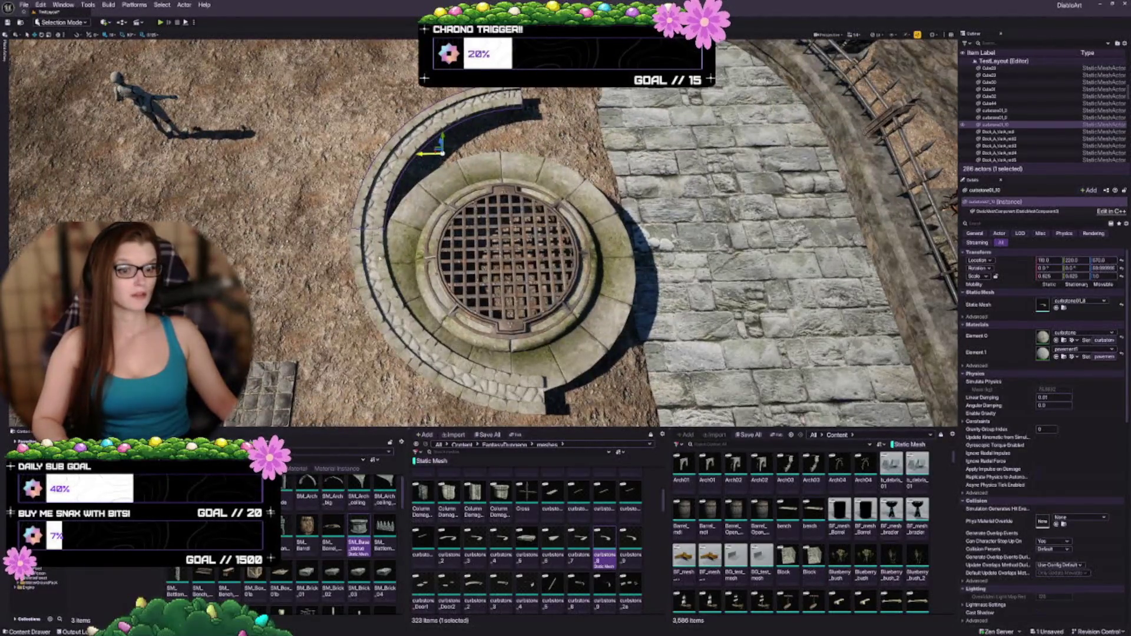
Duplicate both curbstone arcs rotated into place to close the ring, then inspect it
left_click(380, 259, "ctrl")
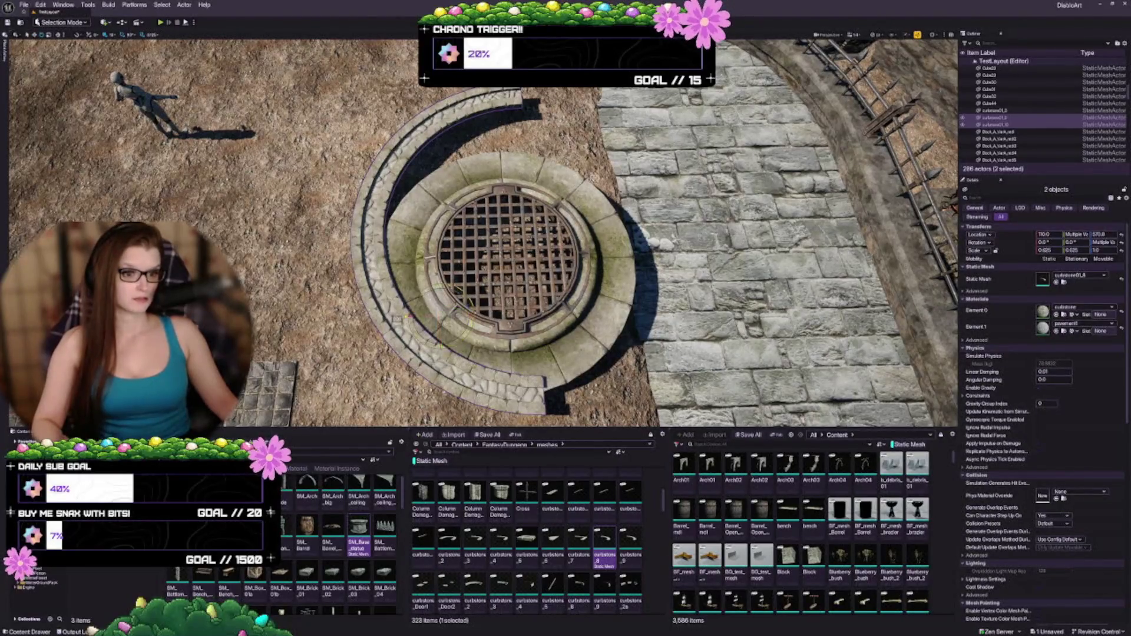
mouse_move(397, 318)
left_mouse_down()
mouse_move(398, 288)
mouse_move(507, 236)
mouse_move(604, 144)
mouse_move(548, 212)
left_mouse_up()
scroll(483, 229, "down", 10)
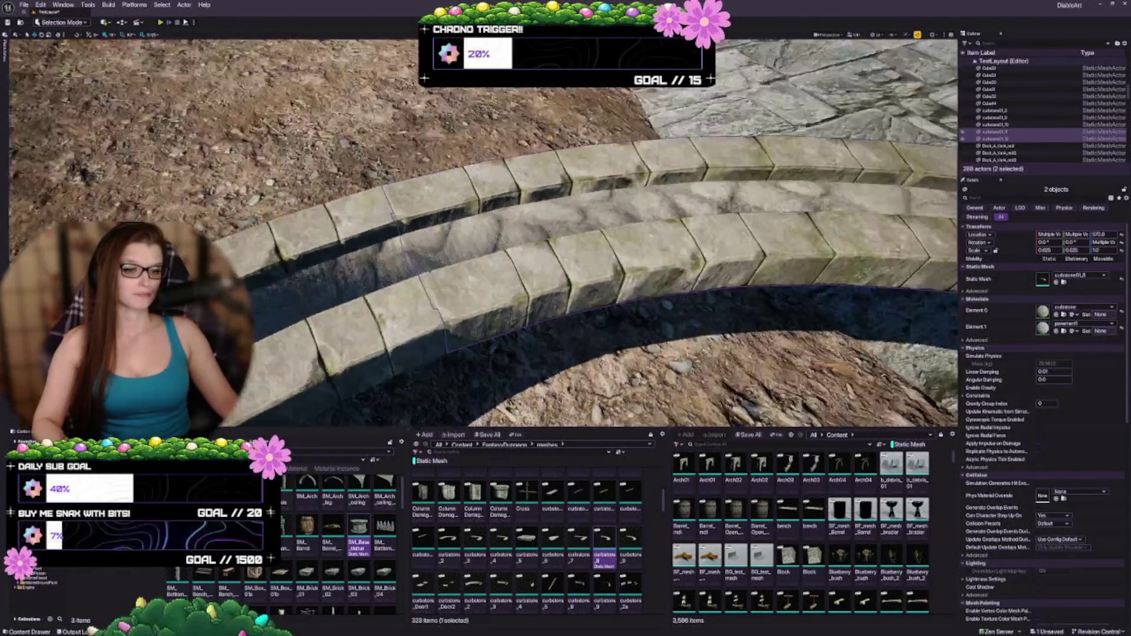
scroll(483, 229, "up", 5)
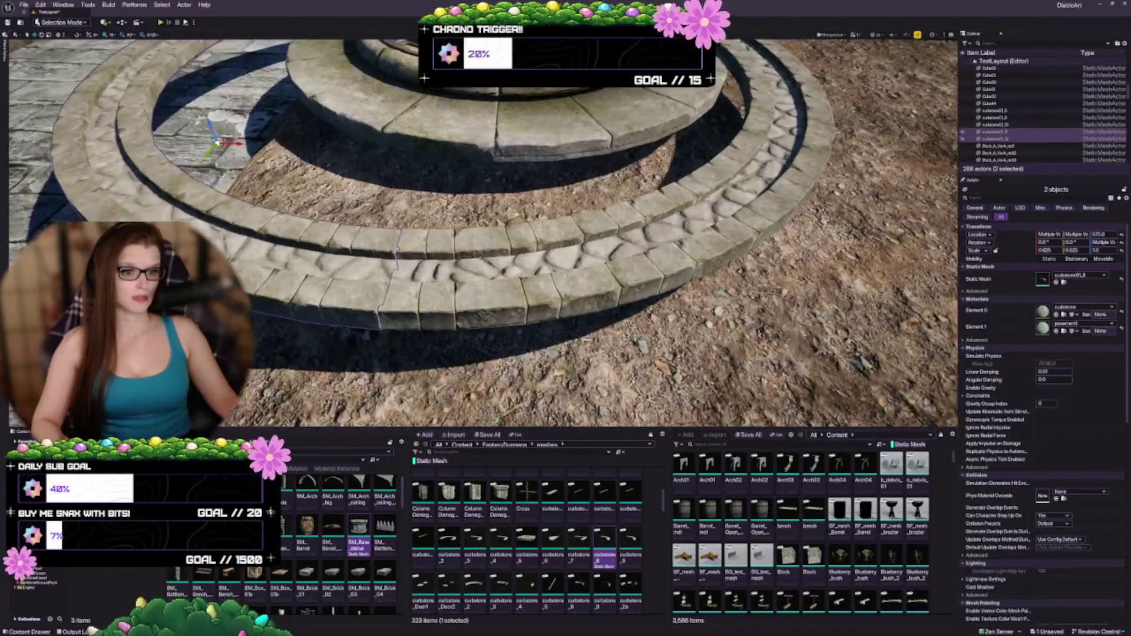
scroll(483, 230, "up", 5)
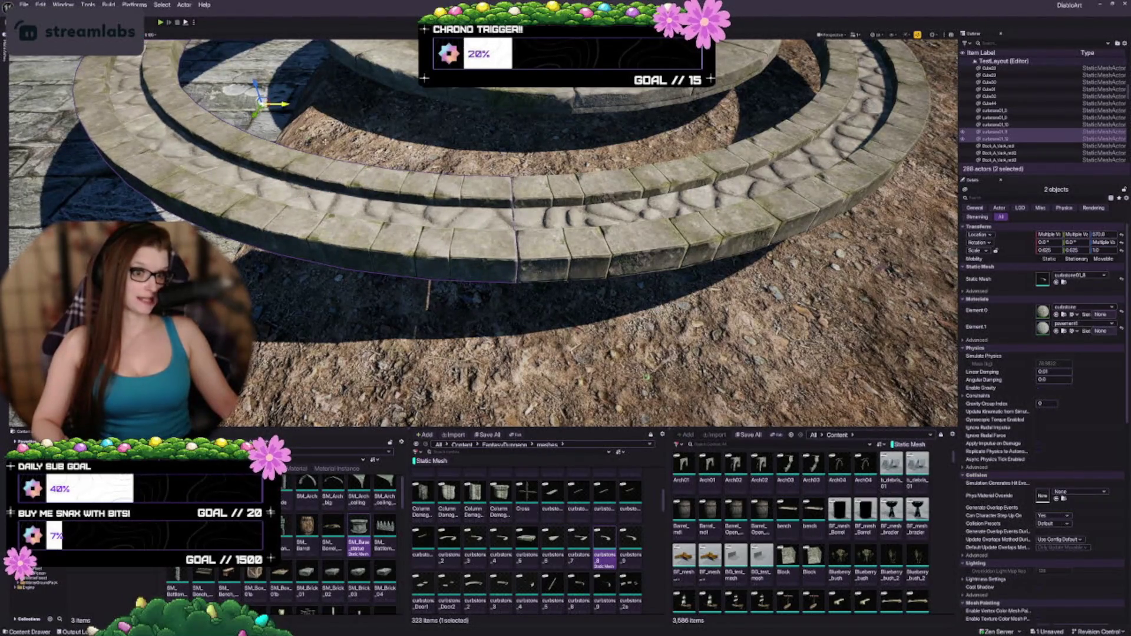
mouse_move(454, 204)
left_mouse_down()
mouse_move(295, 191)
mouse_move(295, 162)
left_mouse_up()
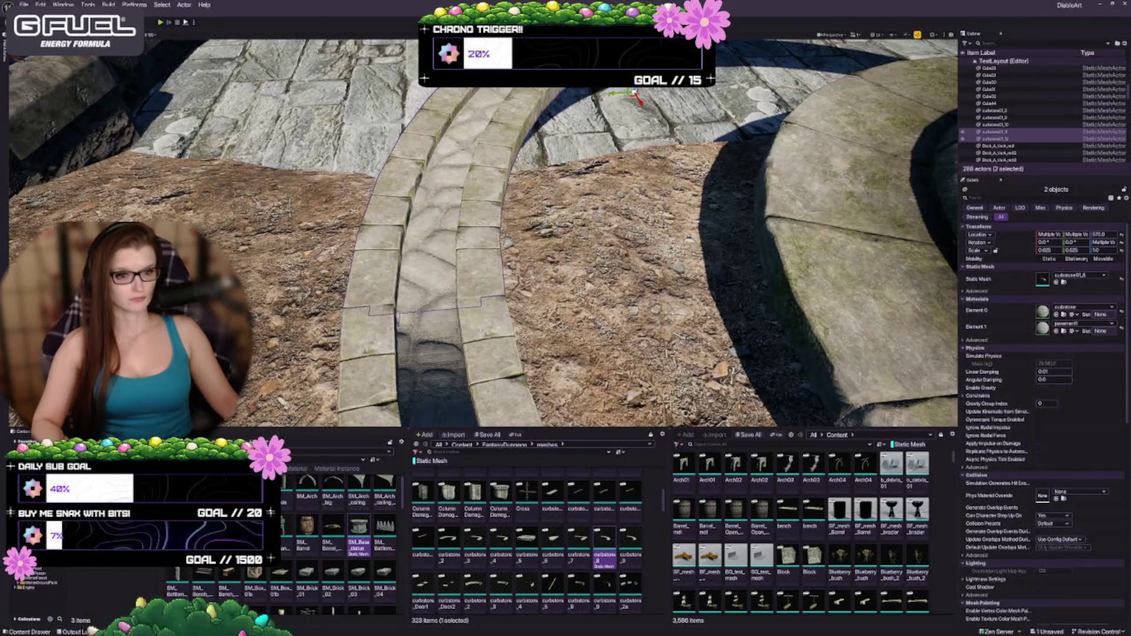
mouse_move(483, 235)
left_mouse_down()
mouse_move(507, 223)
mouse_move(471, 218)
mouse_move(512, 212)
mouse_move(489, 242)
left_mouse_up()
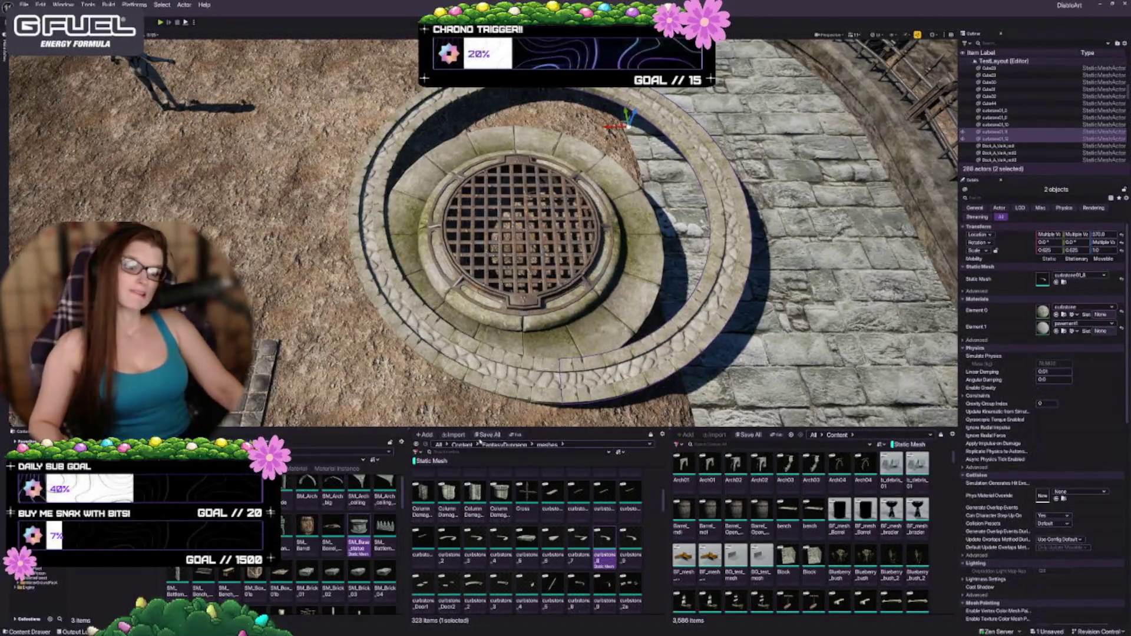
Select the remaining ring pieces and shift the concentric curbs into place around the well
left_click(406, 265, "ctrl")
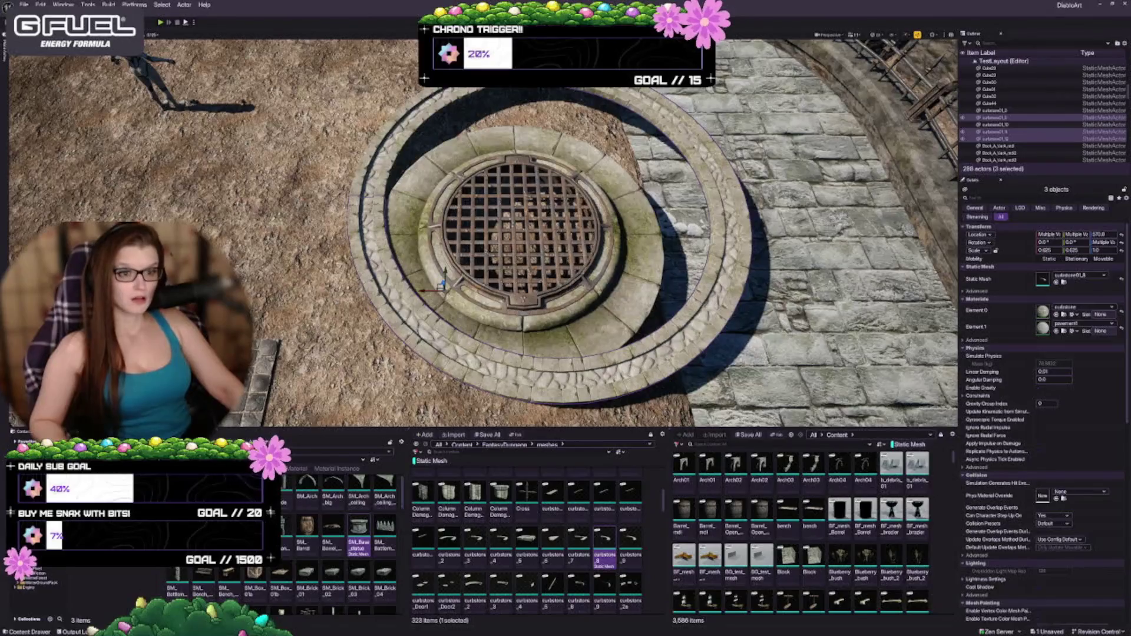
left_click(545, 194, "ctrl")
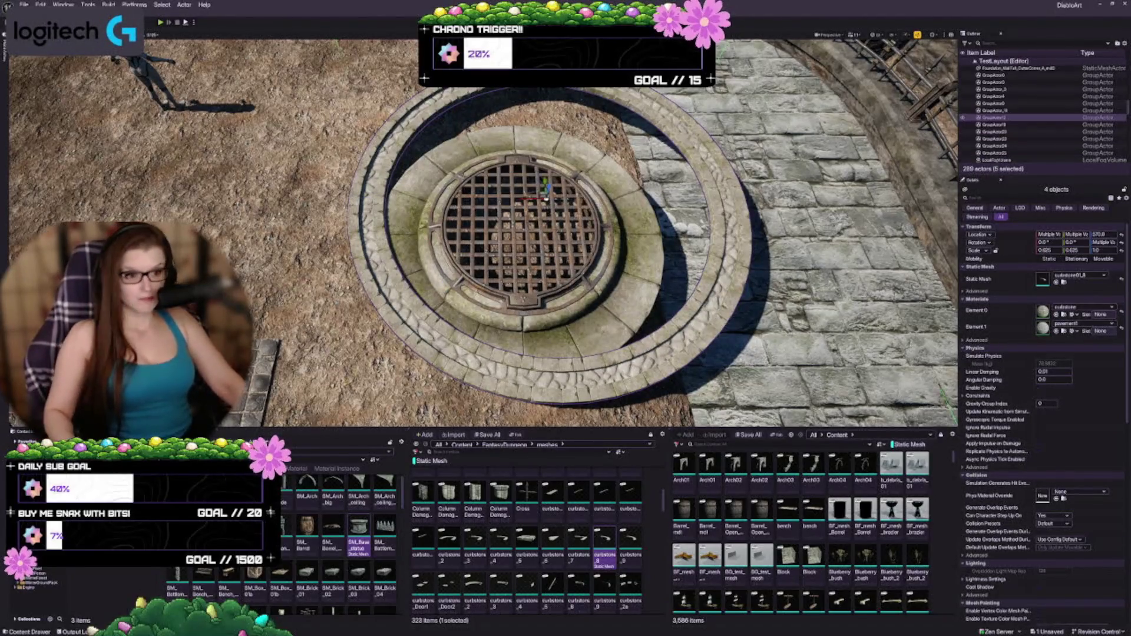
left_click_drag(545, 197, 528, 88)
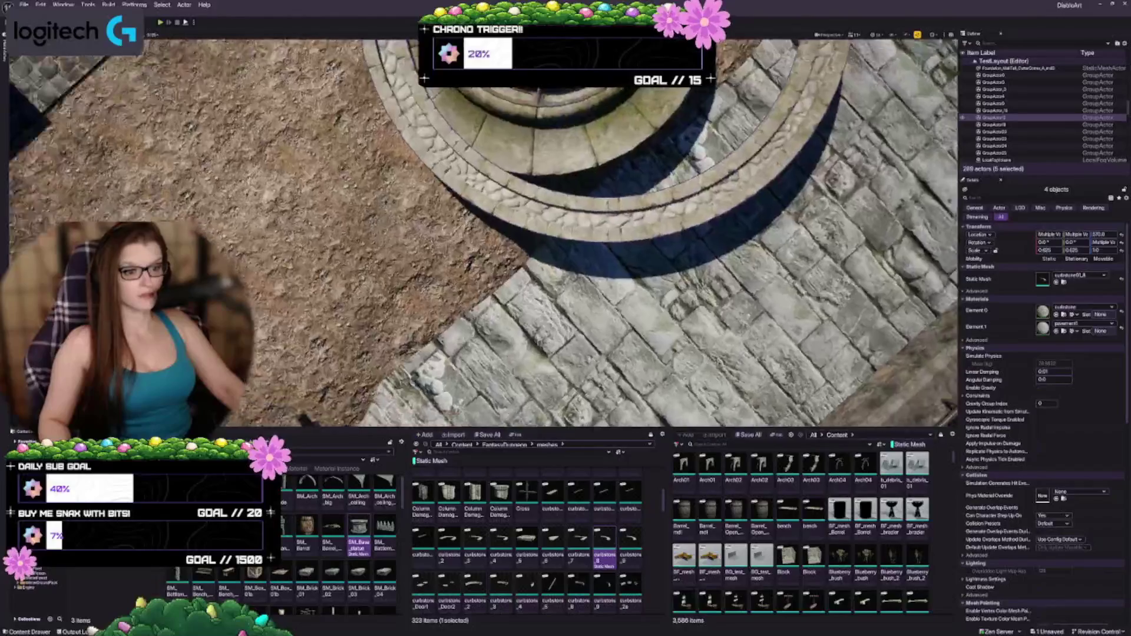
key("f")
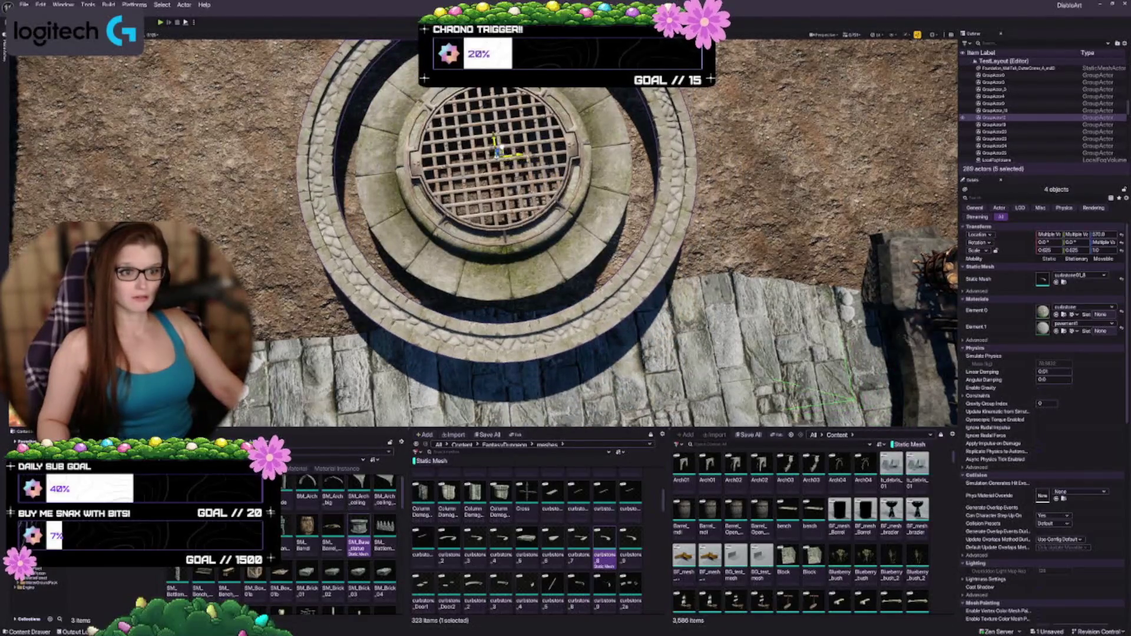
left_click_drag(565, 236, 613, 259)
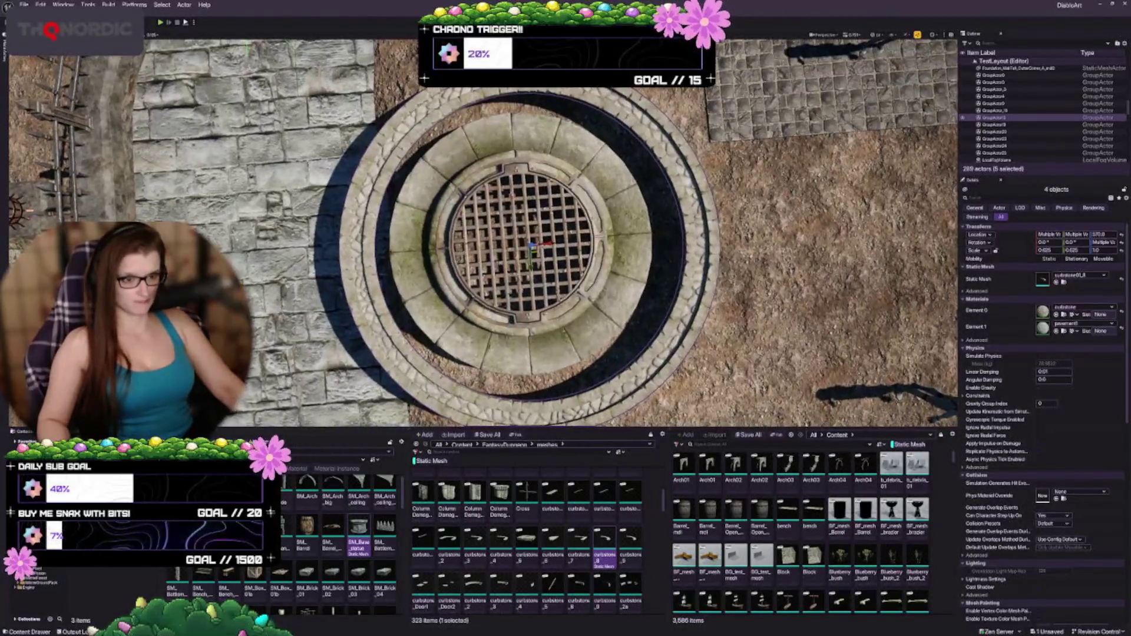
left_click_drag(539, 245, 525, 256)
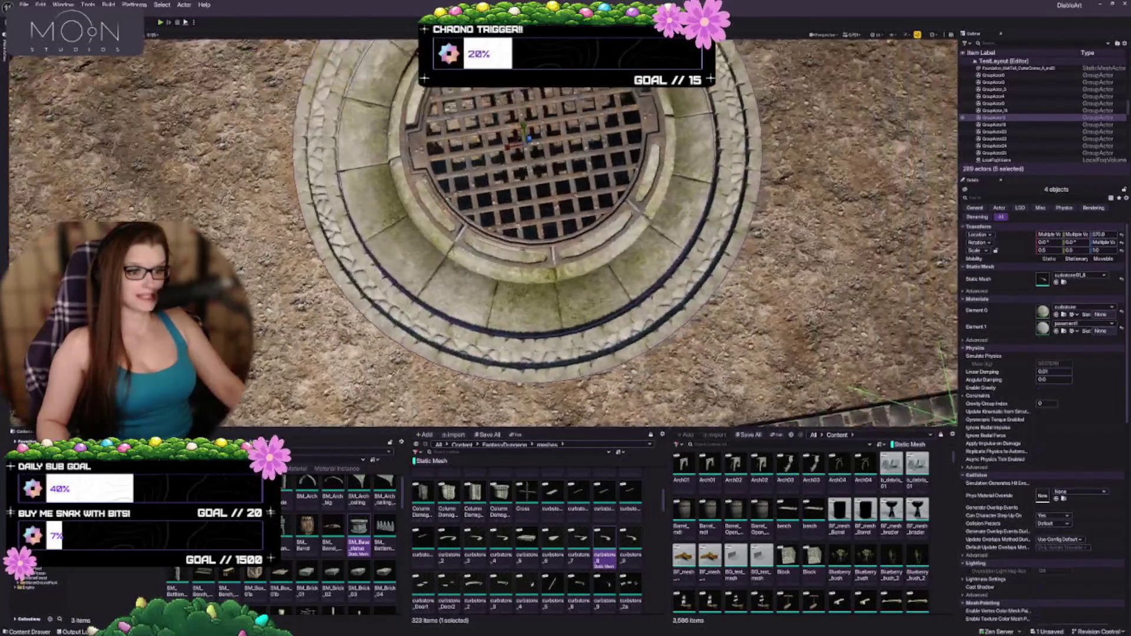
key("Escape")
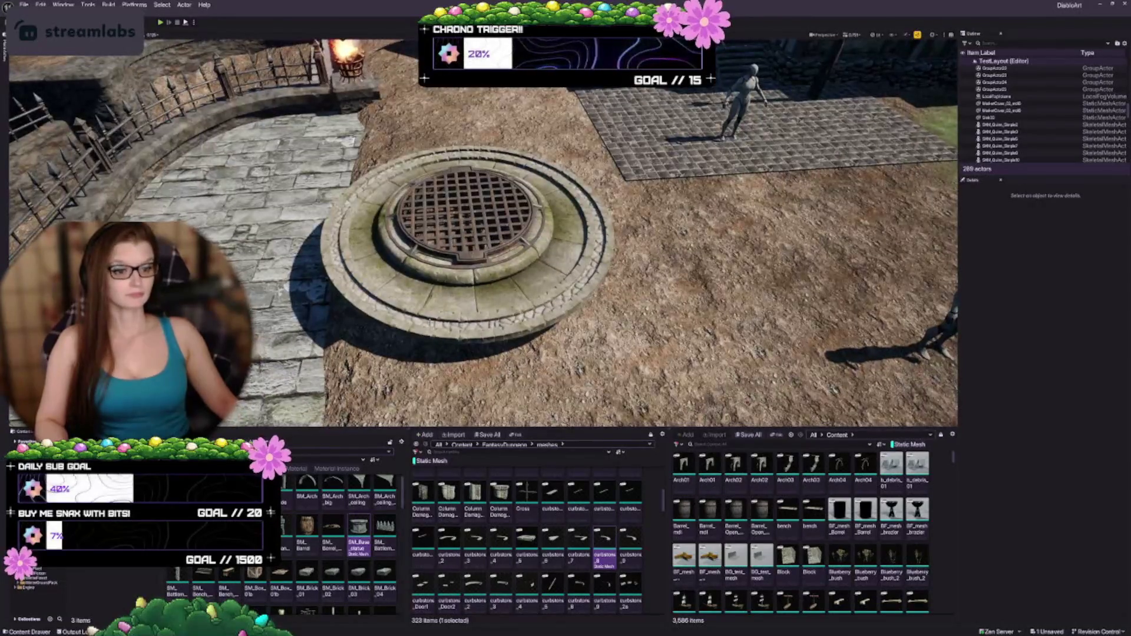
Select the curbstone ring pieces and set their Element 1 material to pavement2
left_click(448, 310)
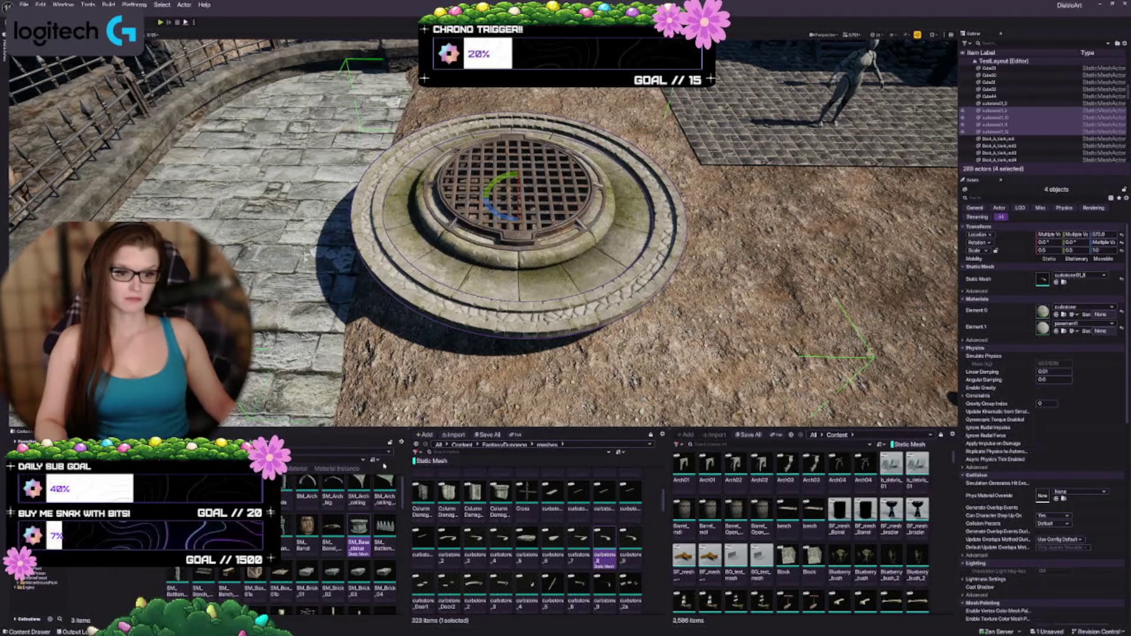
left_click(1064, 331)
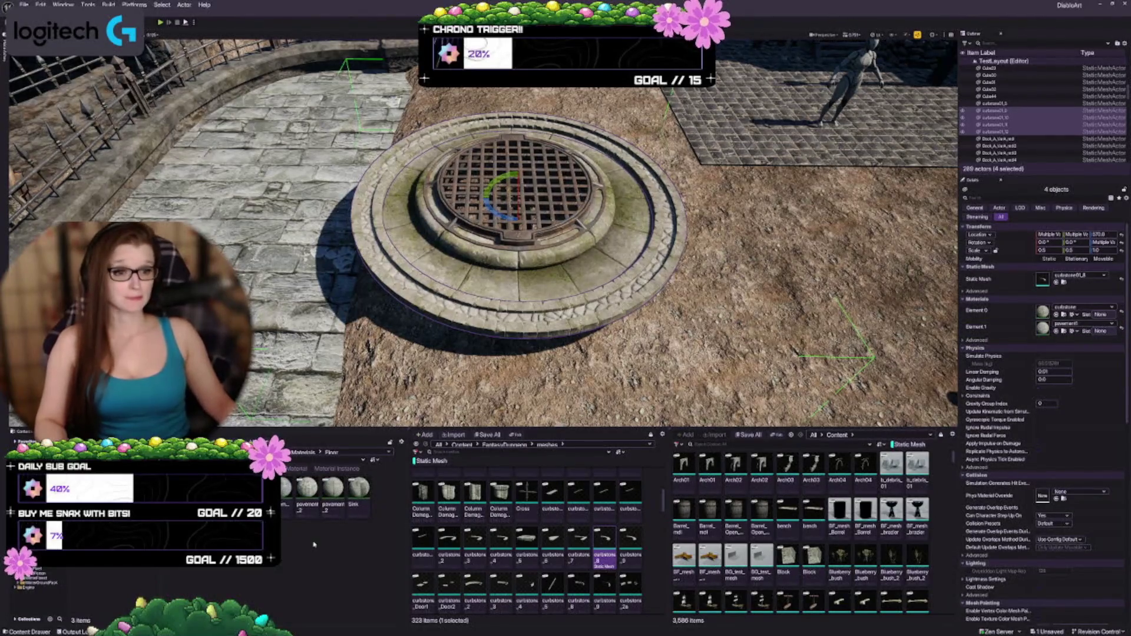
scroll(501, 242, "up", 10)
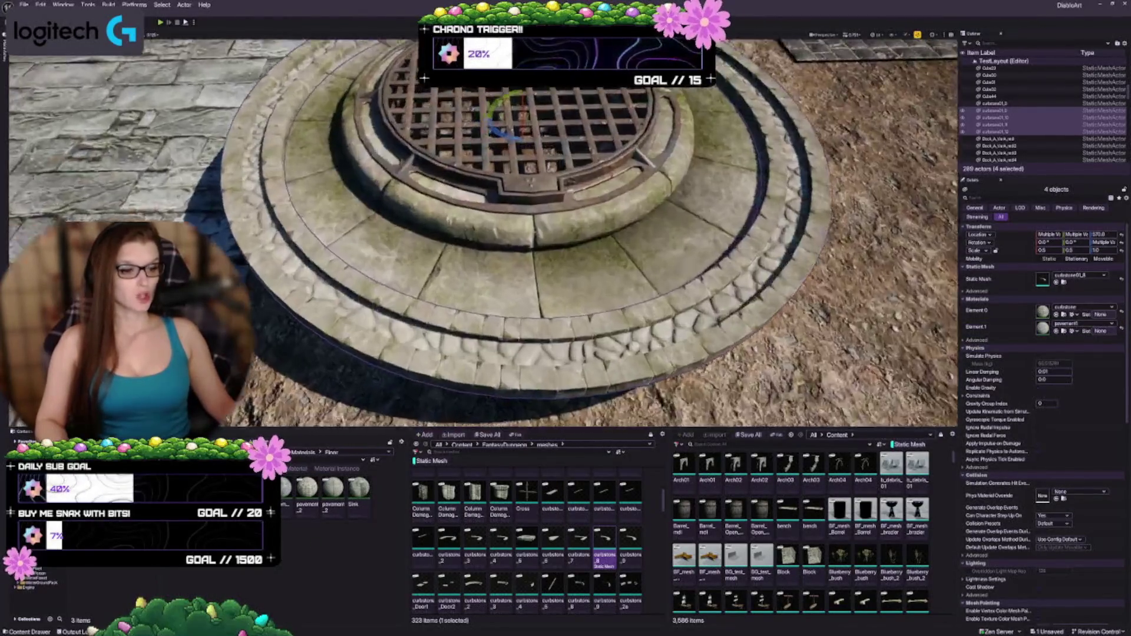
scroll(483, 233, "down", 10)
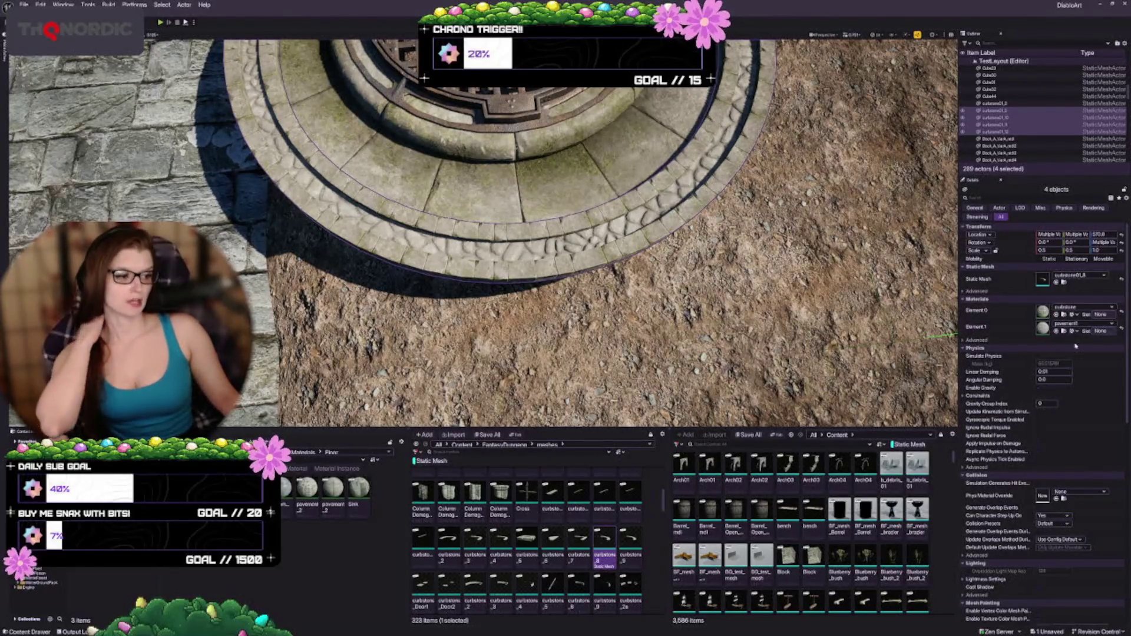
left_click(1033, 318)
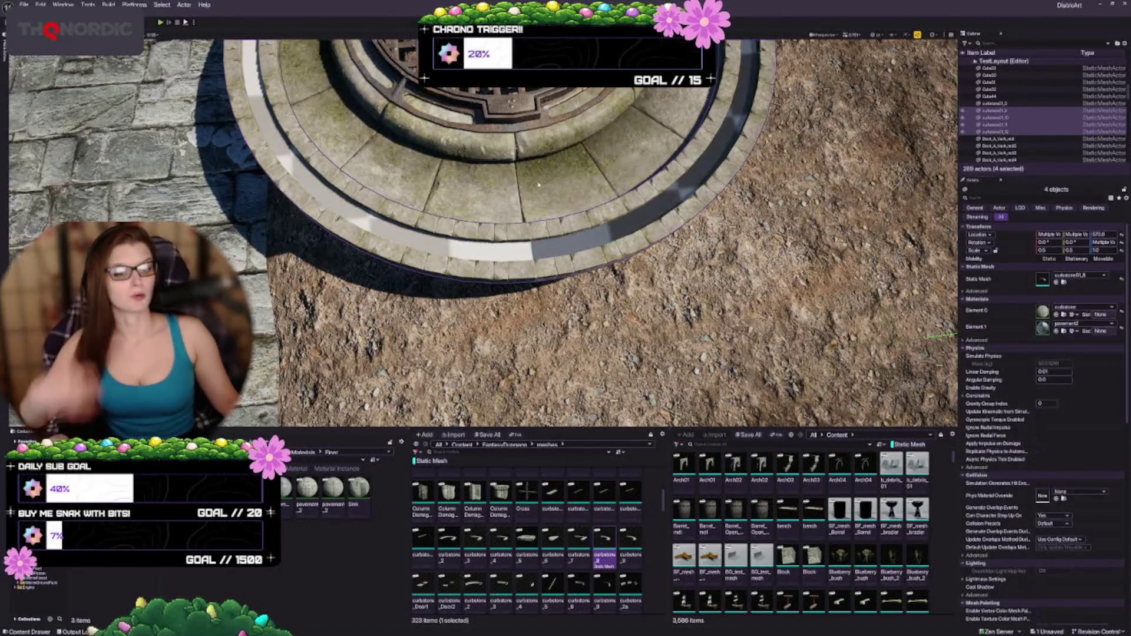
key("f")
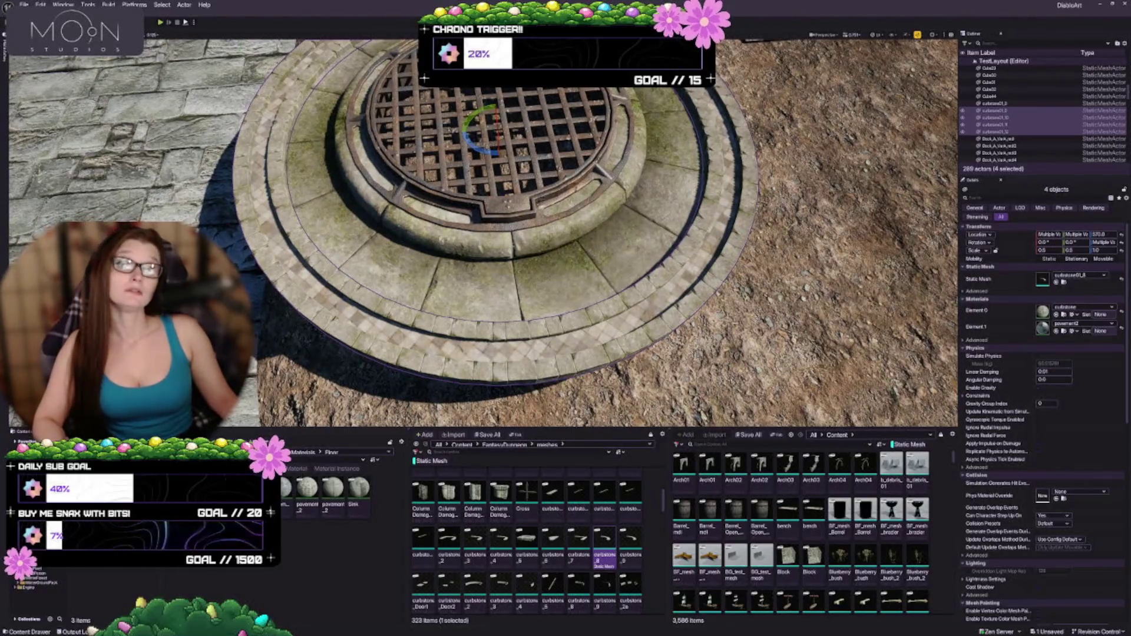
Try pavement3, pavement4 and a cobble material on Element 1, then settle on Dirt
left_click(1051, 331)
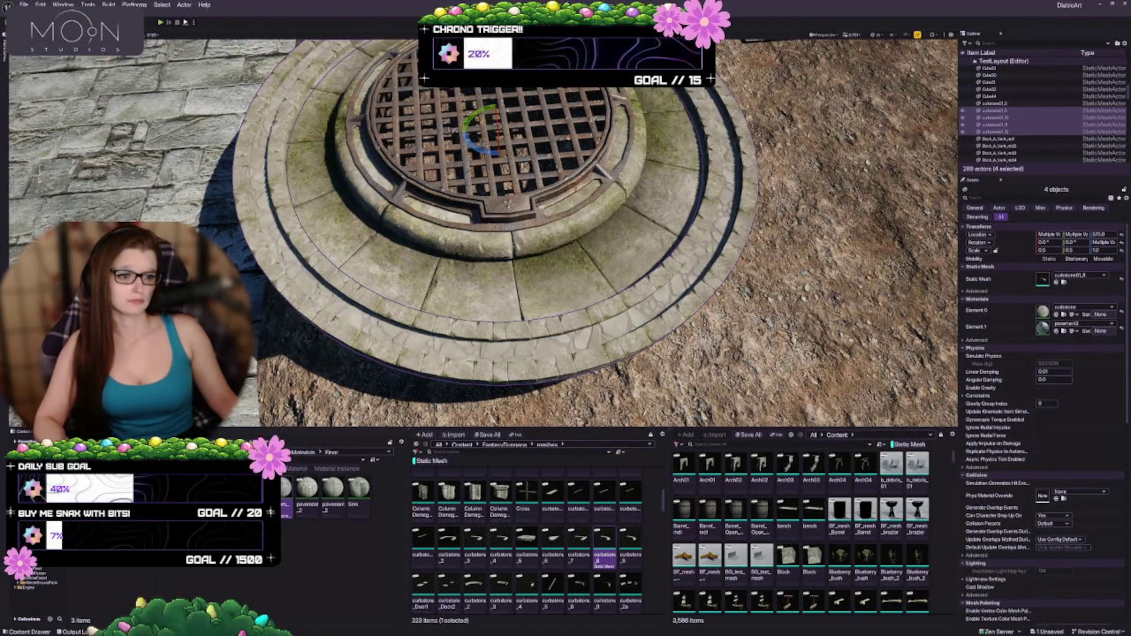
left_click(1058, 333)
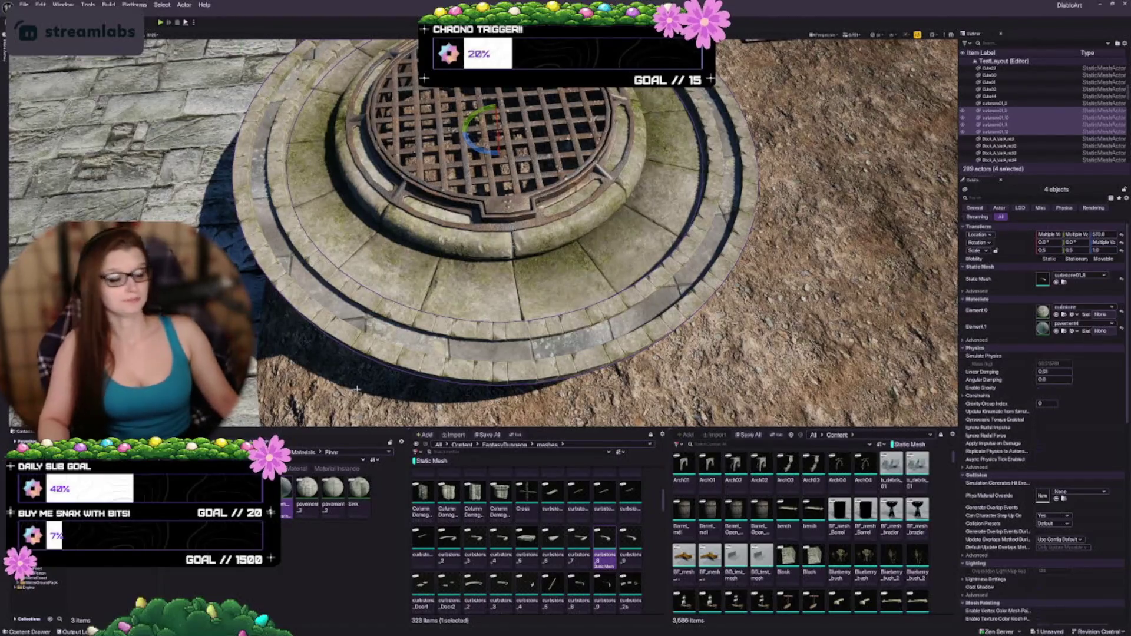
mouse_move(313, 498)
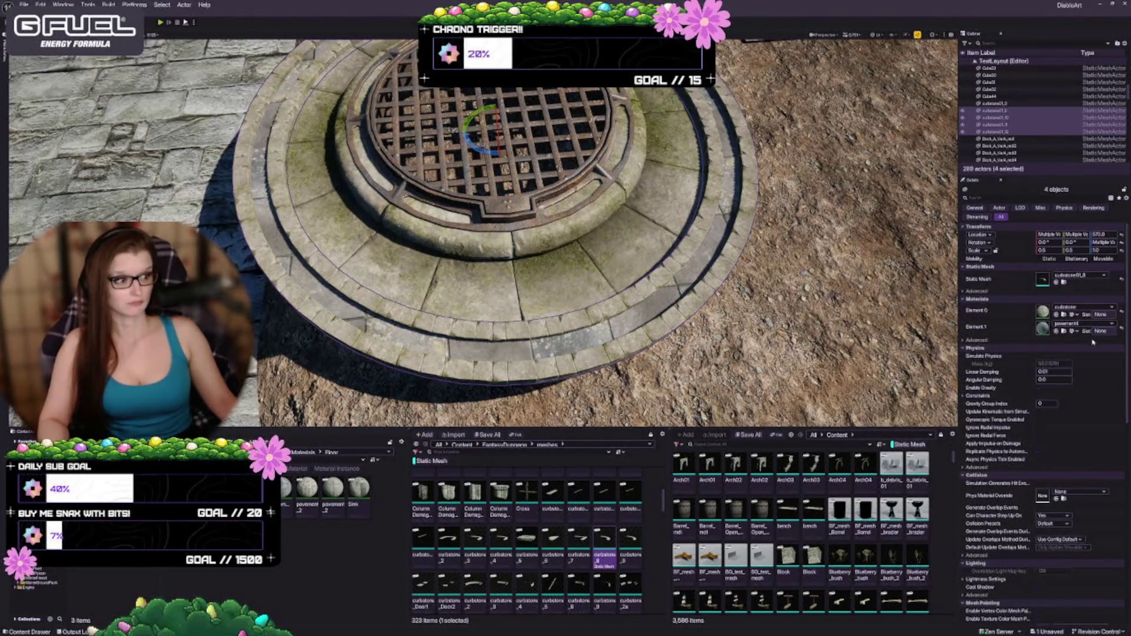
left_click(1056, 332)
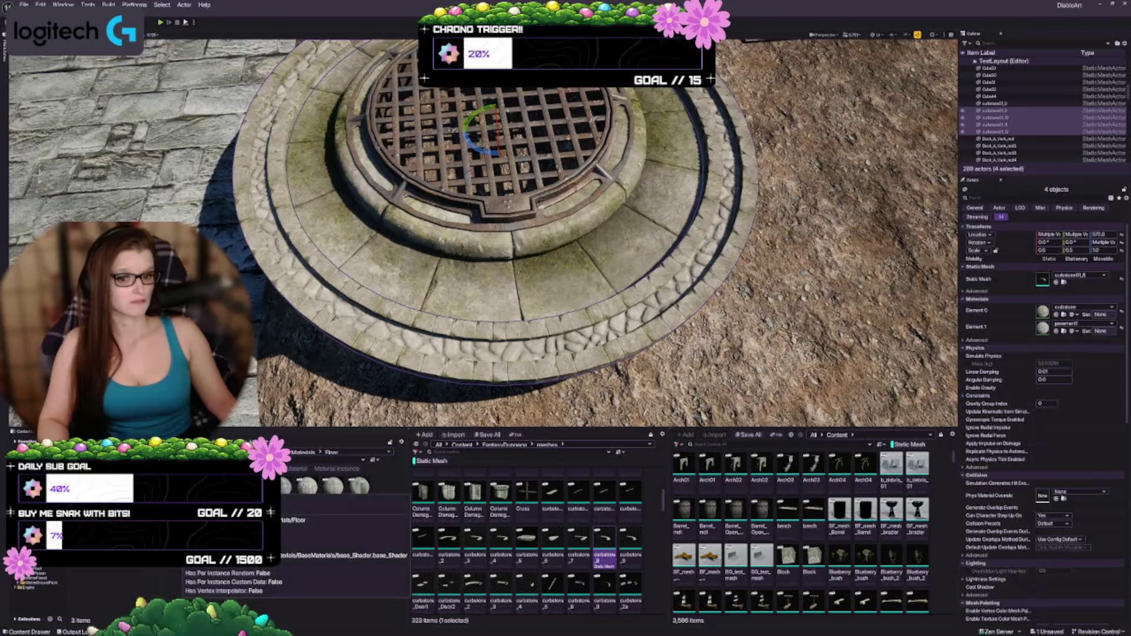
left_click(1057, 332)
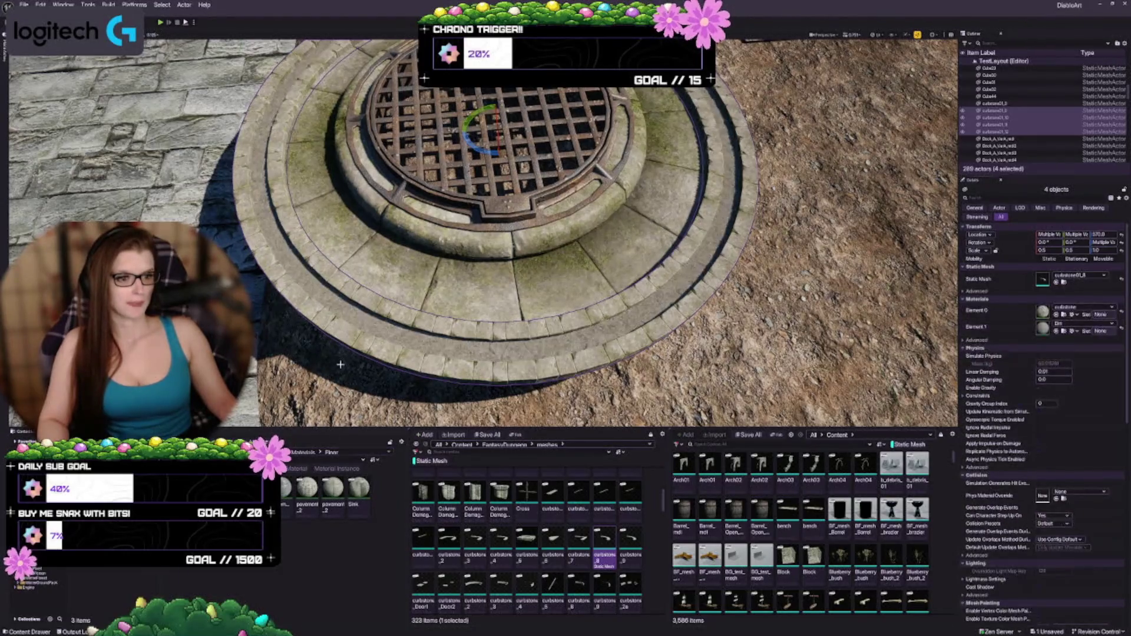
scroll(483, 233, "down", 3)
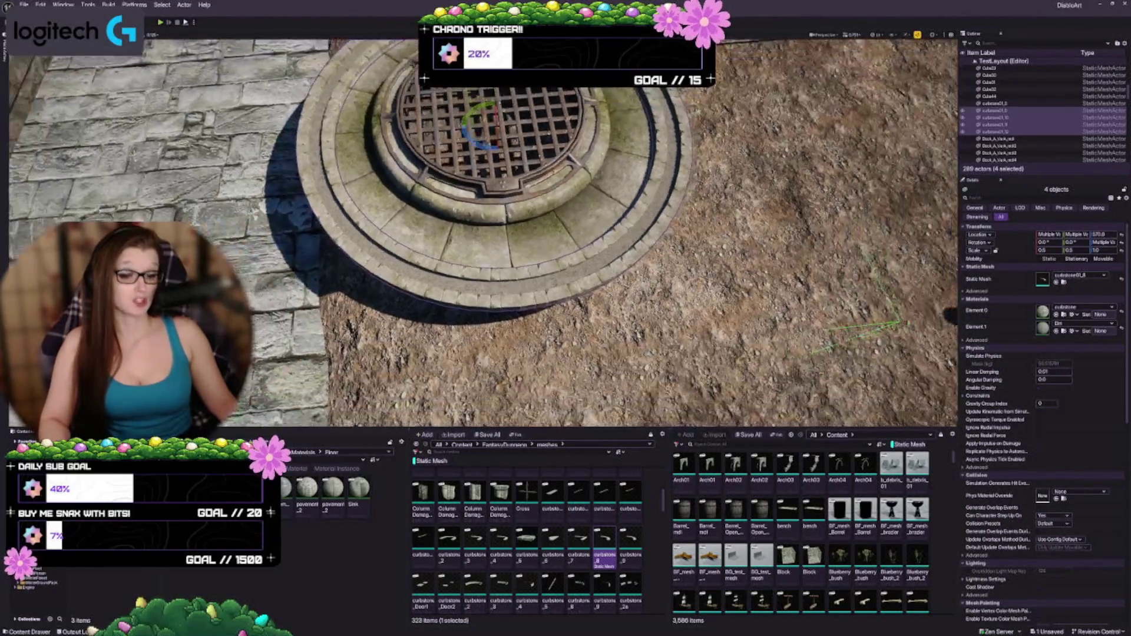
Alt-drag a duplicate of the curb rings 10 units up, from Z 570 to 580
key("f")
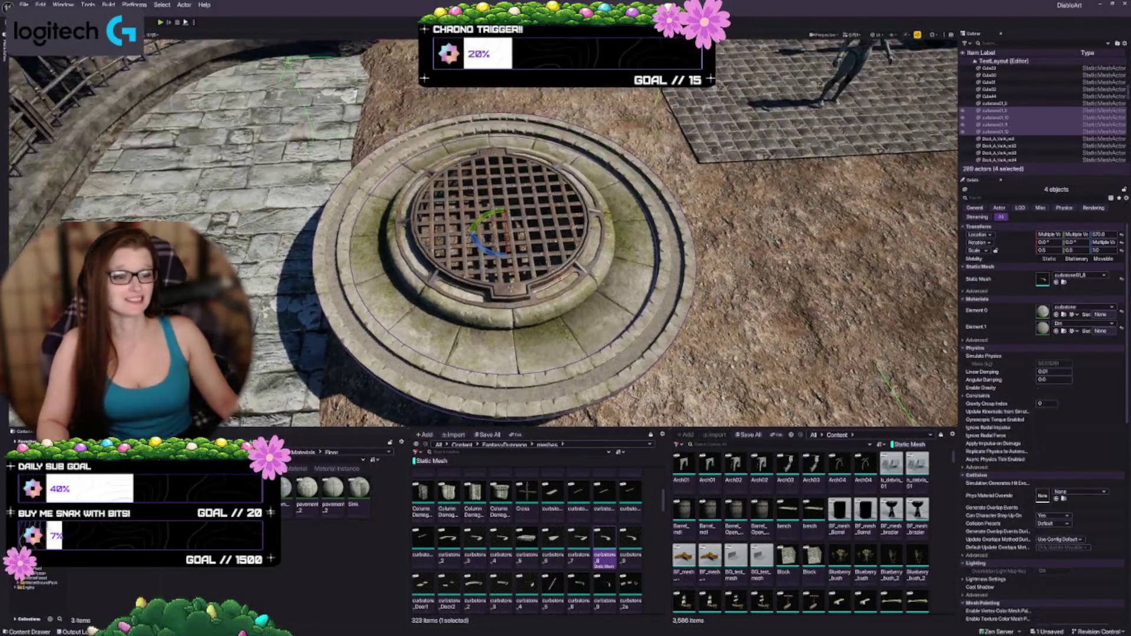
scroll(483, 233, "up", 3)
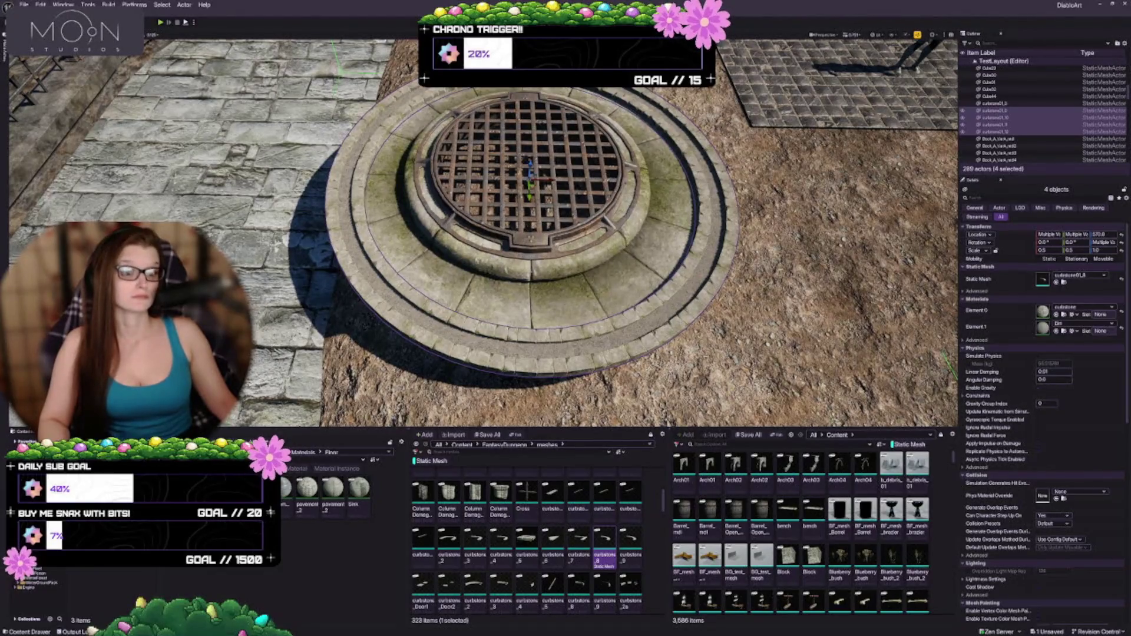
scroll(530, 194, "down", 5)
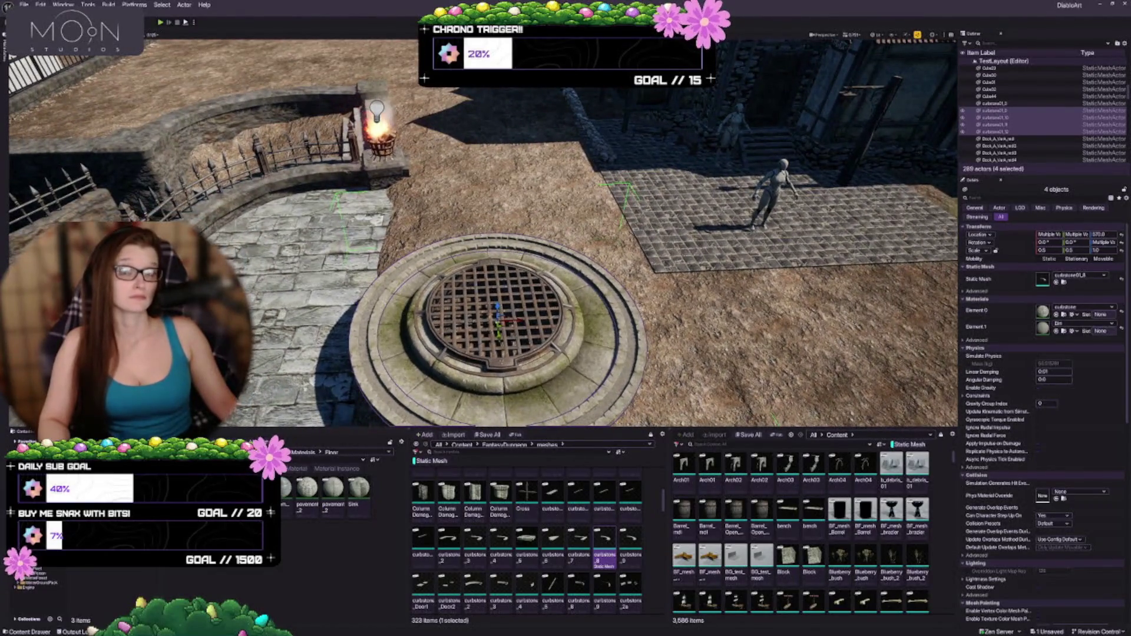
scroll(483, 235, "down", 3)
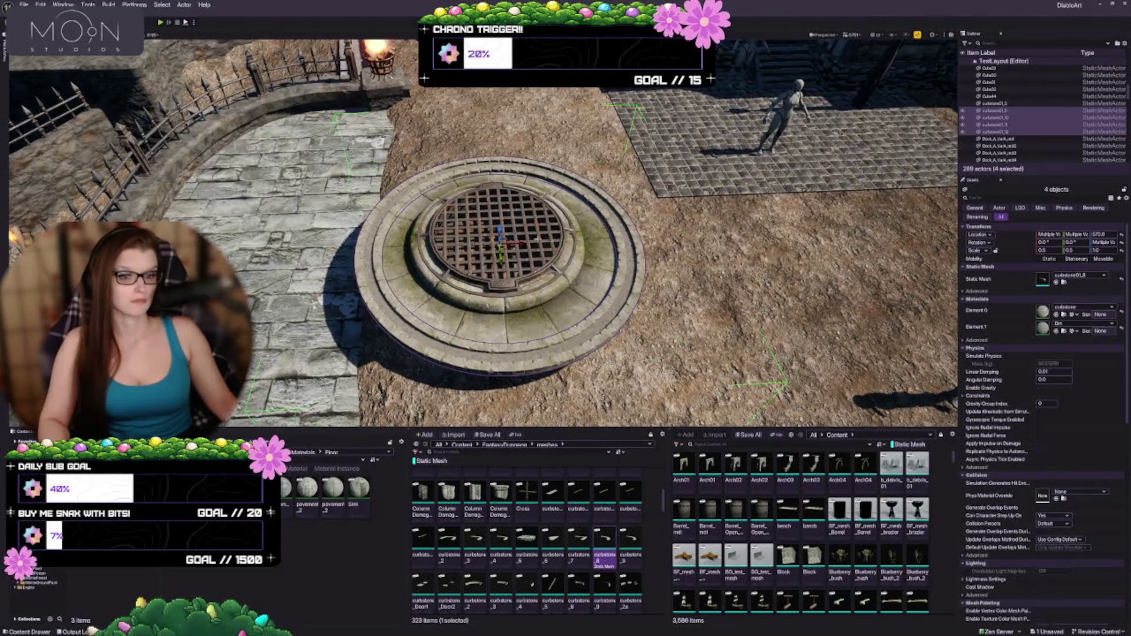
key("e")
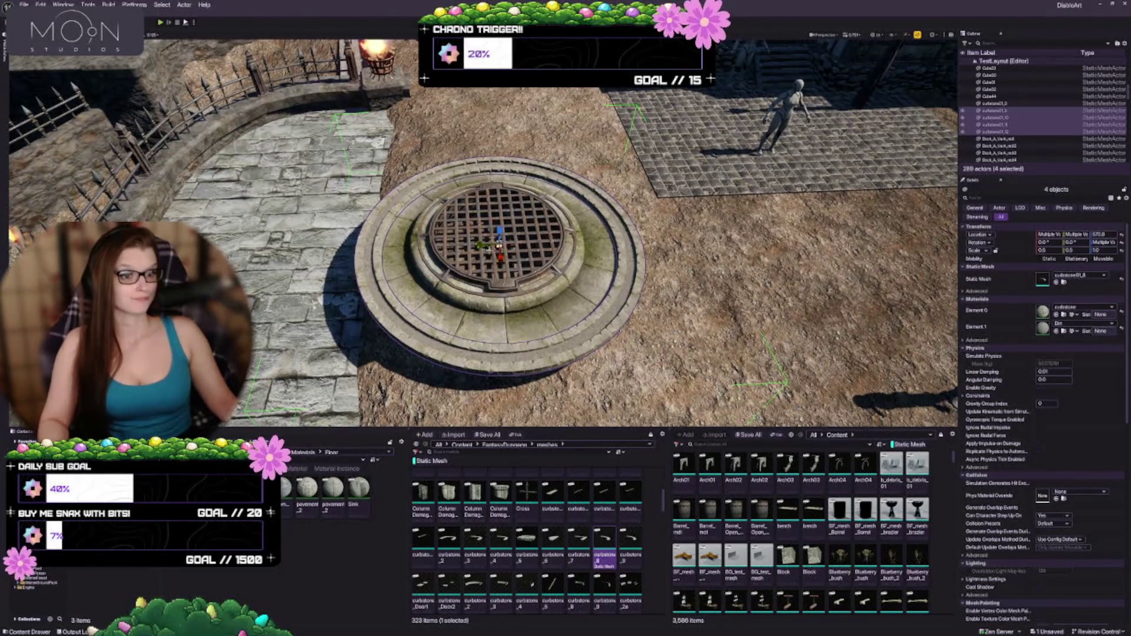
left_click_drag(490, 249, 501, 239)
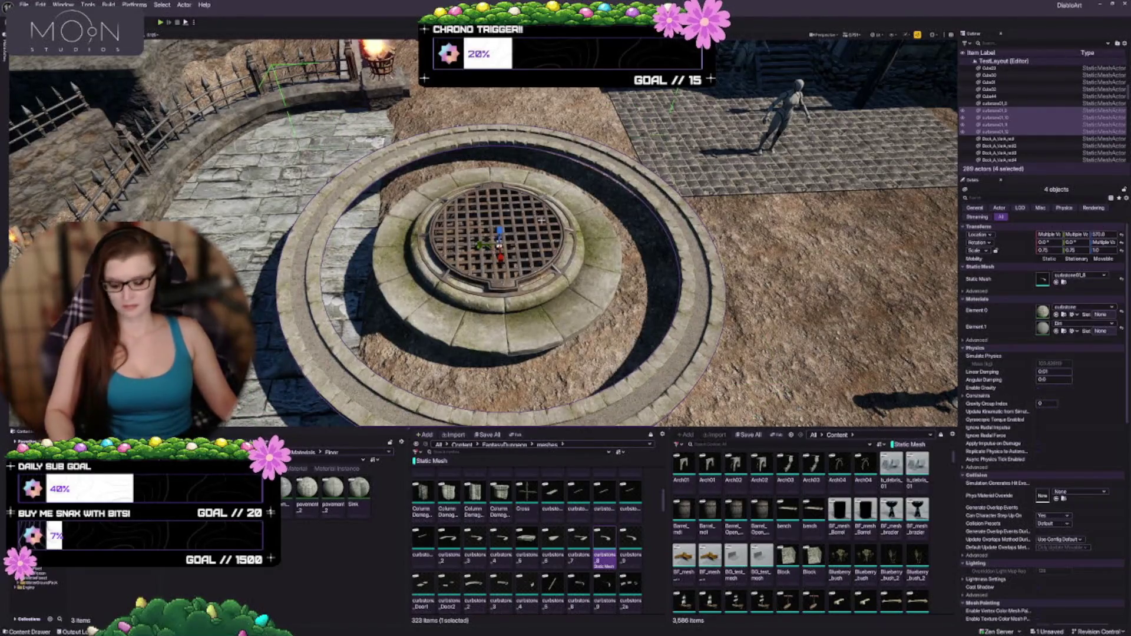
key("ctrl+z")
key("w")
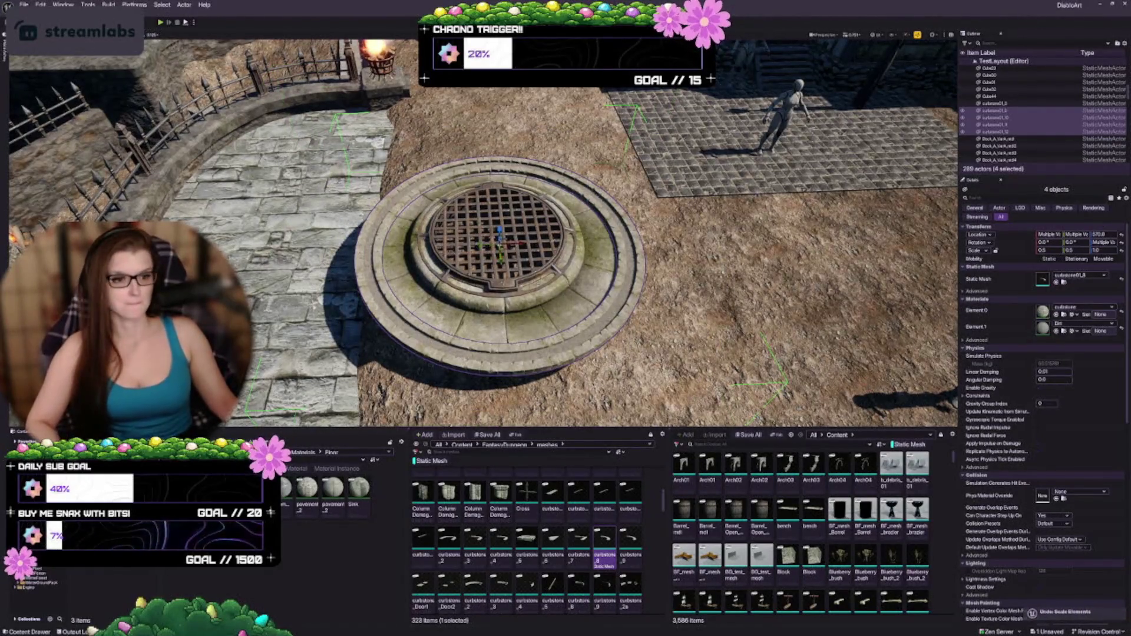
left_click_drag(499, 229, 499, 224, "alt")
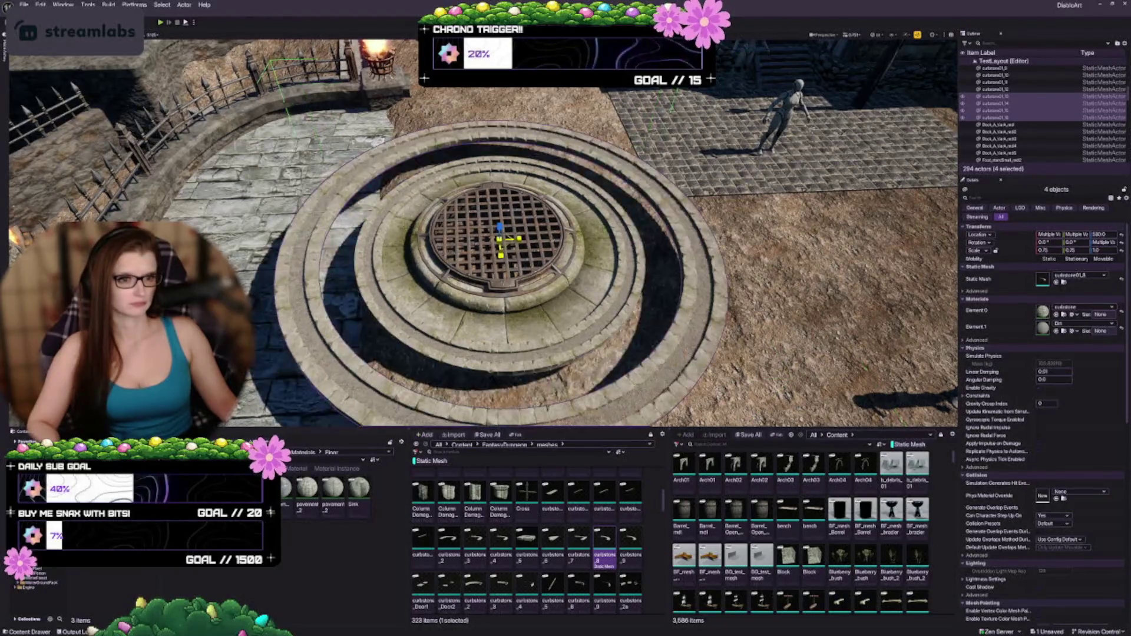
Scale the duplicated rings to 0.625 on X/Y and choose a finer scale snap increment
left_click_drag(509, 239, 499, 230)
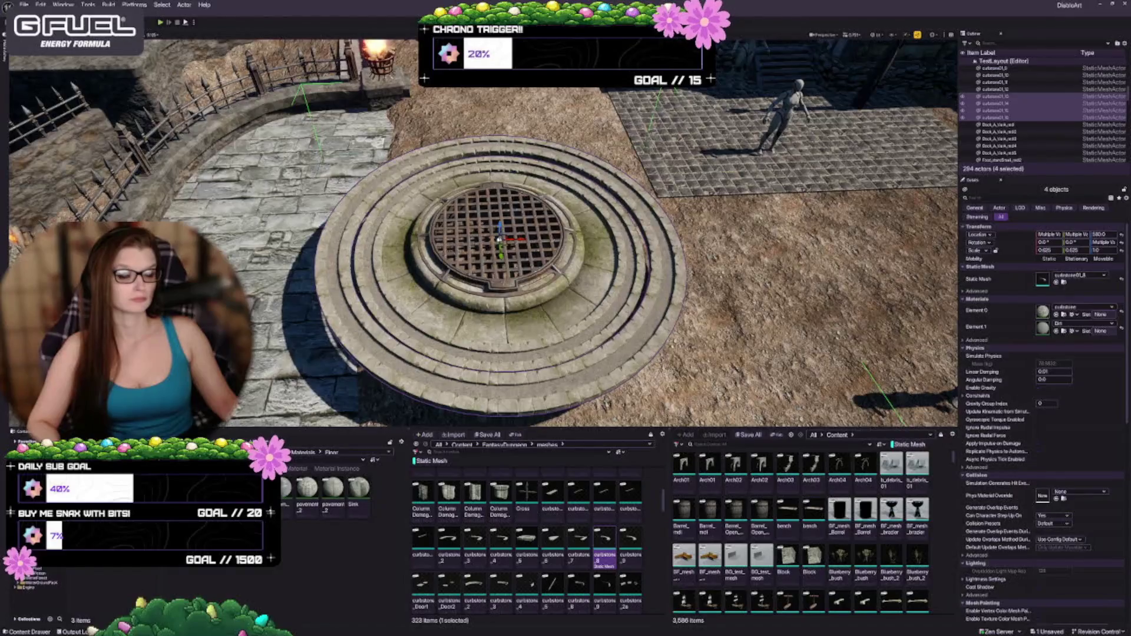
scroll(499, 229, "up", 8)
scroll(499, 230, "down", 10)
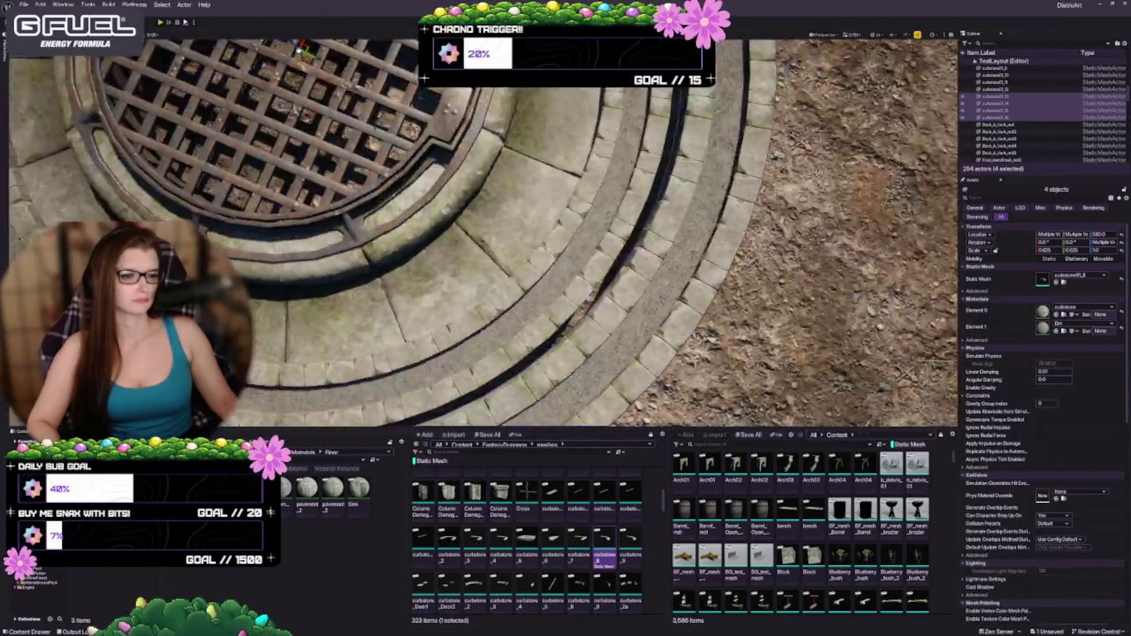
scroll(500, 230, "down", 2)
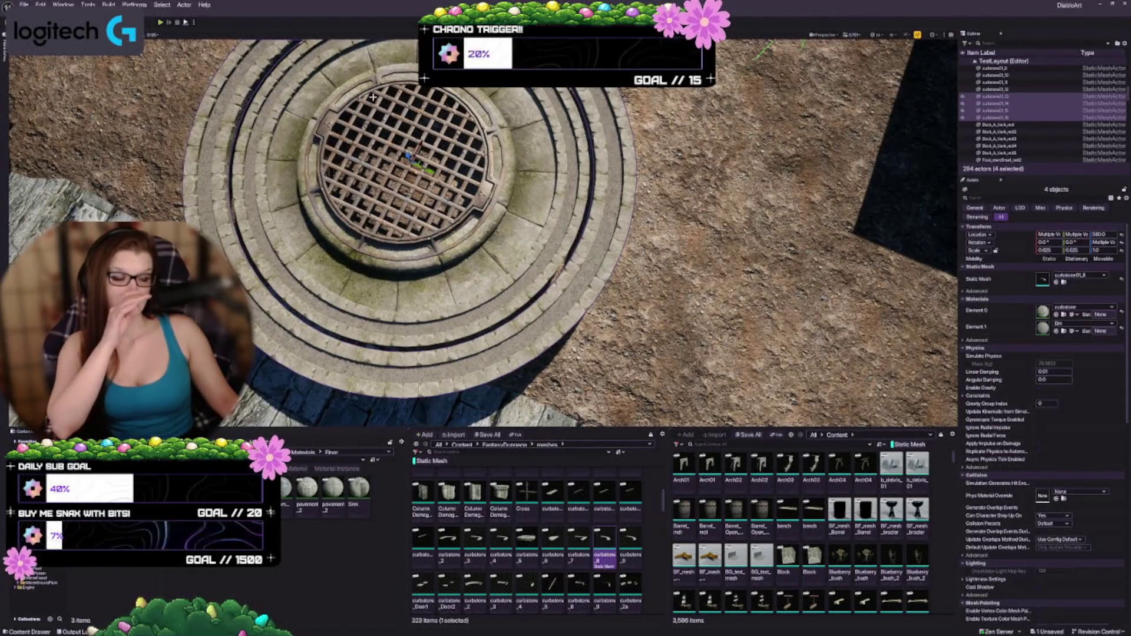
left_click(193, 22)
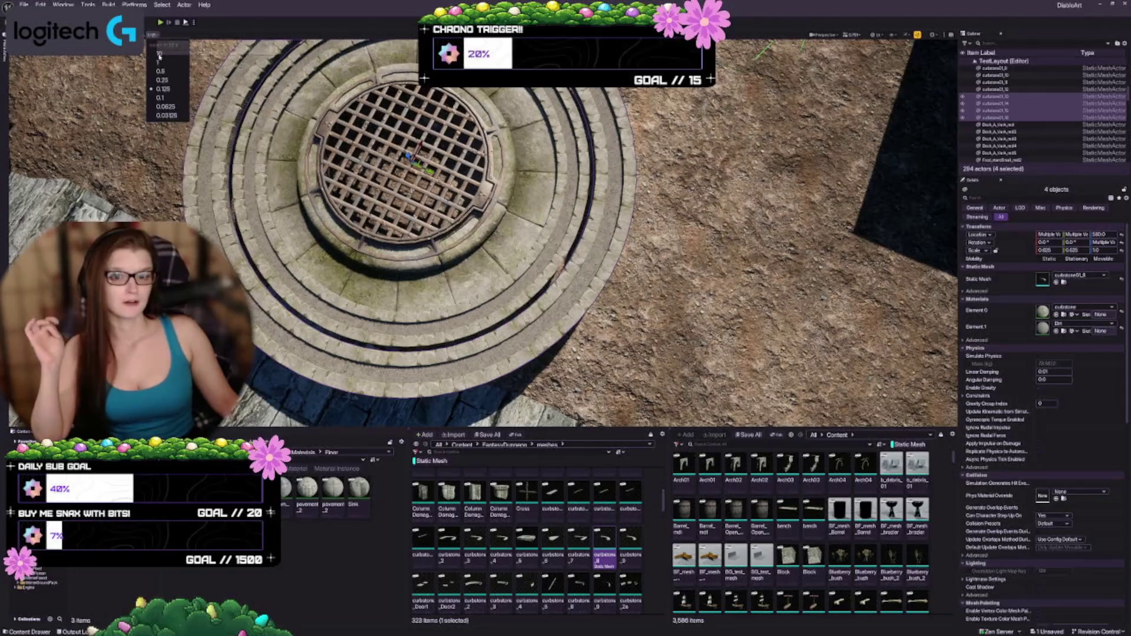
key("Escape")
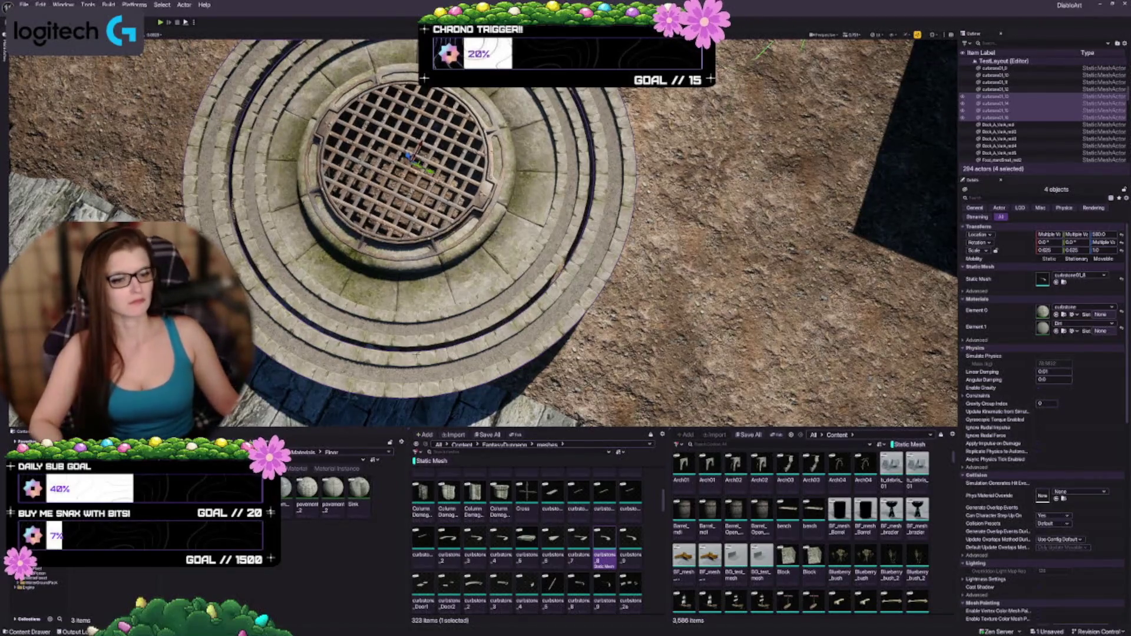
Scale the raised curb-ring copy down from 0.625 to 0.5625 on X and Y
key("Left")
key("Down")
key("Right")
key("Left")
key("Up")
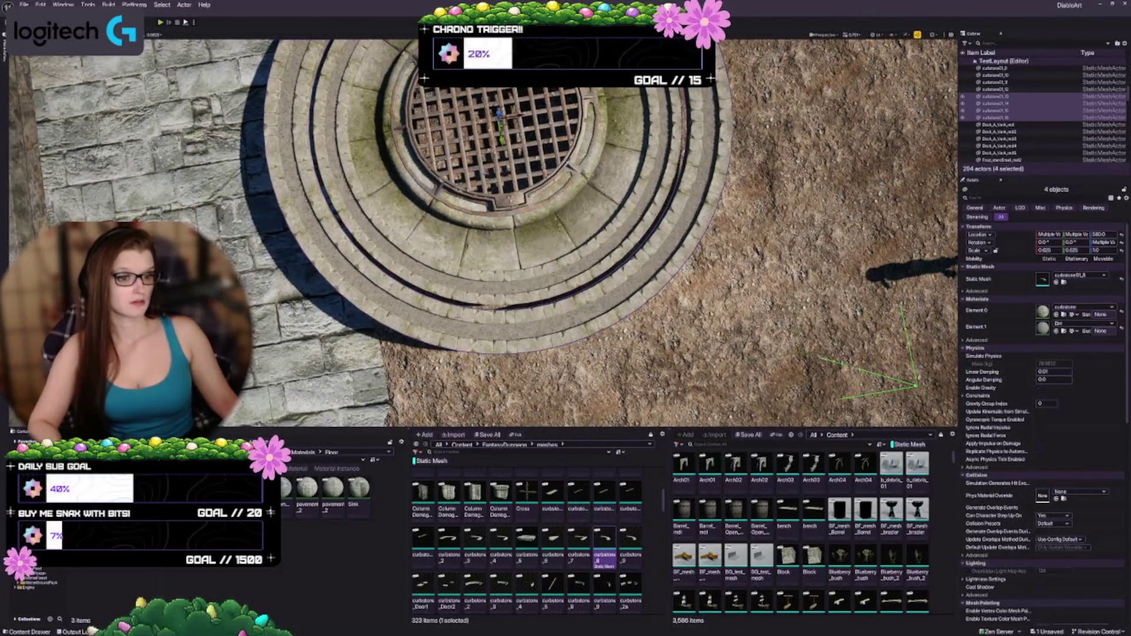
key("Down")
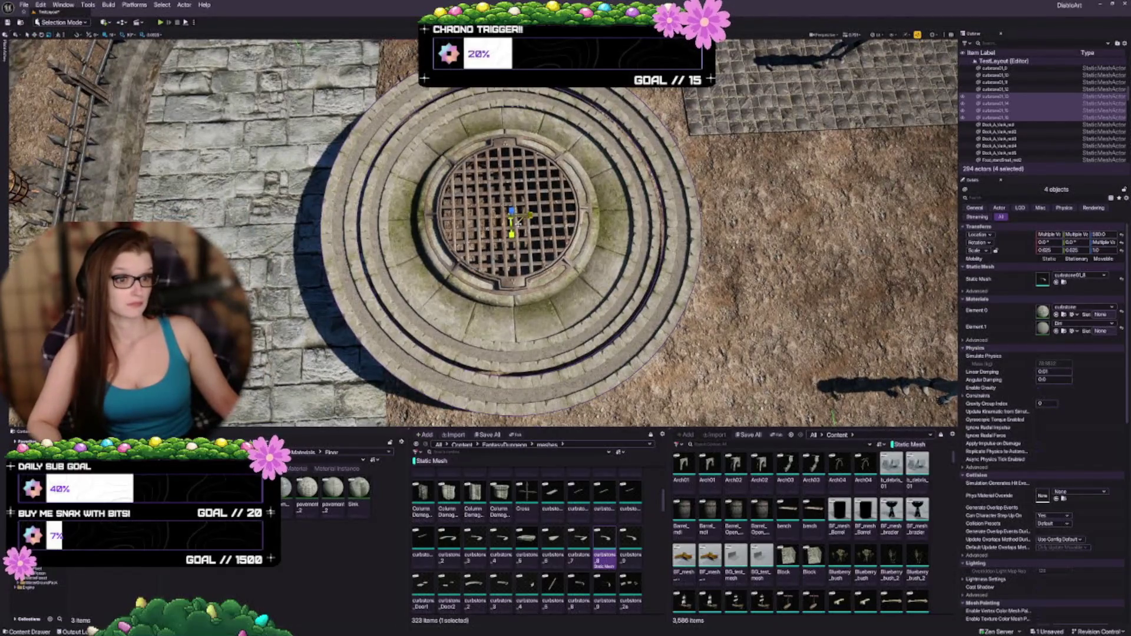
left_click_drag(517, 221, 518, 221)
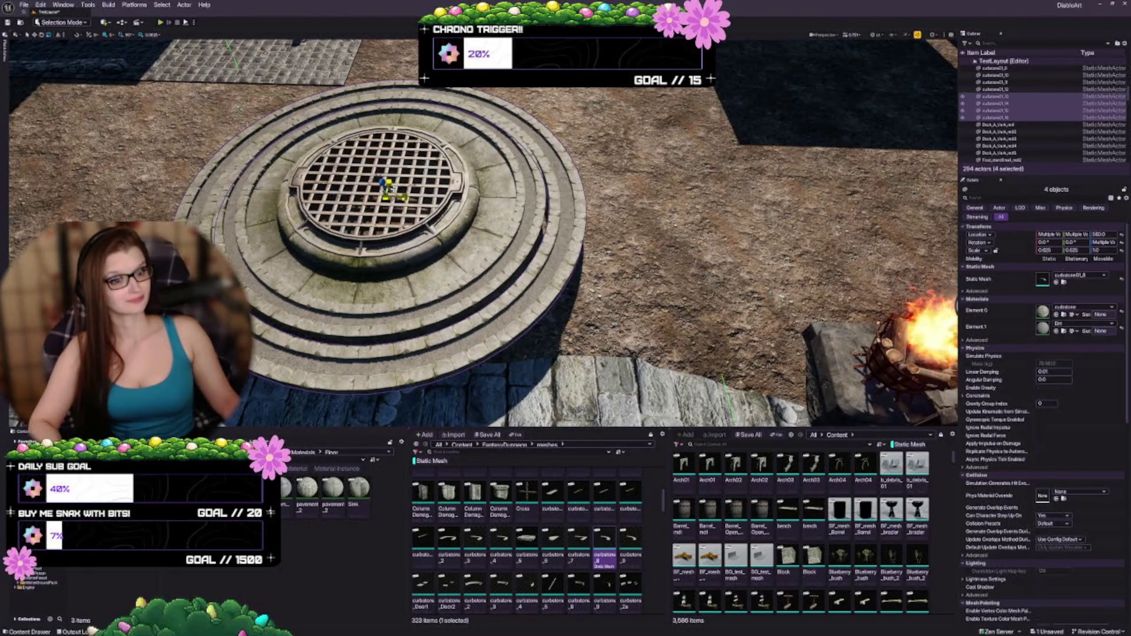
left_click_drag(393, 195, 385, 198)
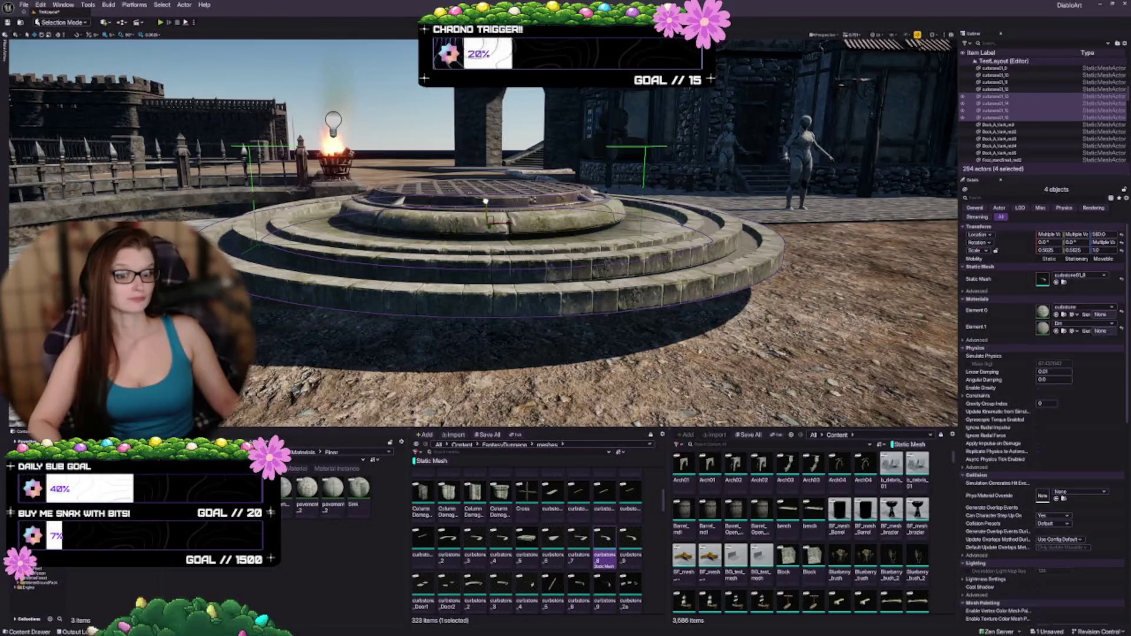
Return to the original curb rings and raise the lower steps slightly to Z 573.48
scroll(547, 296, "up", 3)
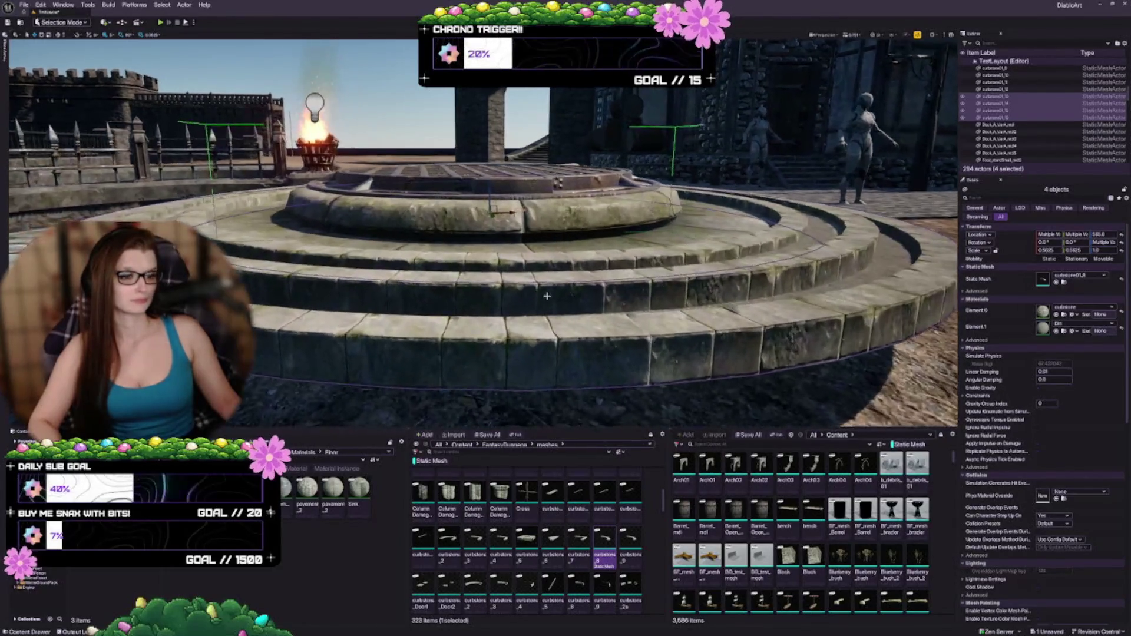
key("ctrl+z")
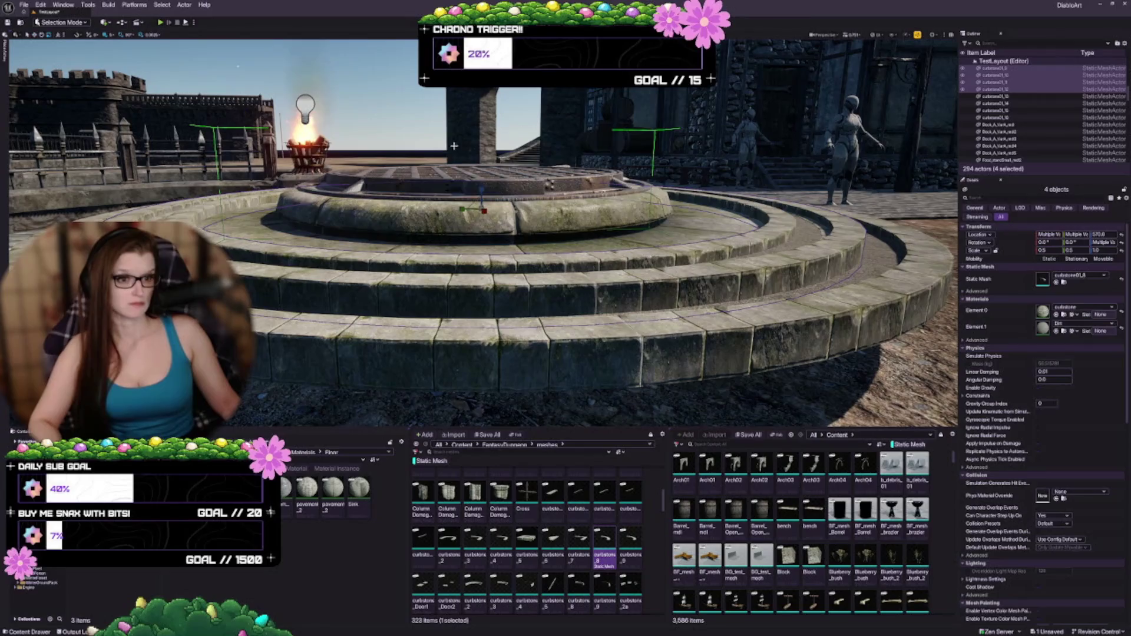
left_click_drag(481, 190, 481, 189)
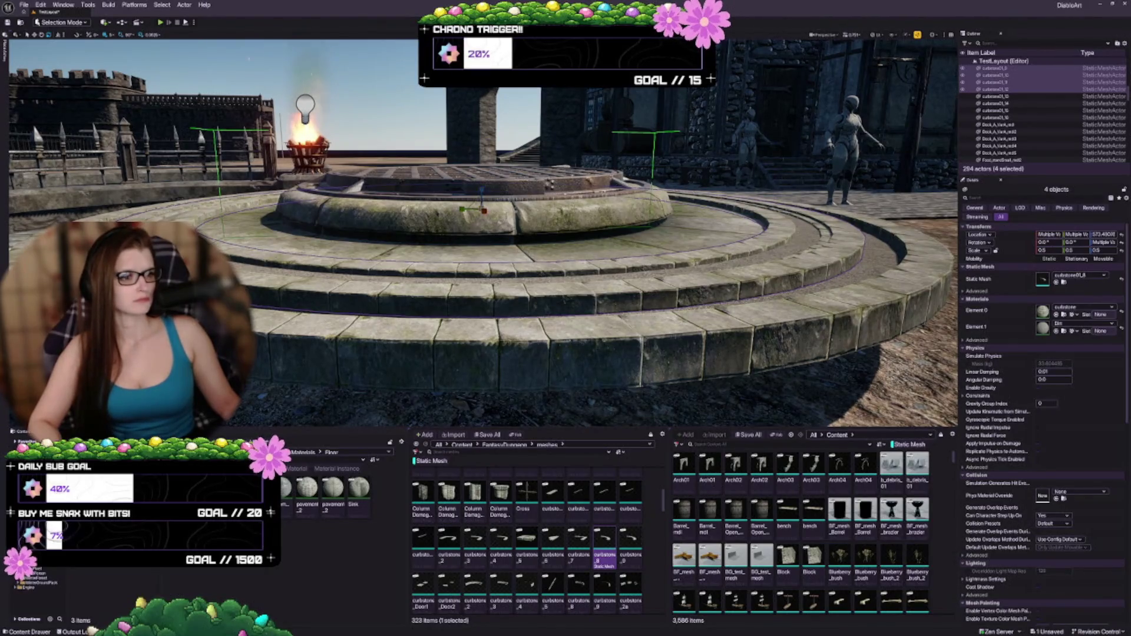
left_click_drag(480, 194, 489, 229)
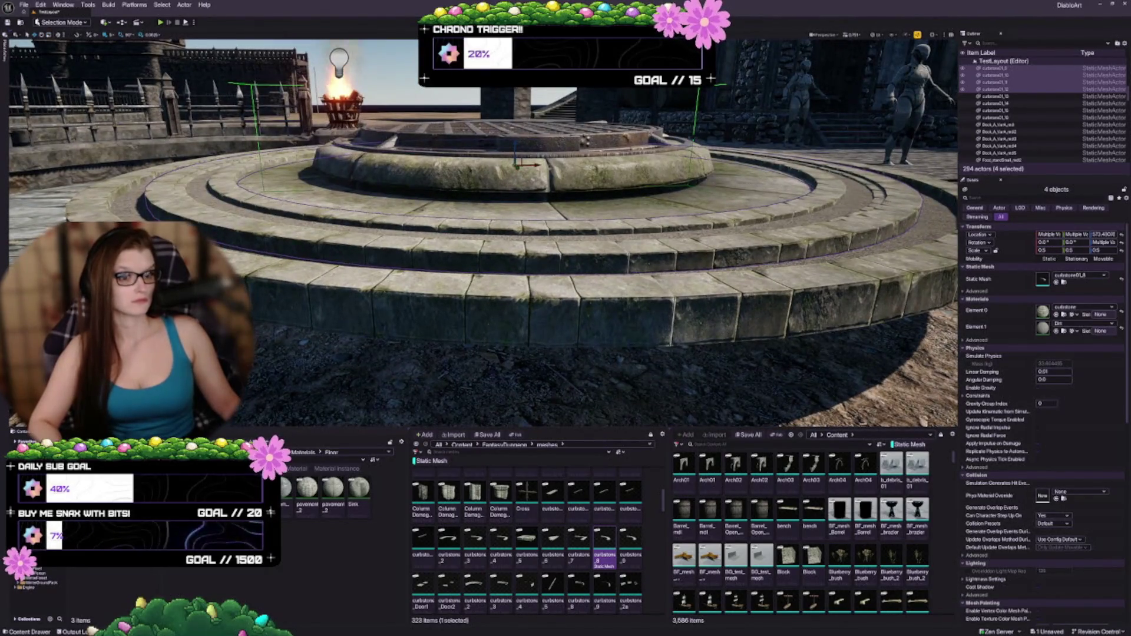
Select outer rings curbstone01_13–16, raise them to Z 570 and scale them inward
left_click(995, 96)
left_click(996, 117, "shift")
mouse_move(515, 149)
left_mouse_down()
mouse_move(519, 182)
mouse_move(522, 144)
mouse_move(522, 206)
left_mouse_up()
mouse_move(540, 104)
left_mouse_down()
mouse_move(540, 117)
mouse_move(559, 121)
mouse_move(540, 104)
left_mouse_up()
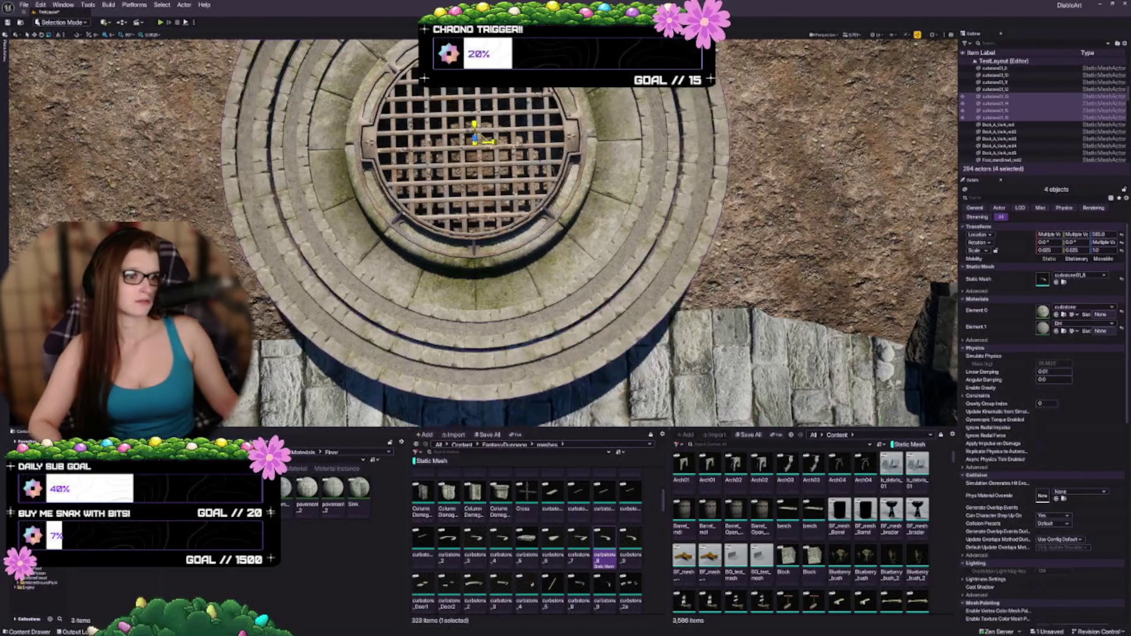
left_click_drag(540, 236, 509, 186)
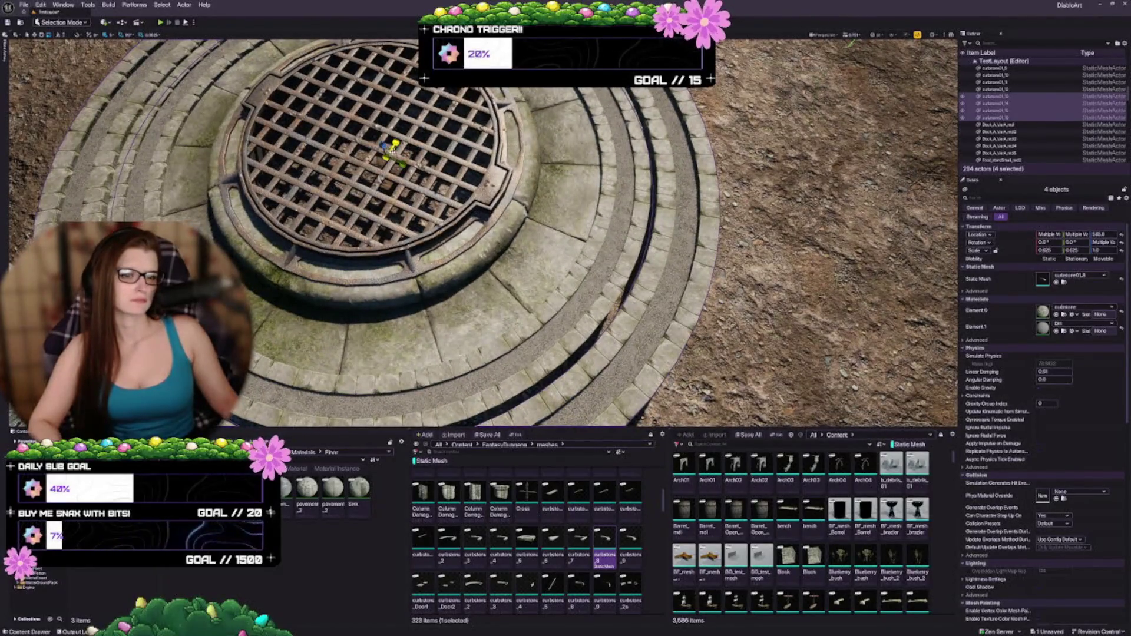
left_click_drag(393, 147, 390, 151)
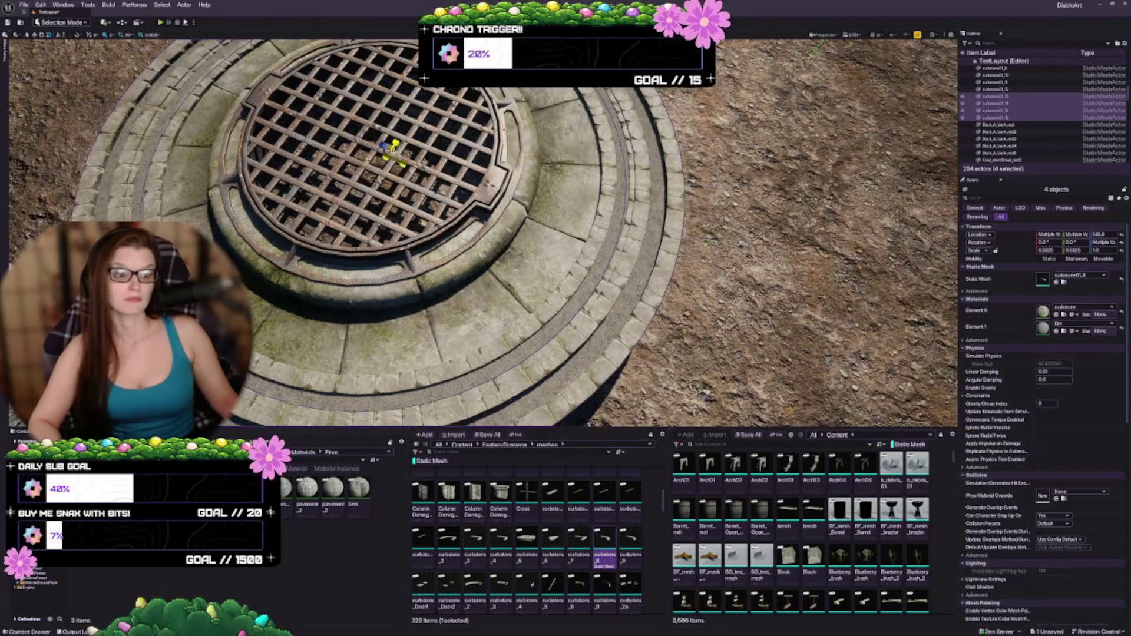
mouse_move(579, 247)
left_mouse_down()
mouse_move(578, 259)
mouse_move(579, 212)
mouse_move(578, 271)
mouse_move(575, 259)
left_mouse_up()
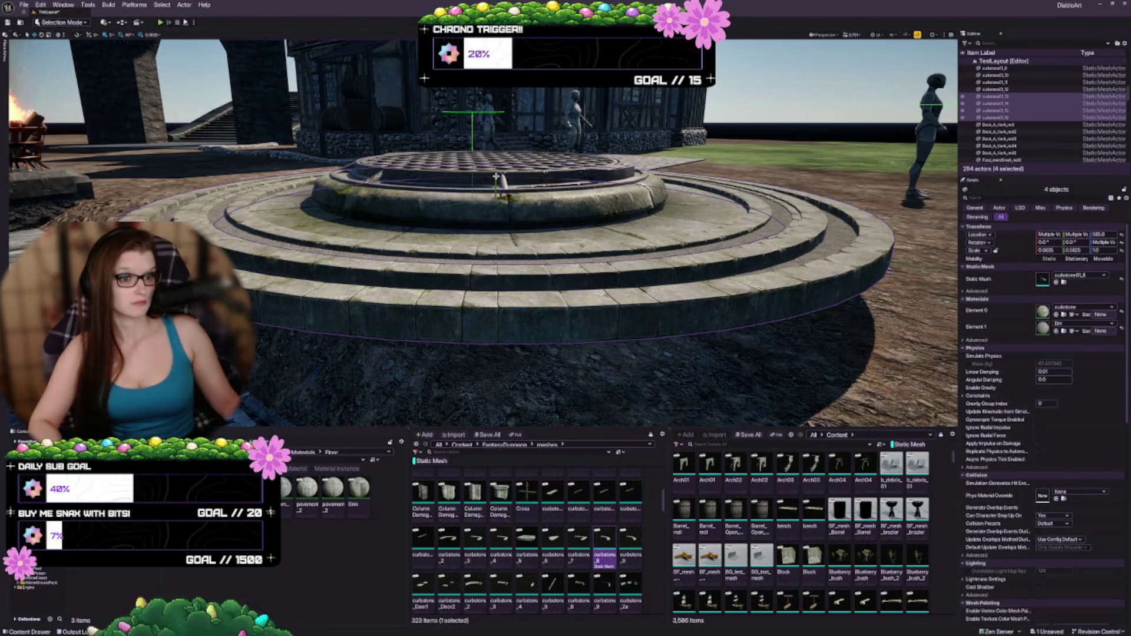
Lower the outer curbstone rings about 15 units to Location Z 549.77582
left_click_drag(496, 176, 496, 187)
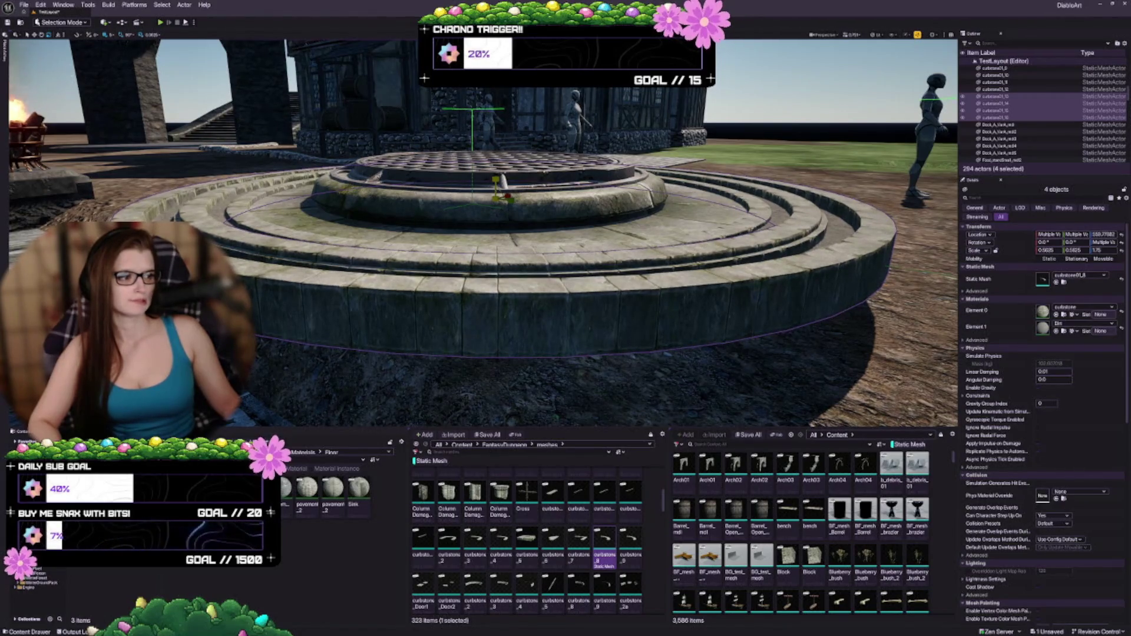
left_click_drag(586, 224, 587, 292)
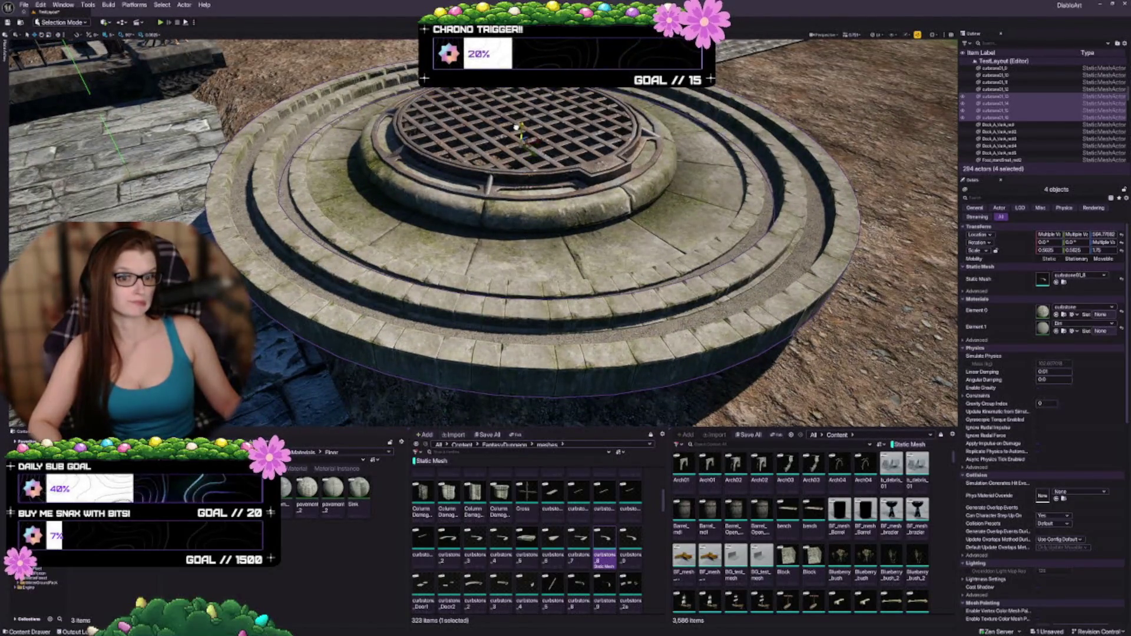
left_click_drag(1107, 234, 1108, 235)
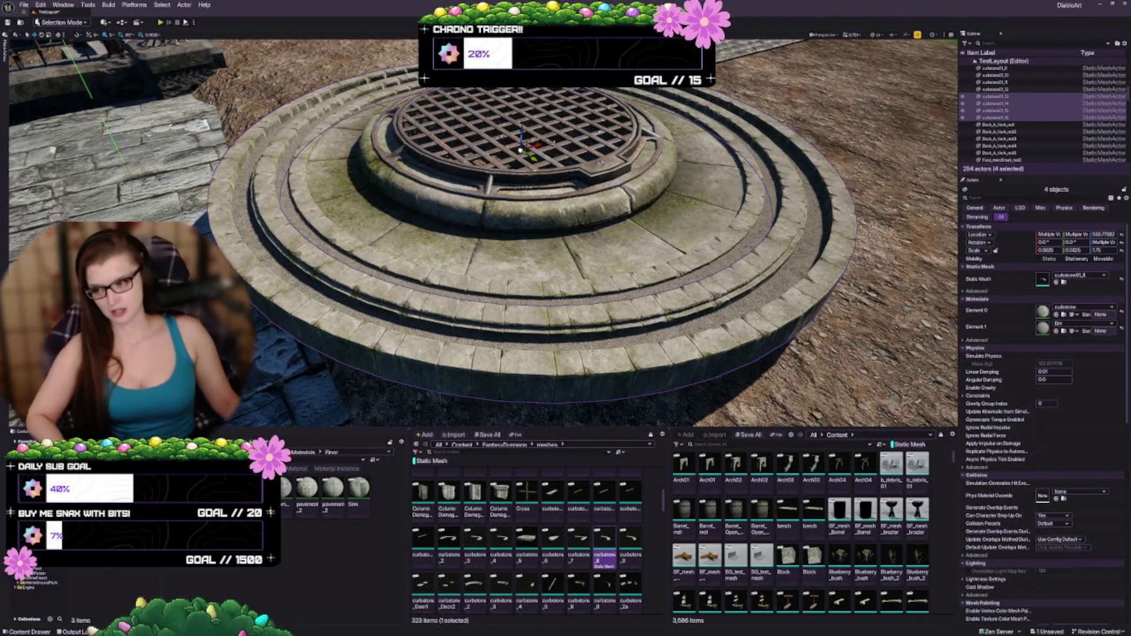
Compare the outer rings at 0.625 and 0.5625 scale and keep 0.5625
key("ctrl+z")
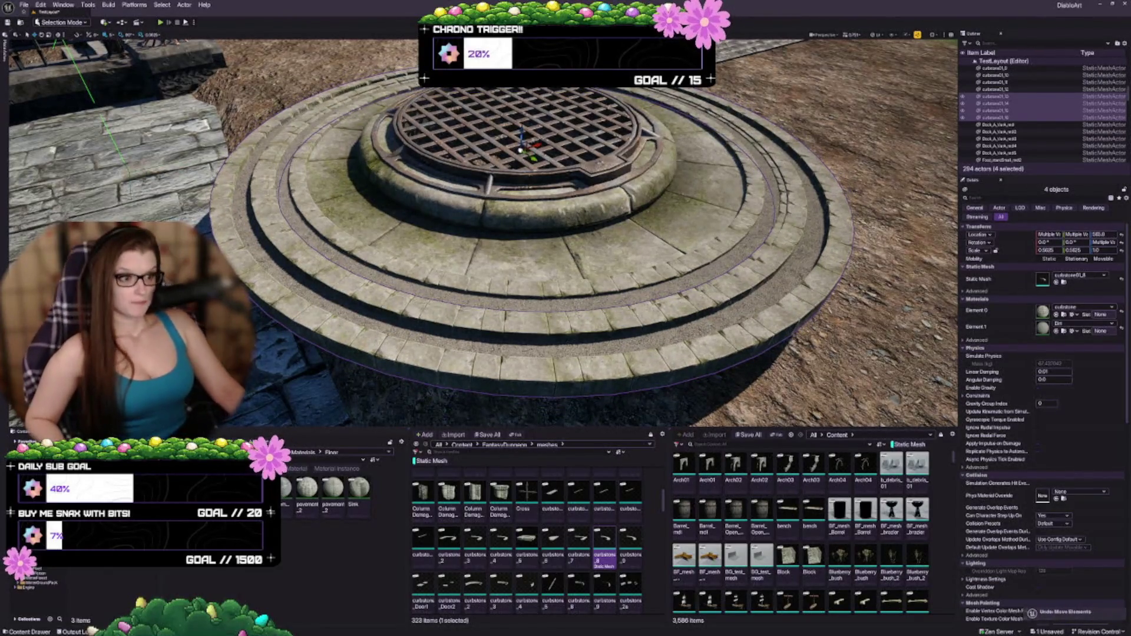
key("ctrl+z")
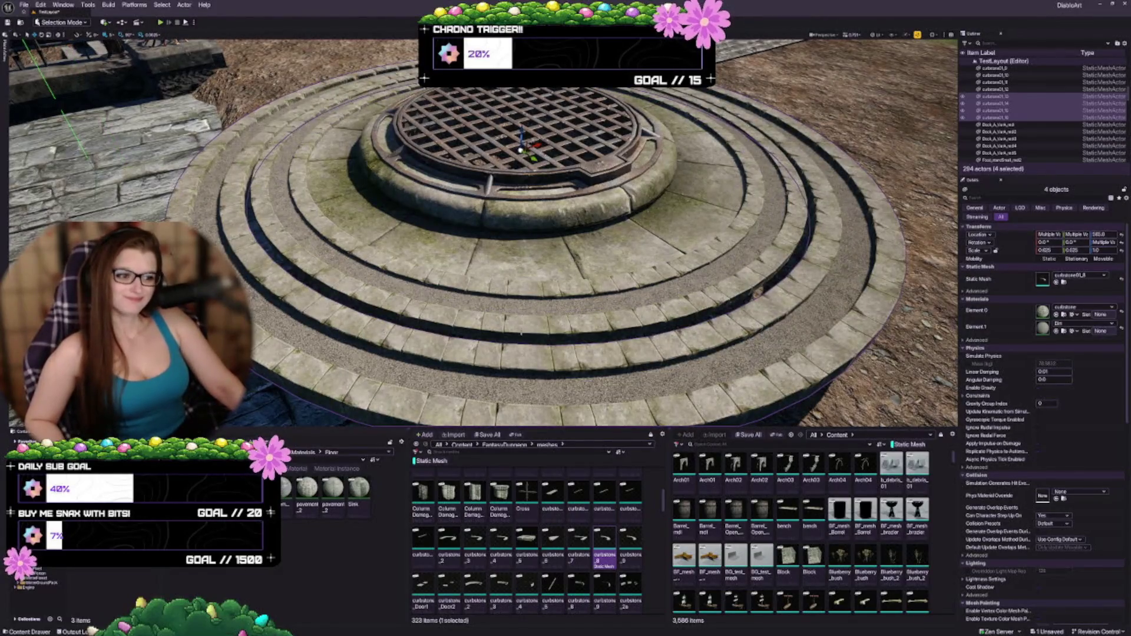
key("ctrl+z")
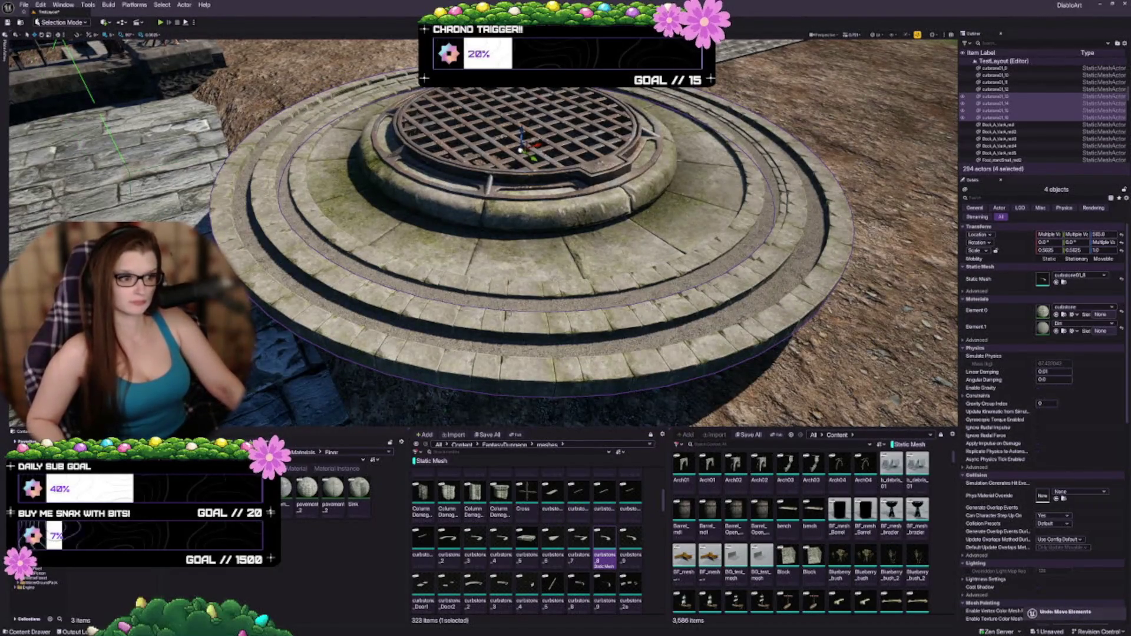
key("ctrl+z")
key("ctrl+z")
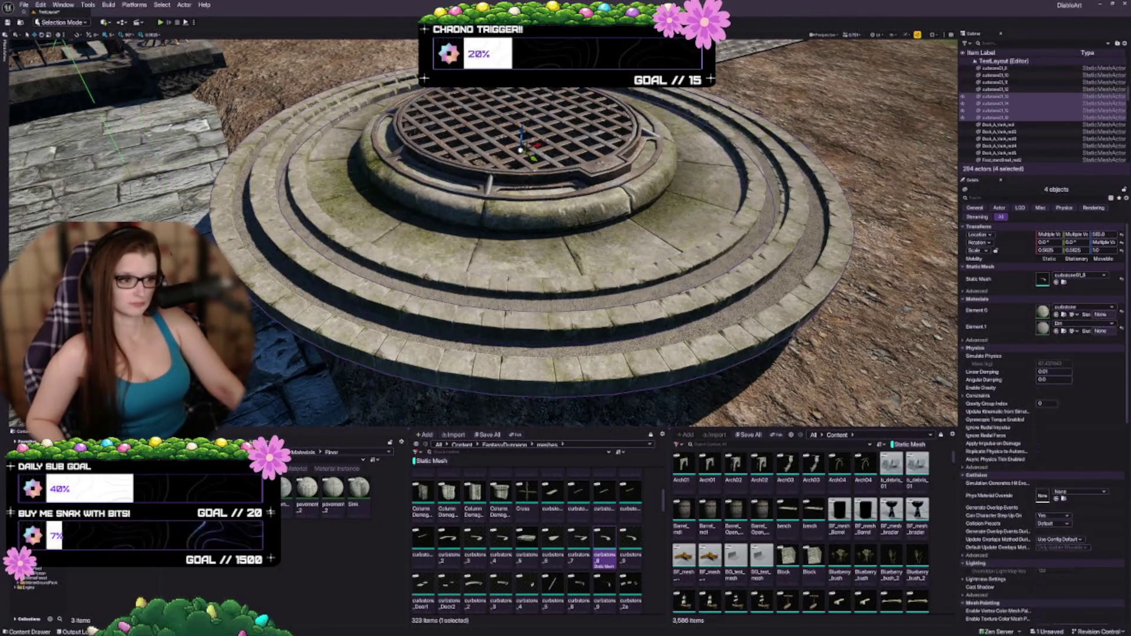
key("ctrl+z")
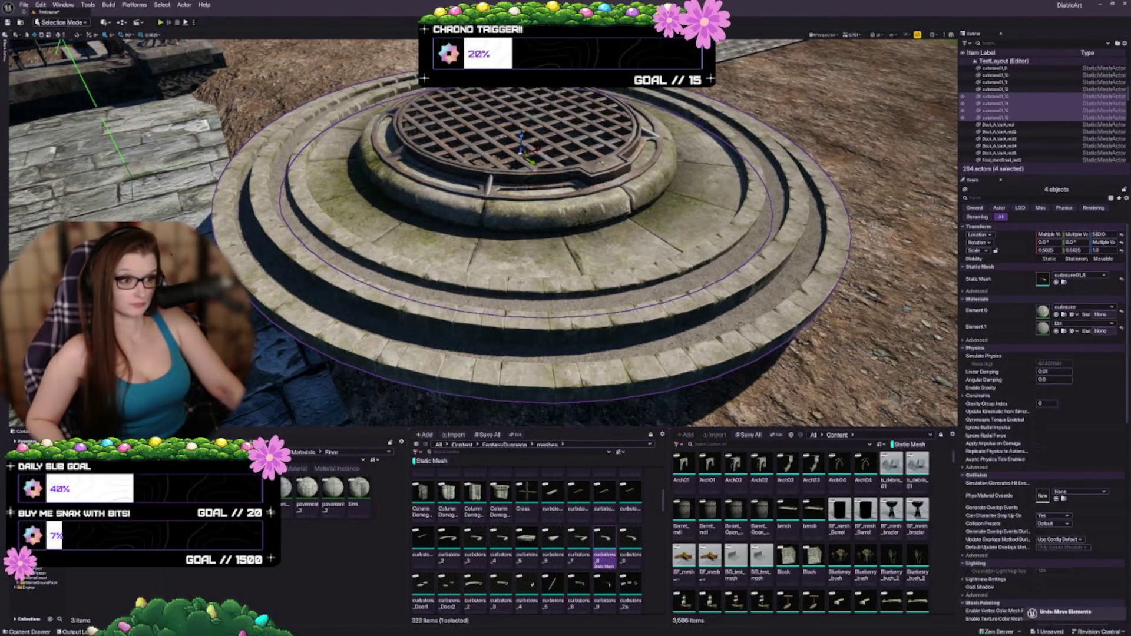
key("ctrl+z")
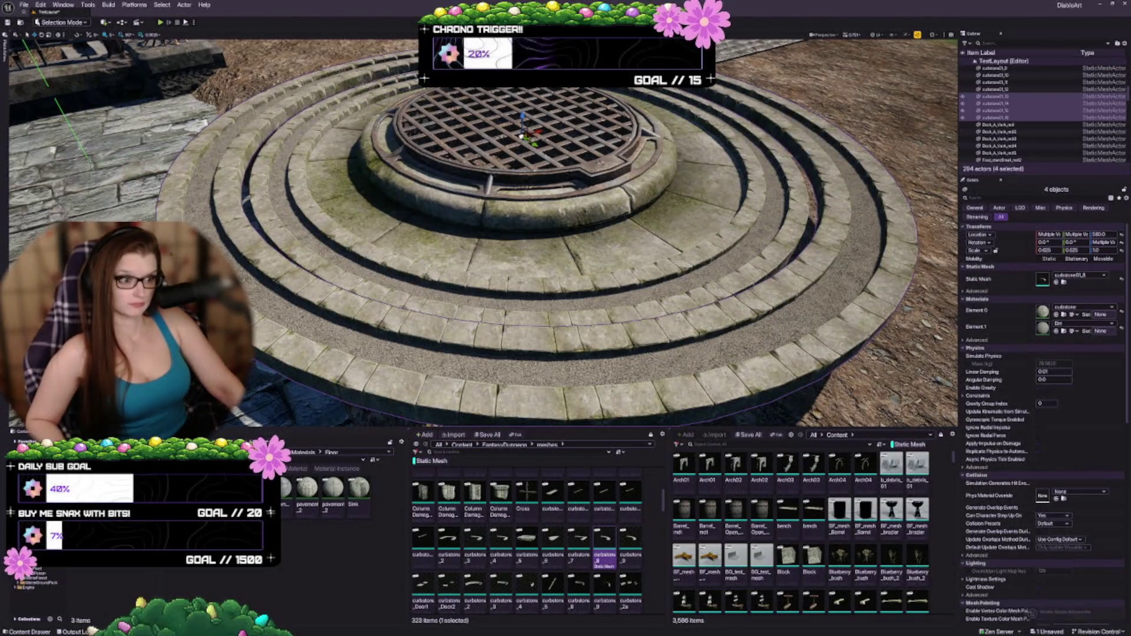
key("ctrl+y")
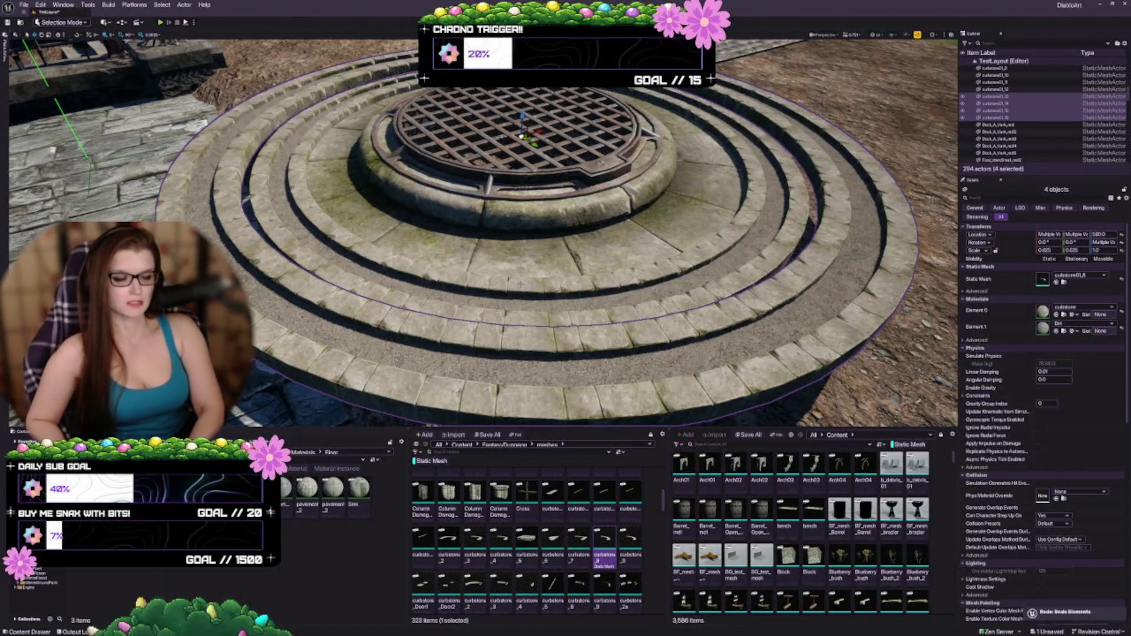
key("ctrl+y")
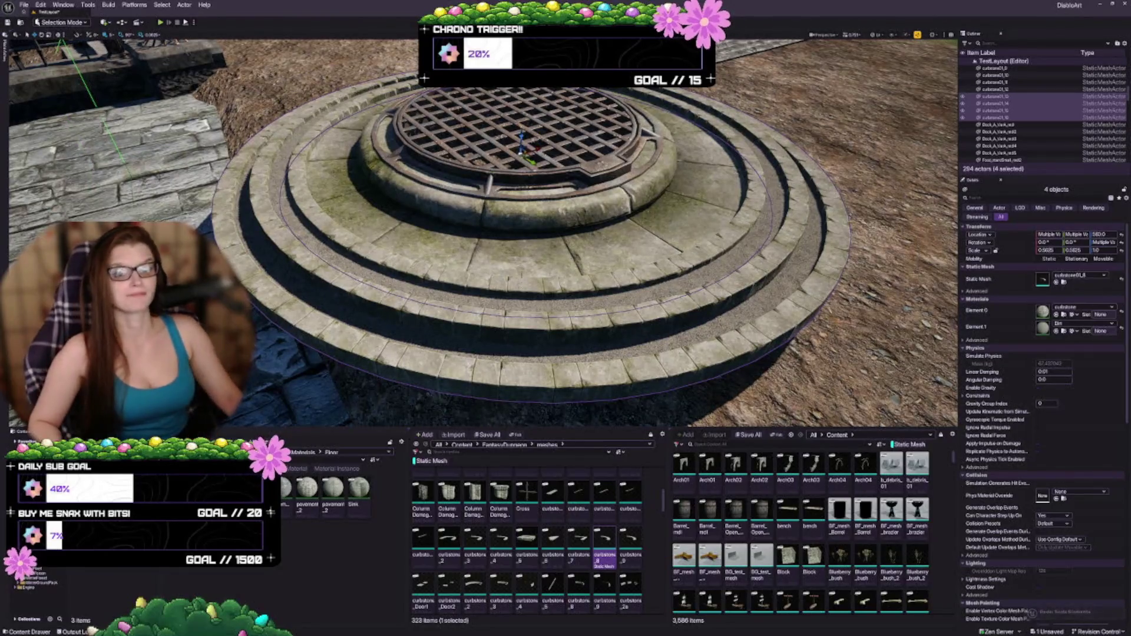
Return the outer rings to height Z 570 and deselect them
left_click_drag(507, 236, 513, 166)
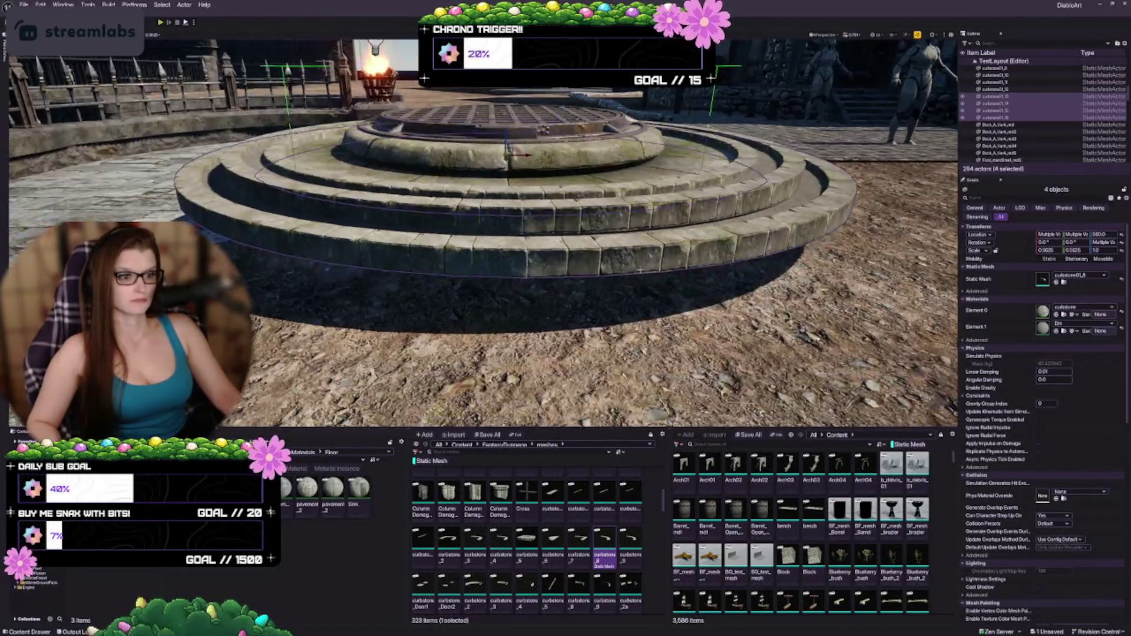
key("ctrl+z")
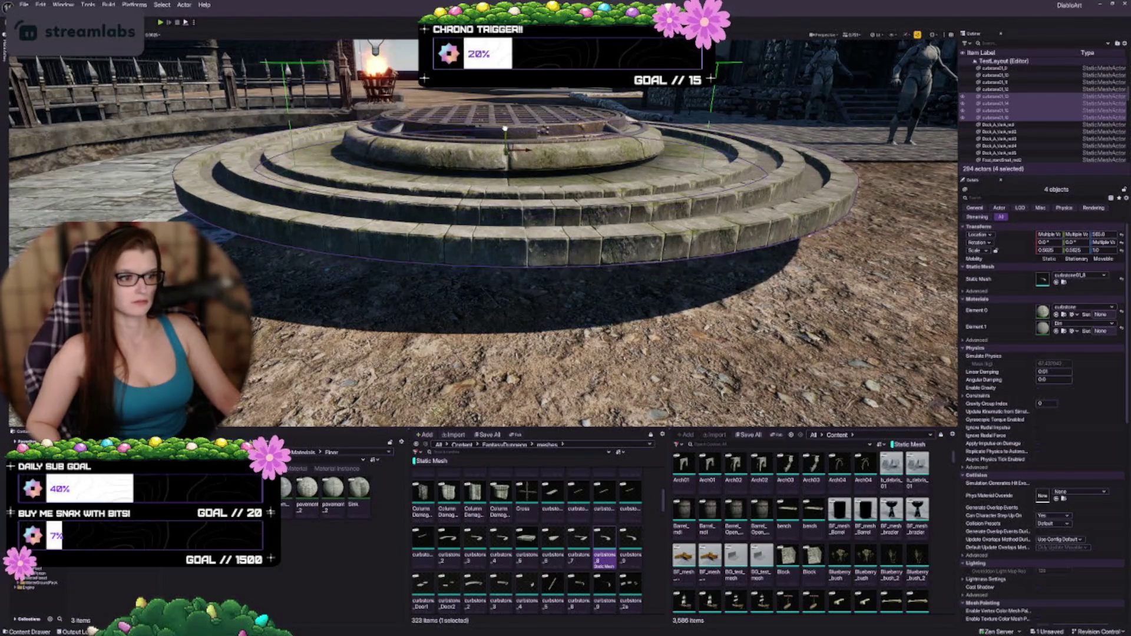
key("ctrl+z")
key("ctrl+z")
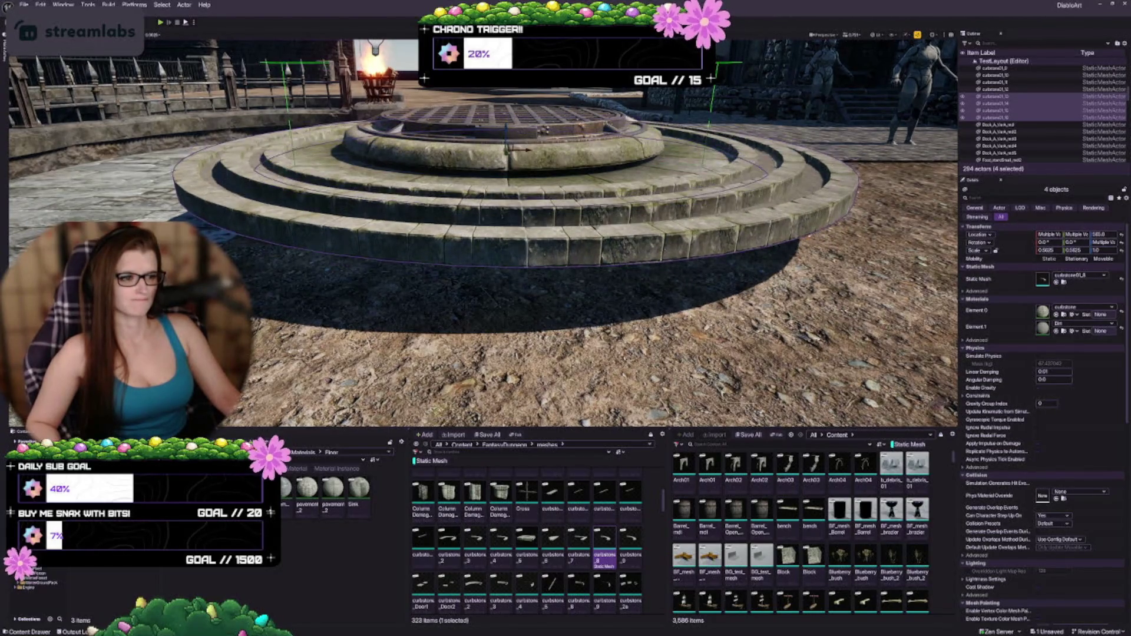
left_click_drag(501, 122, 501, 95)
key("Escape")
mouse_move(502, 236)
left_mouse_down()
mouse_move(501, 218)
mouse_move(536, 218)
mouse_move(506, 218)
mouse_move(508, 184)
mouse_move(530, 154)
mouse_move(518, 176)
left_mouse_up()
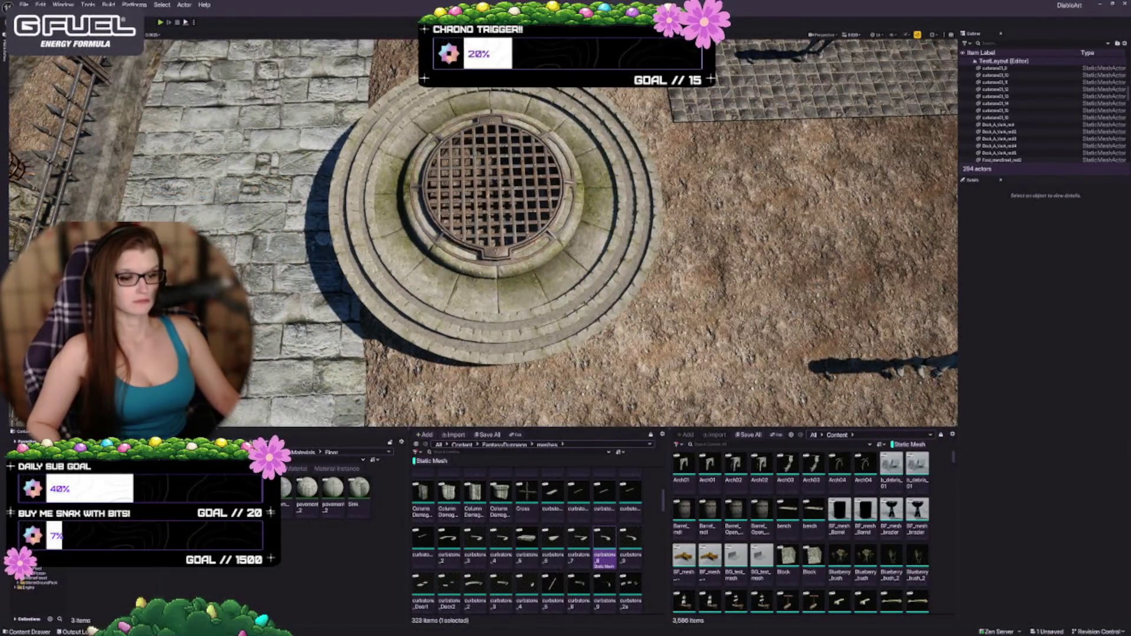
scroll(575, 507, "down", 1)
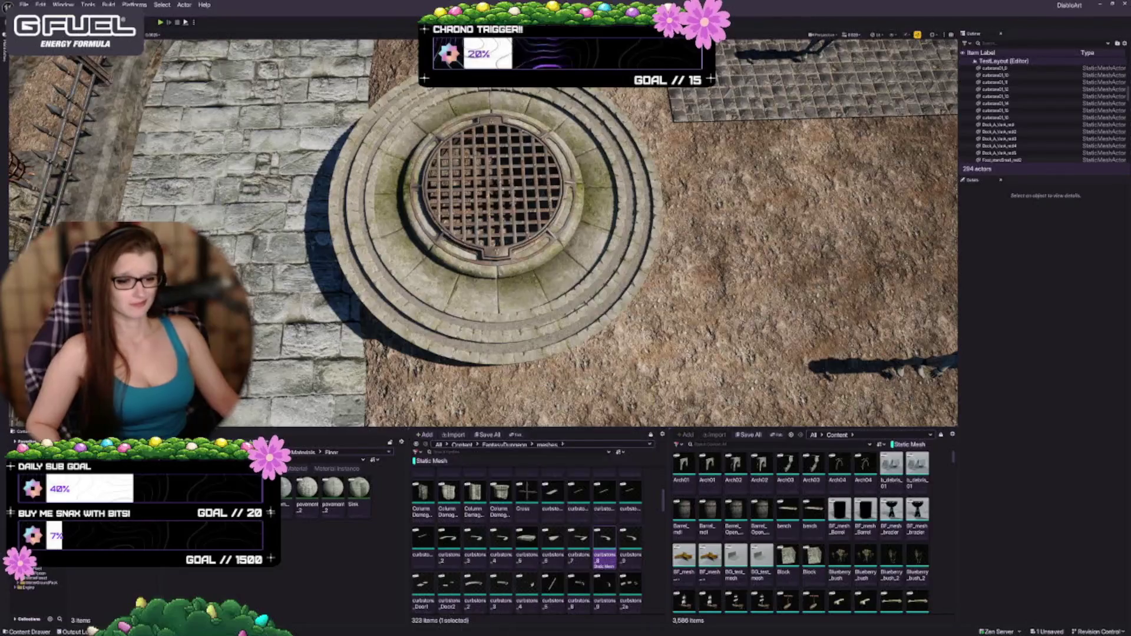
scroll(553, 547, "down", 1)
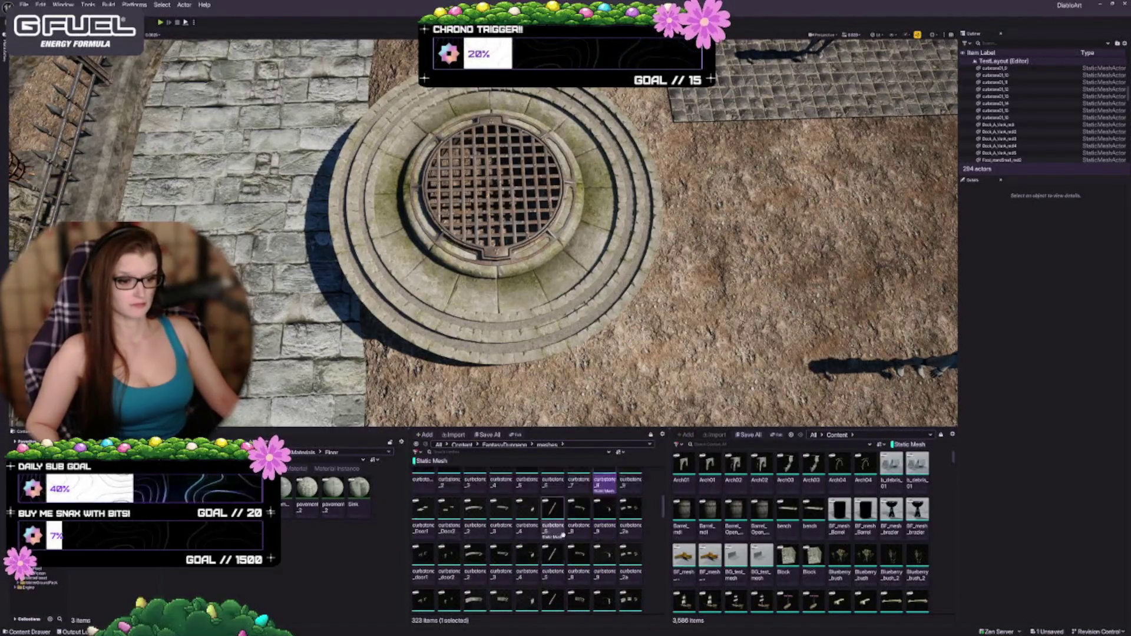
scroll(514, 579, "down", 2)
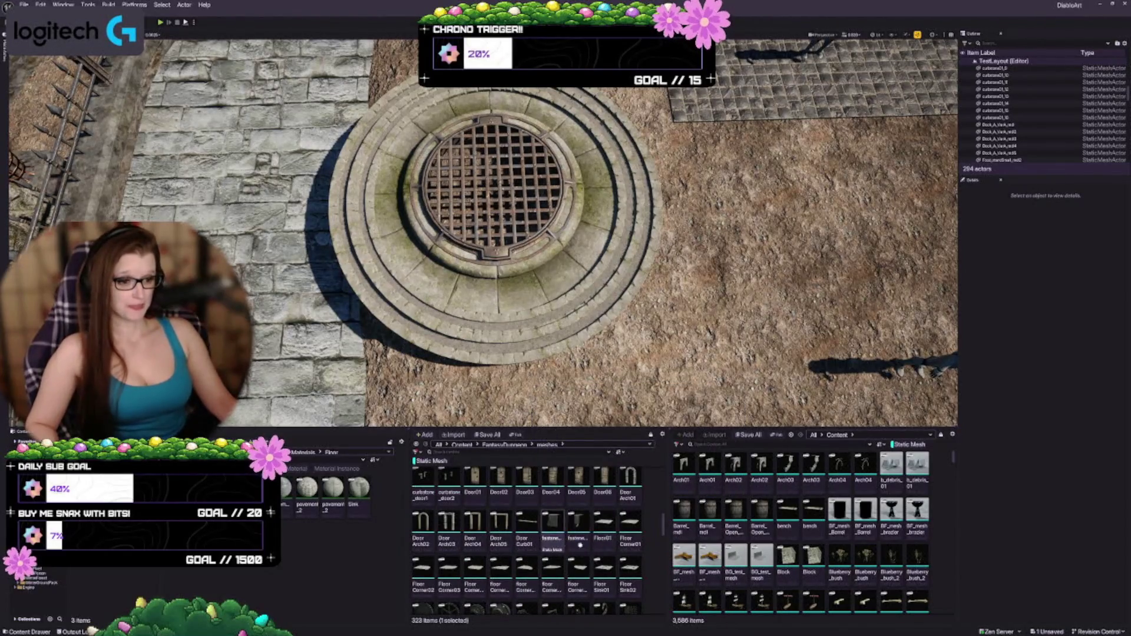
scroll(540, 566, "down", 2)
scroll(539, 566, "down", 1)
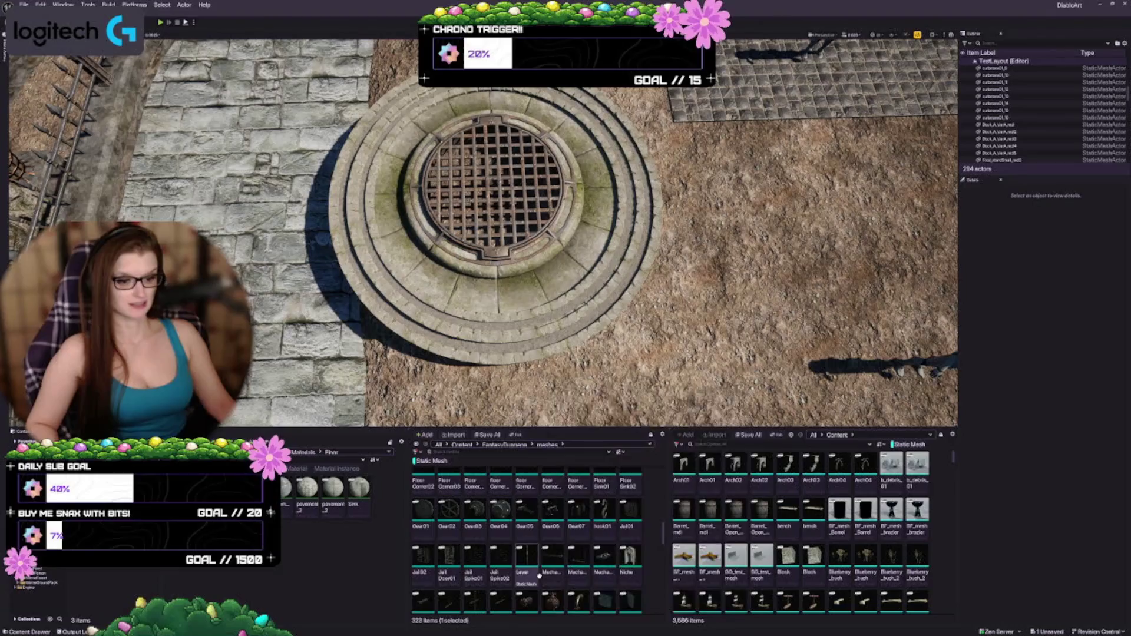
scroll(559, 554, "down", 1)
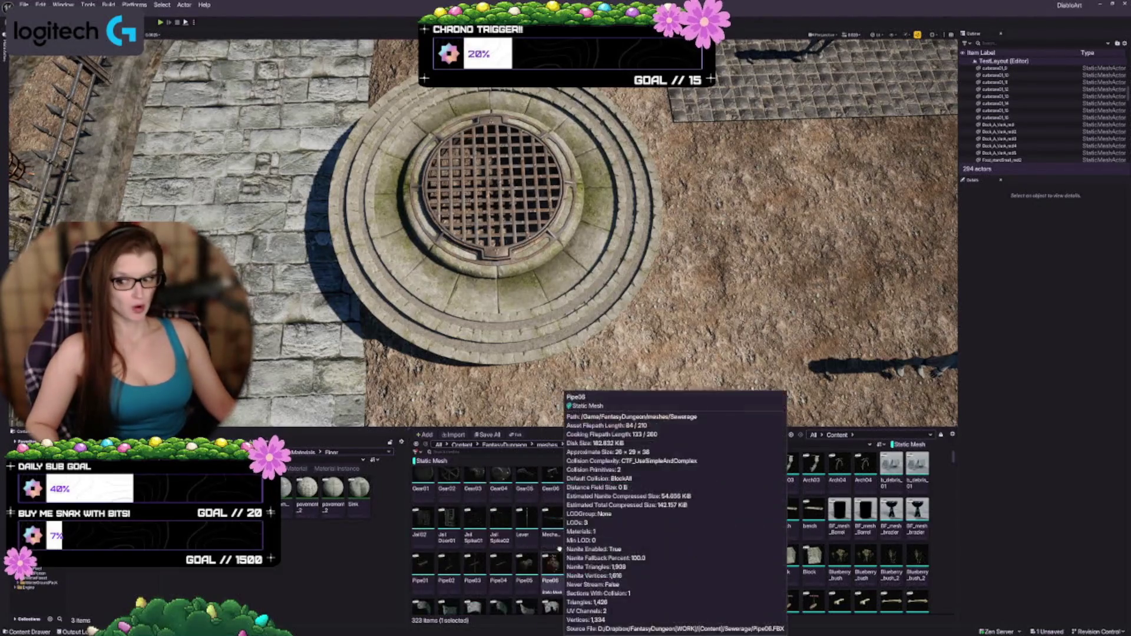
scroll(559, 550, "down", 2)
scroll(554, 531, "down", 1)
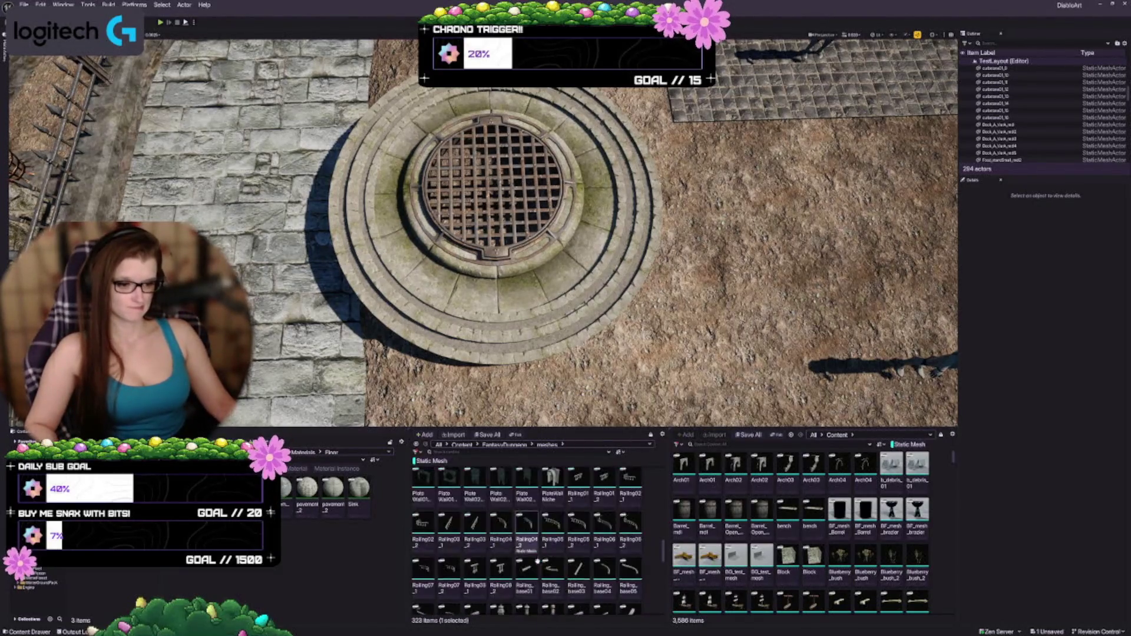
scroll(589, 559, "down", 2)
scroll(624, 596, "down", 1)
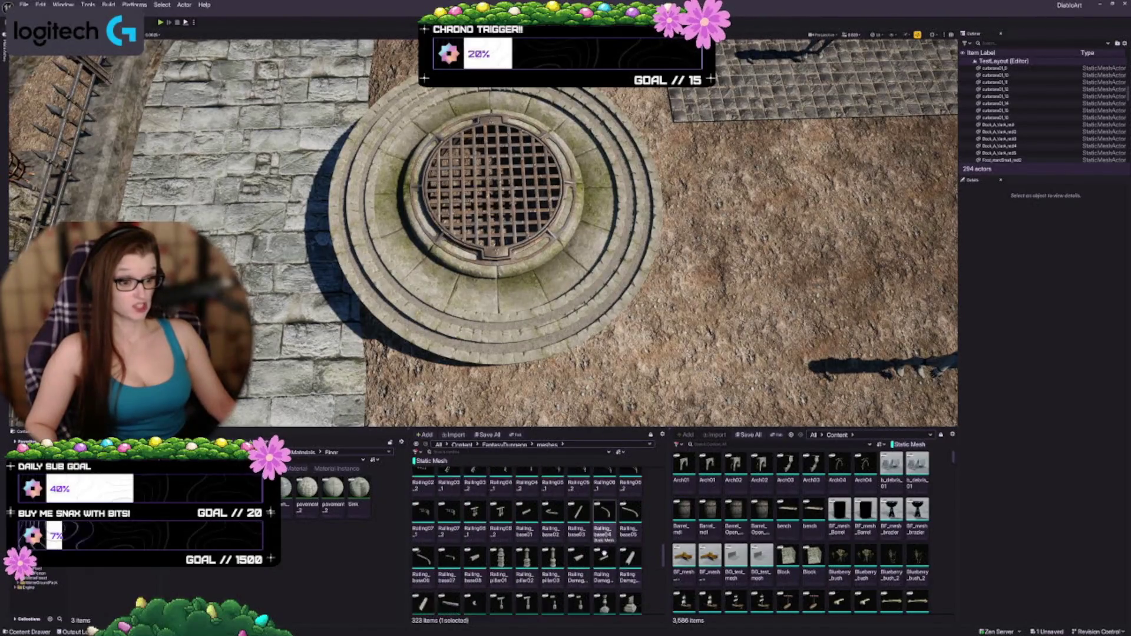
scroll(565, 527, "down", 5)
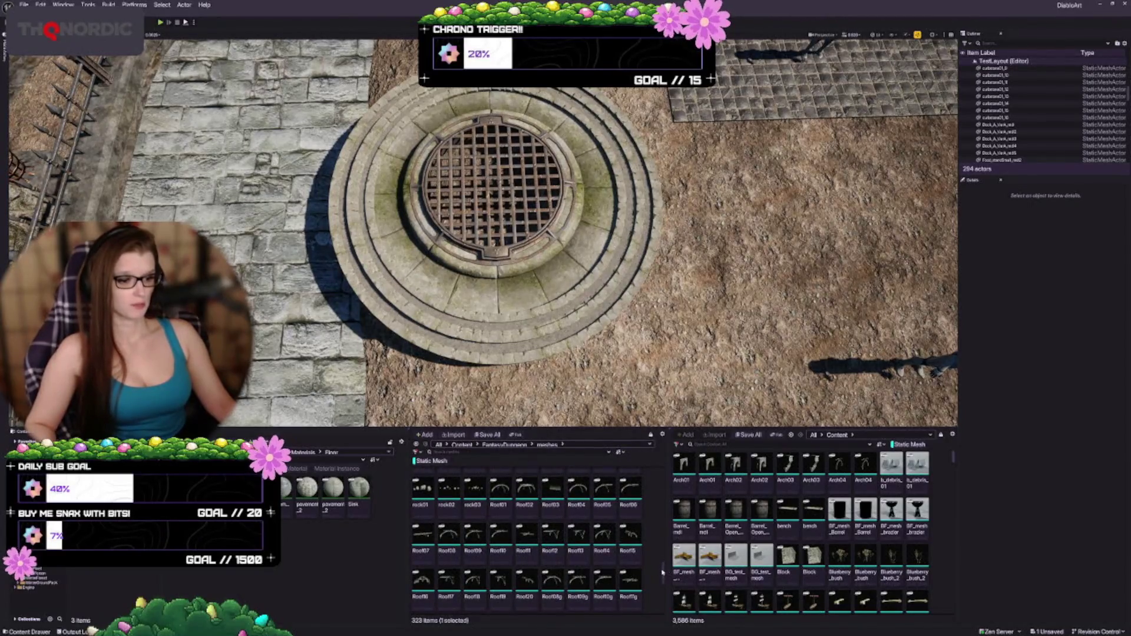
scroll(566, 548, "down", 6)
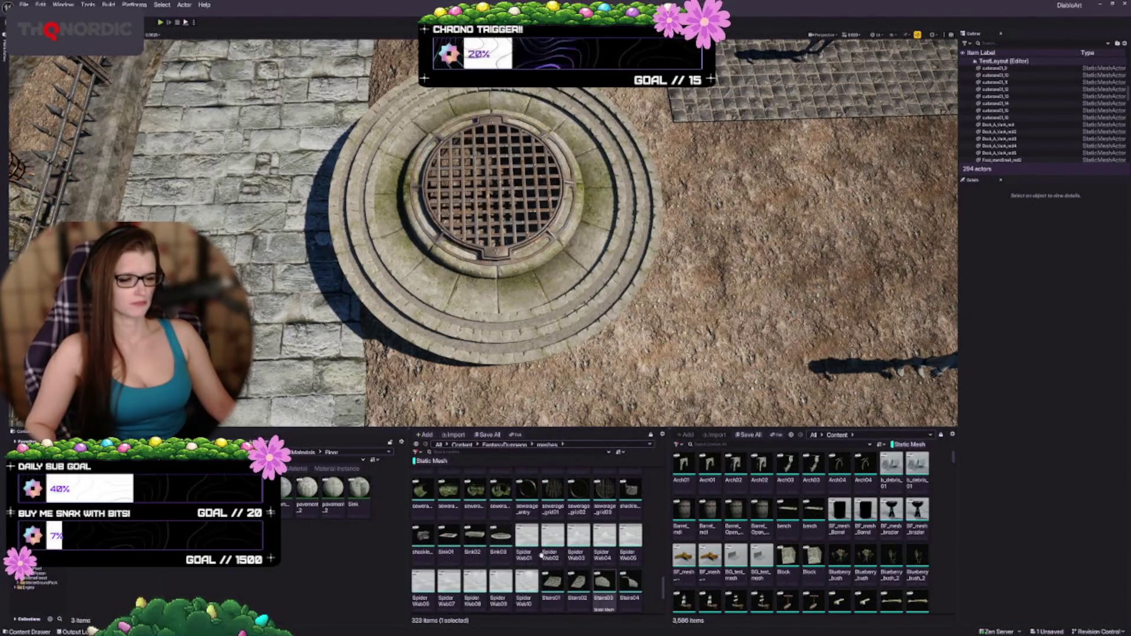
scroll(541, 555, "down", 1)
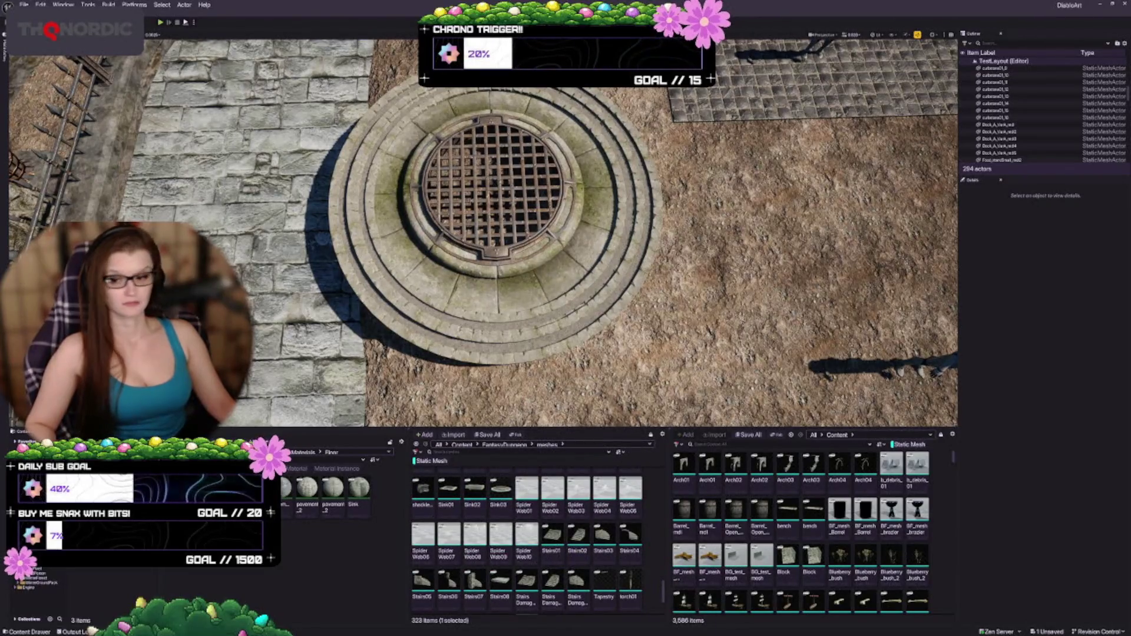